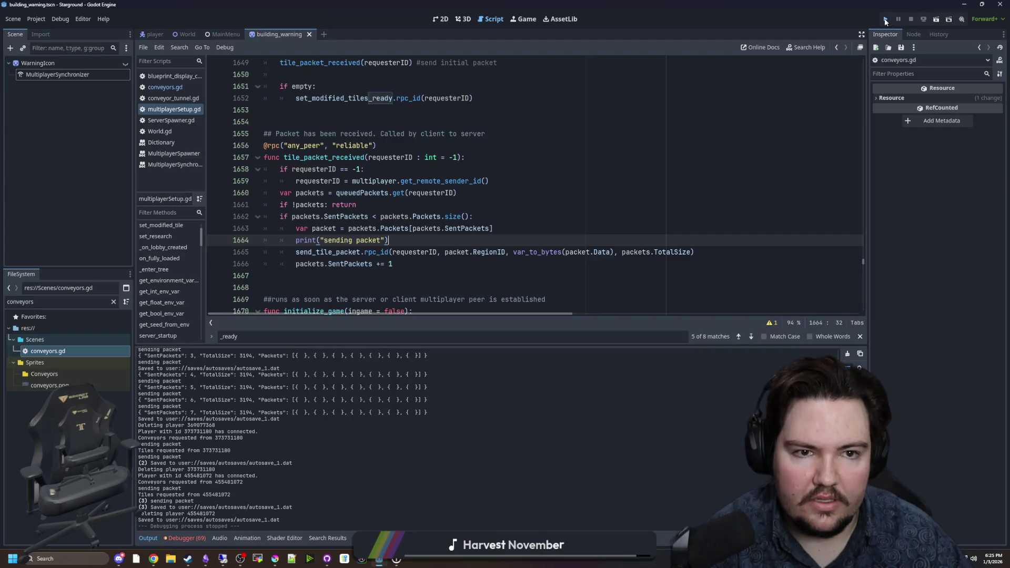
Run Starground and continue the large autosave as host, loading into the Day 205 world
{"action": "key", "text": "F5"}
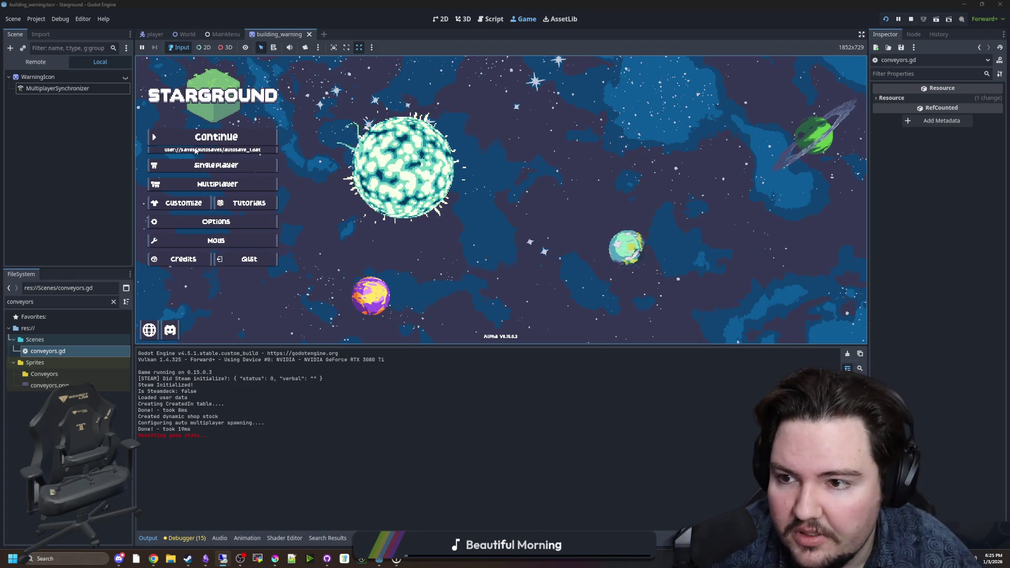
{"action": "left_click", "coordinate": [193, 143]}
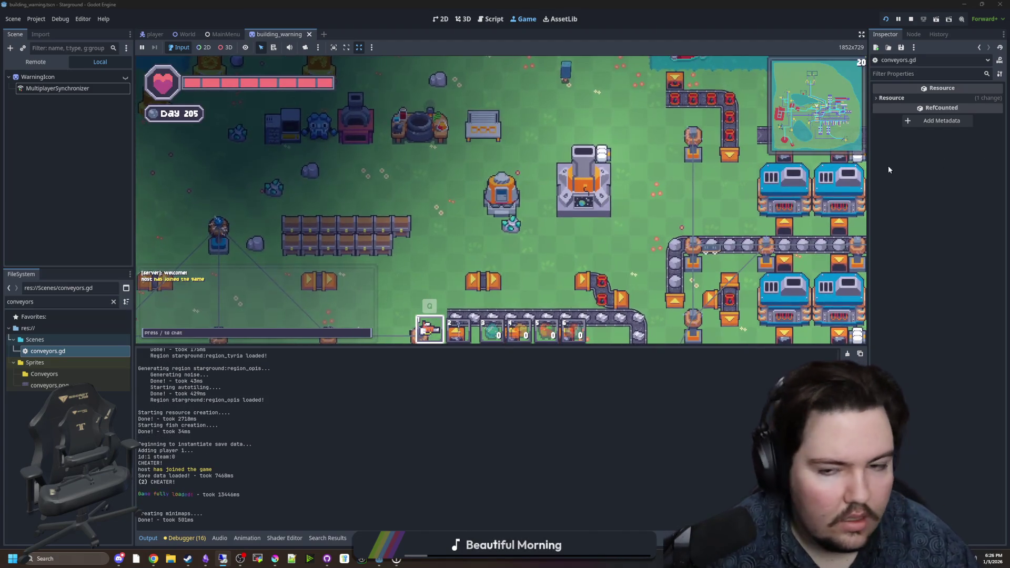
Check the Steam friends list, then return to the running game
{"action": "mouse_move", "coordinate": [188, 558]}
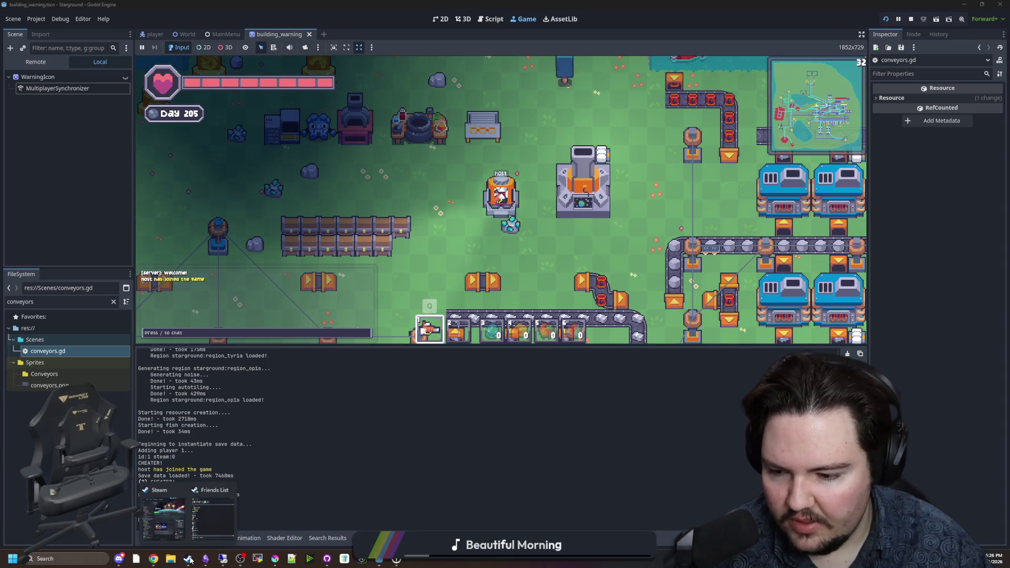
{"action": "left_click", "coordinate": [228, 533]}
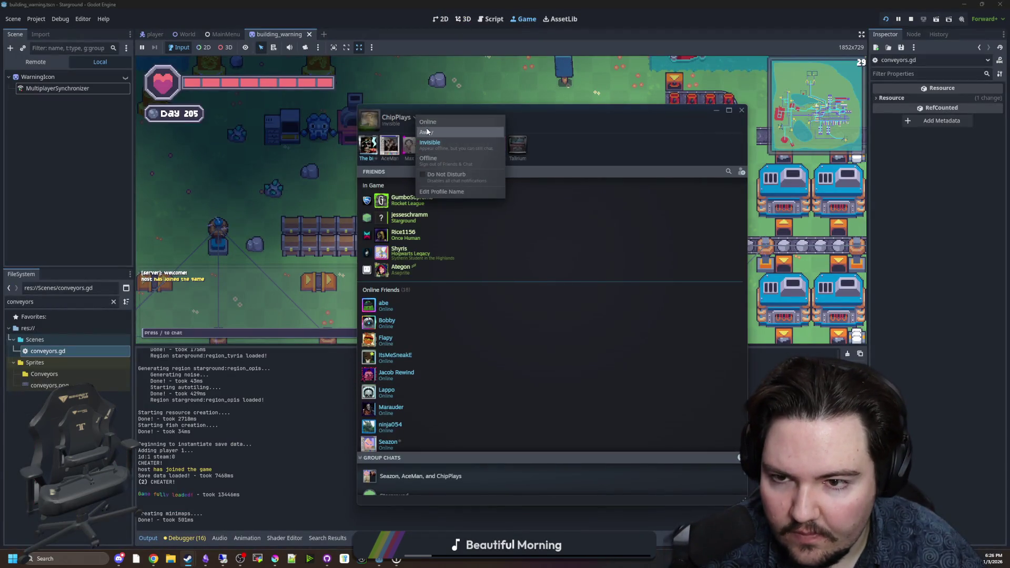
{"action": "left_click", "coordinate": [446, 92]}
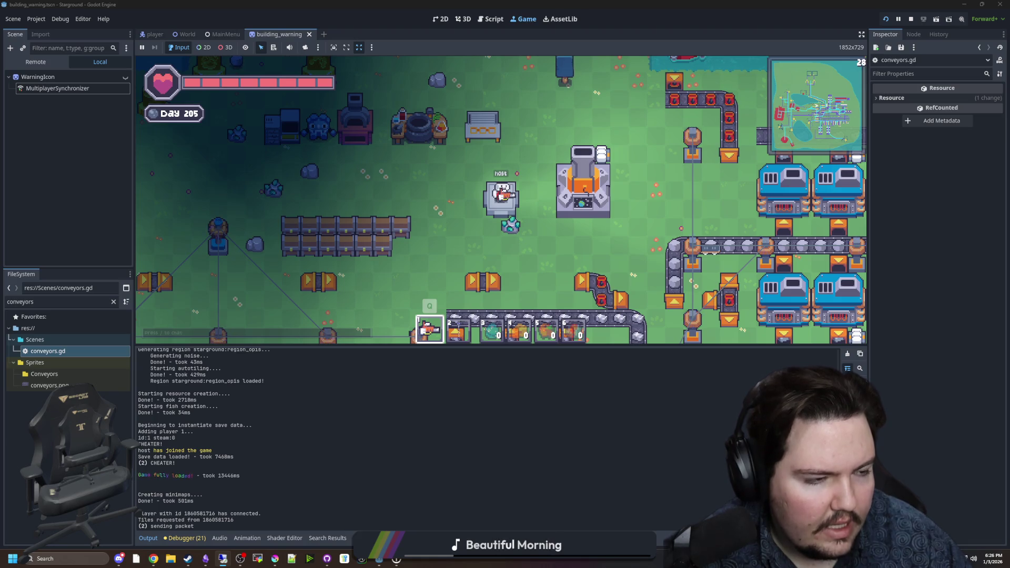
Review the remote client's errors, then show the debugger beneath the local host game
{"action": "key", "text": "alt+Tab"}
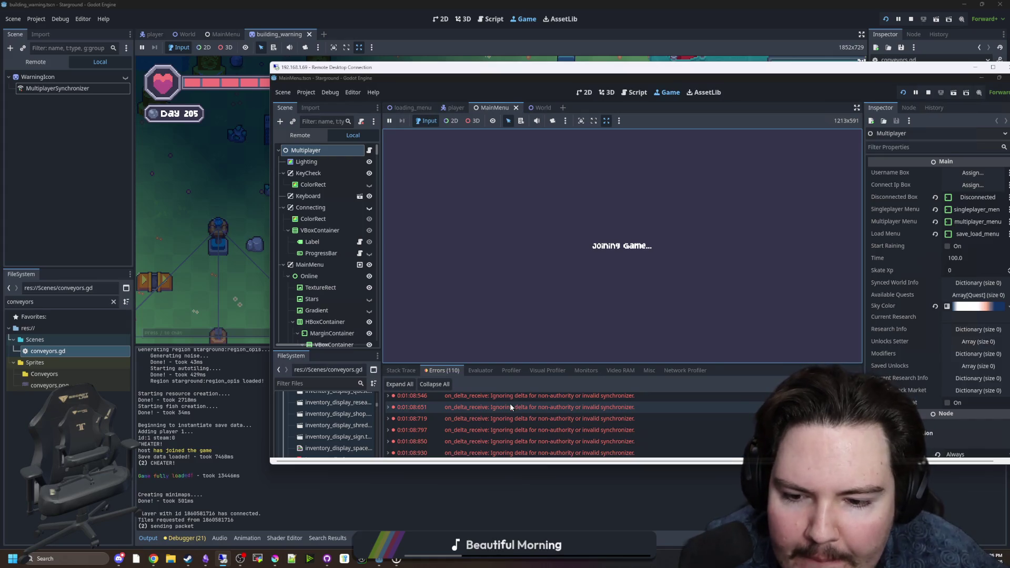
{"action": "scroll", "coordinate": [545, 413], "scroll_direction": "up", "scroll_amount": 10}
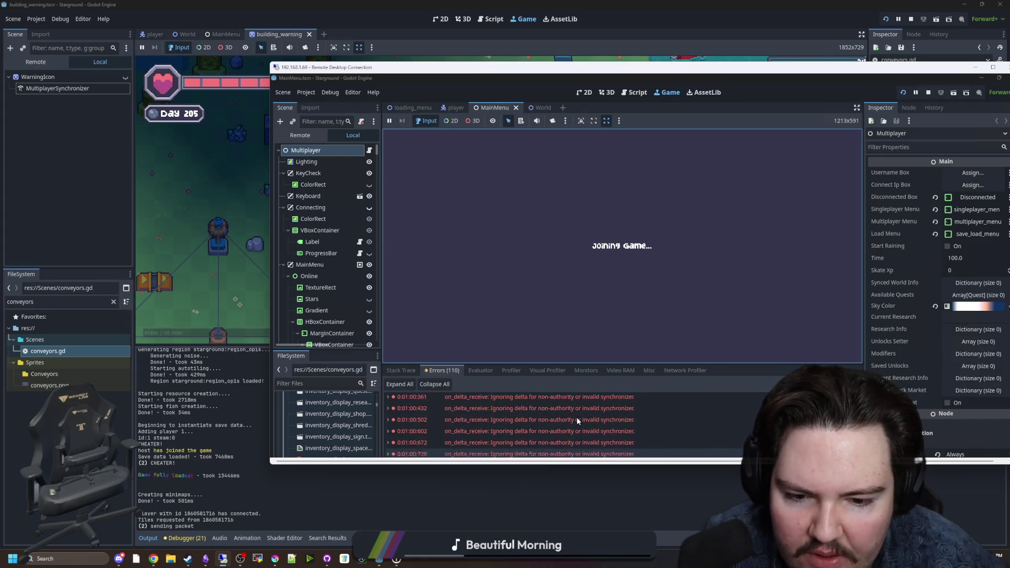
{"action": "scroll", "coordinate": [576, 417], "scroll_direction": "up", "scroll_amount": 15}
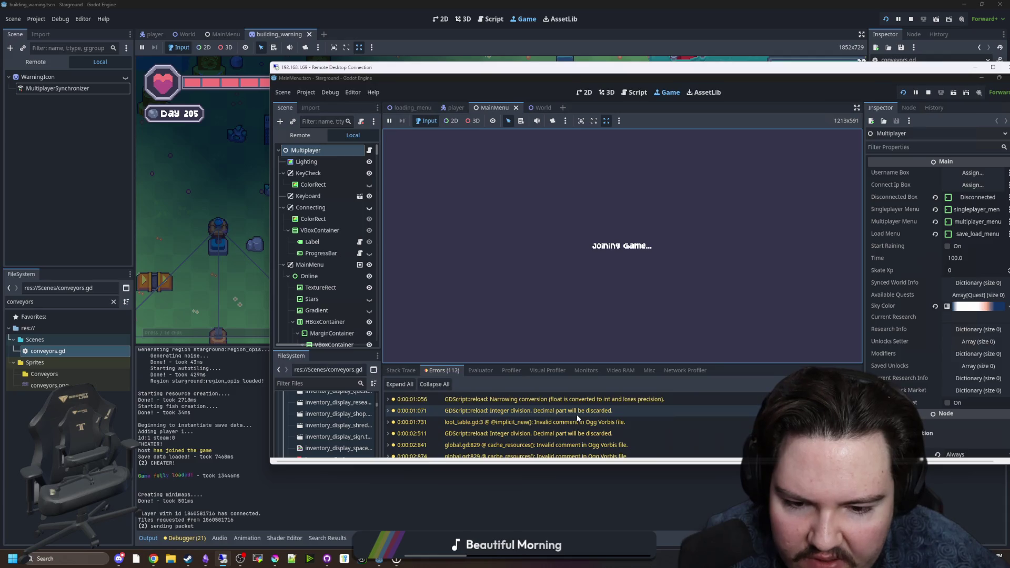
{"action": "scroll", "coordinate": [576, 418], "scroll_direction": "down", "scroll_amount": 10}
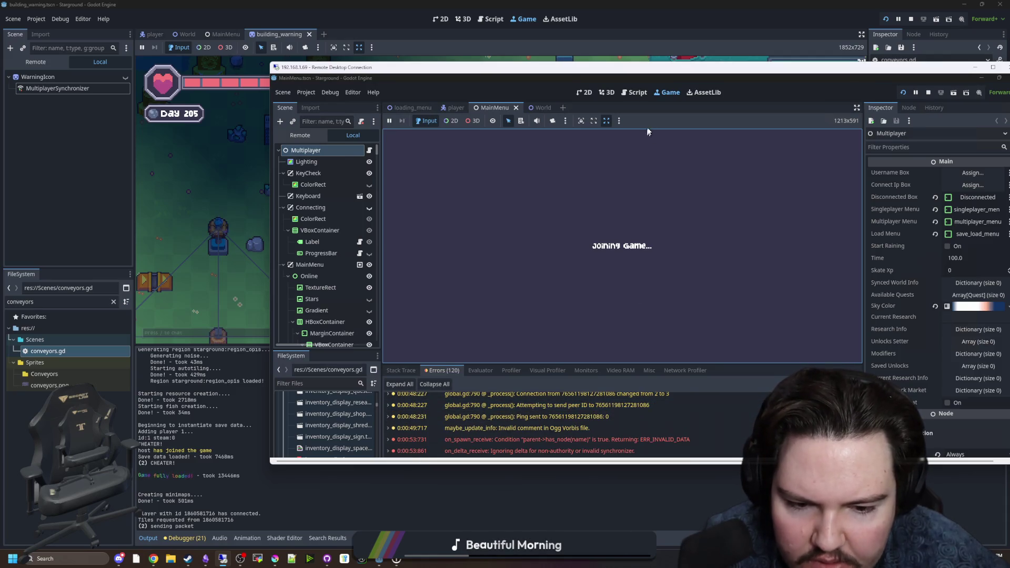
{"action": "key", "text": "alt+Tab"}
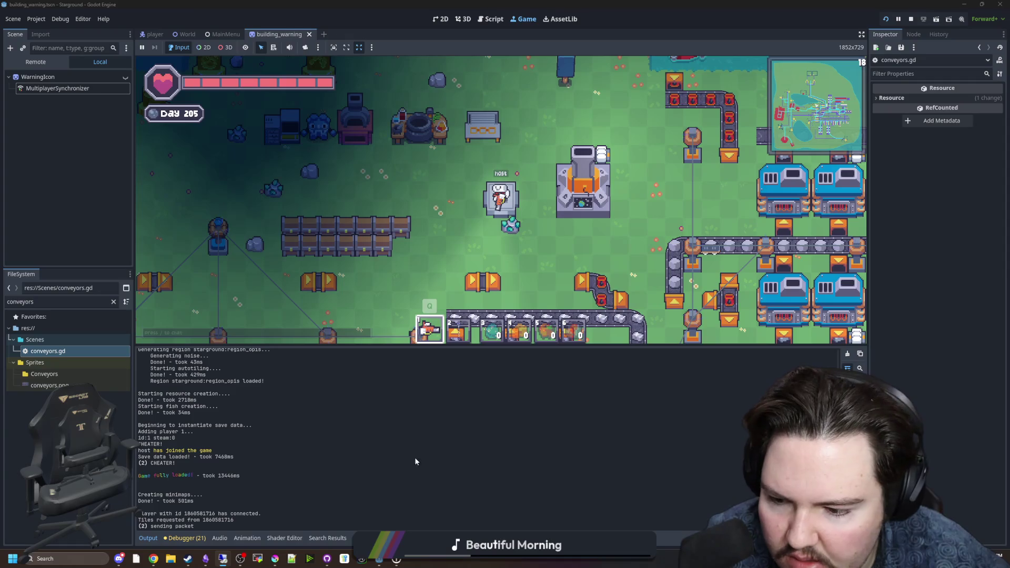
{"action": "left_click", "coordinate": [184, 538]}
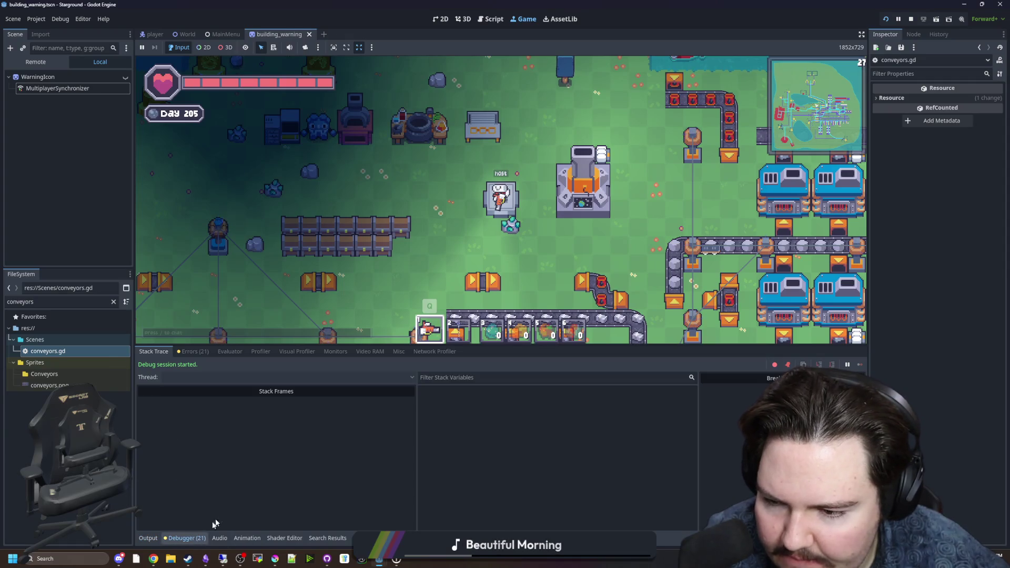
Start the Network Profiler and review outgoing RPCs, led by level/Conveyors at about 72,000
{"action": "left_click", "coordinate": [435, 351]}
{"action": "left_click", "coordinate": [141, 367]}
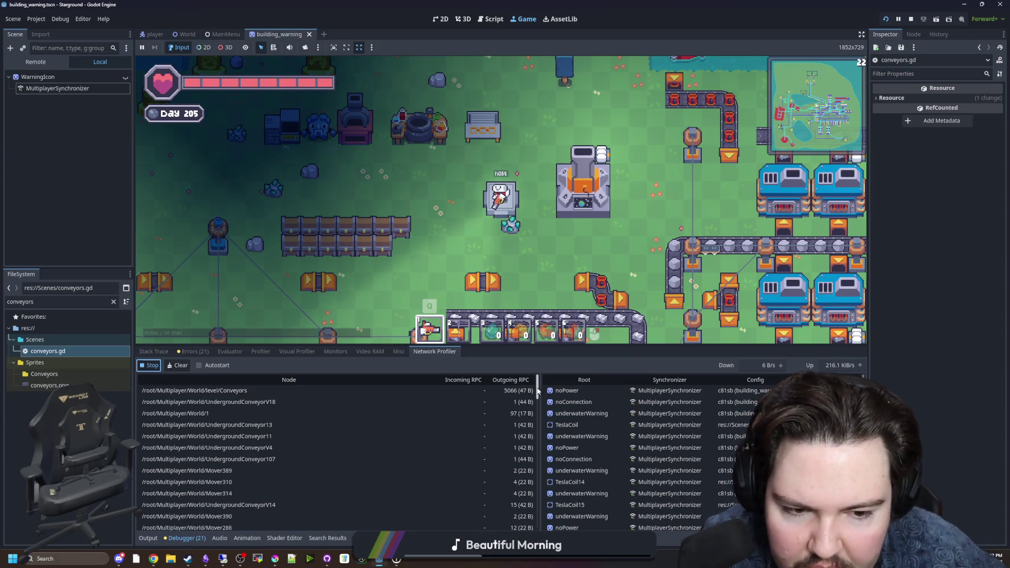
{"action": "left_click_drag", "start_coordinate": [537, 390], "coordinate": [538, 412]}
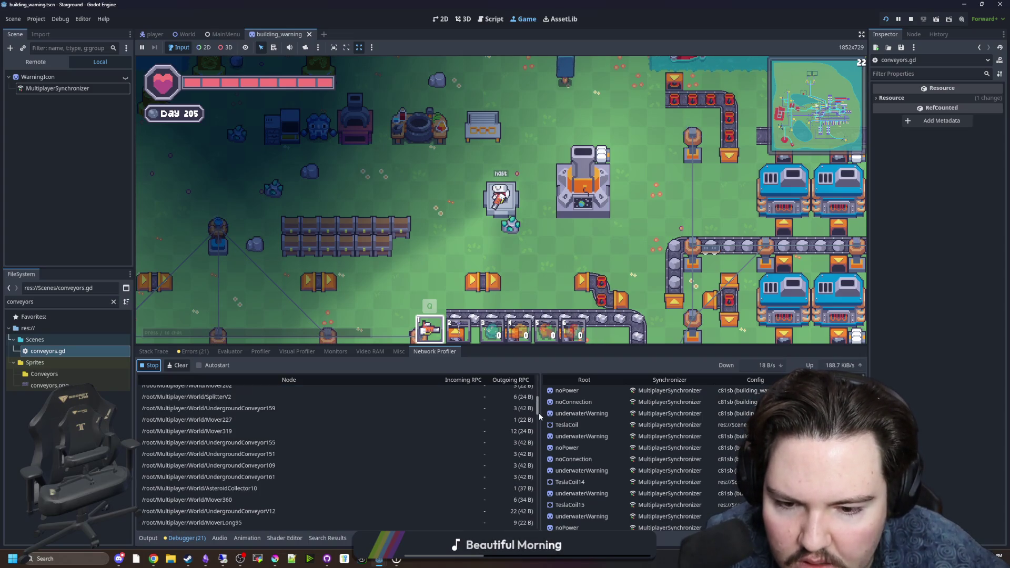
{"action": "left_click", "coordinate": [541, 468]}
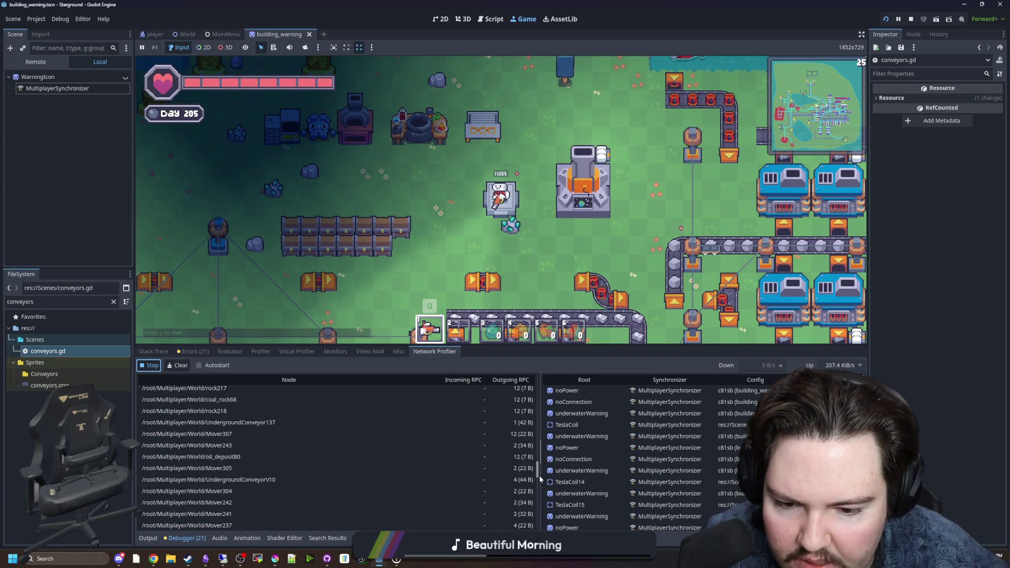
{"action": "left_click", "coordinate": [537, 519]}
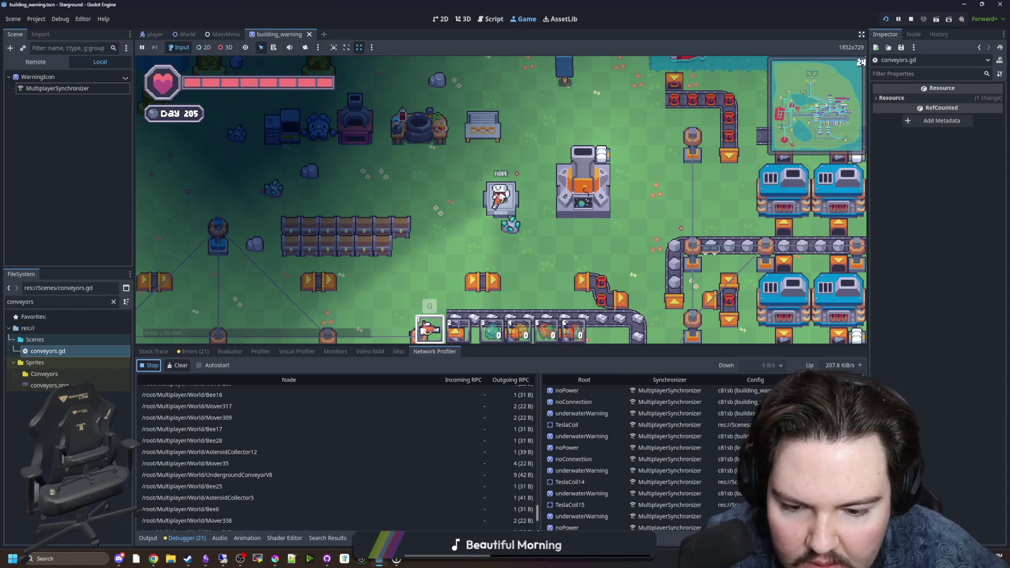
{"action": "left_click", "coordinate": [537, 386]}
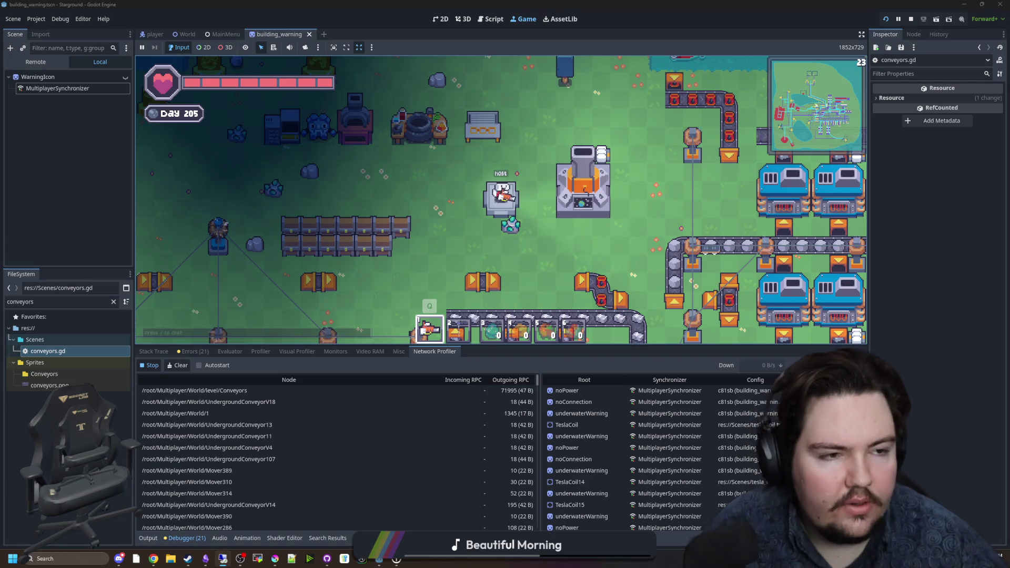
Bring up the remote client's session and scroll through its Errors list
{"action": "left_click", "coordinate": [223, 558]}
{"action": "scroll", "coordinate": [327, 387], "scroll_direction": "down", "scroll_amount": 10}
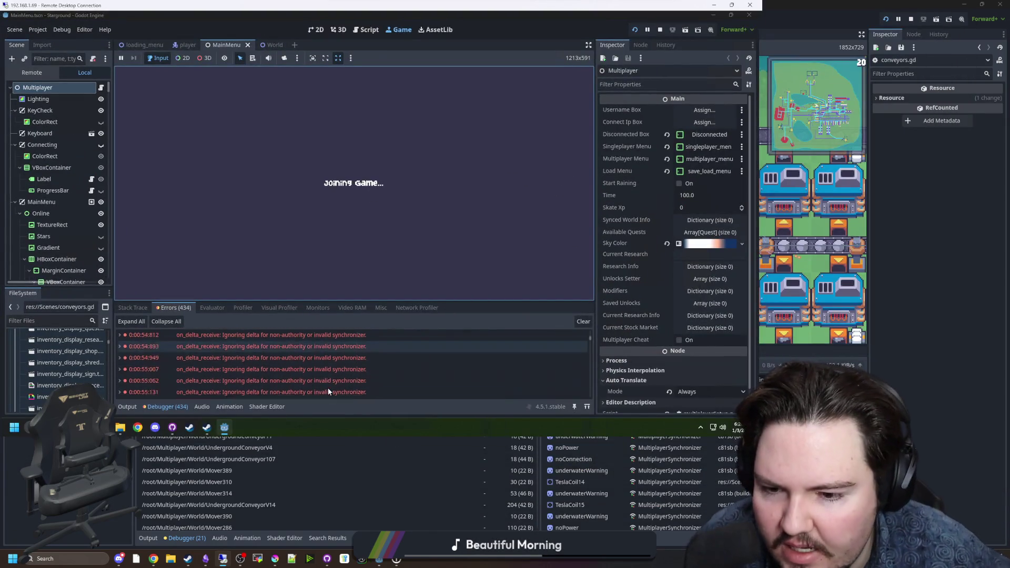
{"action": "scroll", "coordinate": [333, 377], "scroll_direction": "down", "scroll_amount": 10}
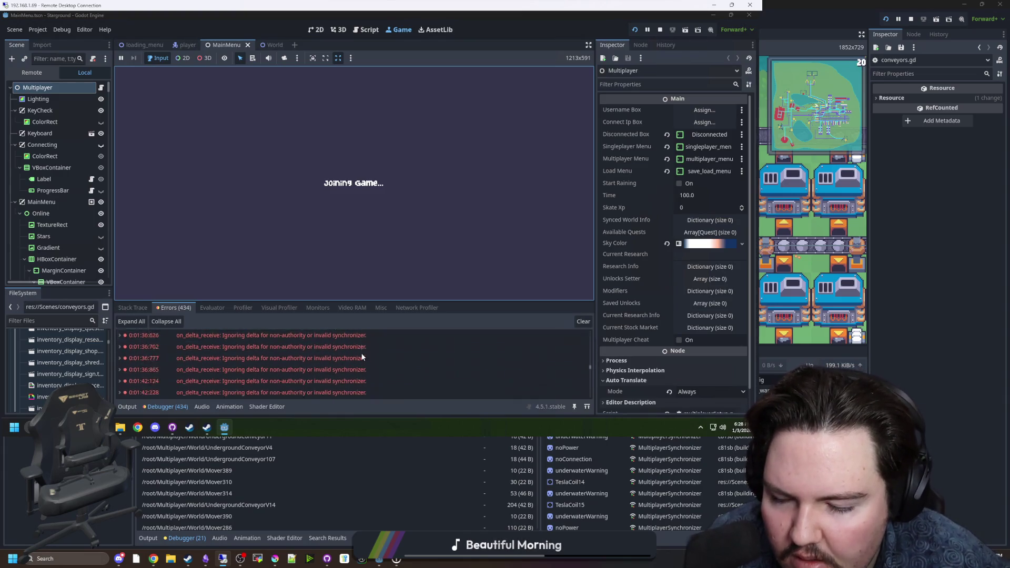
{"action": "scroll", "coordinate": [380, 354], "scroll_direction": "down", "scroll_amount": 10}
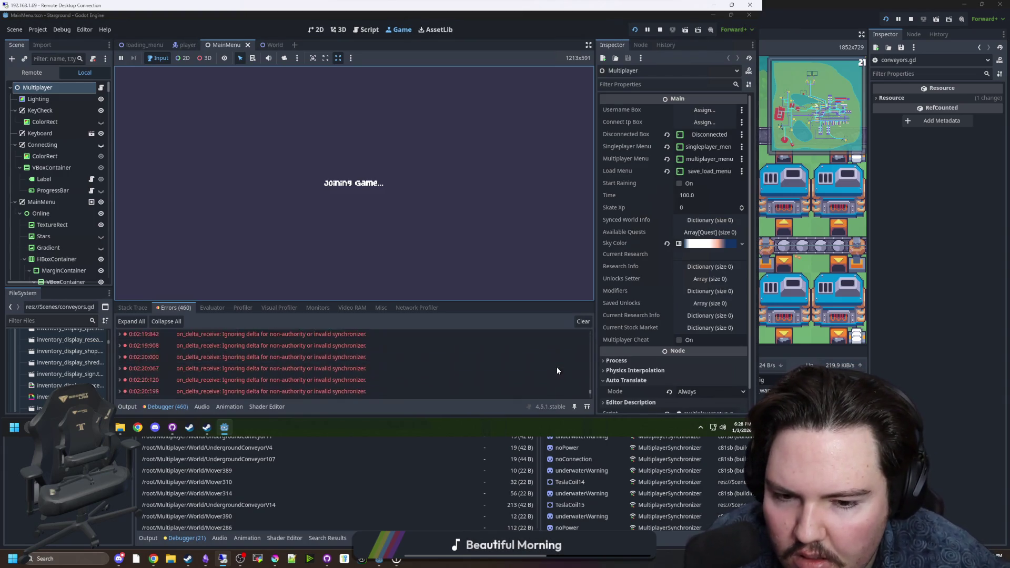
{"action": "mouse_move", "coordinate": [299, 386]}
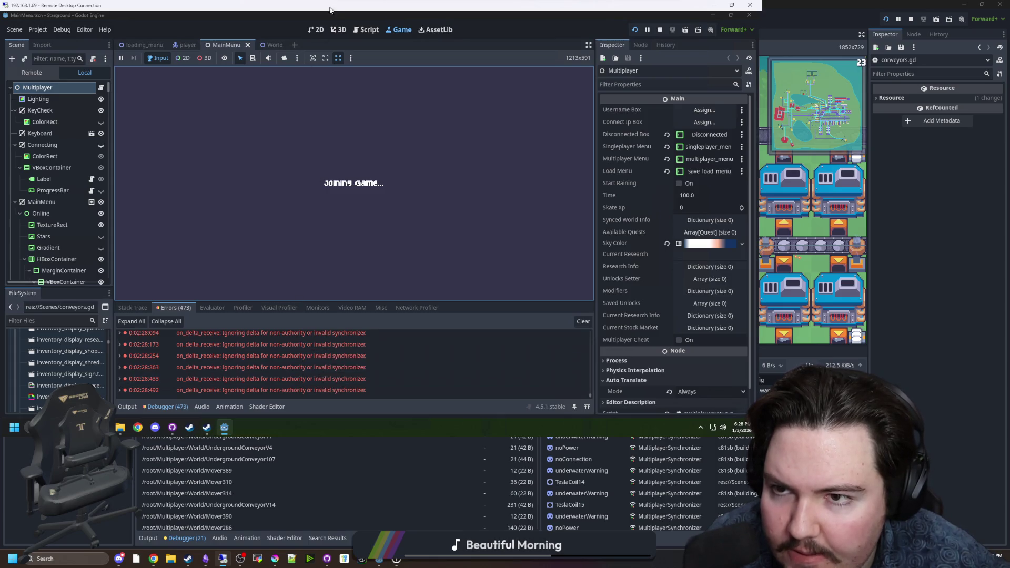
Restore the remote window, widen its scene tree dock, and open multiplayerSetup.gd
{"action": "mouse_move", "coordinate": [504, 5]}
{"action": "left_mouse_down"}
{"action": "mouse_move", "coordinate": [504, 68]}
{"action": "mouse_move", "coordinate": [417, 232]}
{"action": "left_mouse_up"}
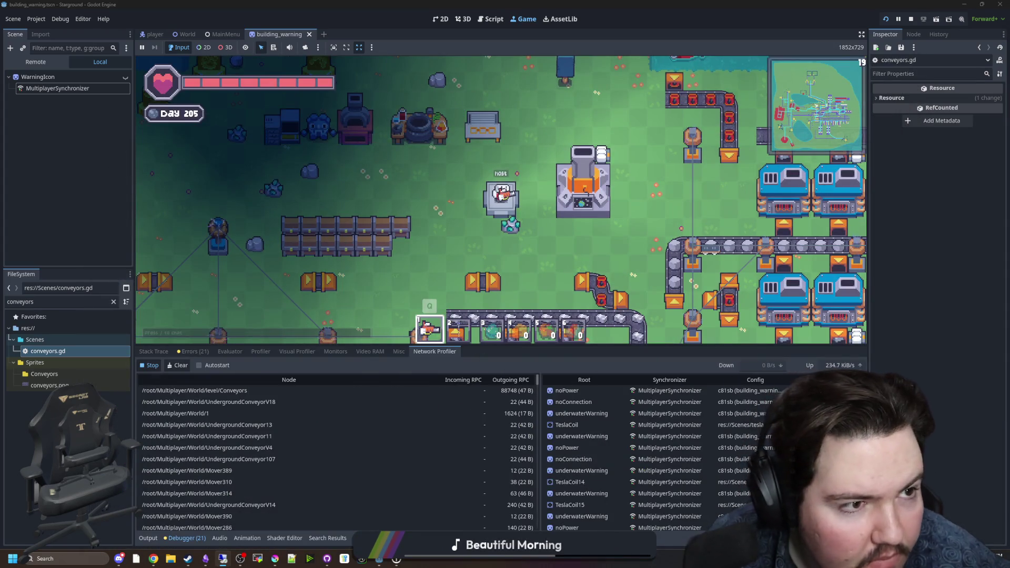
{"action": "key", "text": "alt+Tab"}
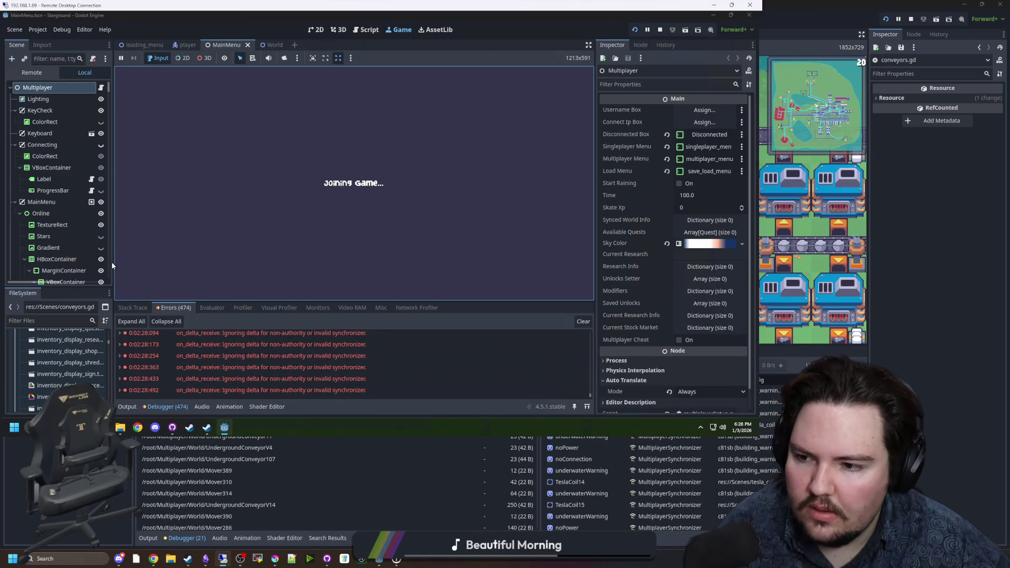
{"action": "left_click_drag", "start_coordinate": [112, 265], "coordinate": [243, 266]}
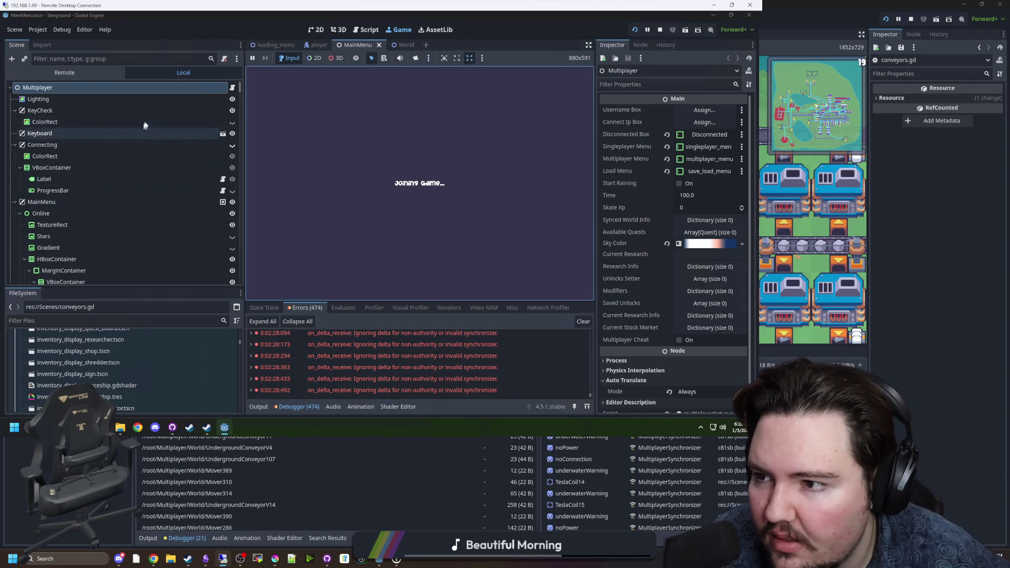
{"action": "left_click", "coordinate": [232, 87]}
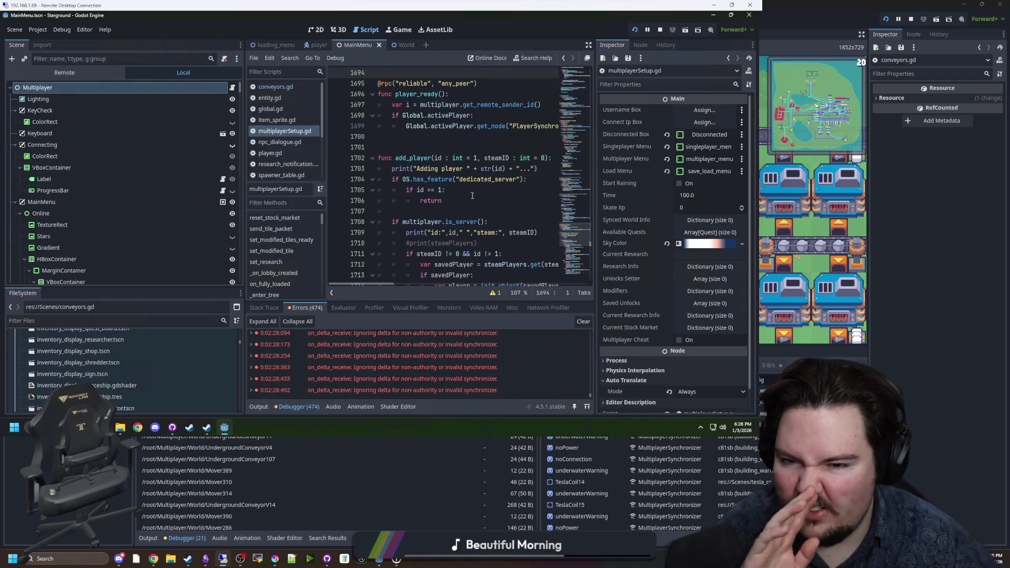
Search multiplayerSetup.gd for initialize_game and go to its function definition
{"action": "key", "text": "ctrl+f"}
{"action": "type", "text": "initial"}
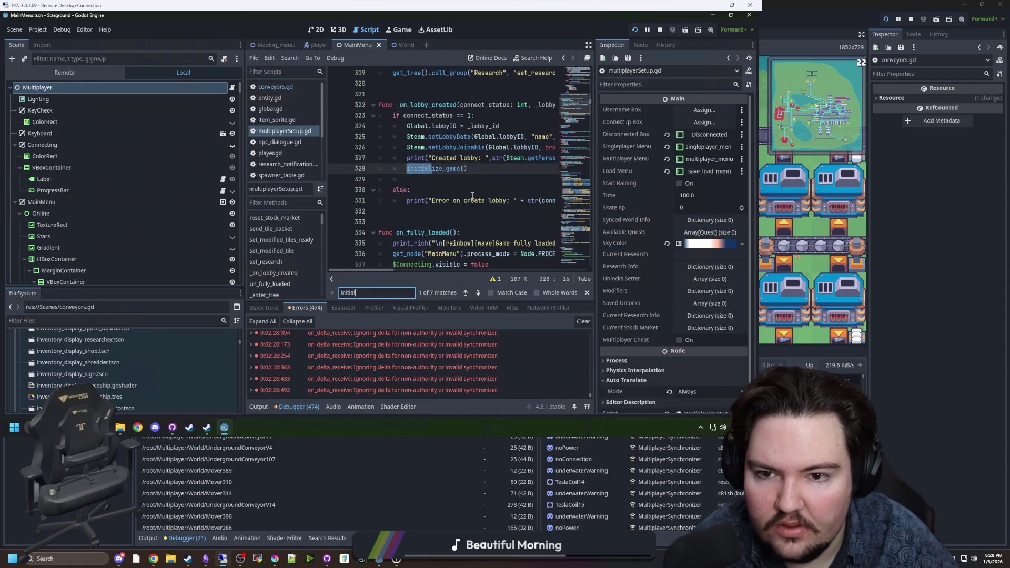
{"action": "type", "text": "ize_game"}
{"action": "left_click", "coordinate": [471, 196]}
{"action": "left_click", "coordinate": [428, 168], "text": "ctrl"}
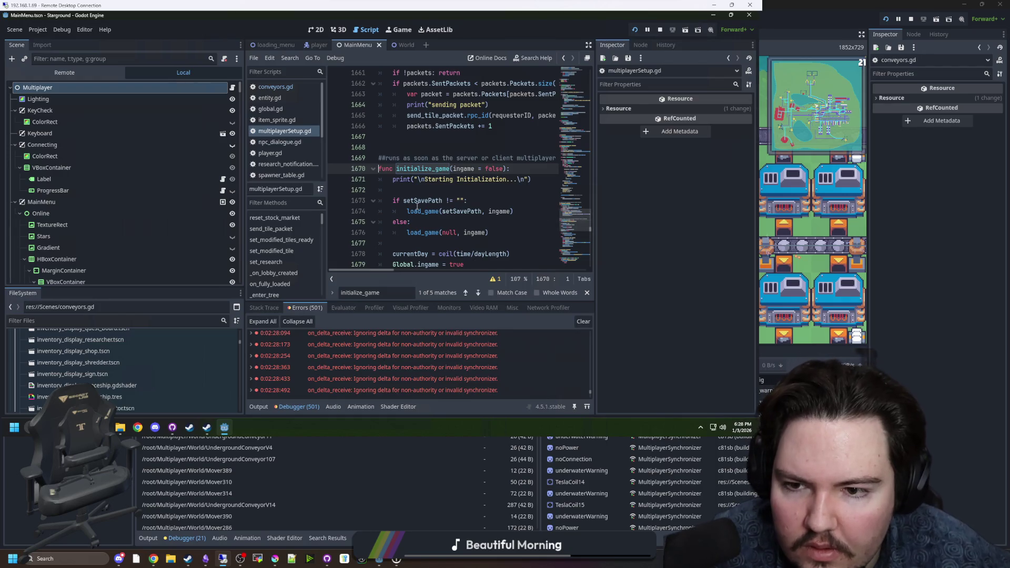
{"action": "scroll", "coordinate": [417, 207], "scroll_direction": "down", "scroll_amount": 5}
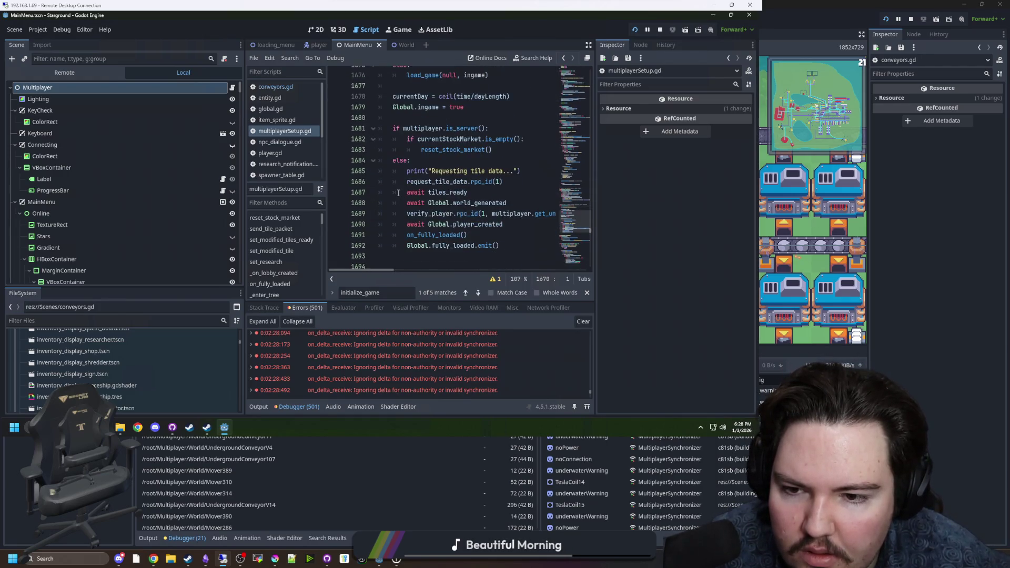
Add 'await get_tree().physics_frame' inside the else branch at line 1685 and save the script
{"action": "left_click", "coordinate": [465, 162]}
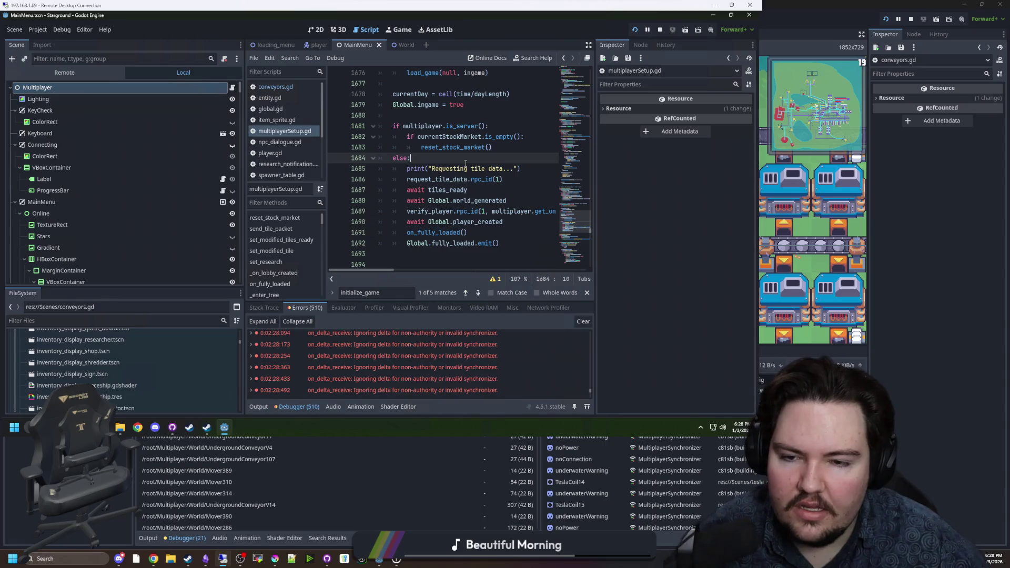
{"action": "key", "text": "Return"}
{"action": "type", "text": "await"}
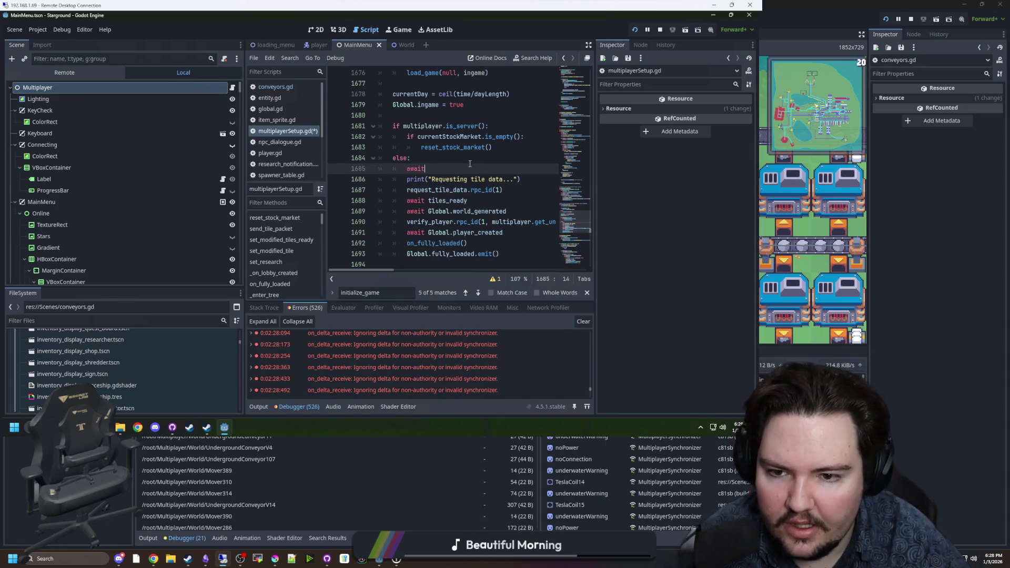
{"action": "type", "text": " get_tree().p"}
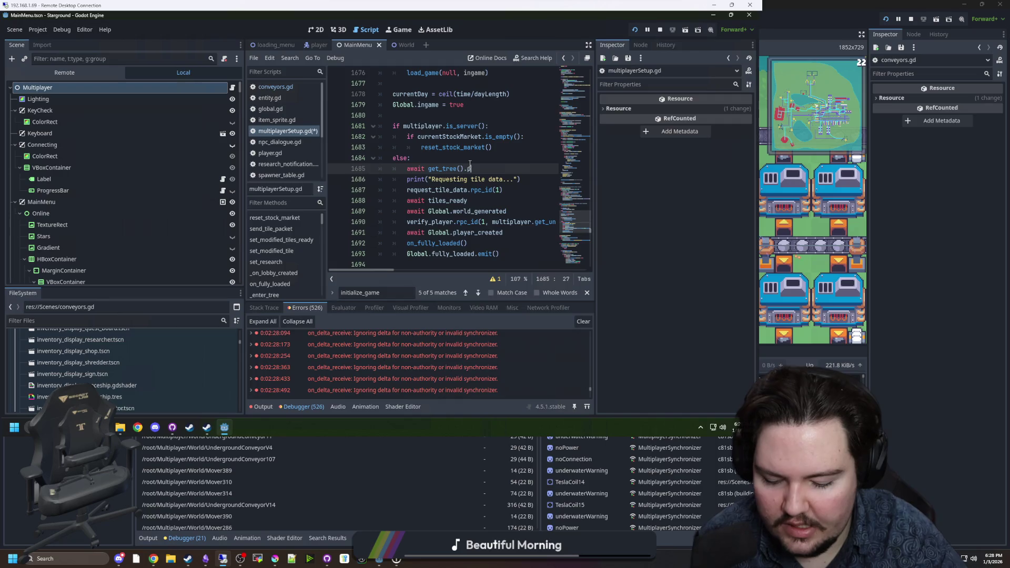
{"action": "type", "text": "hysics_frame"}
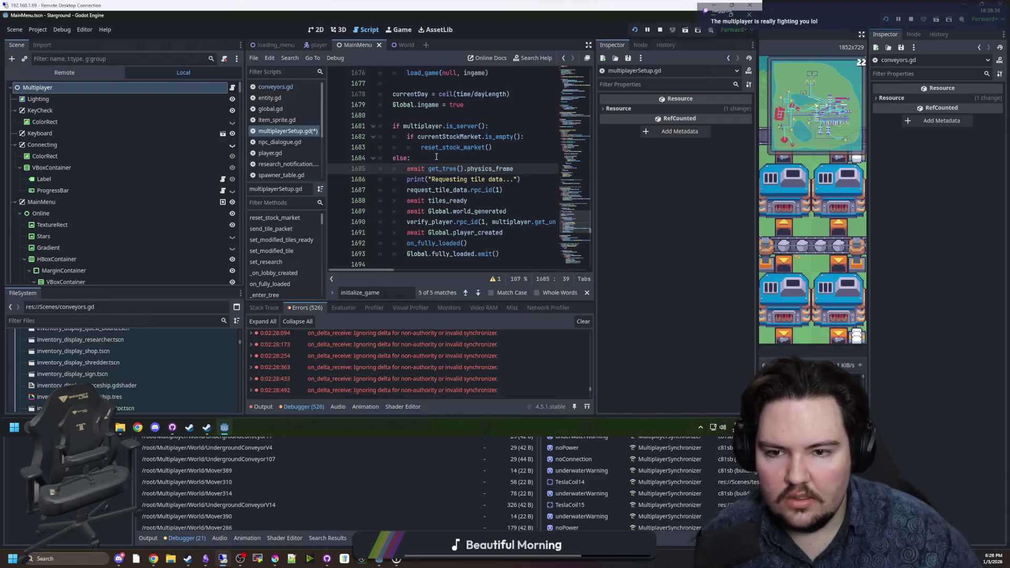
{"action": "left_click", "coordinate": [436, 157]}
{"action": "key", "text": "ctrl+s"}
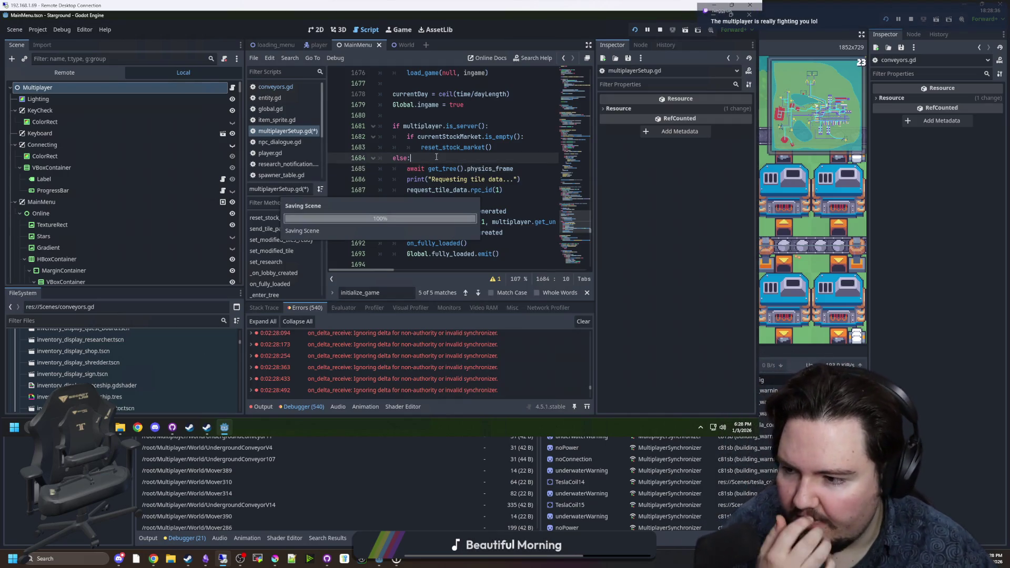
{"action": "left_click", "coordinate": [520, 164]}
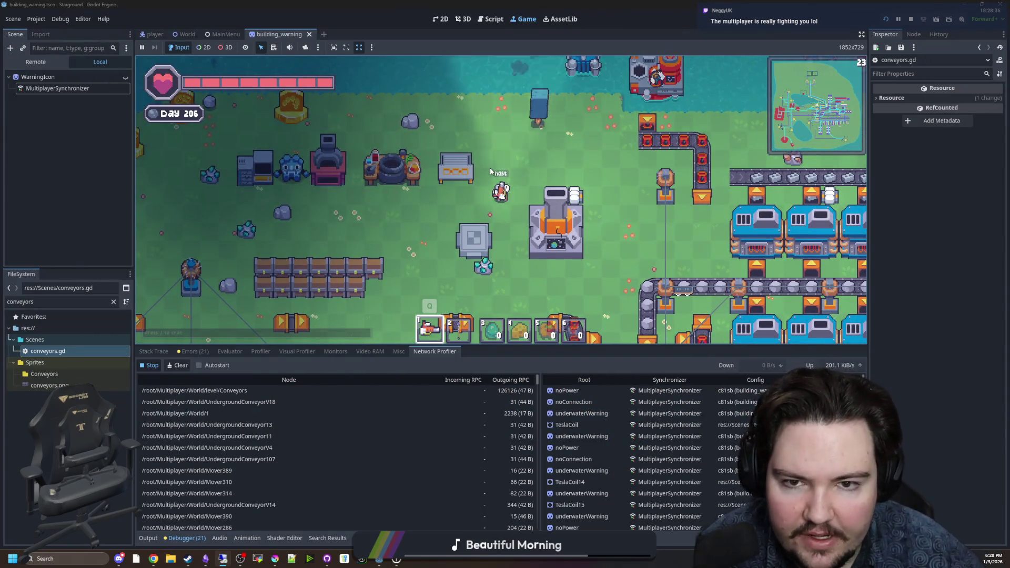
Quit the session to the Starground main menu and continue the latest autosave as host
{"action": "key", "text": "Escape"}
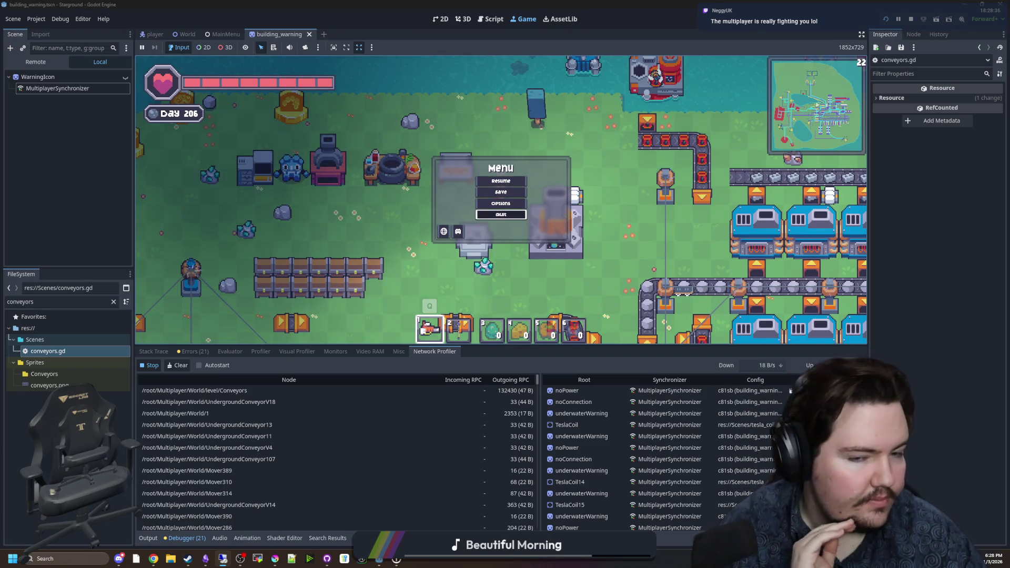
{"action": "left_click", "coordinate": [501, 214]}
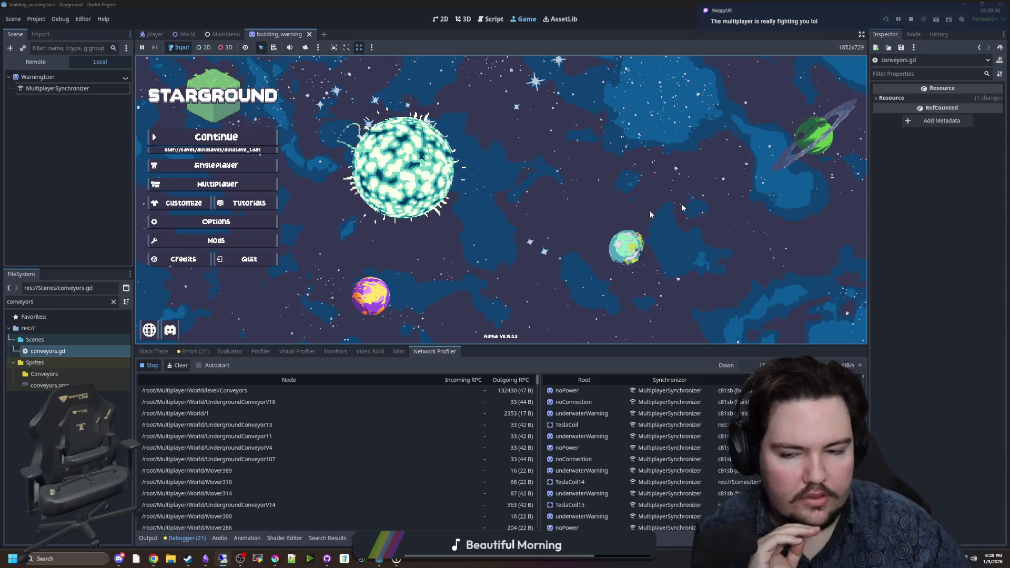
{"action": "left_click", "coordinate": [257, 138]}
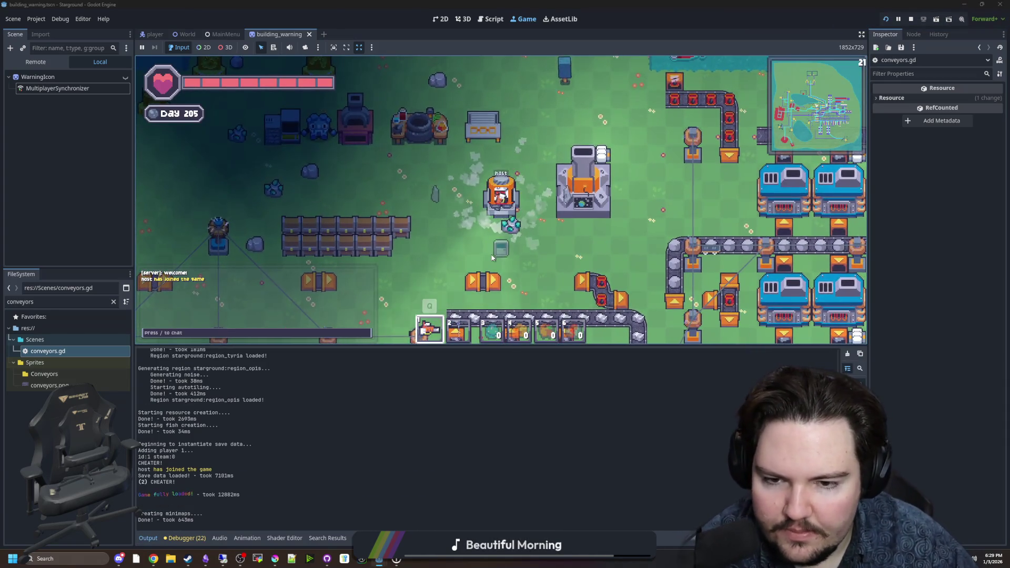
Walk the host player right and down through the factory, then stop the network profiler capture
{"action": "key", "text": "d"}
{"action": "key", "text": "s"}
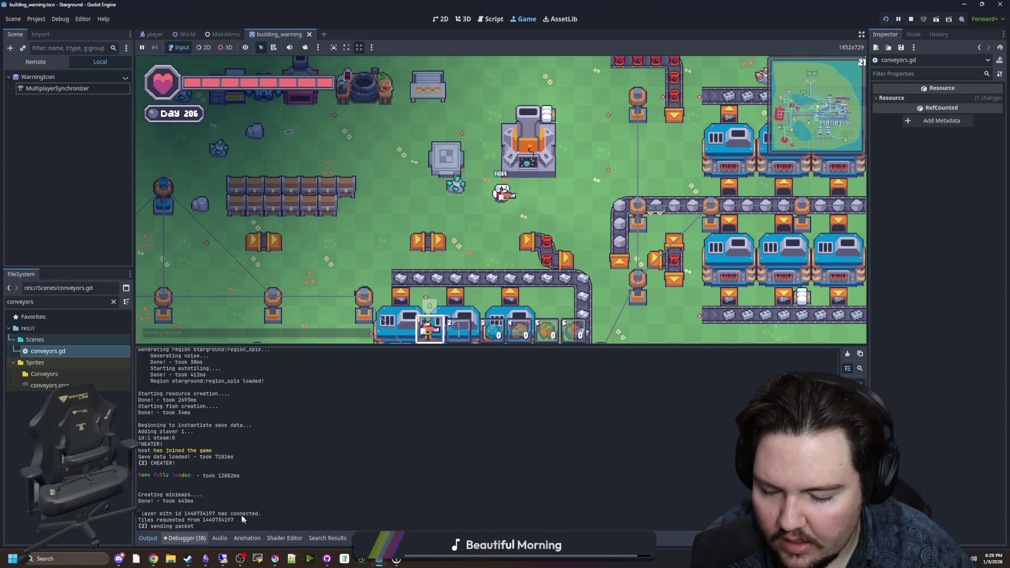
{"action": "left_click", "coordinate": [185, 539]}
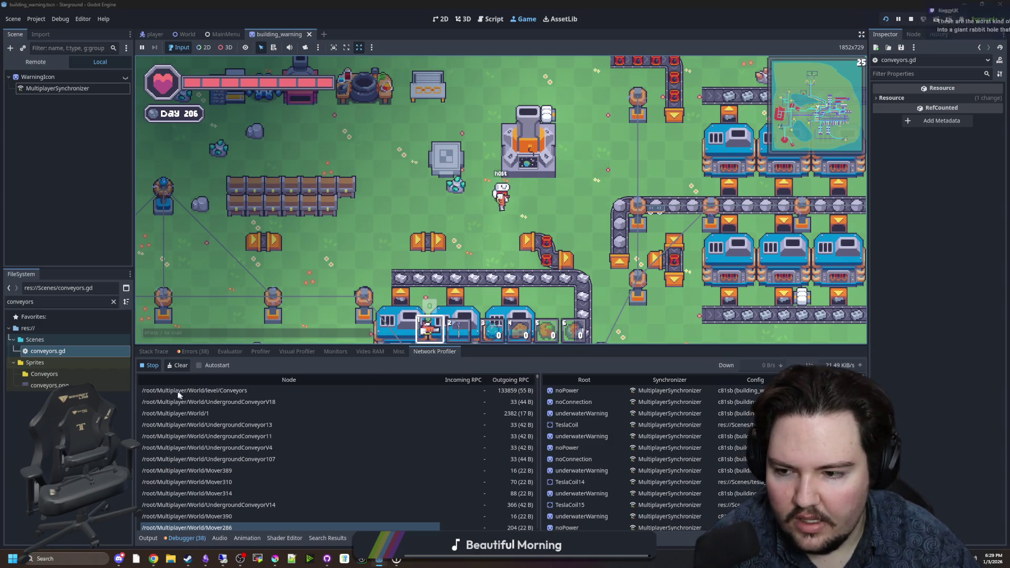
{"action": "left_click", "coordinate": [152, 365]}
Inspect the 38 culling.gd line 46 errors in the debugger and select the FileSystem filter text
{"action": "left_click", "coordinate": [186, 538]}
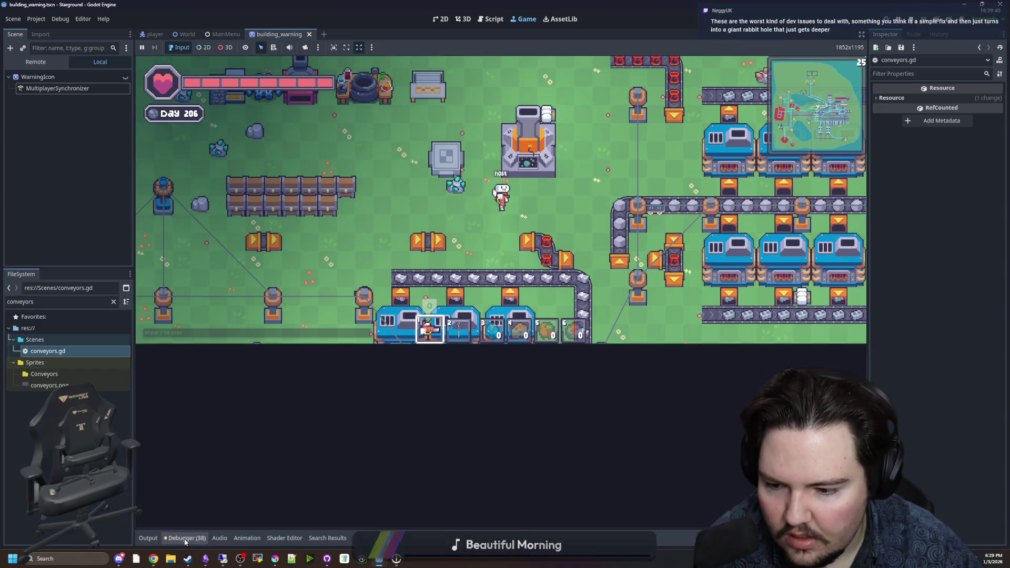
{"action": "left_click", "coordinate": [184, 541]}
{"action": "left_click", "coordinate": [193, 351]}
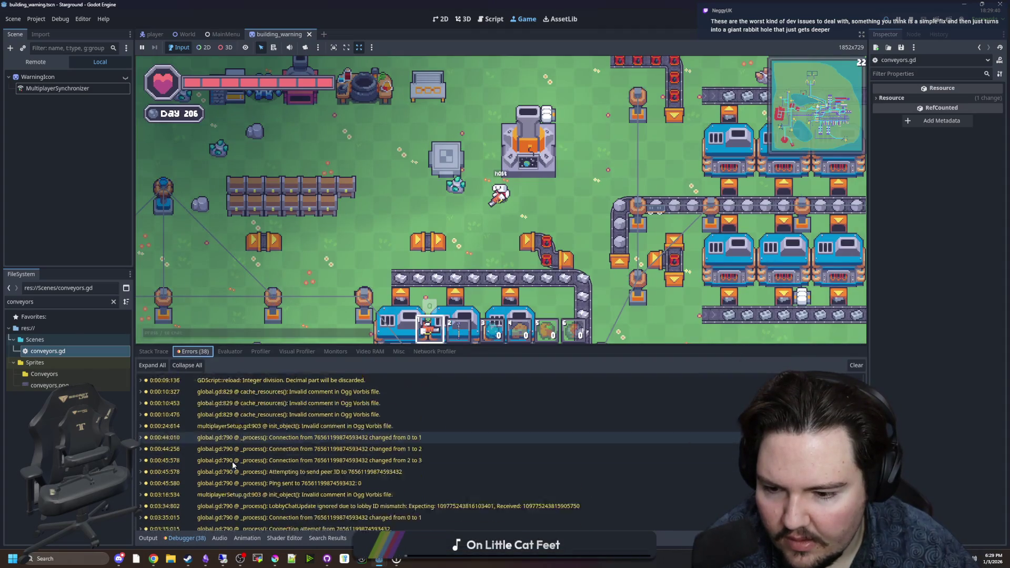
{"action": "mouse_move", "coordinate": [254, 451]}
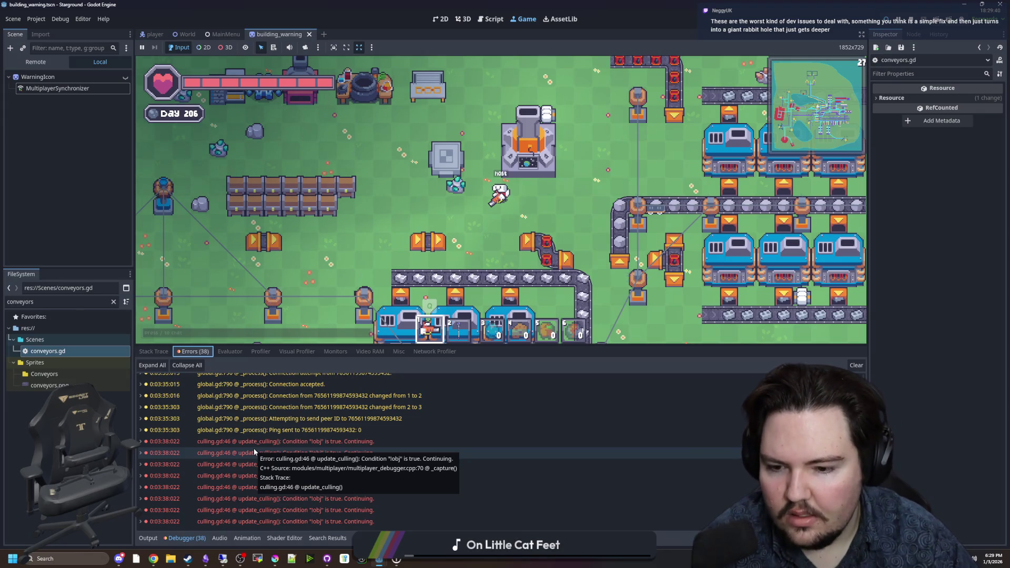
{"action": "mouse_move", "coordinate": [282, 441]}
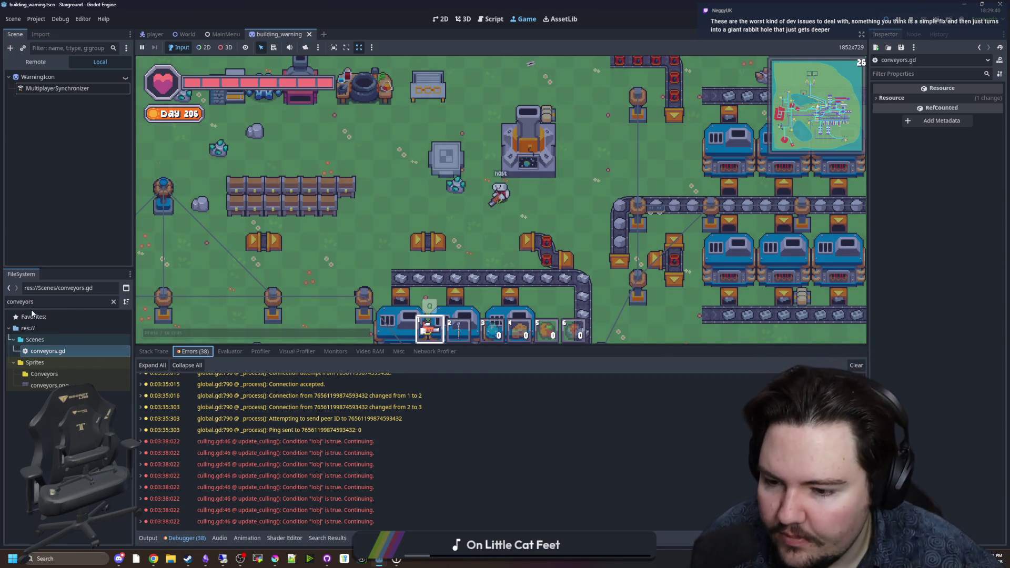
{"action": "double_click", "coordinate": [109, 301]}
Filter files to 'culling', open culling.gd and locate the ObjectResource check in update_culling
{"action": "type", "text": "culling"}
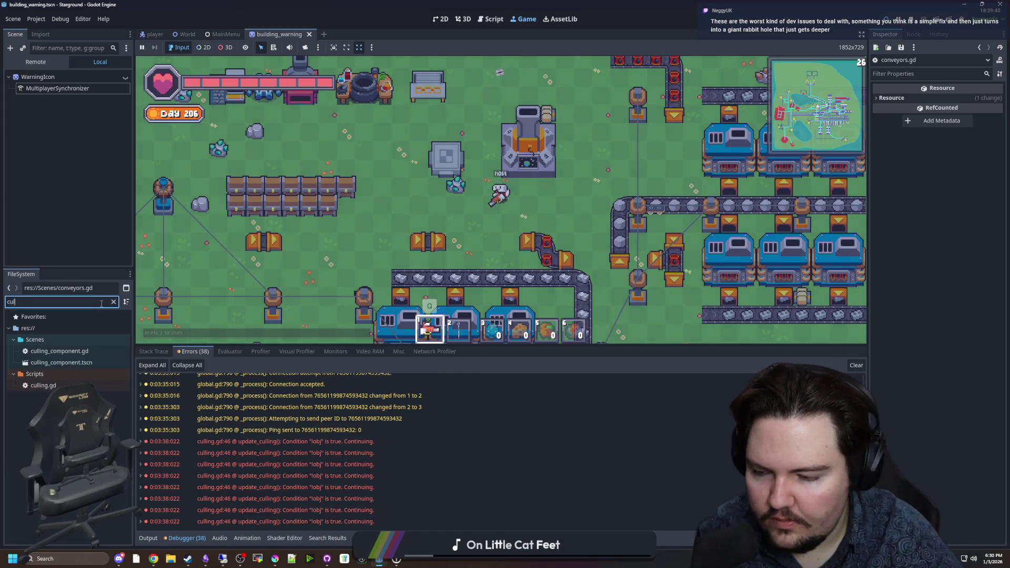
{"action": "double_click", "coordinate": [43, 385]}
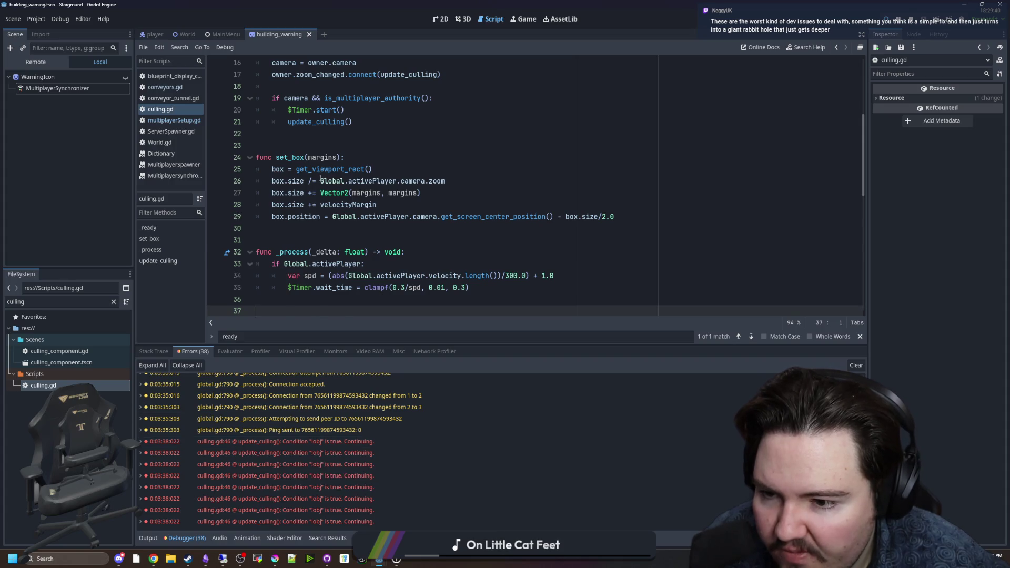
{"action": "scroll", "coordinate": [305, 215], "scroll_direction": "down", "scroll_amount": 4}
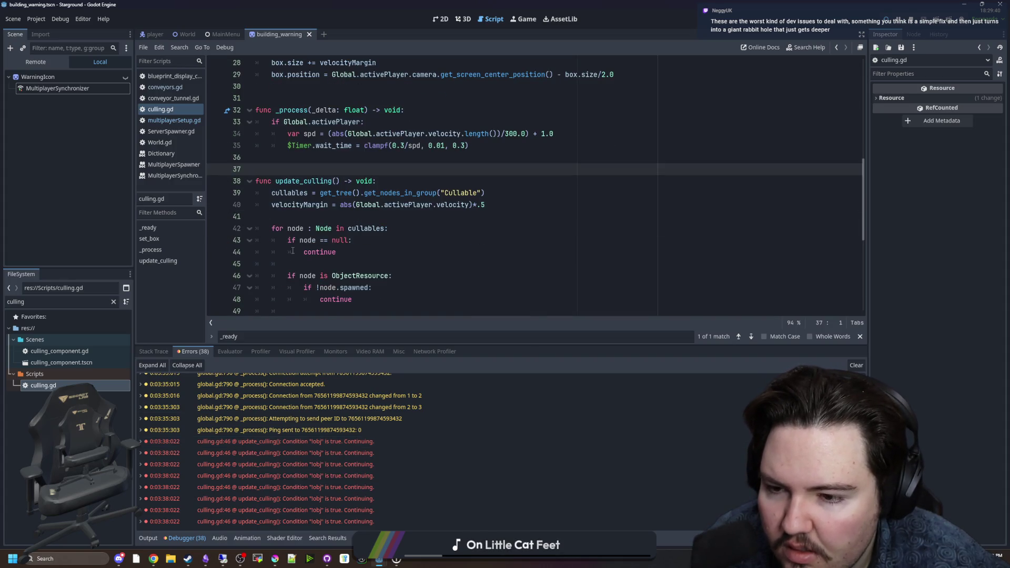
{"action": "left_click_drag", "start_coordinate": [289, 275], "coordinate": [393, 276]}
{"action": "left_click", "coordinate": [393, 276]}
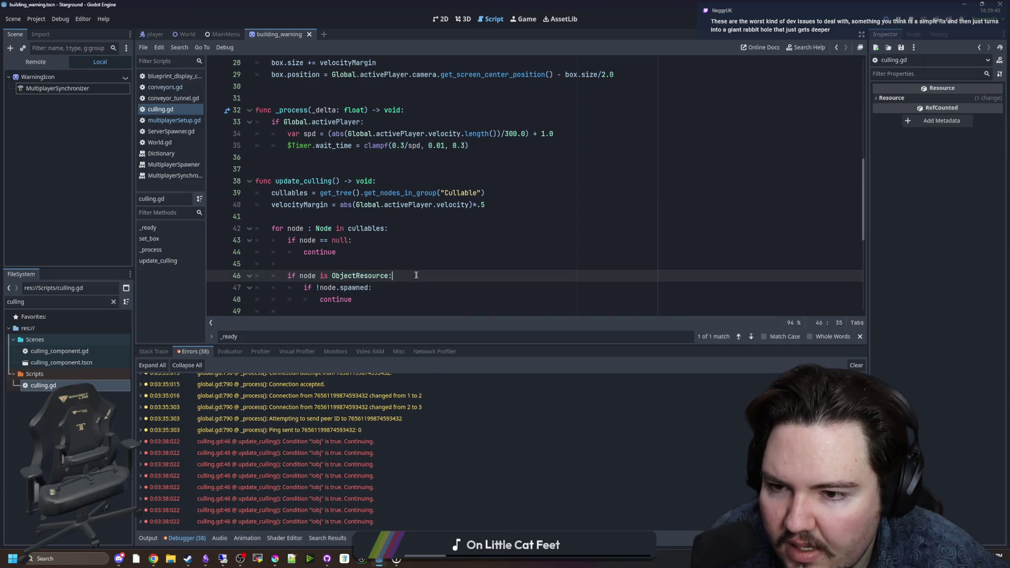
{"action": "scroll", "coordinate": [357, 256], "scroll_direction": "down", "scroll_amount": 2}
{"action": "scroll", "coordinate": [356, 256], "scroll_direction": "down", "scroll_amount": 1}
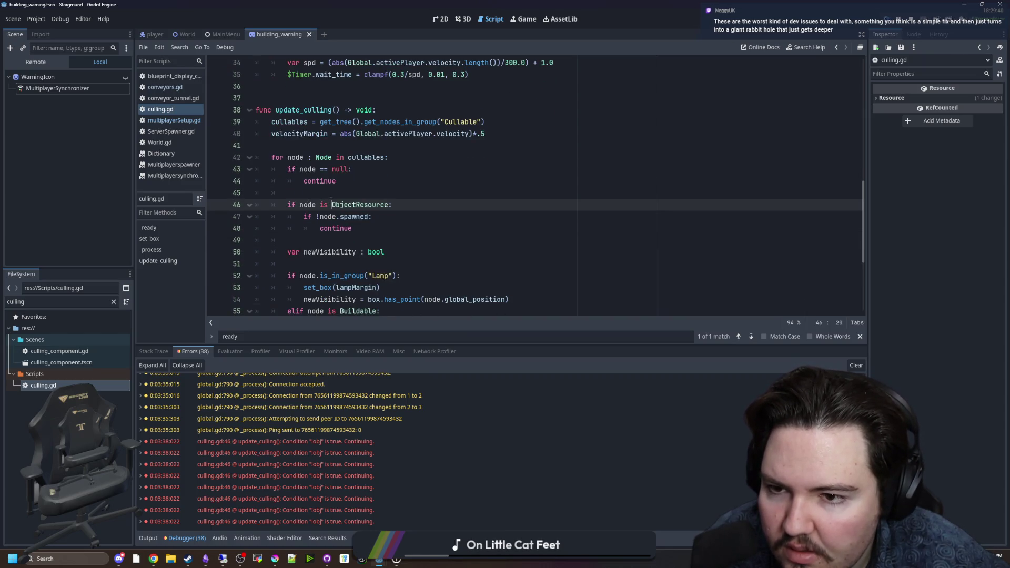
{"action": "key", "text": "Up"}
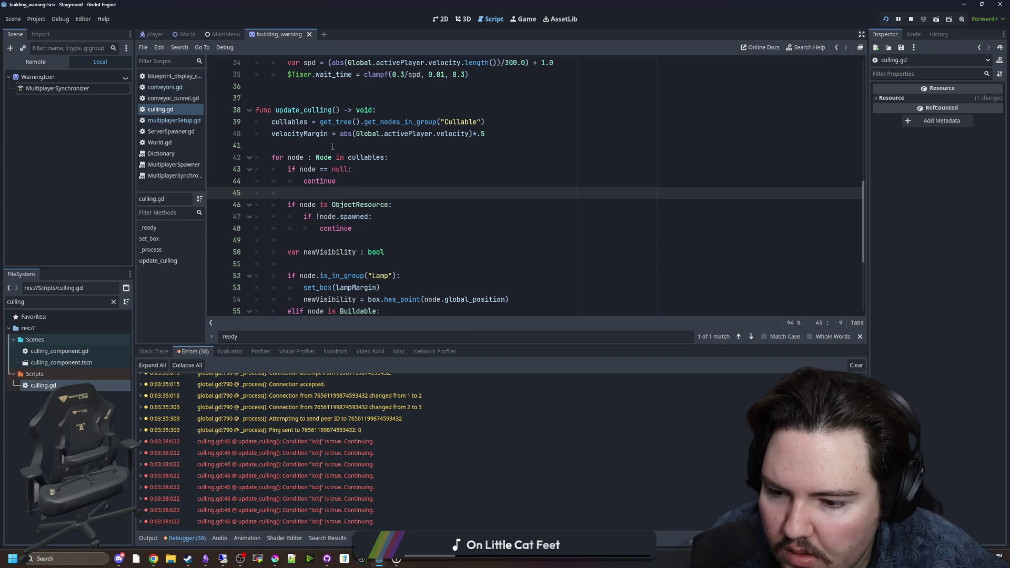
{"action": "left_click", "coordinate": [344, 205]}
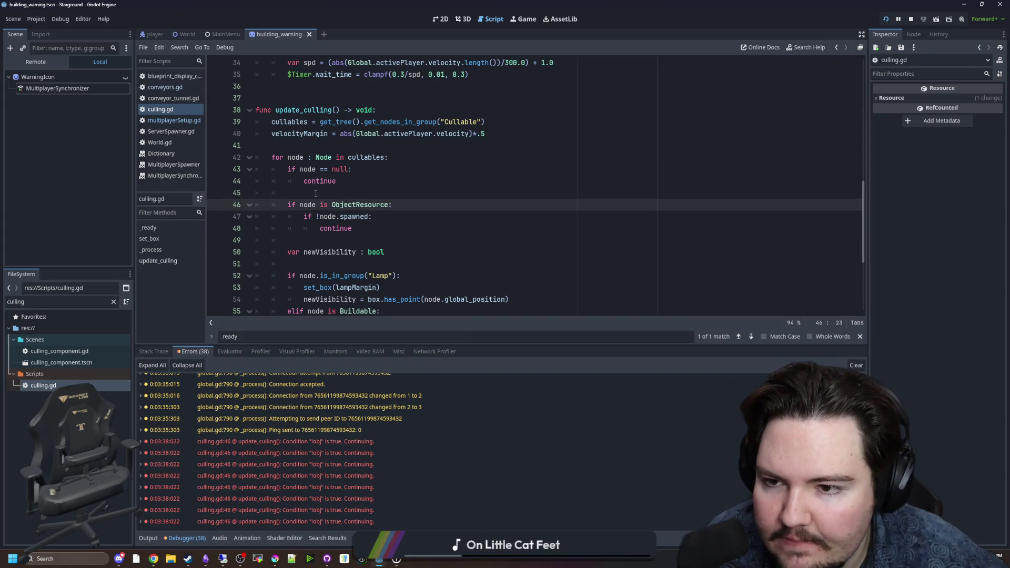
Add 'if !is_instance_valid(node): continue' at the top of the update_culling loop
{"action": "left_click", "coordinate": [407, 159]}
{"action": "key", "text": "Return"}
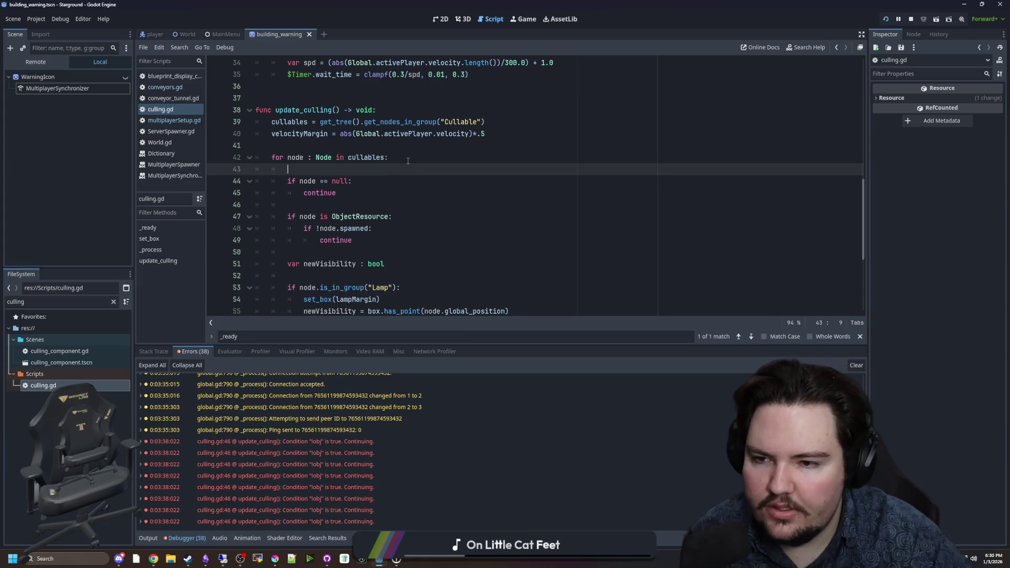
{"action": "type", "text": "ifis_instance_va"}
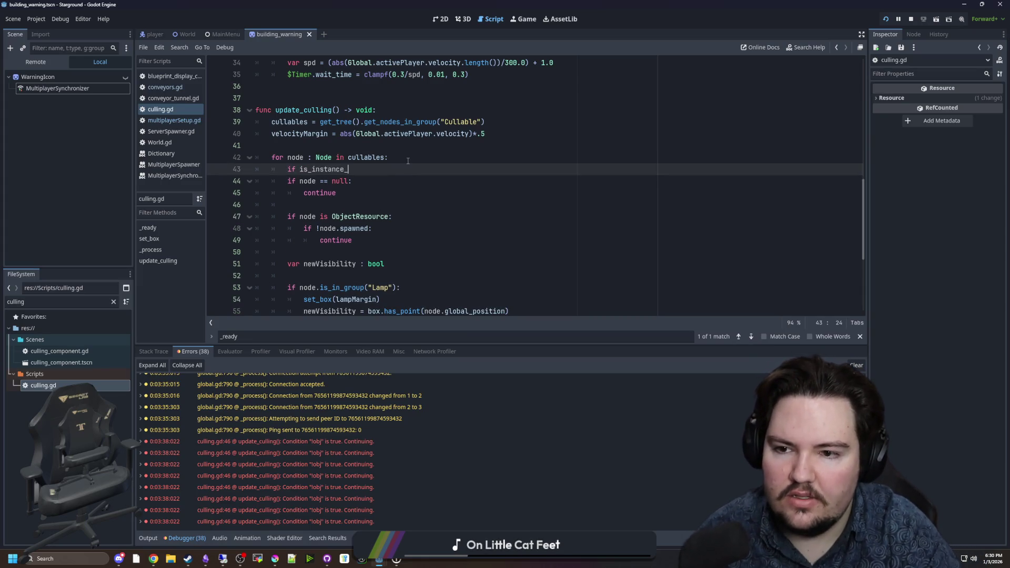
{"action": "key", "text": "Return"}
{"action": "type", "text": "node"}
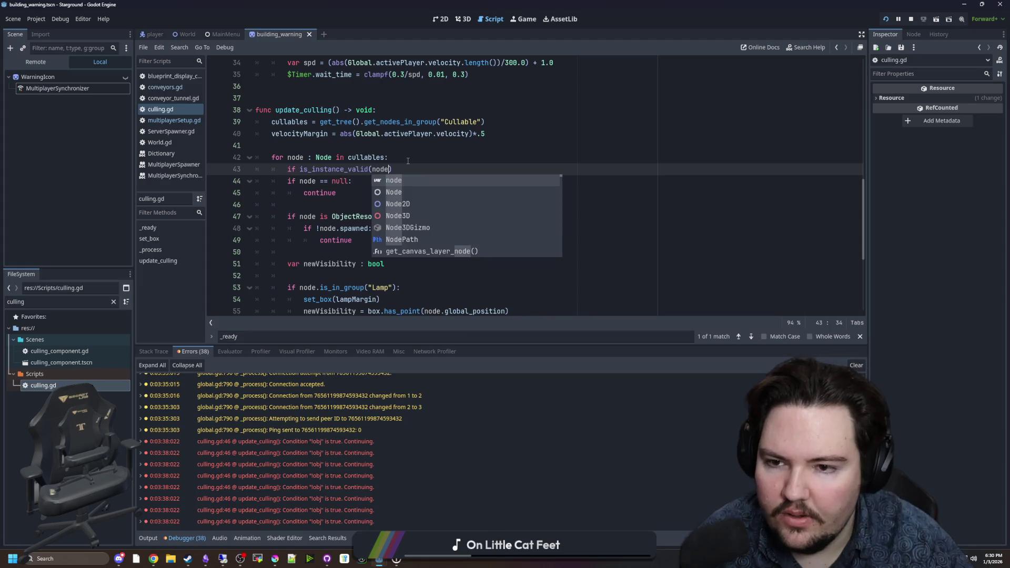
{"action": "type", "text": "): return"}
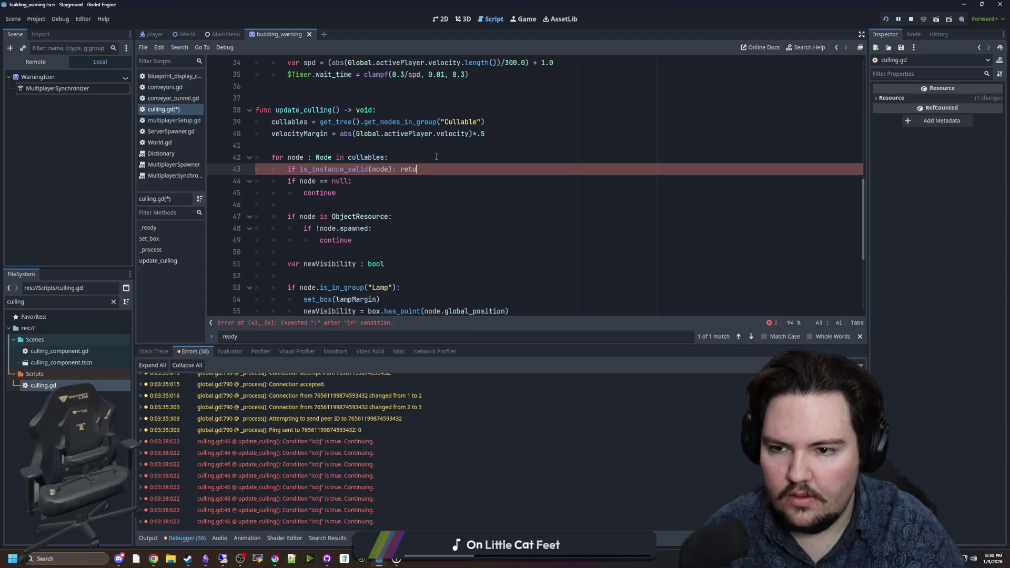
{"action": "key", "text": "BackSpace"}
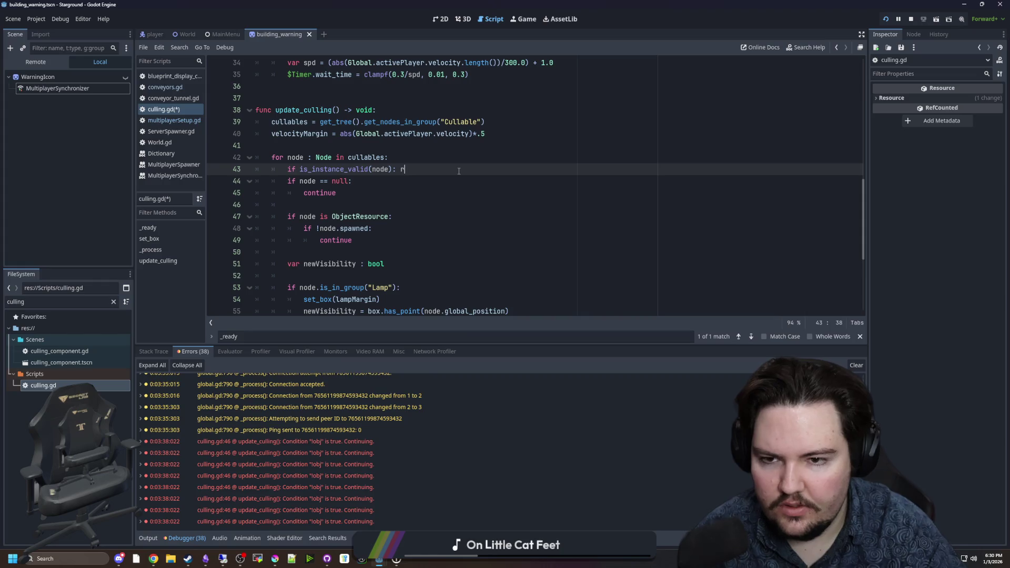
{"action": "type", "text": "continue"}
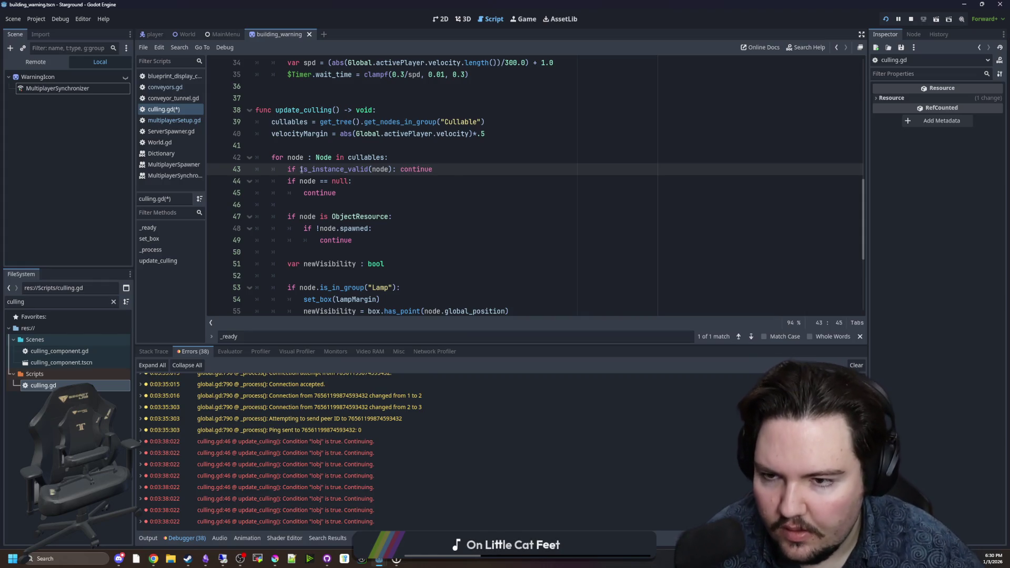
{"action": "left_click", "coordinate": [301, 170]}
{"action": "type", "text": "!"}
Put the null check and its continue on one line, then save culling.gd
{"action": "left_click", "coordinate": [304, 192]}
{"action": "key", "text": "BackSpace"}
{"action": "key", "text": "BackSpace"}
{"action": "key", "text": "BackSpace"}
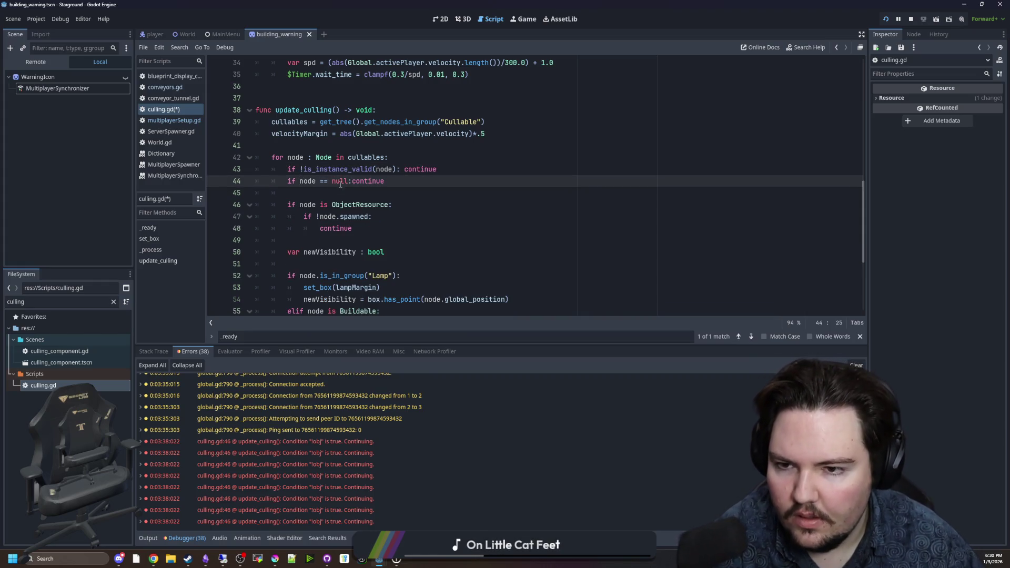
{"action": "key", "text": "Down"}
{"action": "scroll", "coordinate": [369, 184], "scroll_direction": "down", "scroll_amount": 5}
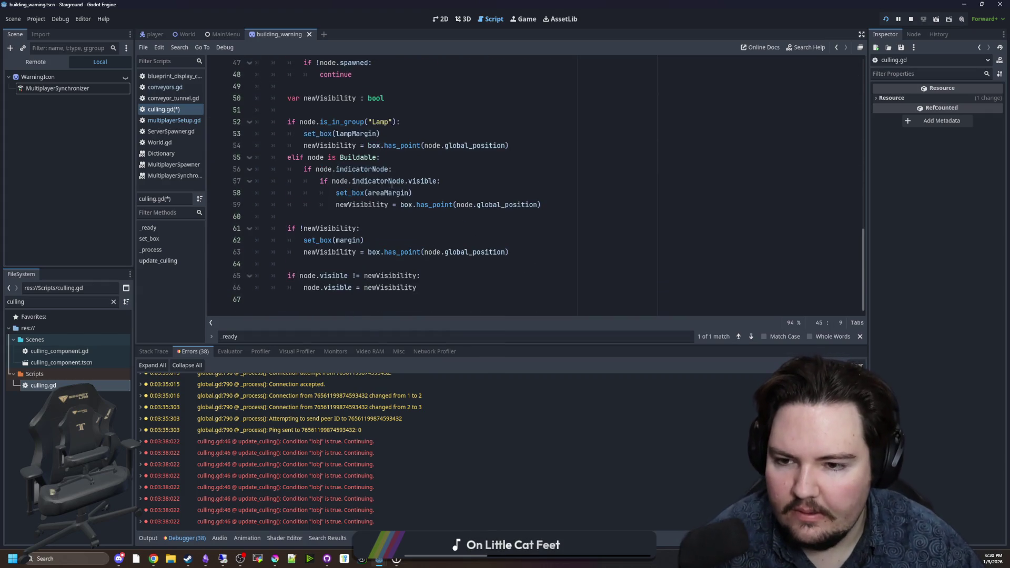
{"action": "scroll", "coordinate": [389, 187], "scroll_direction": "up", "scroll_amount": 3}
{"action": "left_click", "coordinate": [372, 192]}
{"action": "key", "text": "ctrl+s"}
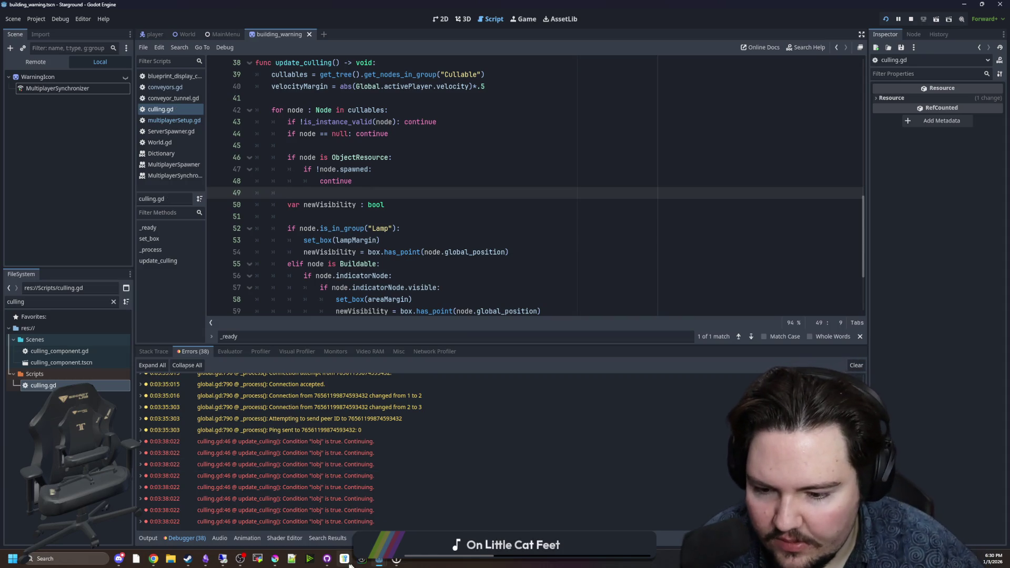
Review the culling.gd diff, then log 'Fixed an issue where the game would attempt to cull invalid objects' in the TODO LIST
{"action": "left_click", "coordinate": [326, 559]}
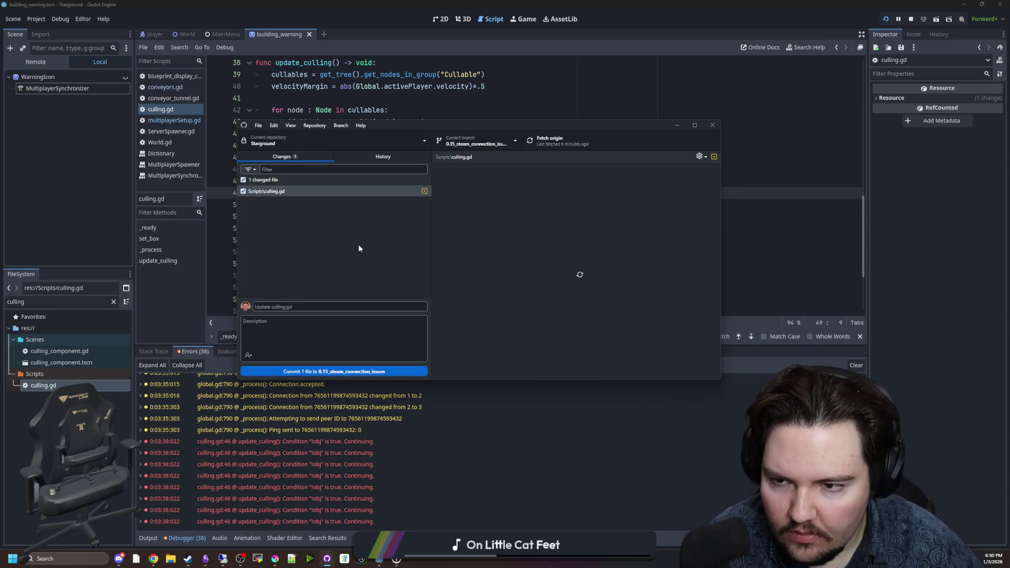
{"action": "left_click", "coordinate": [275, 559]}
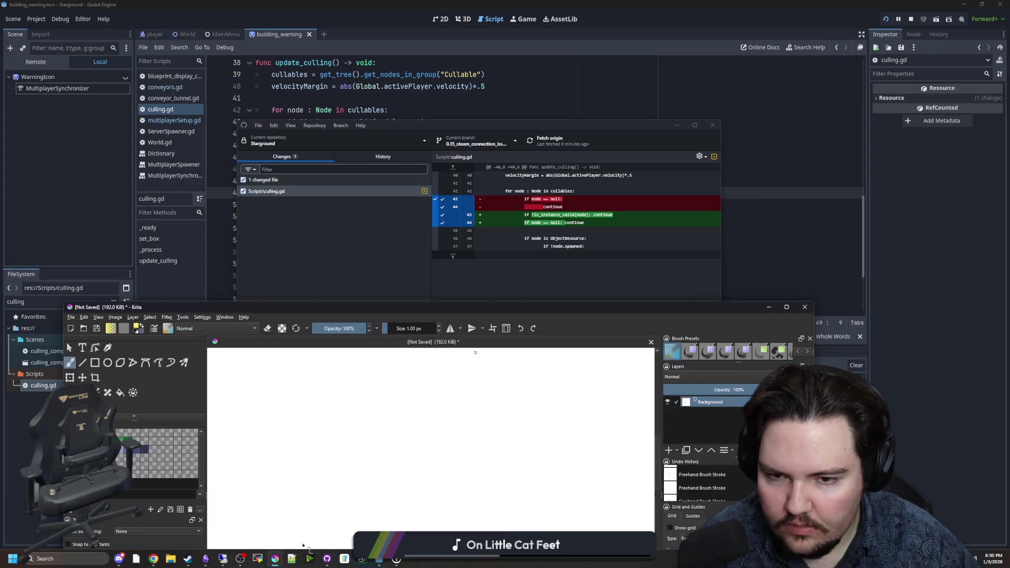
{"action": "left_click", "coordinate": [208, 559]}
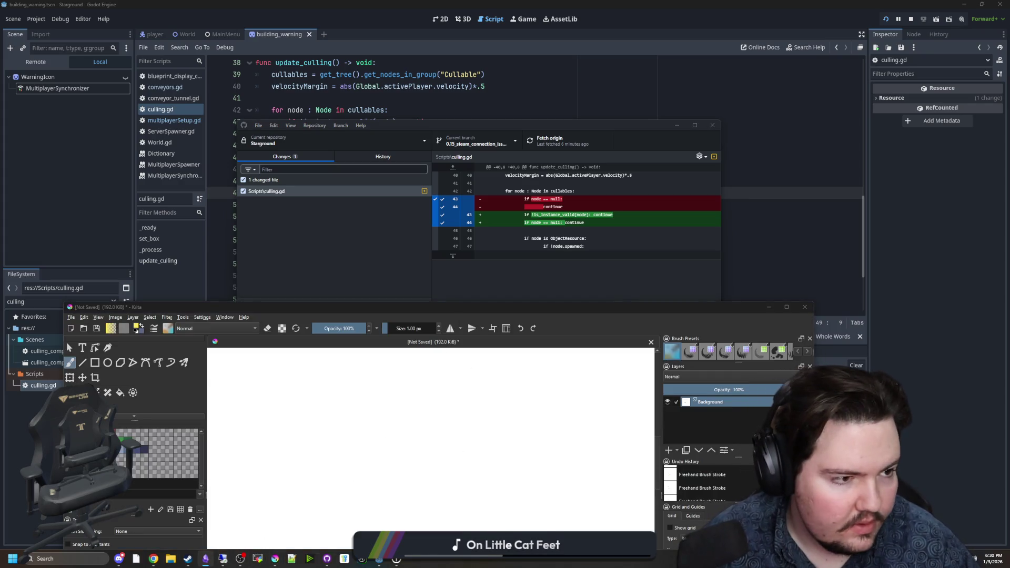
{"action": "key", "text": "Return"}
{"action": "type", "text": "F"}
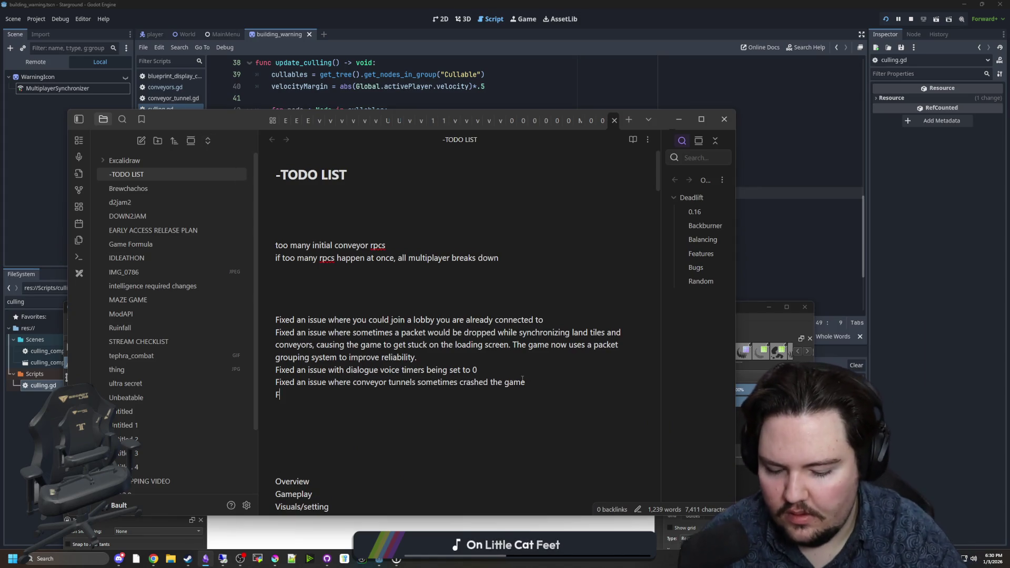
{"action": "type", "text": "ixed an issue wher"}
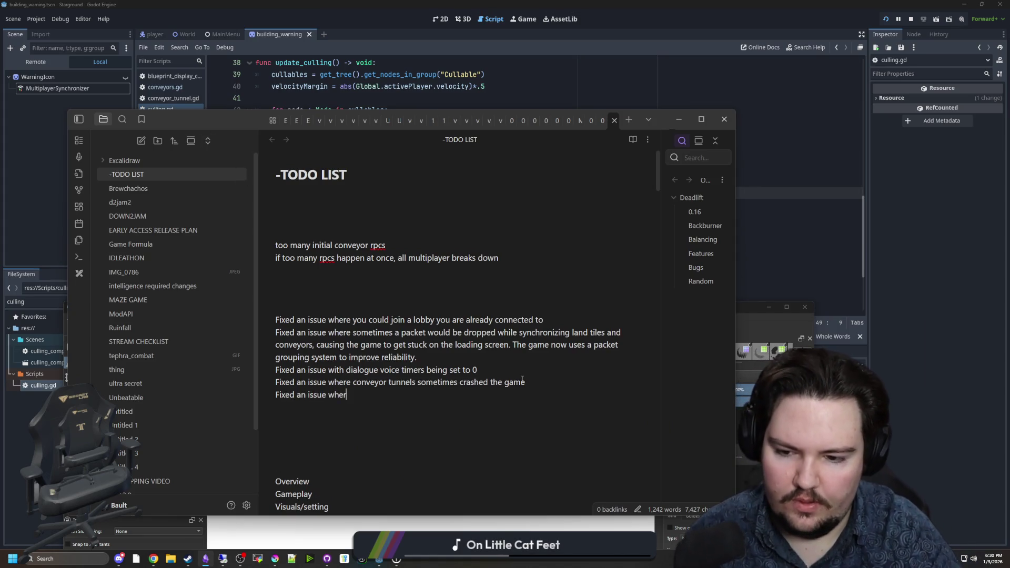
{"action": "type", "text": "e the game would attempt"}
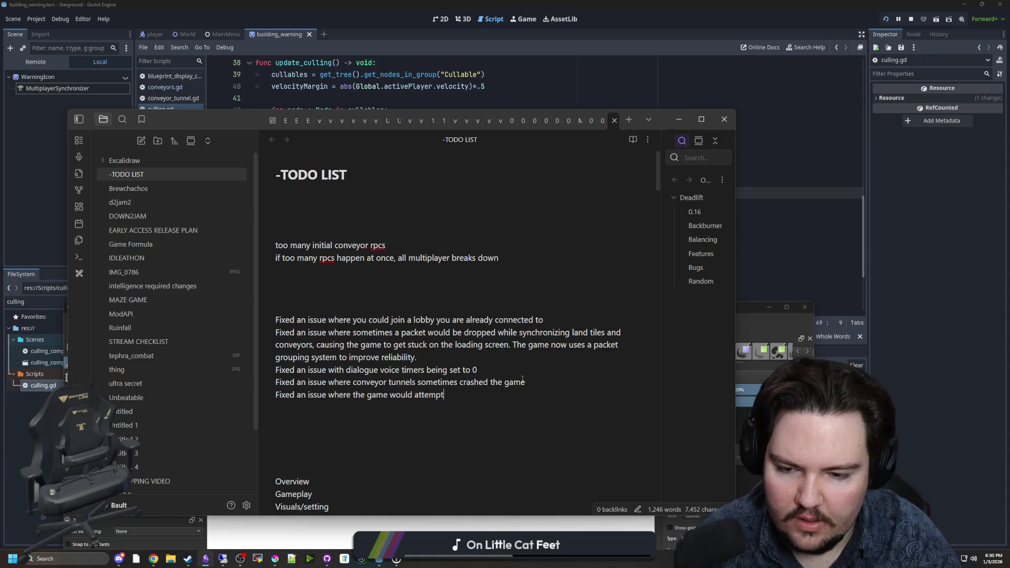
{"action": "type", "text": " to cull invalid objects"}
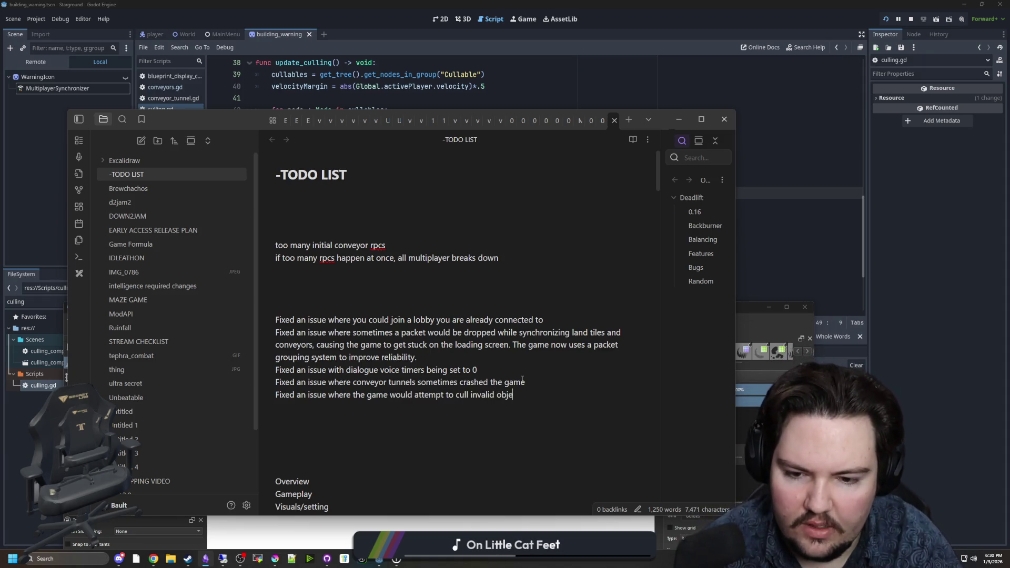
Return to Godot's culling.gd and click into the culling loop code
{"action": "key", "text": "alt+Tab"}
{"action": "left_click", "coordinate": [458, 242]}
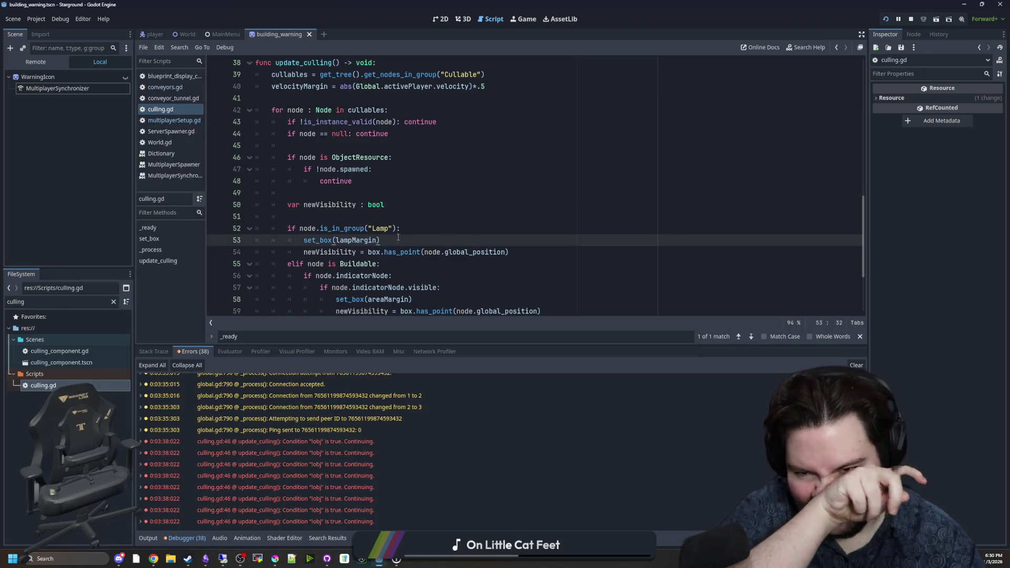
Save the culling.gd script in the Godot script editor
{"action": "left_click", "coordinate": [411, 218]}
{"action": "key", "text": "ctrl+s"}
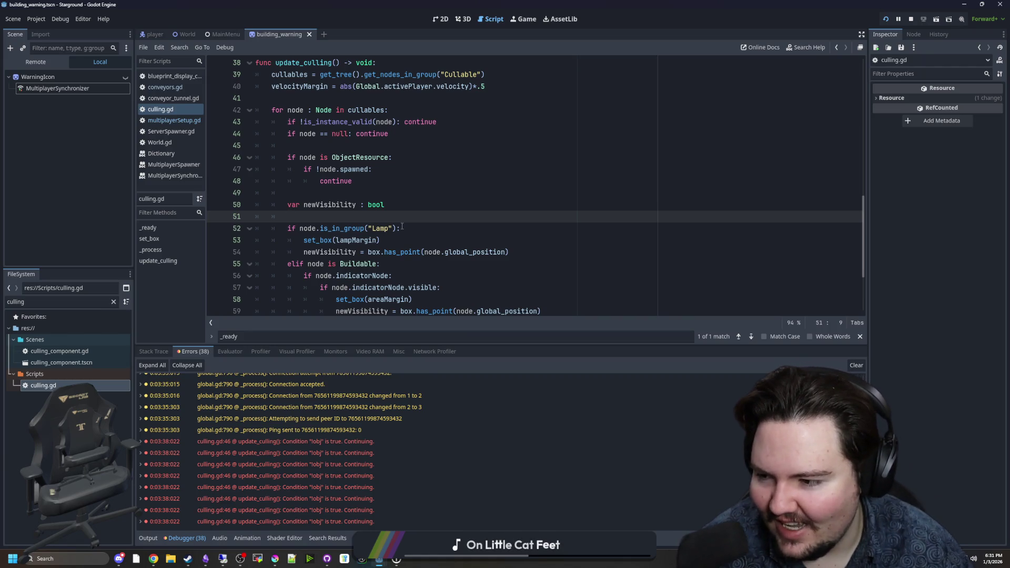
{"action": "left_click", "coordinate": [411, 208]}
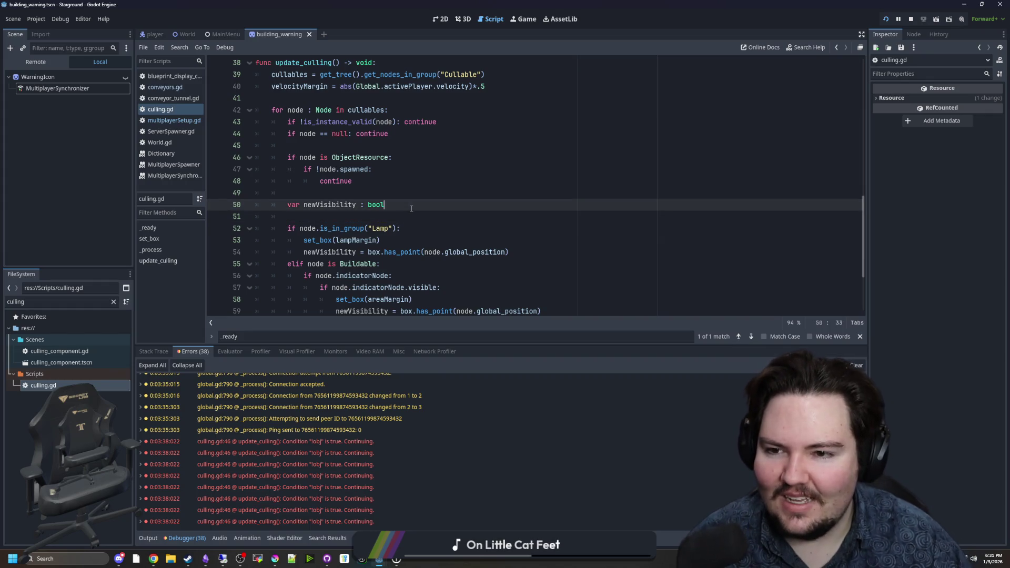
{"action": "left_click", "coordinate": [387, 214]}
{"action": "key", "text": "ctrl+s"}
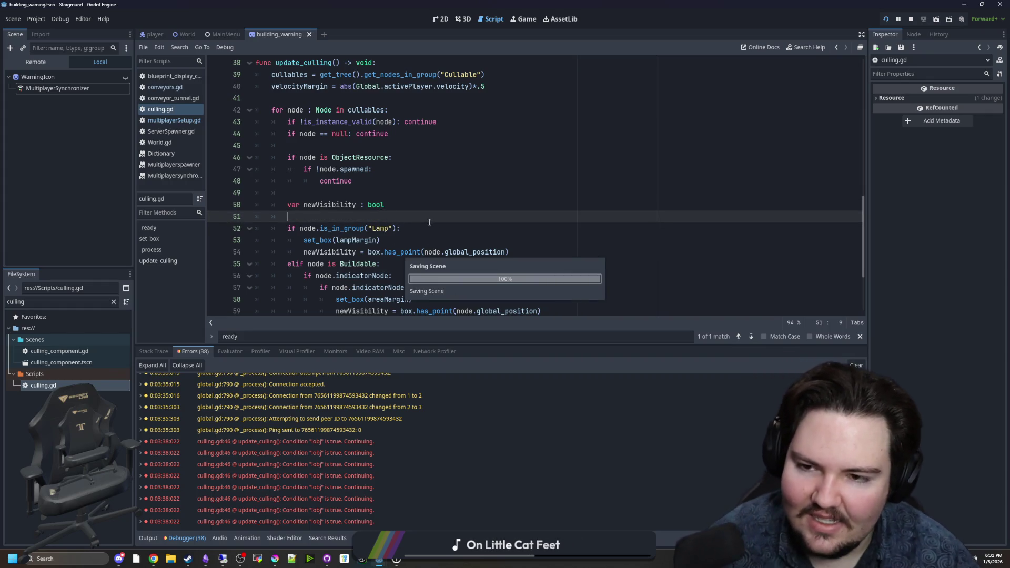
{"action": "scroll", "coordinate": [313, 191], "scroll_direction": "up", "scroll_amount": 1}
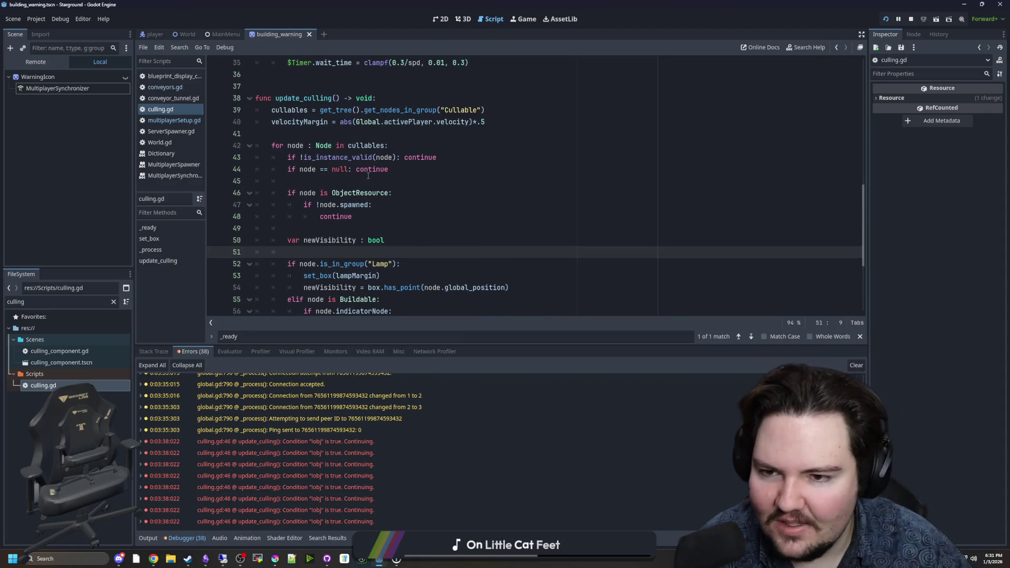
{"action": "left_click", "coordinate": [362, 180]}
{"action": "key", "text": "ctrl+s"}
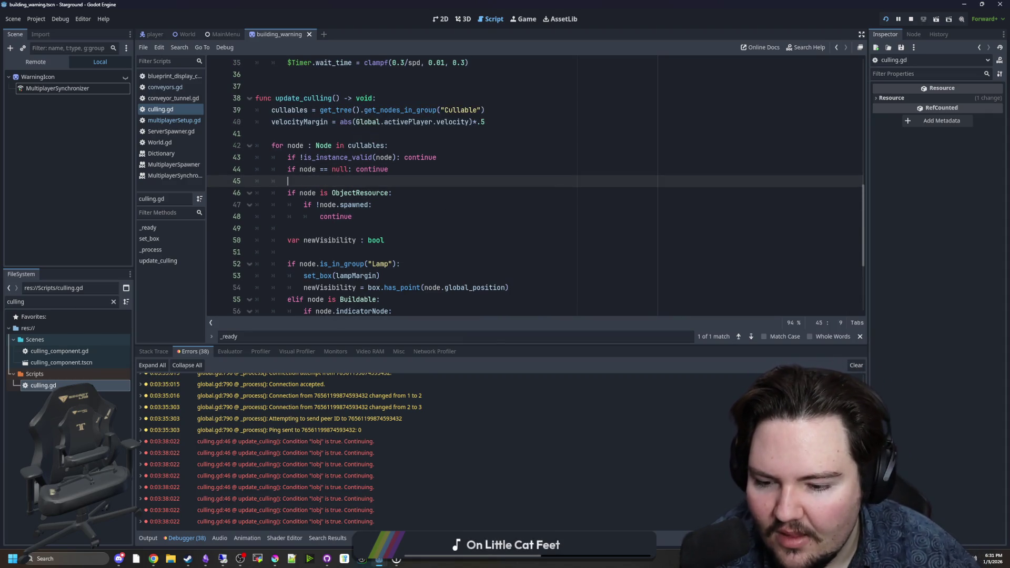
Review the pending culling.gd diff in GitHub Desktop
{"action": "left_click", "coordinate": [326, 558]}
{"action": "left_click", "coordinate": [322, 269]}
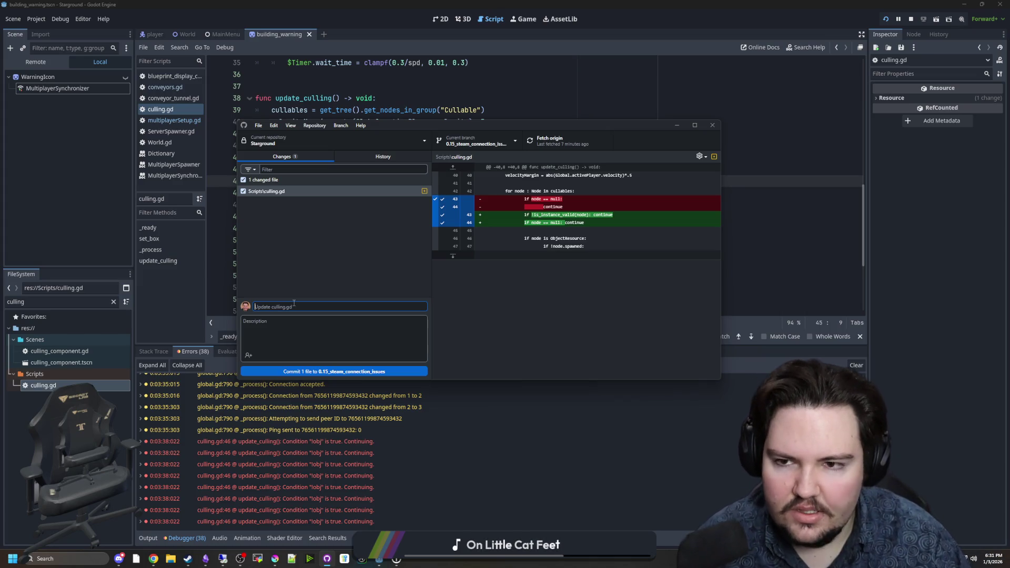
{"action": "left_click", "coordinate": [387, 112]}
Open multiplayerSetup.gd at the tile_packet_received code and start a text search
{"action": "left_click", "coordinate": [177, 120]}
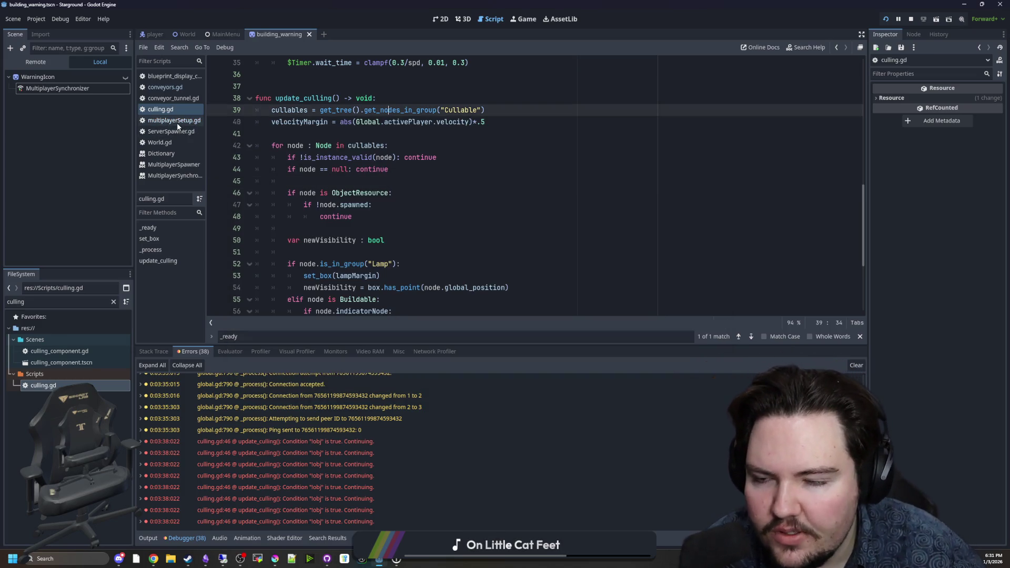
{"action": "left_click", "coordinate": [505, 186]}
{"action": "key", "text": "ctrl+f"}
Search for 'relay', then open Steam.gd using the FileSystem filter 'stea'
{"action": "type", "text": "relay"}
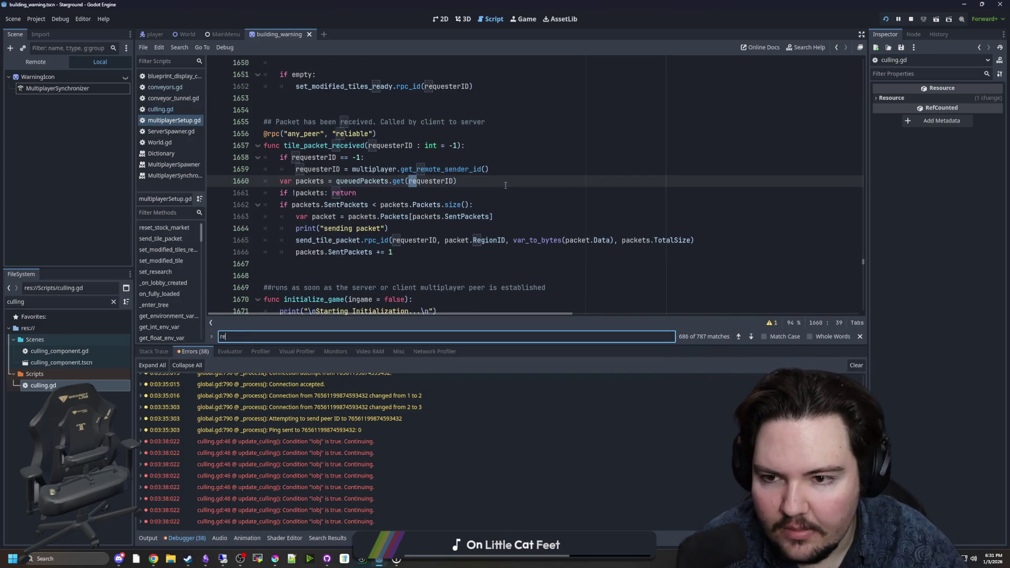
{"action": "left_click", "coordinate": [505, 185]}
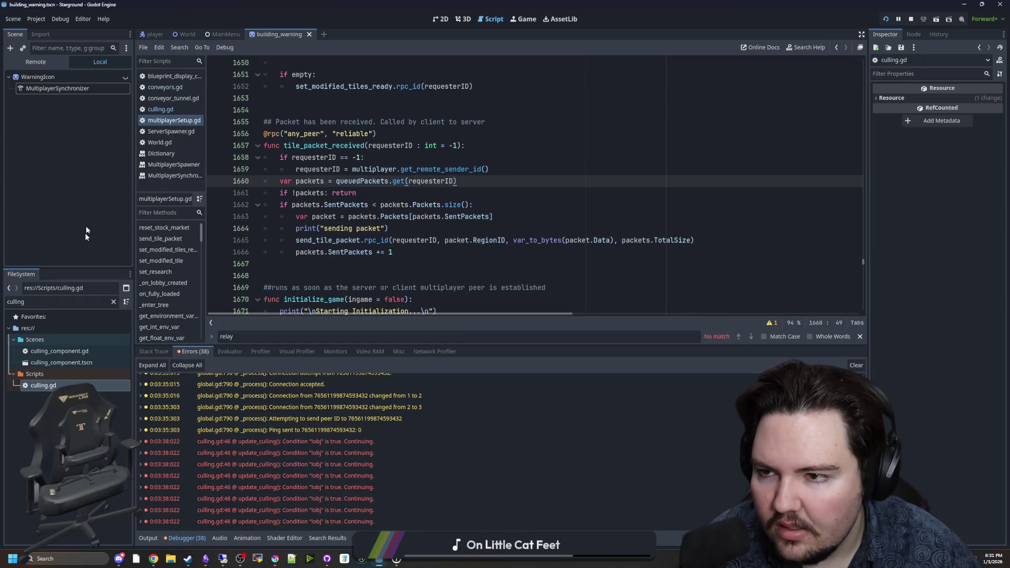
{"action": "left_click", "coordinate": [113, 302]}
{"action": "type", "text": "stea"}
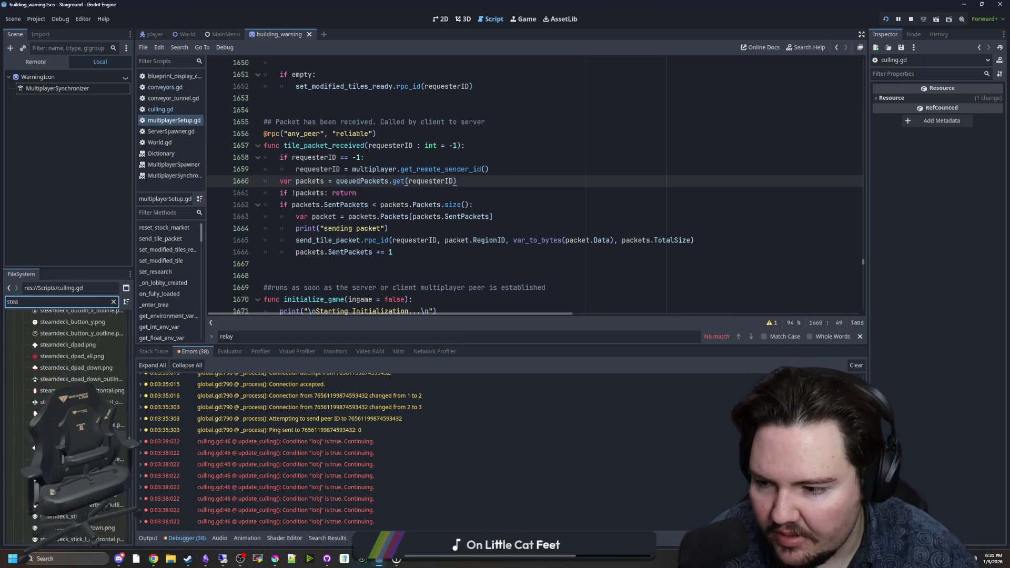
{"action": "left_click", "coordinate": [53, 385]}
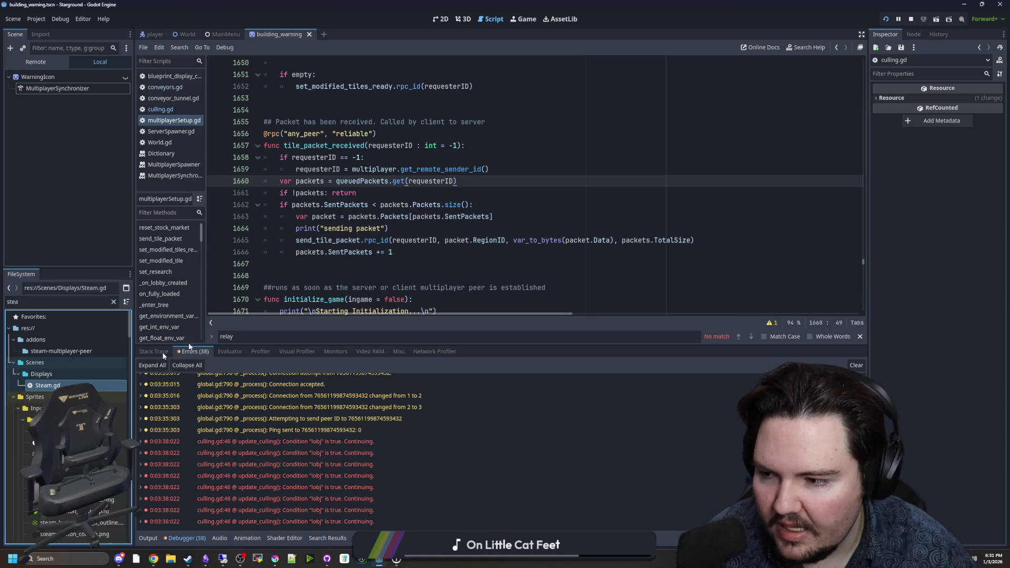
{"action": "key", "text": "Return"}
{"action": "left_click", "coordinate": [460, 181]}
{"action": "key", "text": "ctrl+f"}
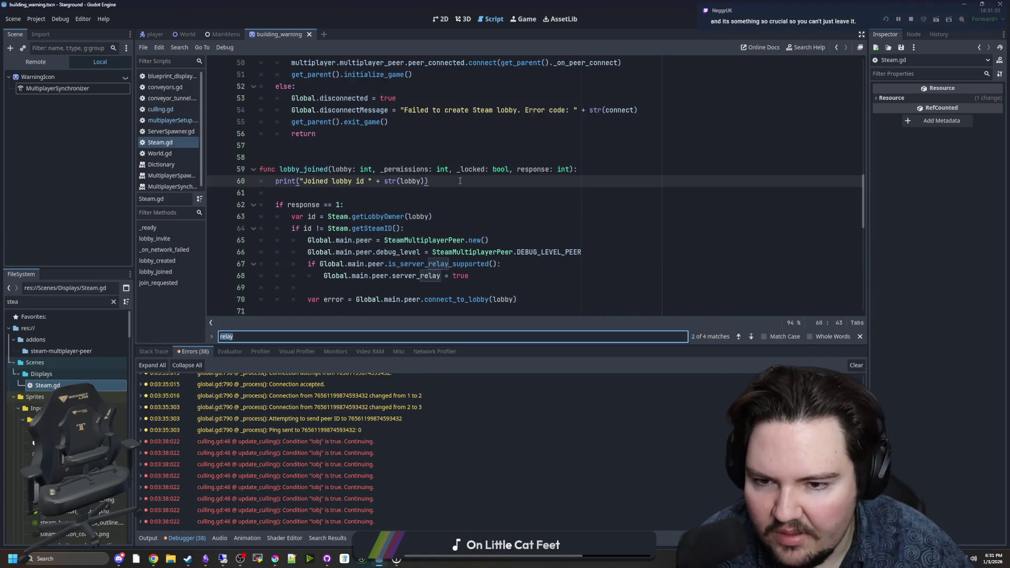
Look up the server_relay documentation from the lobby-join code, then return to Steam.gd
{"action": "scroll", "coordinate": [460, 180], "scroll_direction": "down", "scroll_amount": 1}
{"action": "left_click", "coordinate": [459, 261]}
{"action": "left_click", "coordinate": [418, 243], "text": "ctrl"}
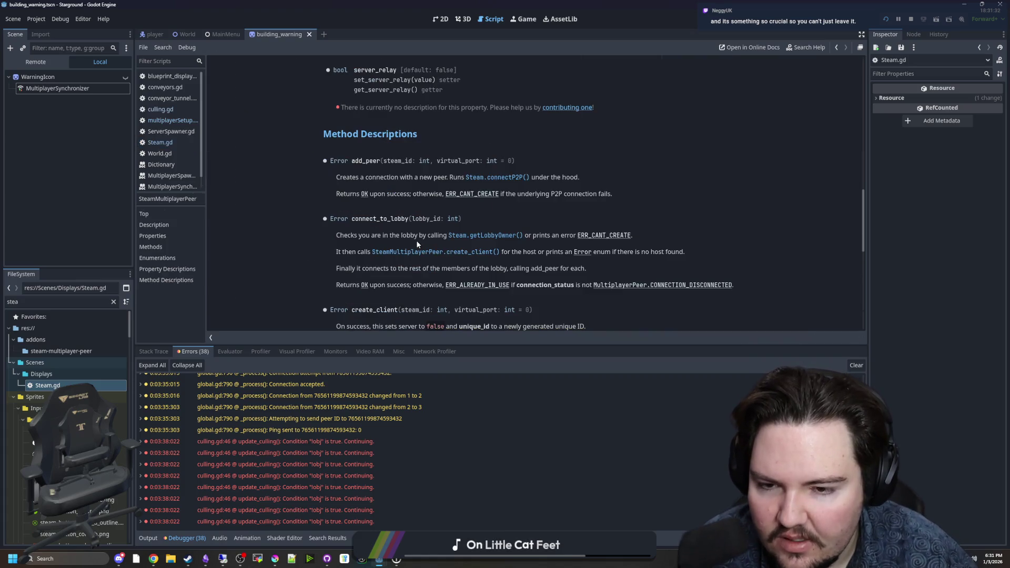
{"action": "scroll", "coordinate": [448, 167], "scroll_direction": "up", "scroll_amount": 2}
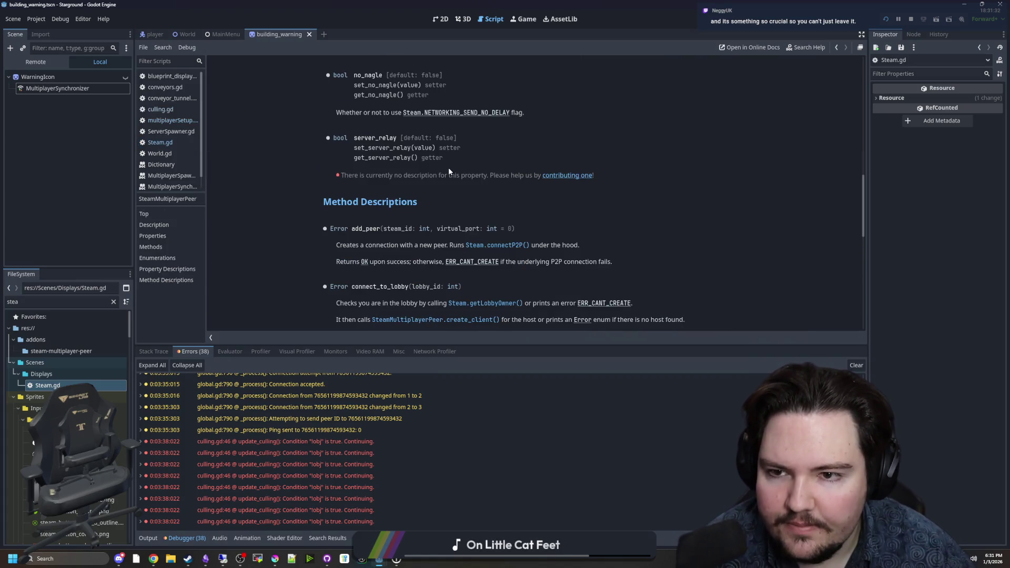
{"action": "key", "text": "alt+Left"}
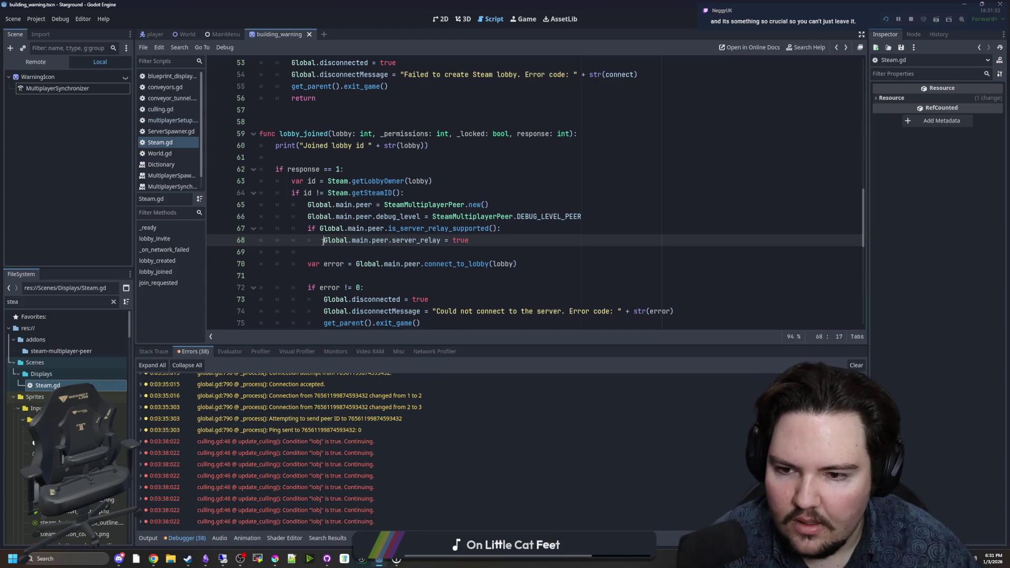
Comment out the client's server_relay assignment and relay support check on lines 67–68
{"action": "key", "text": "ctrl+k"}
{"action": "key", "text": "Up"}
{"action": "key", "text": "ctrl+k"}
{"action": "key", "text": "Down"}
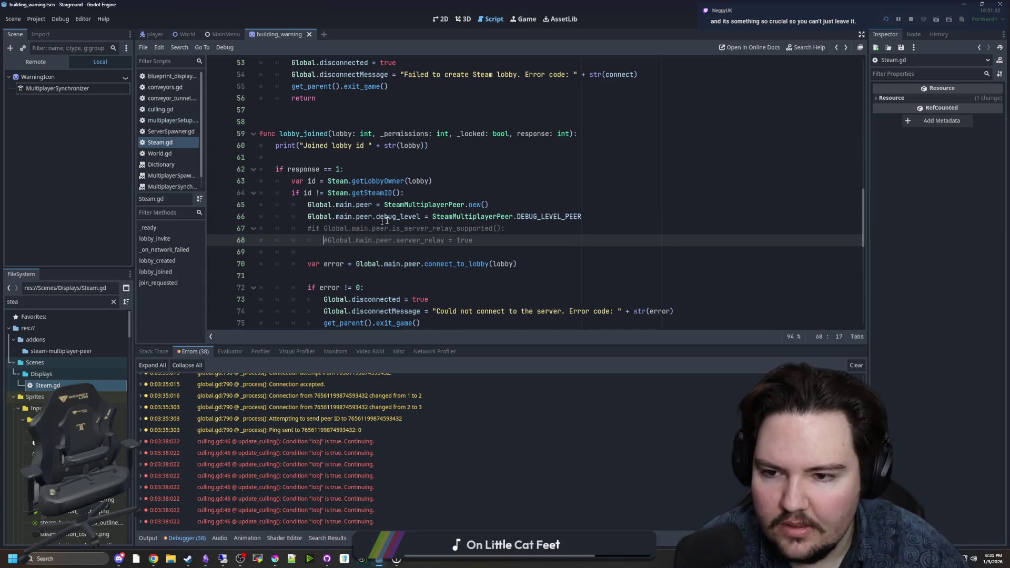
{"action": "scroll", "coordinate": [408, 210], "scroll_direction": "down", "scroll_amount": 2}
{"action": "scroll", "coordinate": [408, 210], "scroll_direction": "down", "scroll_amount": 3}
{"action": "scroll", "coordinate": [400, 207], "scroll_direction": "up", "scroll_amount": 12}
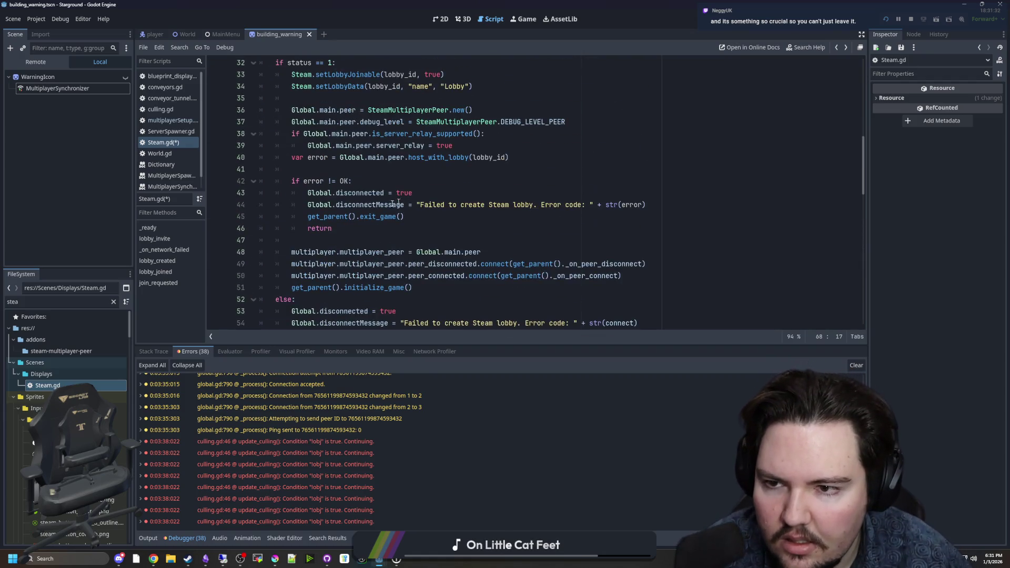
Comment out the host's server_relay lines 38–39 and save Steam.gd
{"action": "left_click", "coordinate": [305, 146]}
{"action": "key", "text": "ctrl+k"}
{"action": "key", "text": "Up"}
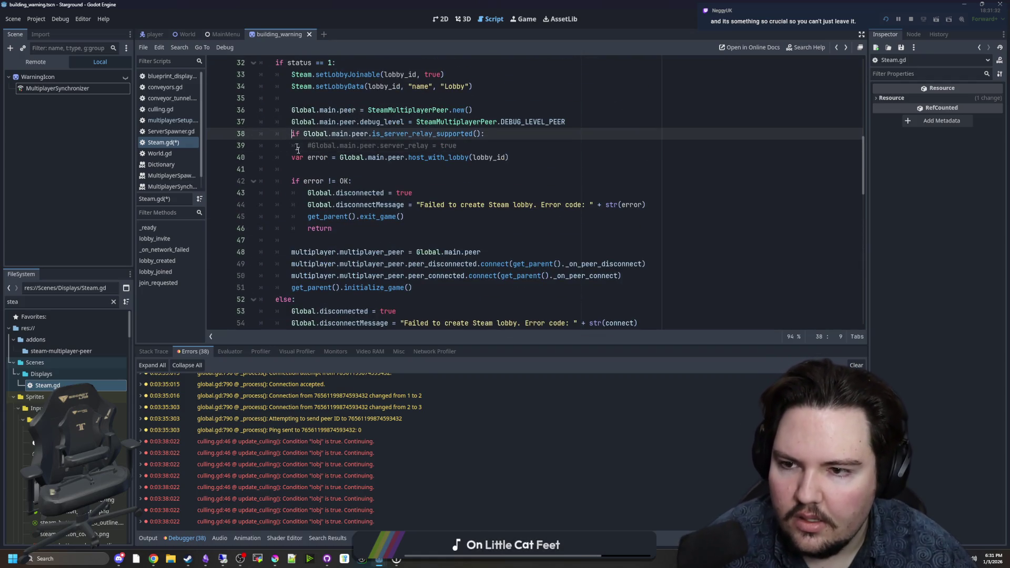
{"action": "key", "text": "ctrl+k"}
{"action": "left_click", "coordinate": [321, 172]}
{"action": "key", "text": "ctrl+s"}
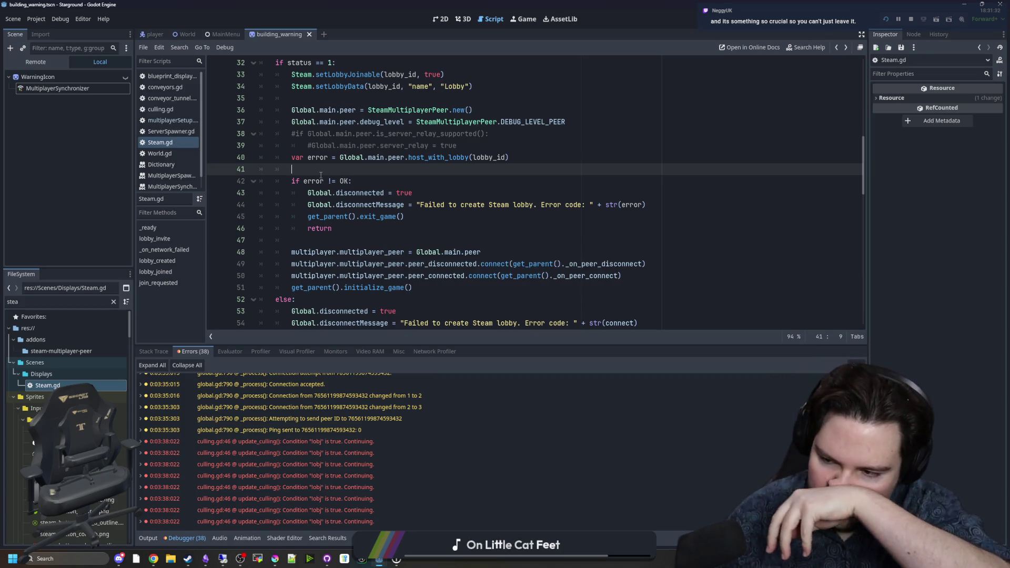
{"action": "key", "text": "alt+Tab"}
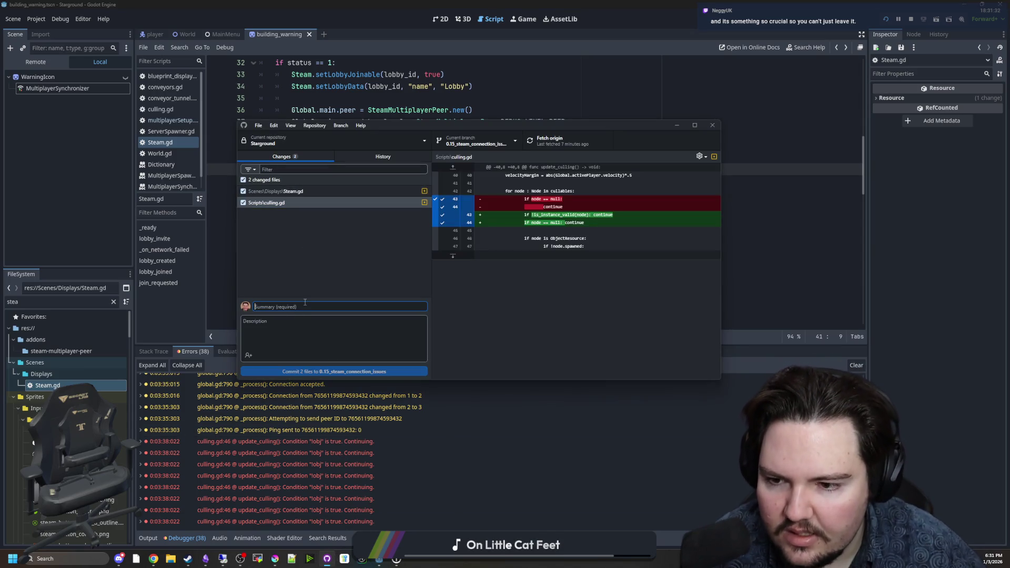
Commit the culling and relay changes as 'fix crelay' and push to origin
{"action": "type", "text": "fix culling and disable"}
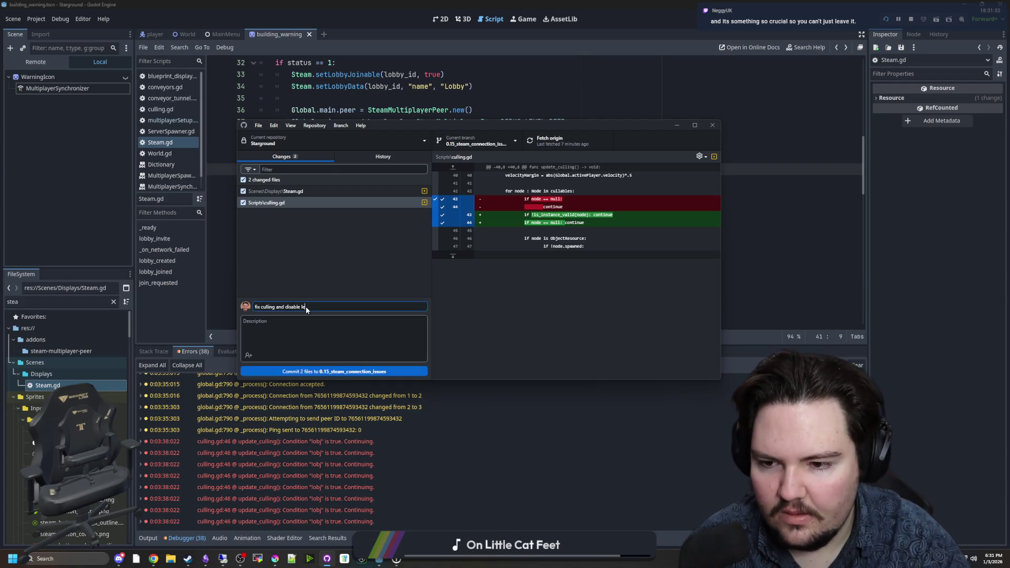
{"action": "type", "text": "relay"}
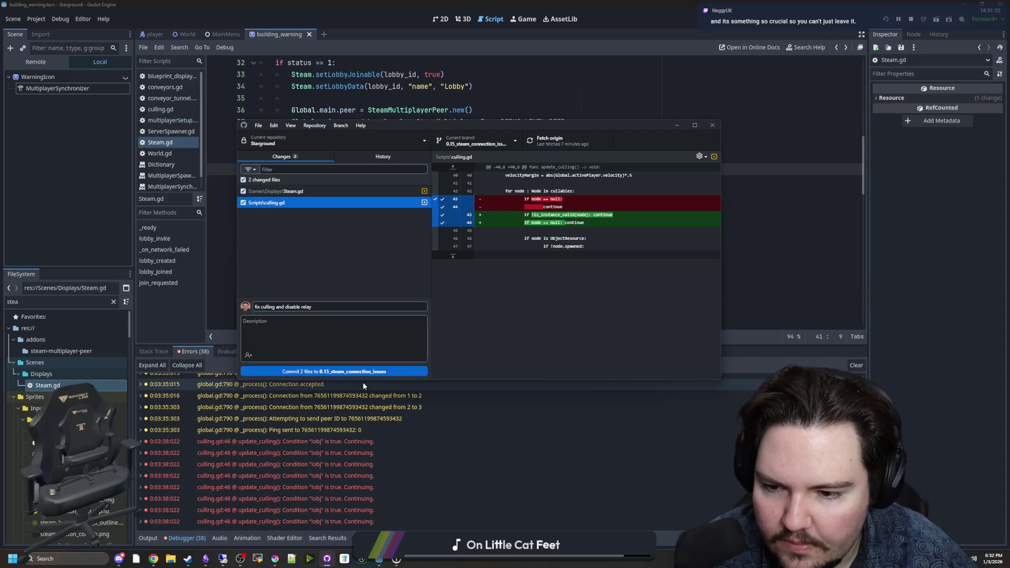
{"action": "left_click", "coordinate": [365, 372]}
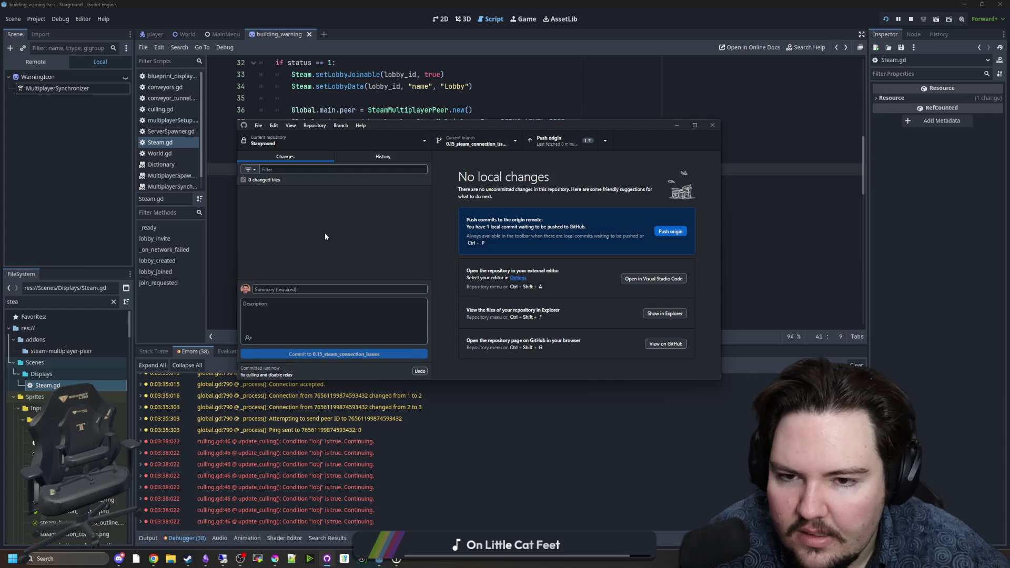
{"action": "left_click", "coordinate": [548, 141]}
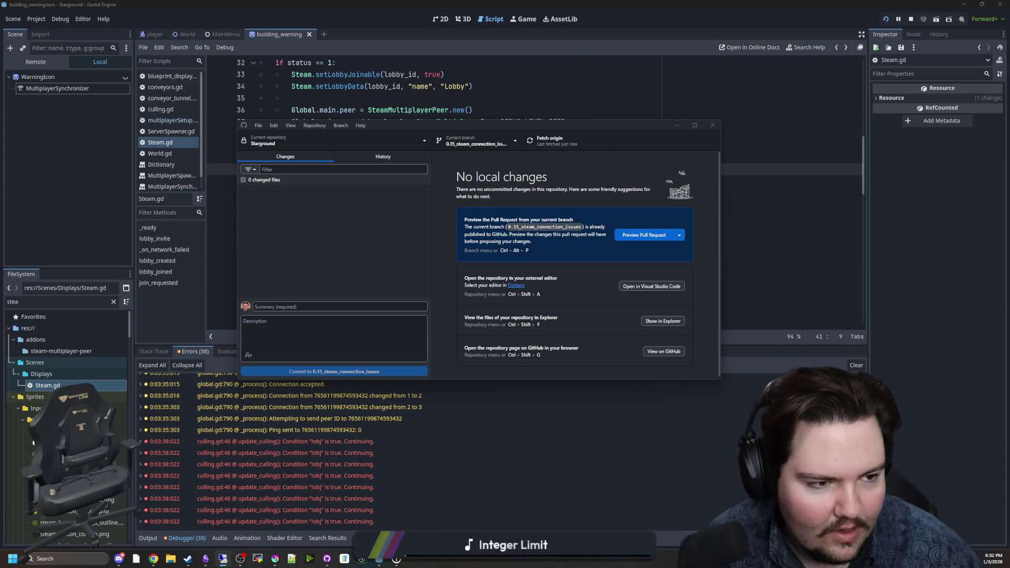
Confirm GitHub Desktop shows no local changes, then minimize it
{"action": "left_click", "coordinate": [367, 221]}
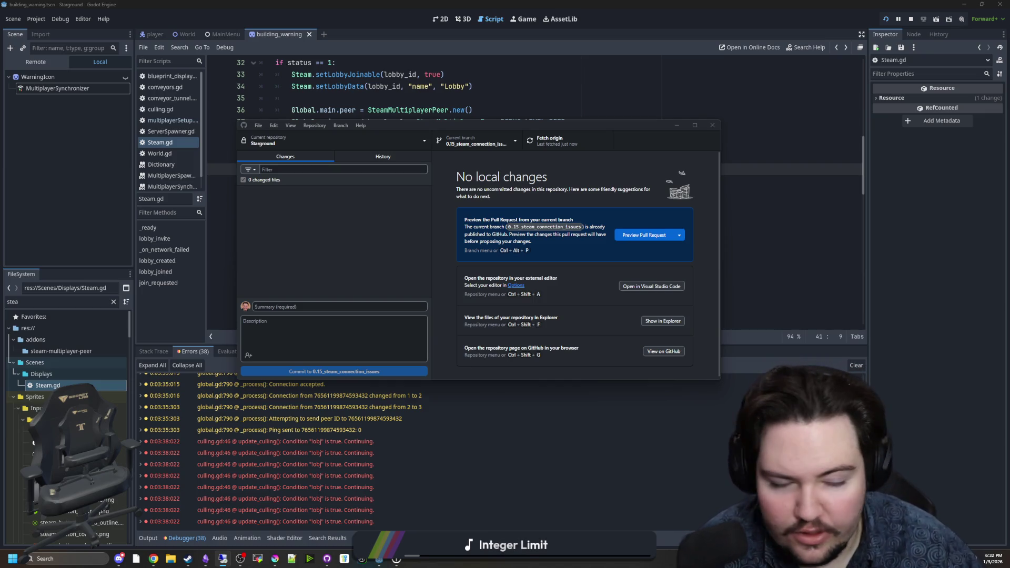
{"action": "left_click", "coordinate": [360, 220]}
{"action": "left_click", "coordinate": [677, 126]}
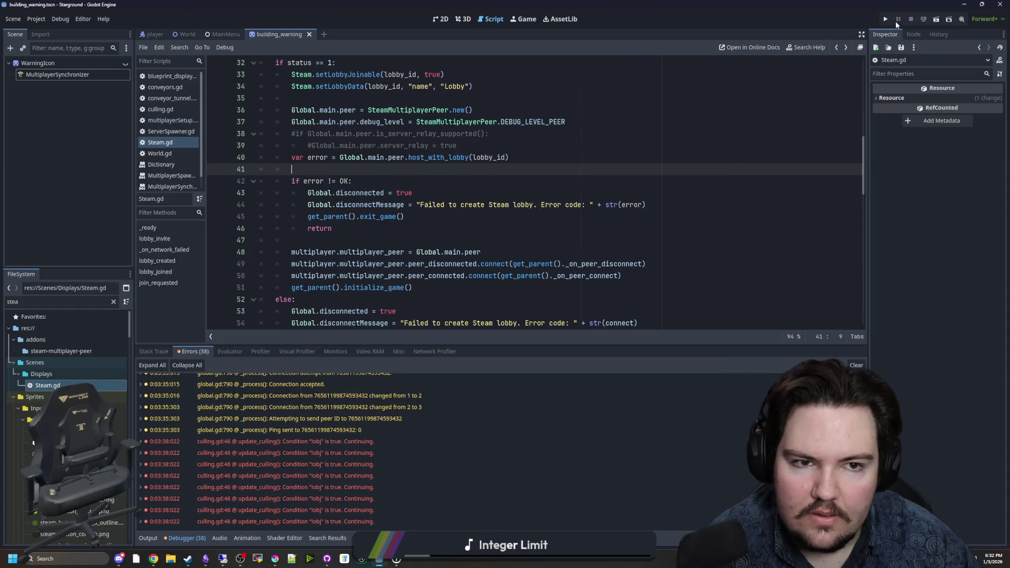
Run the project and host the Day 206 autosave with Continue
{"action": "left_click", "coordinate": [886, 19]}
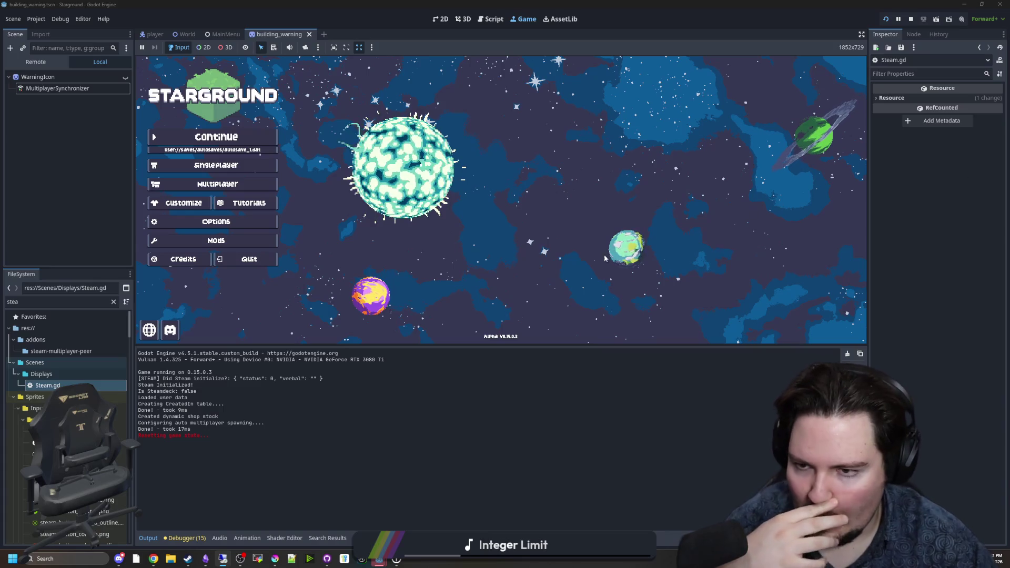
{"action": "left_click", "coordinate": [238, 134]}
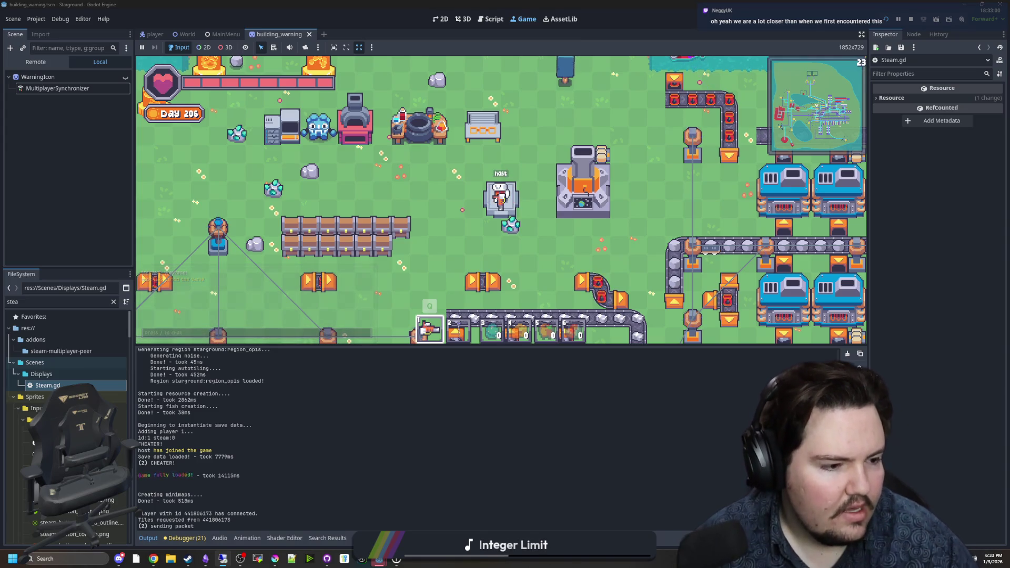
{"action": "key", "text": "alt+Tab"}
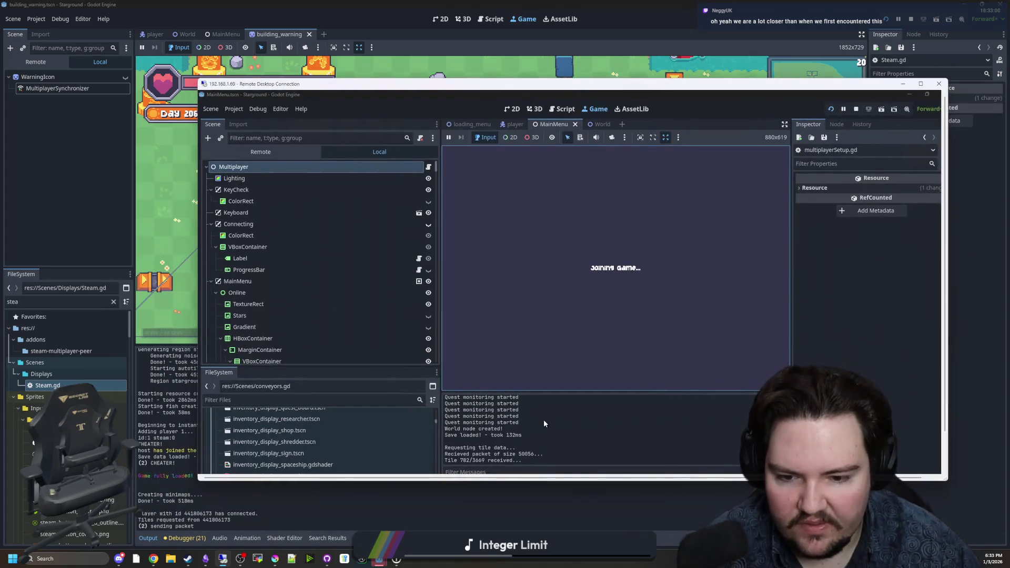
{"action": "double_click", "coordinate": [397, 85]}
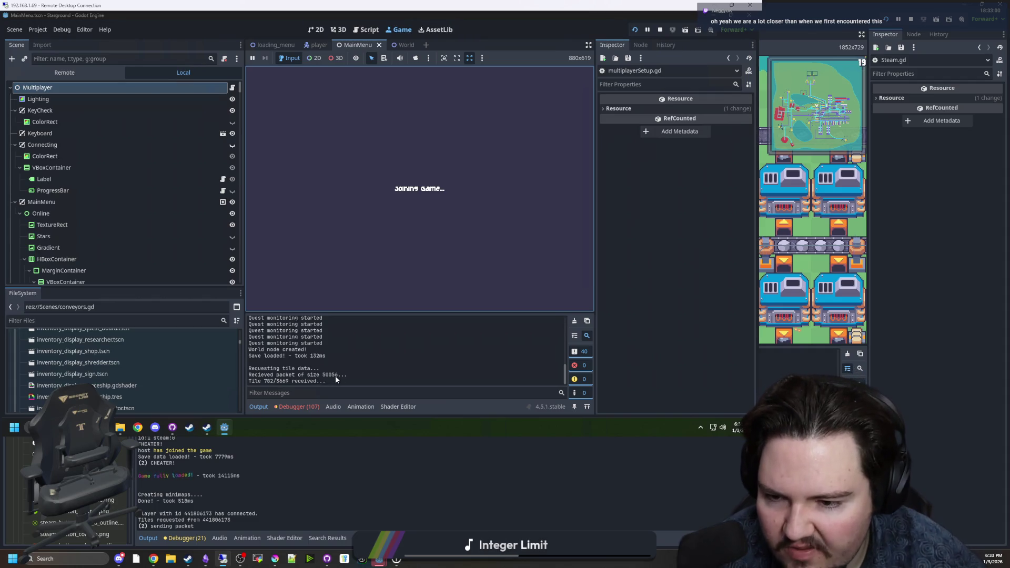
{"action": "left_click", "coordinate": [295, 408]}
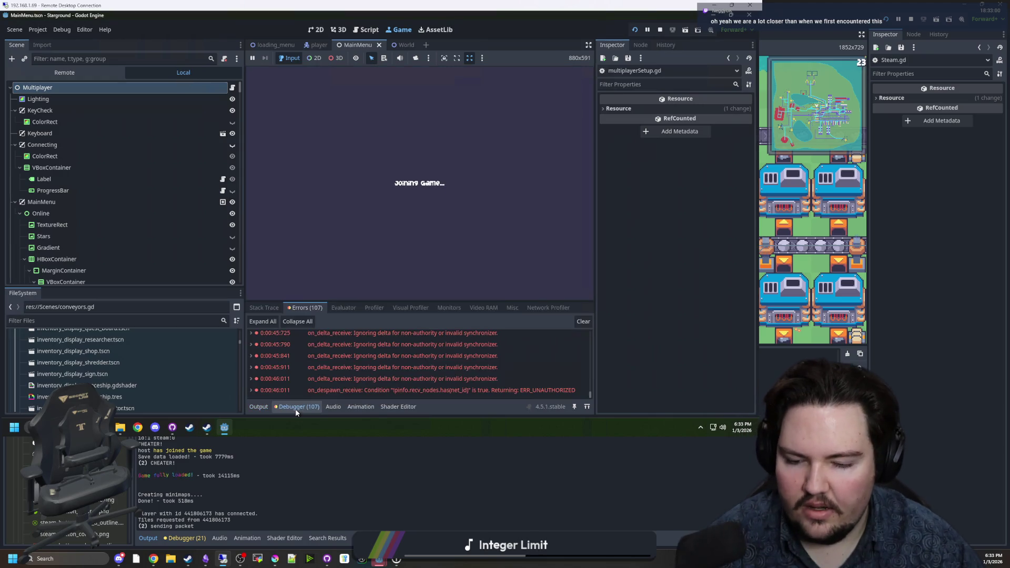
{"action": "scroll", "coordinate": [463, 380], "scroll_direction": "up", "scroll_amount": 15}
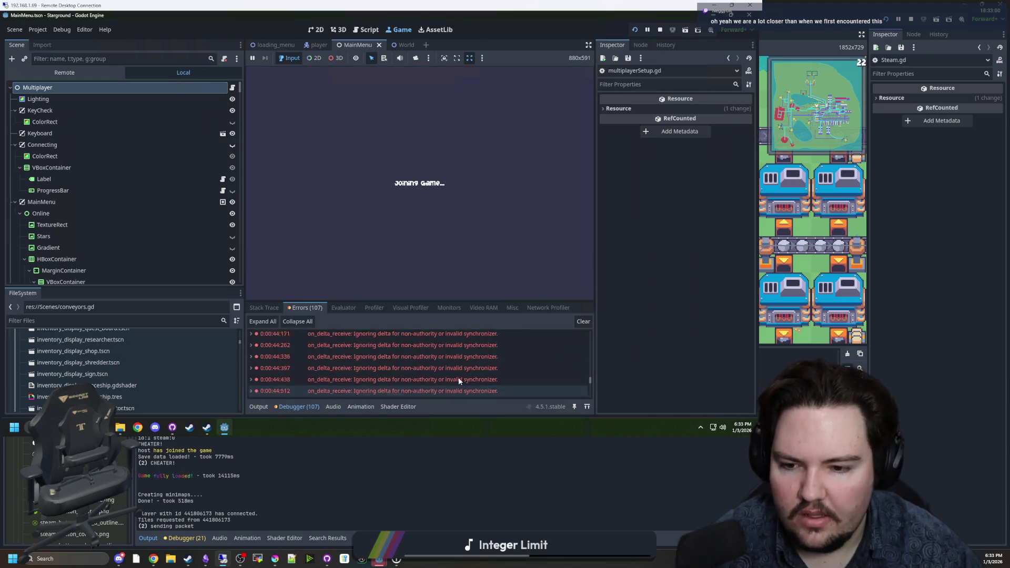
{"action": "scroll", "coordinate": [465, 366], "scroll_direction": "down", "scroll_amount": 10}
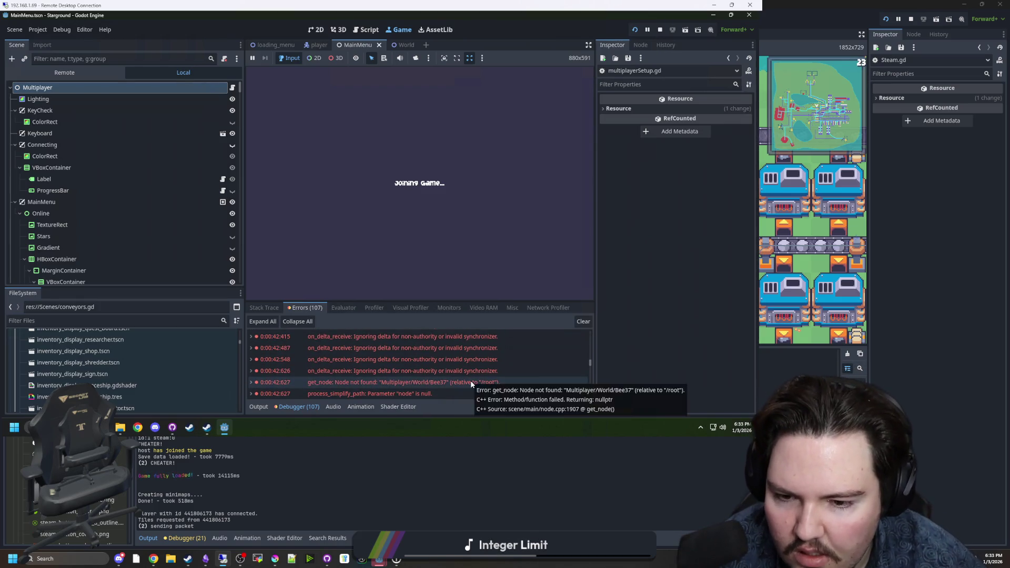
{"action": "scroll", "coordinate": [471, 380], "scroll_direction": "up", "scroll_amount": 3}
{"action": "scroll", "coordinate": [471, 383], "scroll_direction": "up", "scroll_amount": 5}
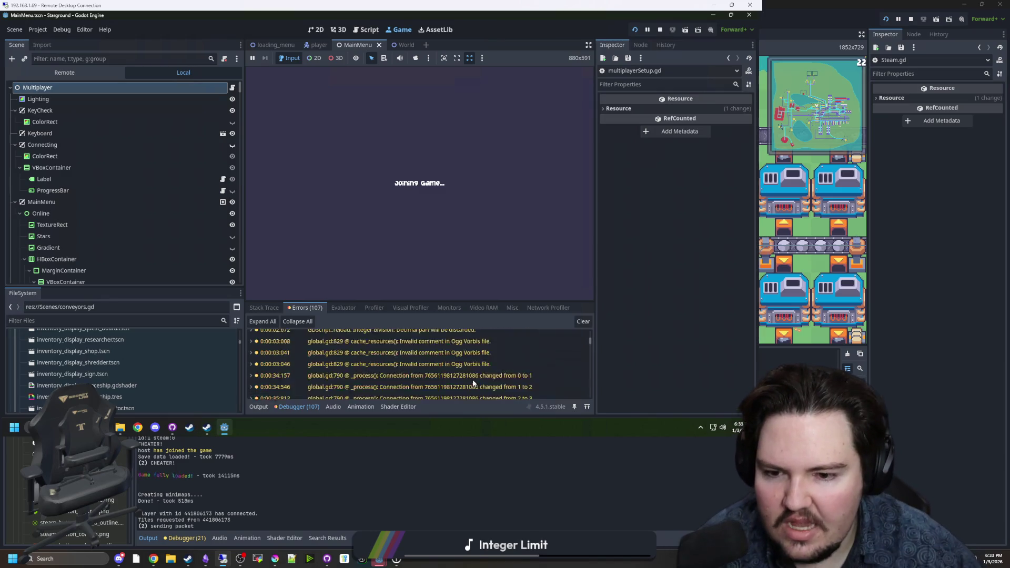
{"action": "scroll", "coordinate": [472, 377], "scroll_direction": "up", "scroll_amount": 3}
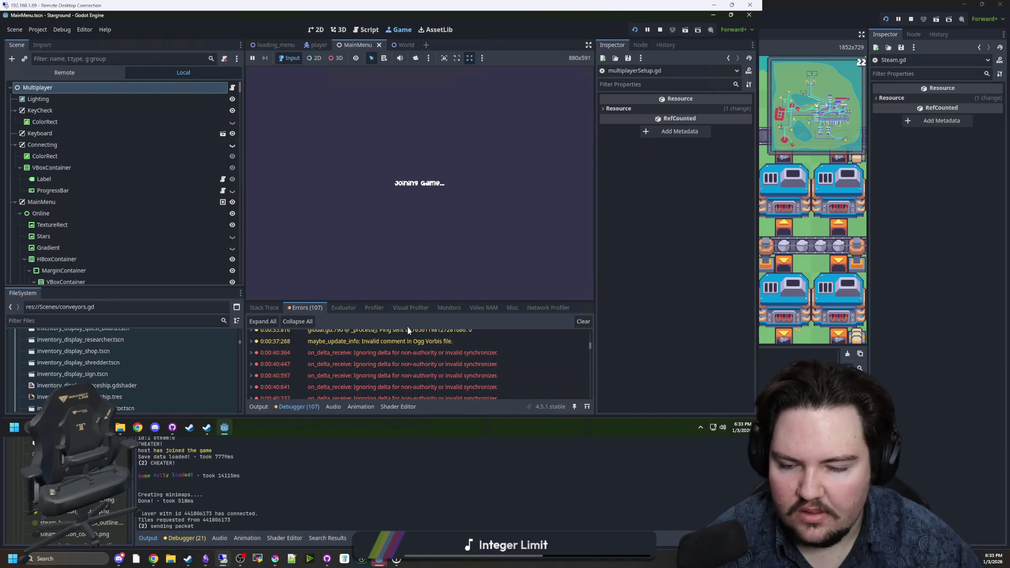
{"action": "left_click", "coordinate": [507, 441]}
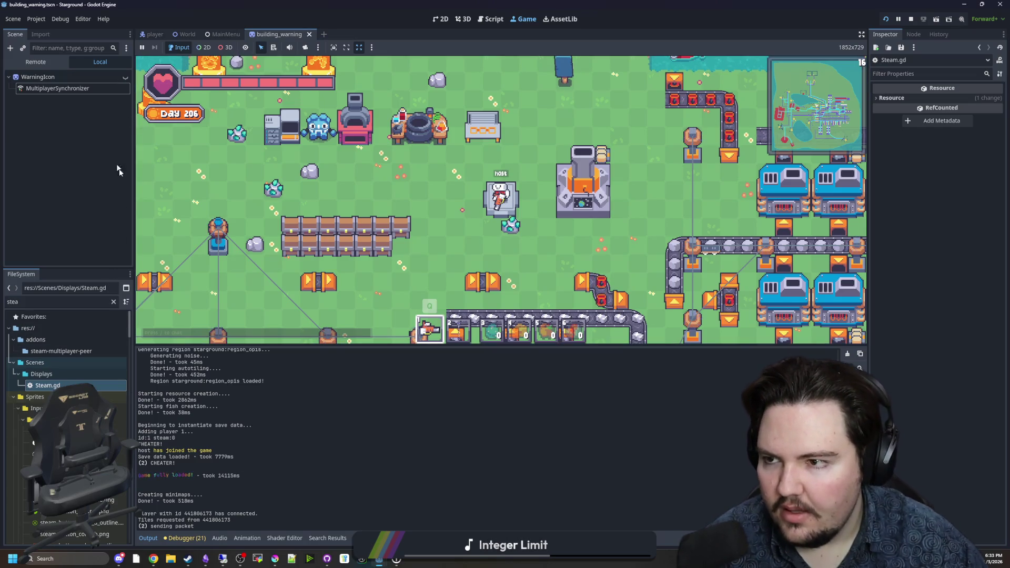
Filter FileSystem for 'mult', open multiplayerSetup.gd, and search for send_tile_
{"action": "left_click", "coordinate": [116, 305]}
{"action": "left_click", "coordinate": [113, 301]}
{"action": "type", "text": "mult"}
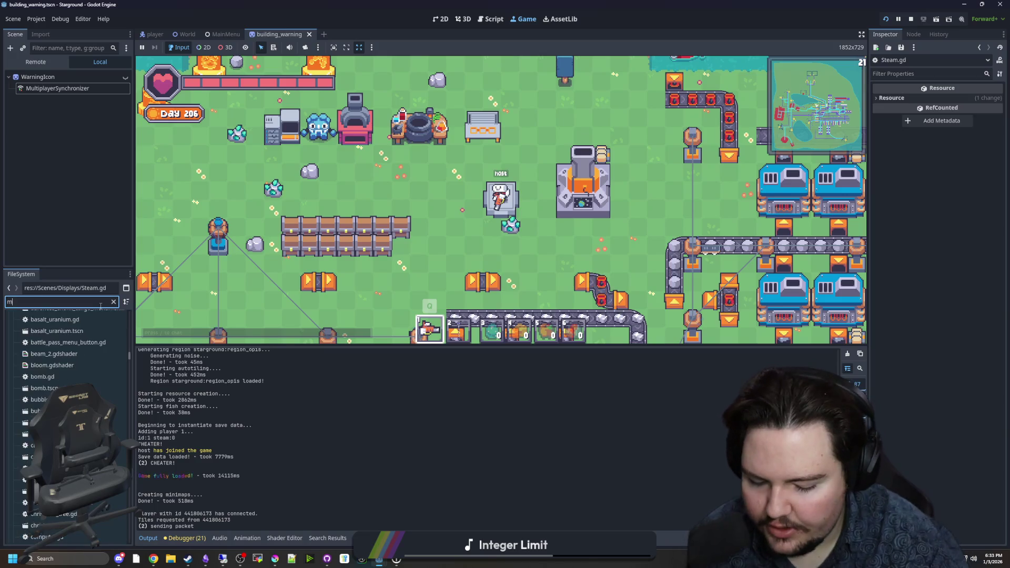
{"action": "double_click", "coordinate": [117, 432]}
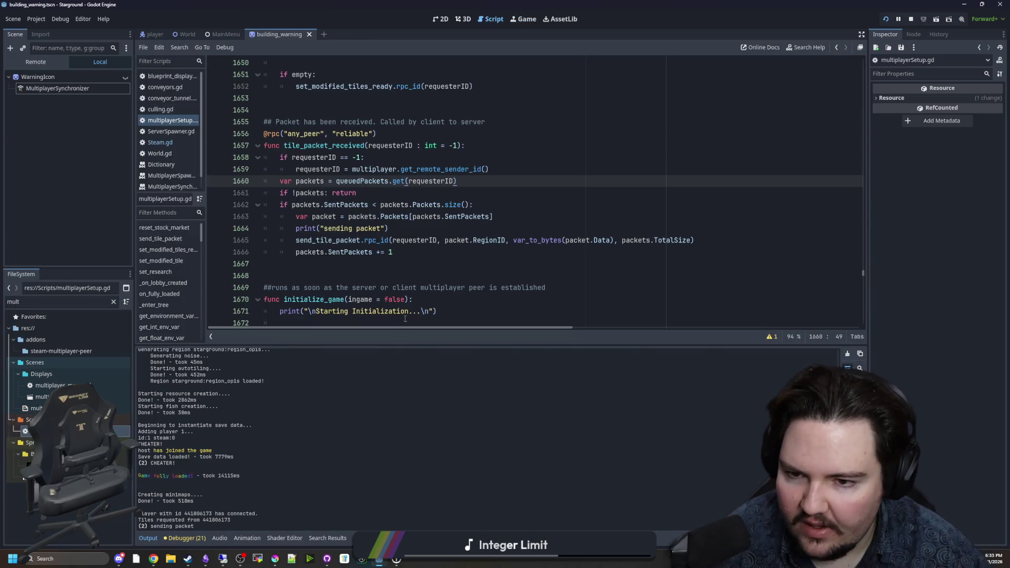
{"action": "left_click", "coordinate": [437, 264]}
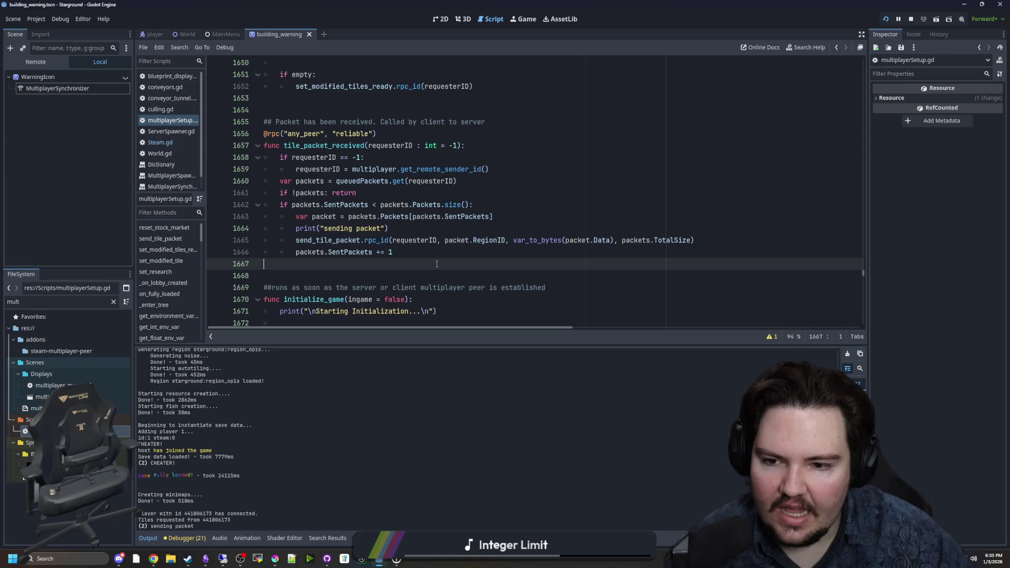
{"action": "scroll", "coordinate": [437, 264], "scroll_direction": "down", "scroll_amount": 3}
{"action": "scroll", "coordinate": [471, 245], "scroll_direction": "up", "scroll_amount": 9}
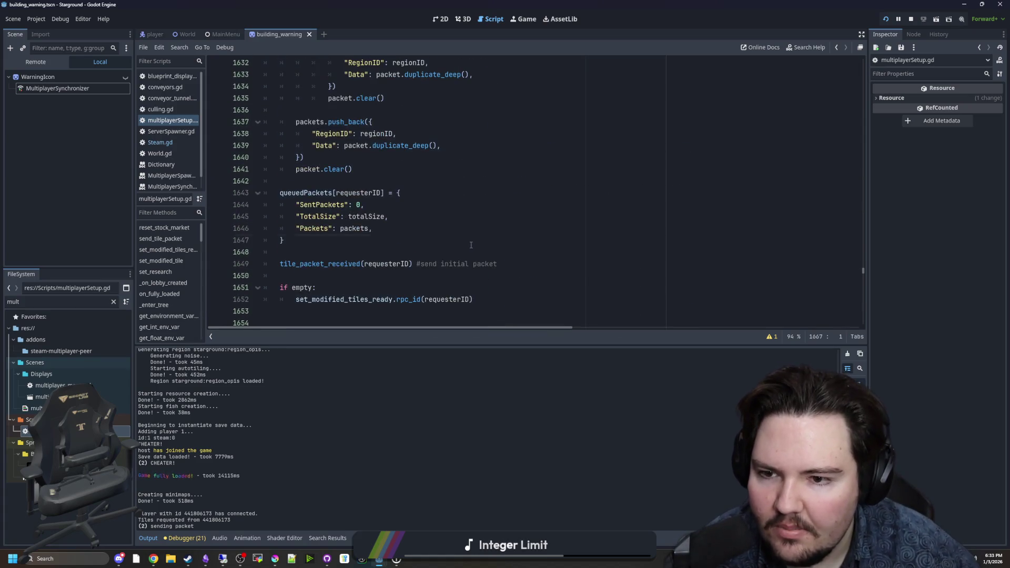
{"action": "left_click", "coordinate": [471, 245]}
{"action": "scroll", "coordinate": [453, 221], "scroll_direction": "down", "scroll_amount": 9}
{"action": "left_click", "coordinate": [408, 167]}
{"action": "key", "text": "ctrl+f"}
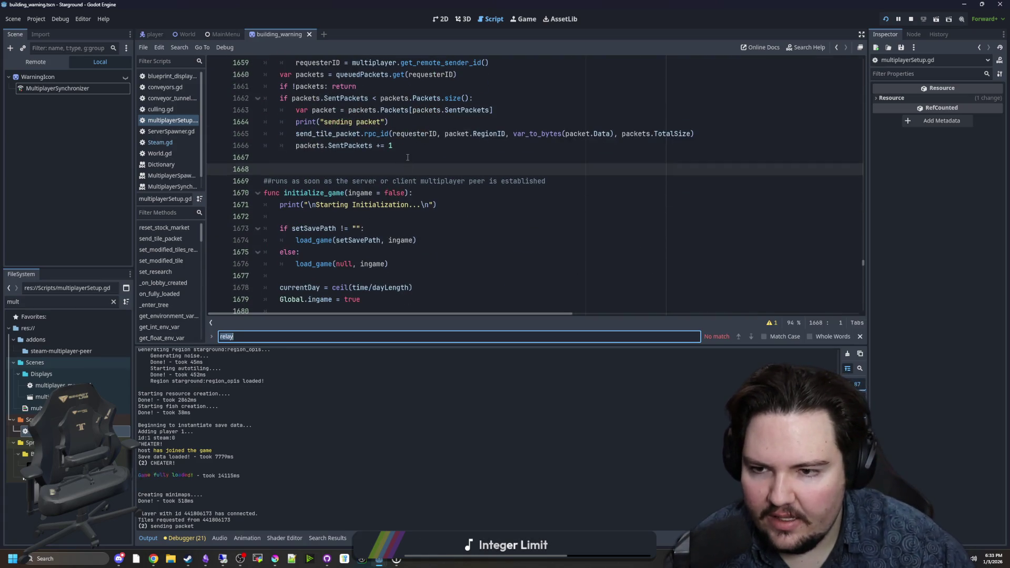
{"action": "type", "text": "send_tile_"}
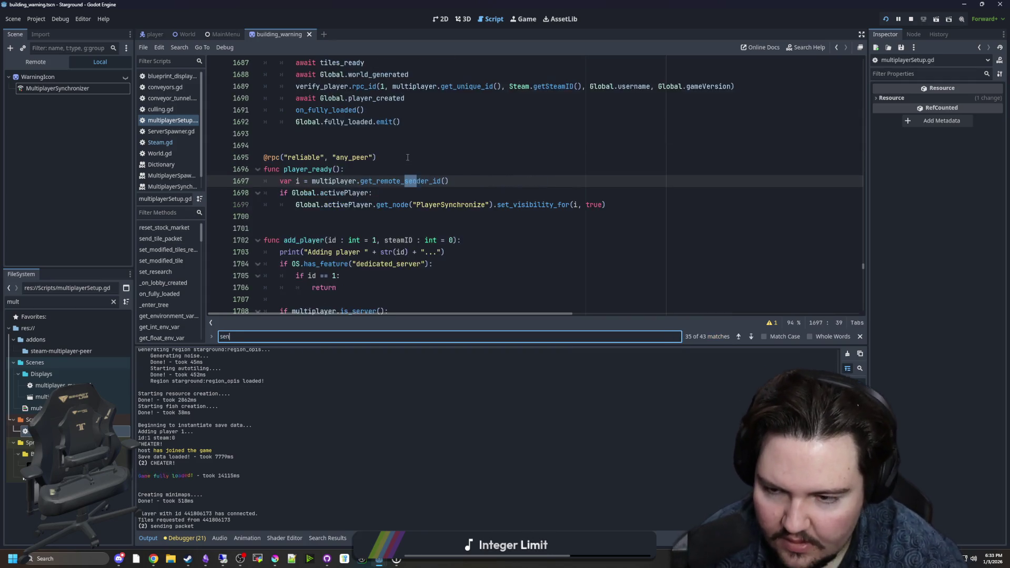
{"action": "scroll", "coordinate": [407, 158], "scroll_direction": "up", "scroll_amount": 5}
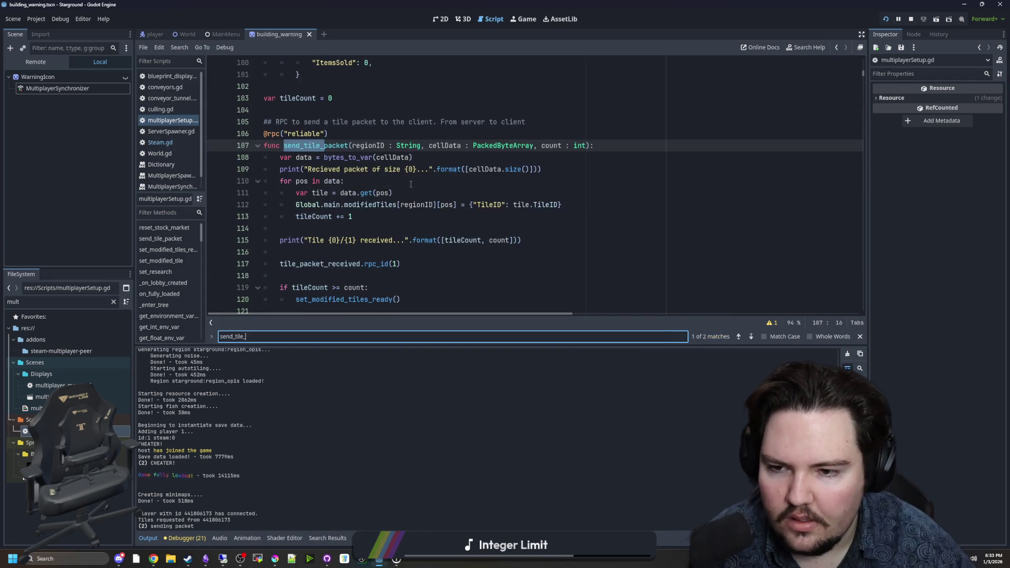
{"action": "left_click", "coordinate": [444, 213]}
Find request_tile_data, lower its bytes.size() split threshold to 10000, and save
{"action": "left_click", "coordinate": [276, 337]}
{"action": "key", "text": "ctrl+a"}
{"action": "type", "text": "re"}
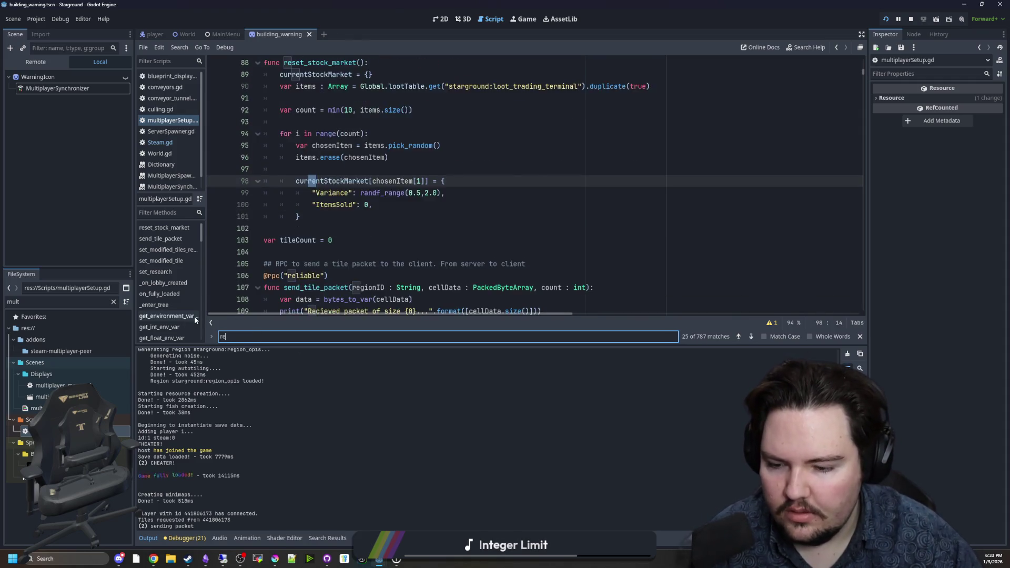
{"action": "type", "text": "quest_tile_data"}
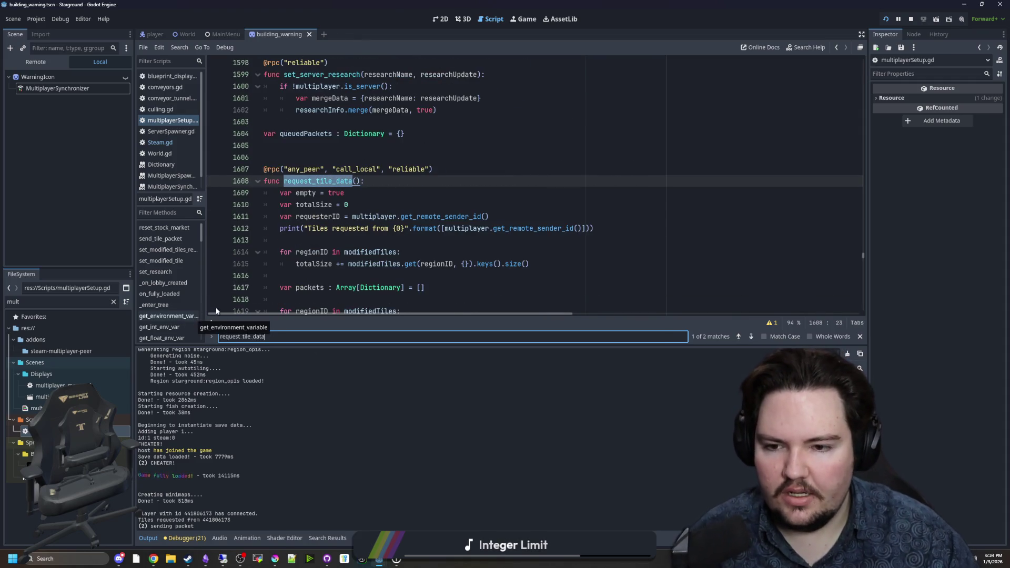
{"action": "mouse_move", "coordinate": [369, 314]}
{"action": "left_mouse_down"}
{"action": "mouse_move", "coordinate": [413, 314]}
{"action": "mouse_move", "coordinate": [366, 314]}
{"action": "left_mouse_up"}
{"action": "scroll", "coordinate": [412, 294], "scroll_direction": "down", "scroll_amount": 3}
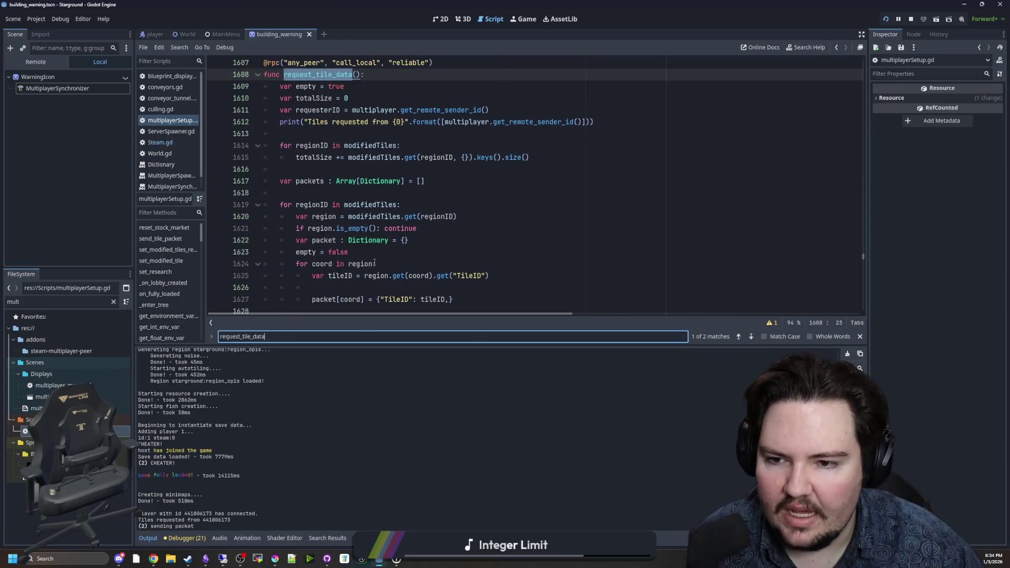
{"action": "scroll", "coordinate": [432, 273], "scroll_direction": "down", "scroll_amount": 4}
{"action": "left_click", "coordinate": [387, 192]}
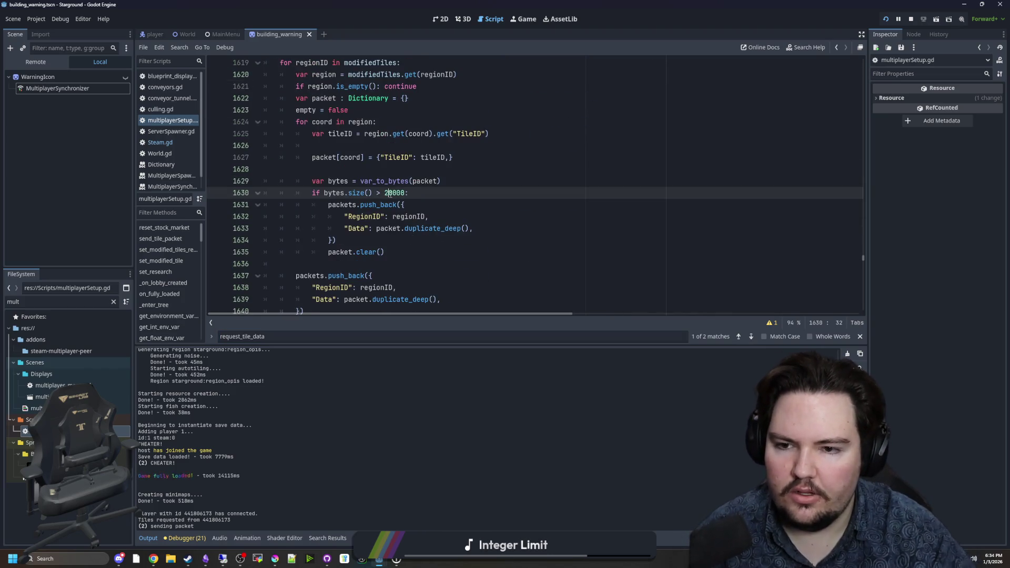
{"action": "left_click", "coordinate": [449, 179]}
{"action": "left_click", "coordinate": [385, 193]}
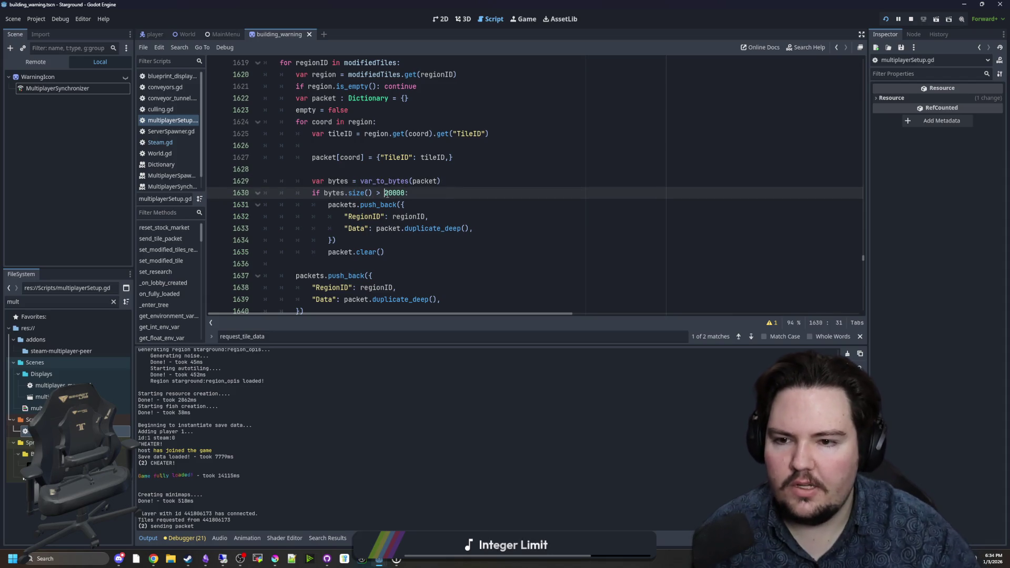
{"action": "type", "text": "1"}
{"action": "key", "text": "ctrl+s"}
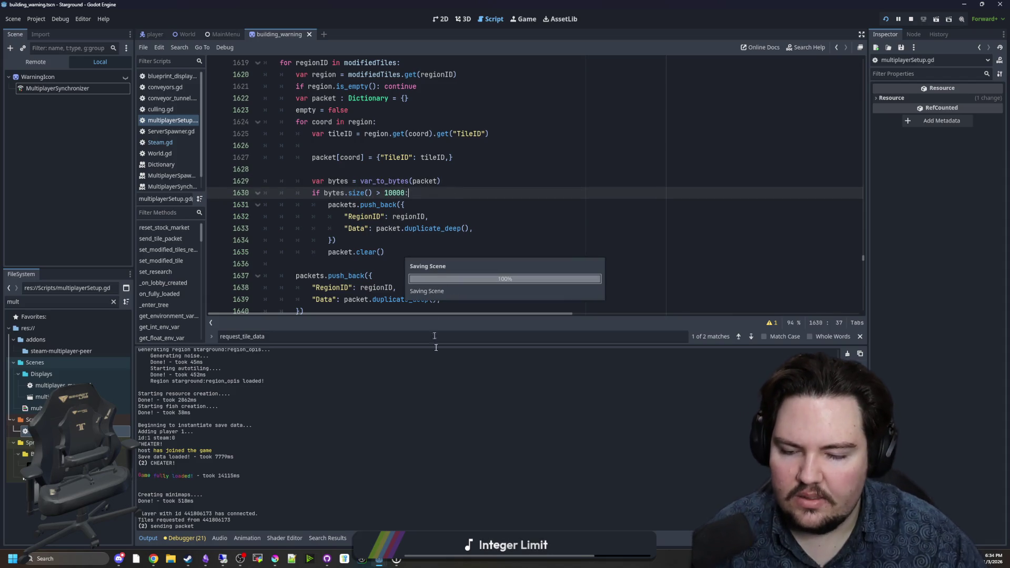
Switch to the remote client's session and stop its running game
{"action": "mouse_move", "coordinate": [379, 558]}
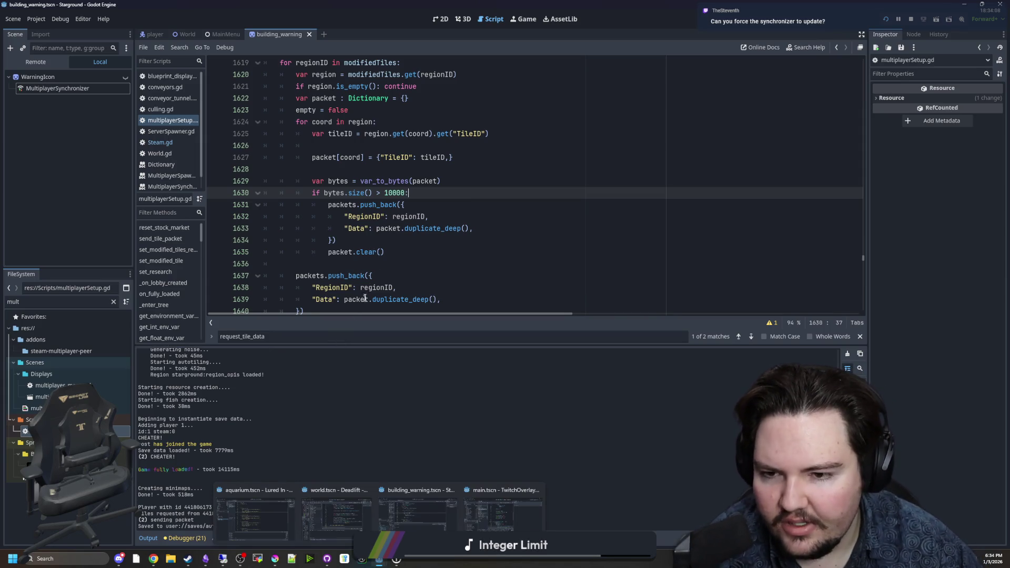
{"action": "left_click", "coordinate": [342, 263]}
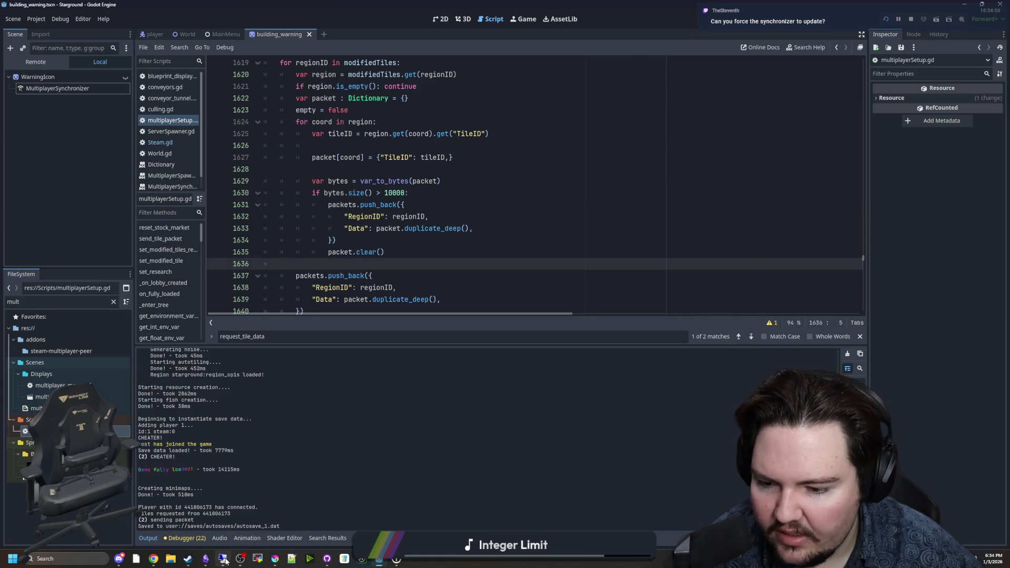
{"action": "left_click", "coordinate": [223, 559]}
{"action": "left_click", "coordinate": [661, 30]}
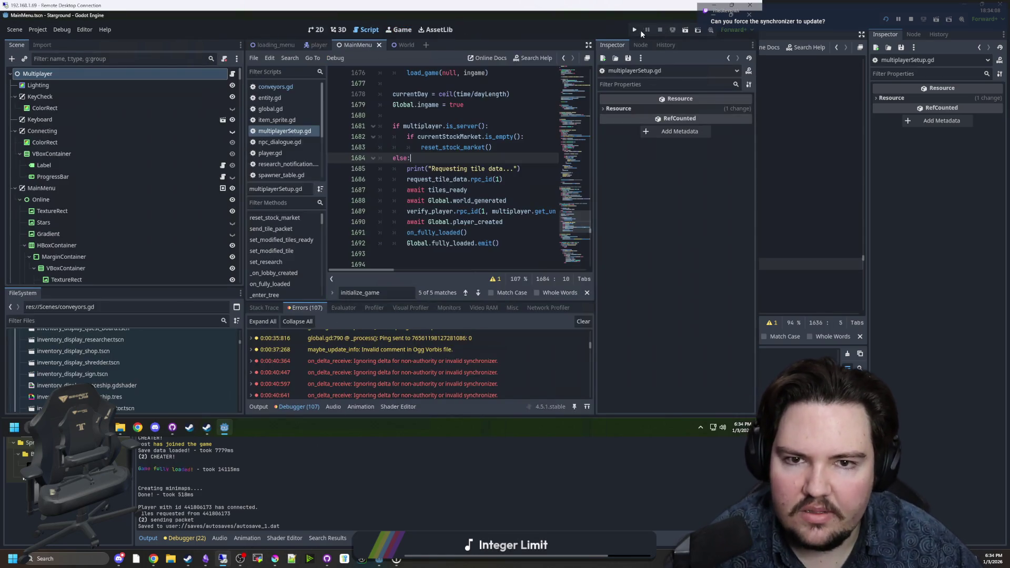
Relaunch the game on the remote client and join the hosted Starground game from the Steam chat
{"action": "left_click", "coordinate": [635, 29]}
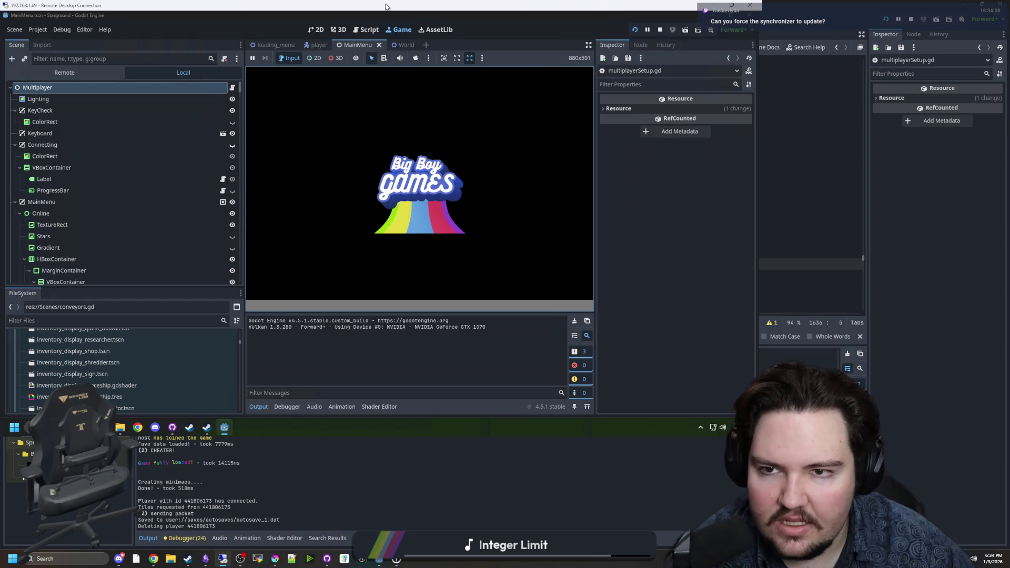
{"action": "left_click_drag", "start_coordinate": [532, 6], "coordinate": [532, 52]}
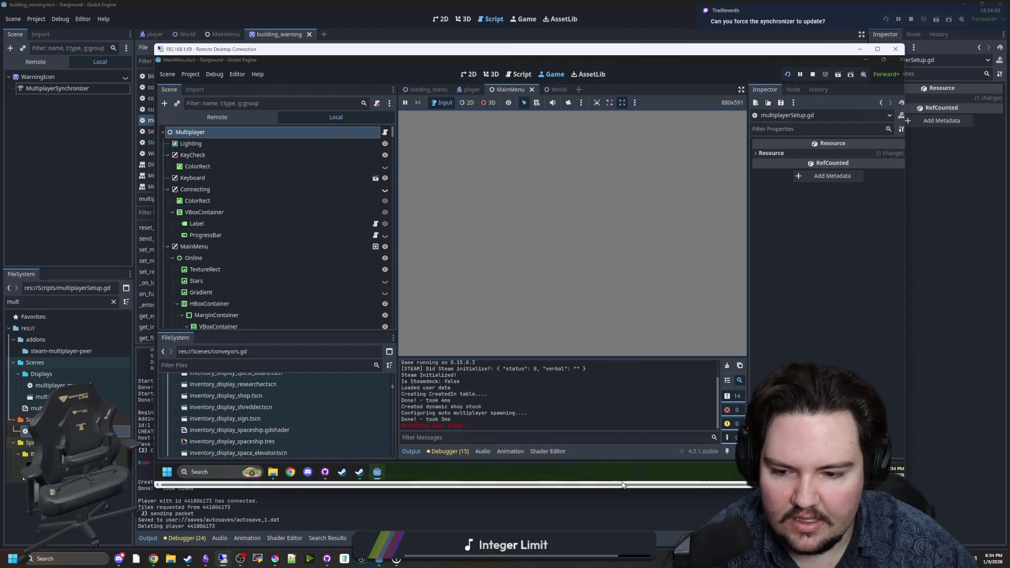
{"action": "mouse_move", "coordinate": [360, 472]}
{"action": "left_click", "coordinate": [399, 438]}
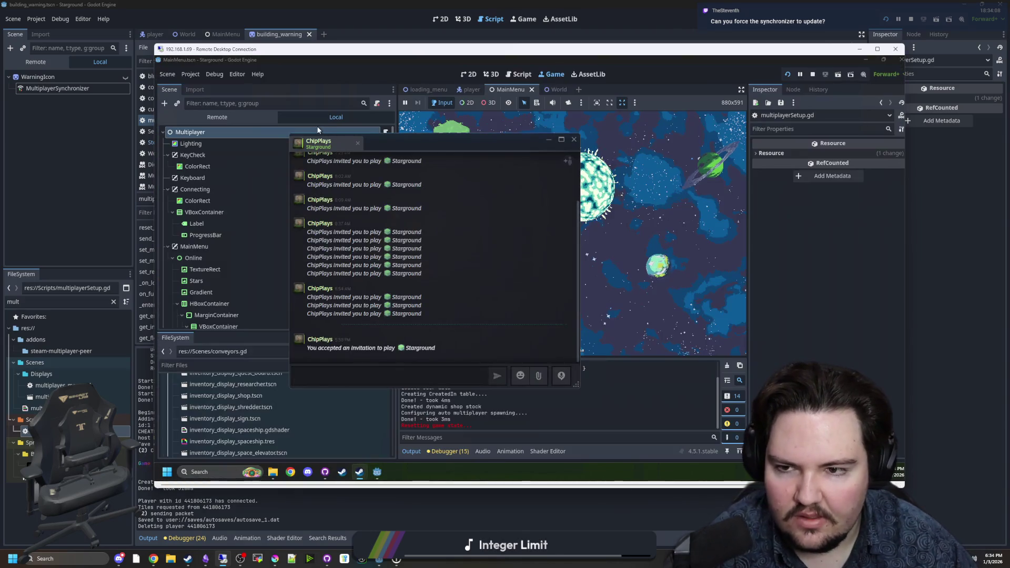
{"action": "right_click", "coordinate": [315, 143]}
{"action": "left_click", "coordinate": [342, 224]}
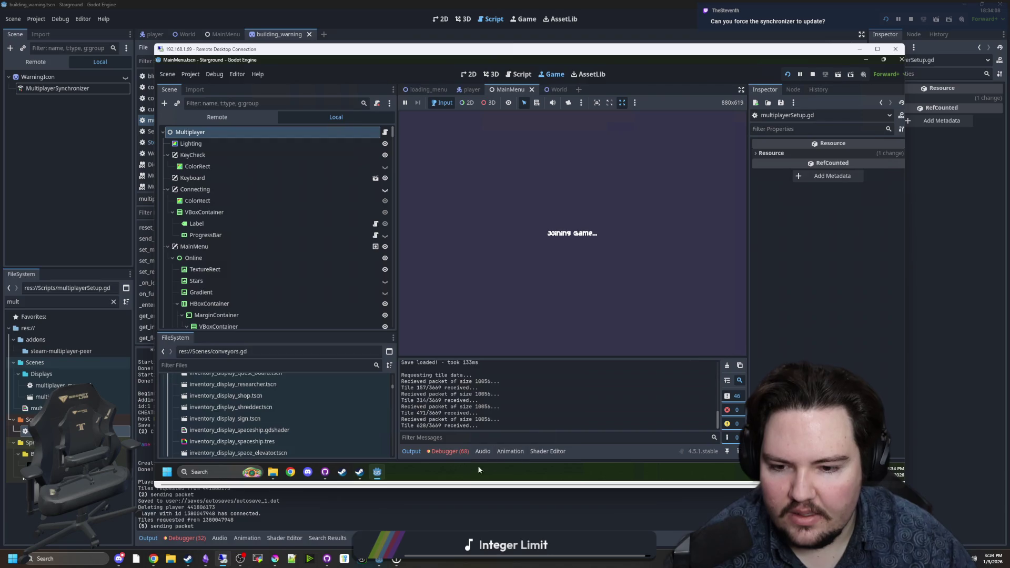
Watch Debugger and Output until all 3669 tiles arrive, then return to the host editor
{"action": "left_click", "coordinate": [451, 451]}
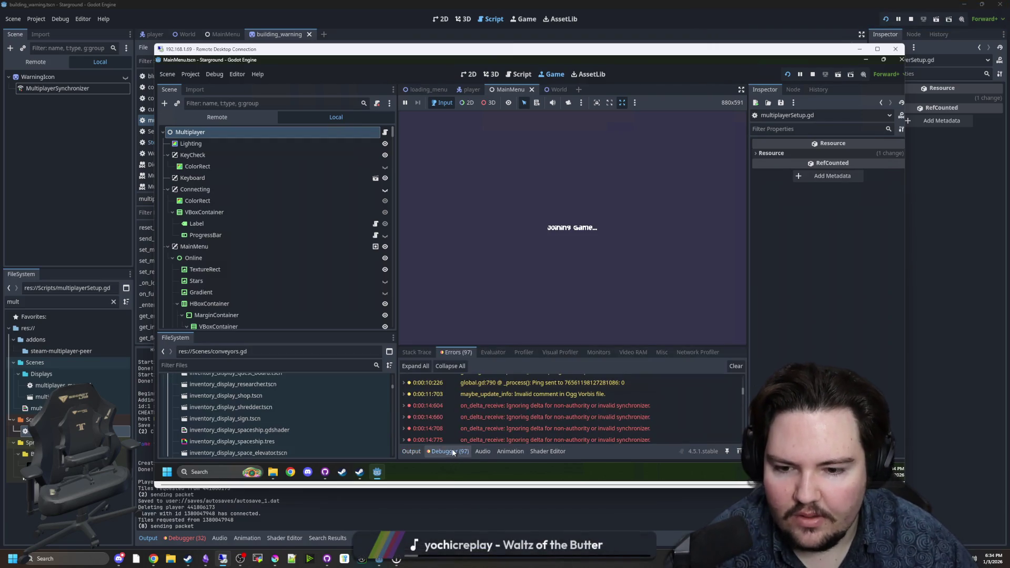
{"action": "left_click", "coordinate": [411, 451]}
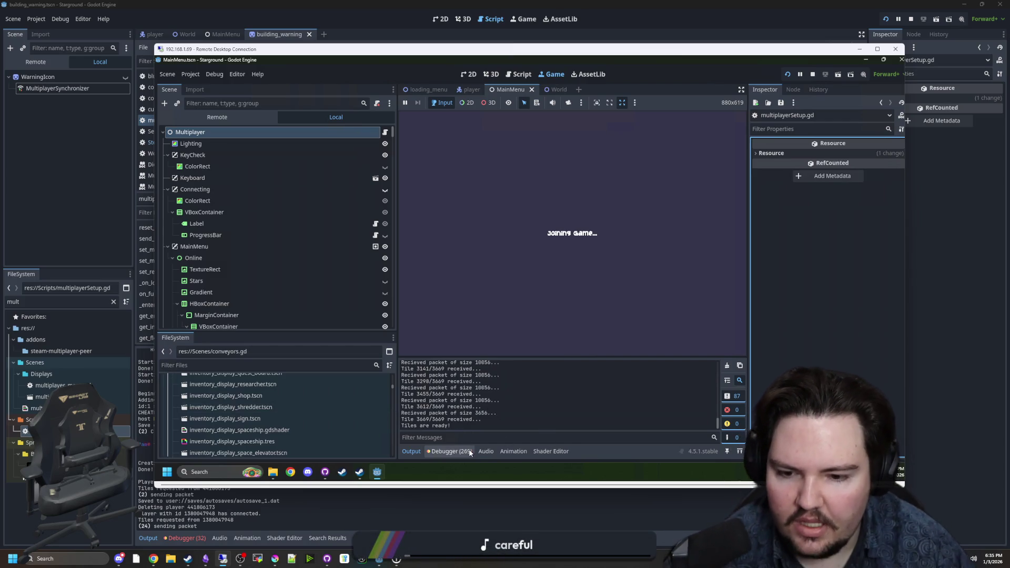
{"action": "left_click", "coordinate": [471, 453]}
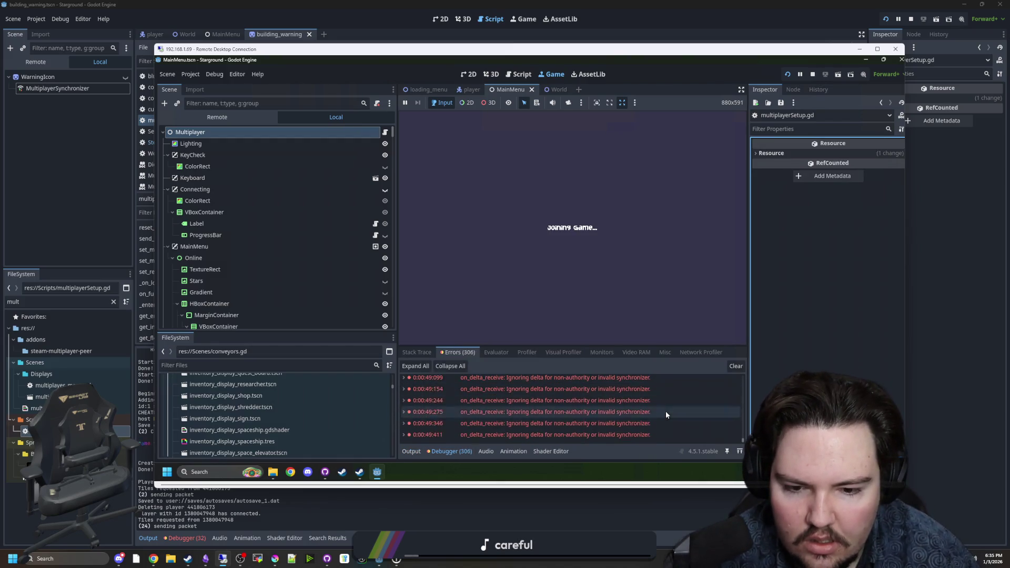
{"action": "left_click", "coordinate": [412, 451]}
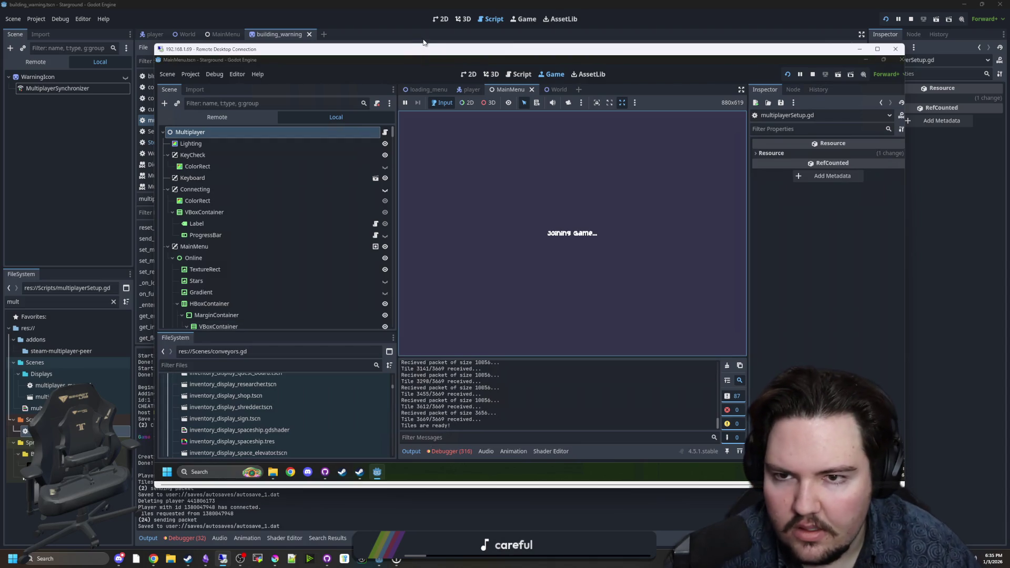
{"action": "left_click_drag", "start_coordinate": [430, 52], "coordinate": [1009, 85]}
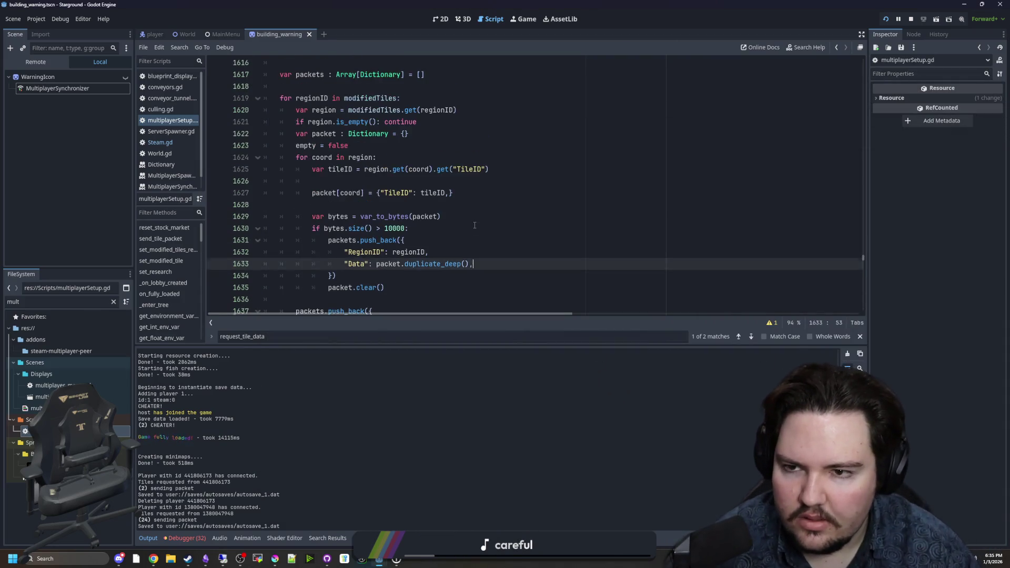
Search multiplayerSetup.gd for send_tile_packet and jump to its definition
{"action": "scroll", "coordinate": [686, 234], "scroll_direction": "down", "scroll_amount": 3}
{"action": "left_click", "coordinate": [499, 199]}
{"action": "key", "text": "ctrl+f"}
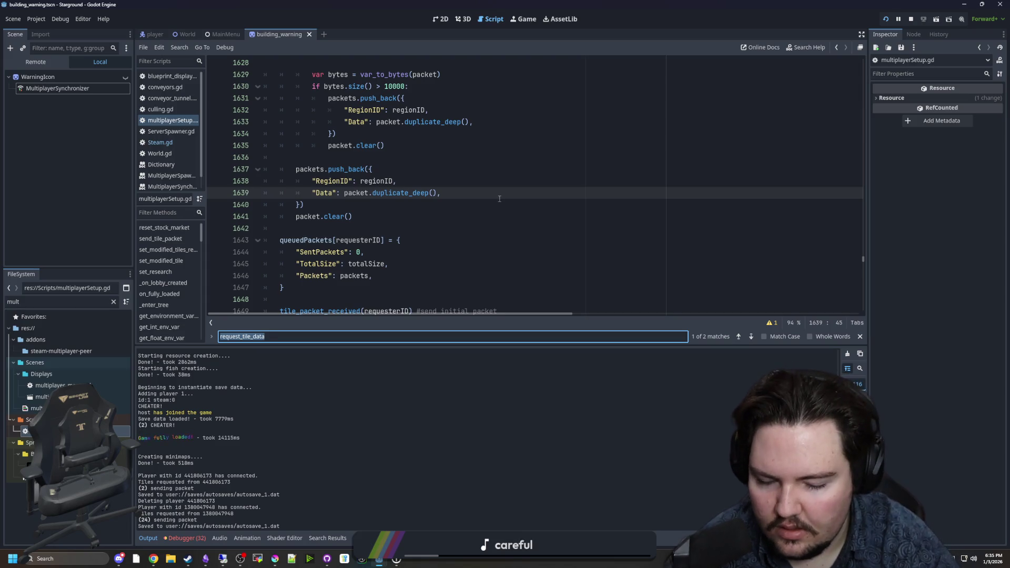
{"action": "type", "text": "send_tile_packet"}
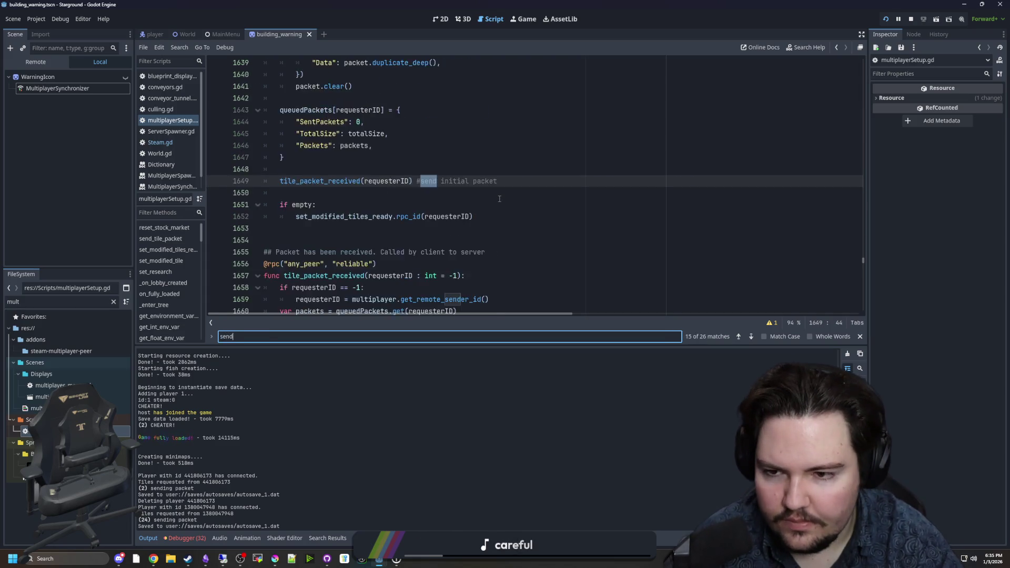
{"action": "left_click", "coordinate": [512, 201]}
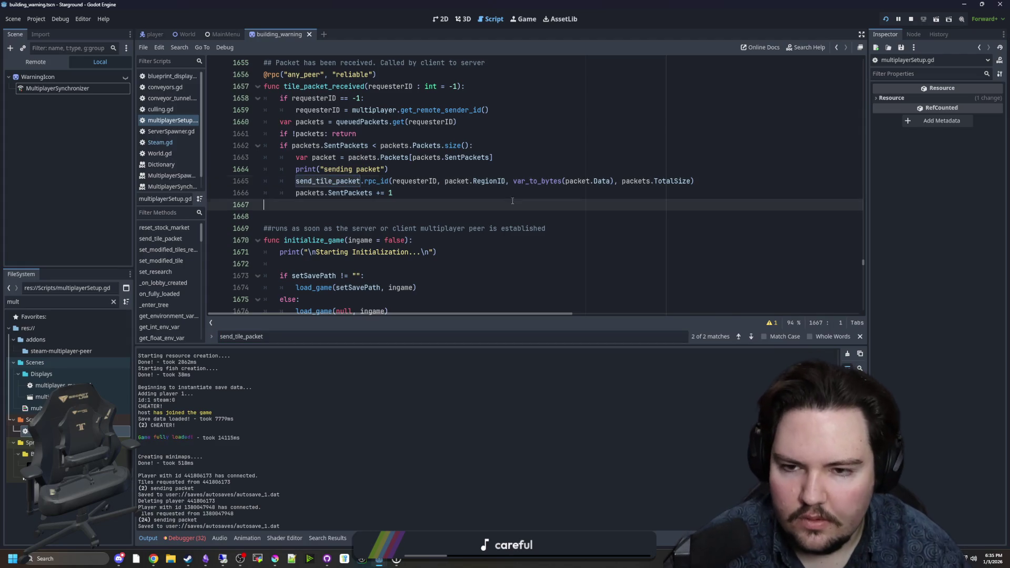
{"action": "left_click", "coordinate": [350, 184], "text": "ctrl"}
Inspect the send_tile_packet handler around lines 116–118
{"action": "scroll", "coordinate": [350, 184], "scroll_direction": "down", "scroll_amount": 2}
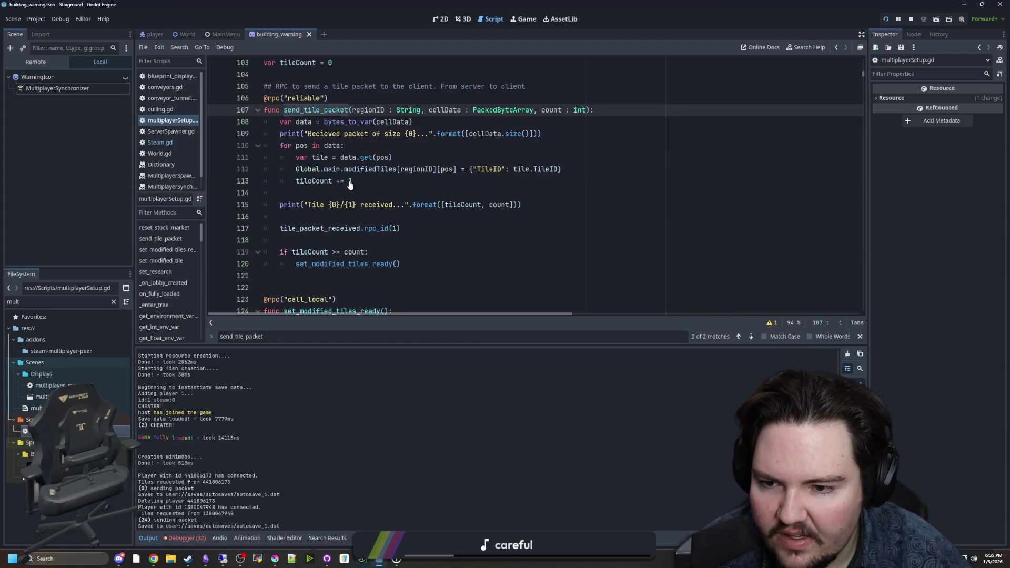
{"action": "left_click", "coordinate": [448, 244]}
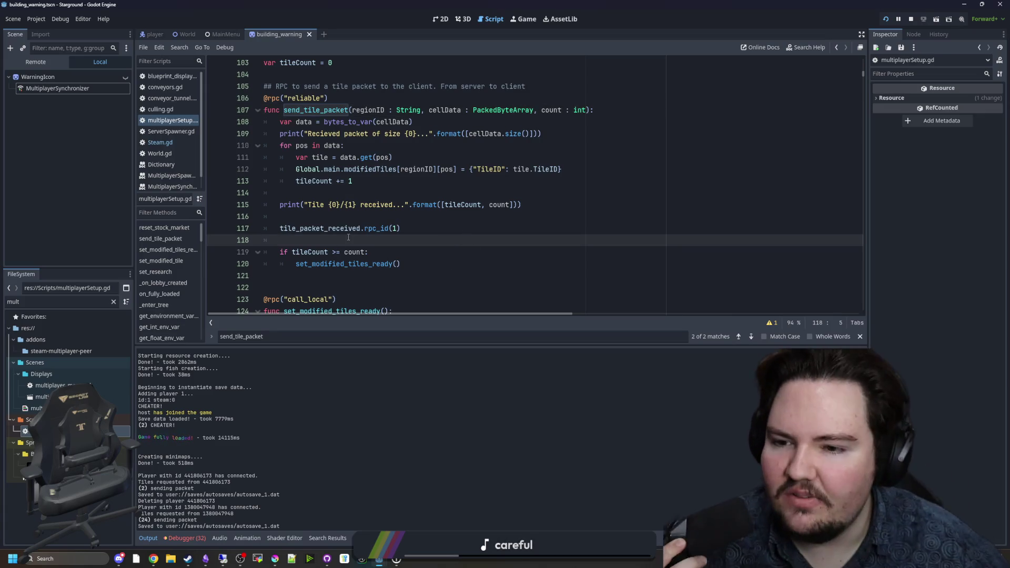
{"action": "left_click", "coordinate": [384, 213]}
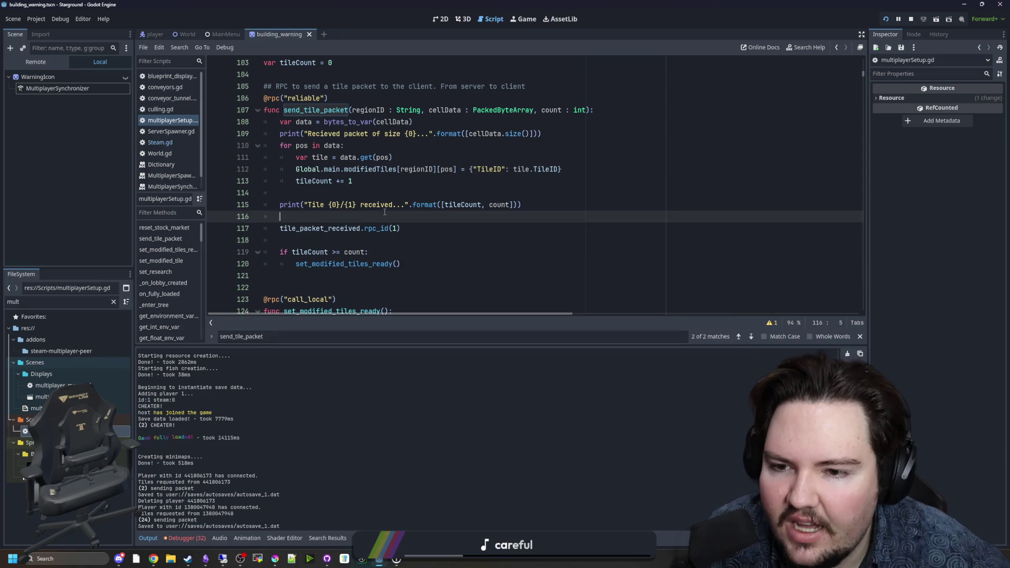
{"action": "scroll", "coordinate": [362, 237], "scroll_direction": "up", "scroll_amount": 1}
{"action": "scroll", "coordinate": [366, 225], "scroll_direction": "down", "scroll_amount": 1}
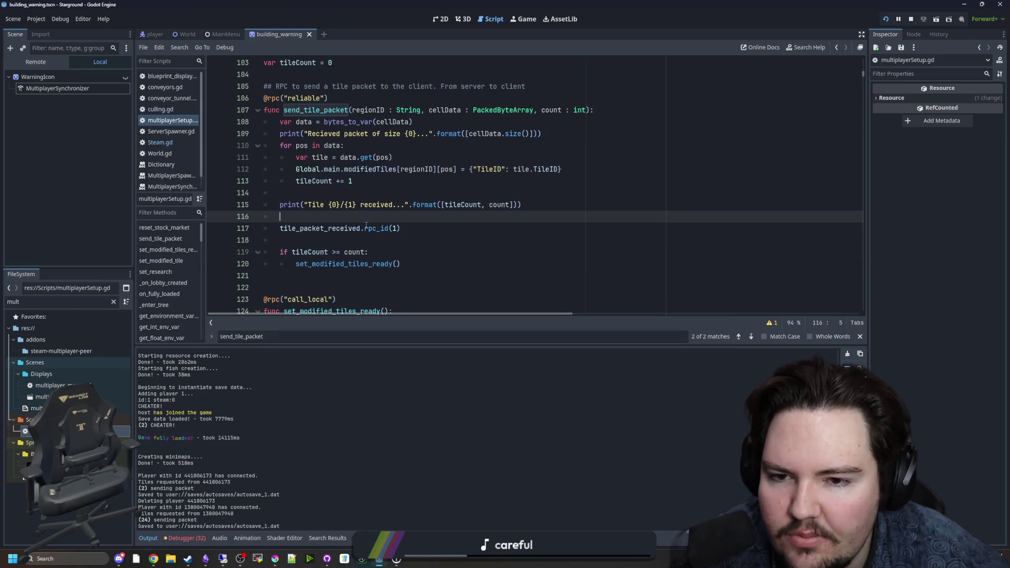
{"action": "scroll", "coordinate": [353, 230], "scroll_direction": "down", "scroll_amount": 1}
{"action": "left_click", "coordinate": [305, 193]}
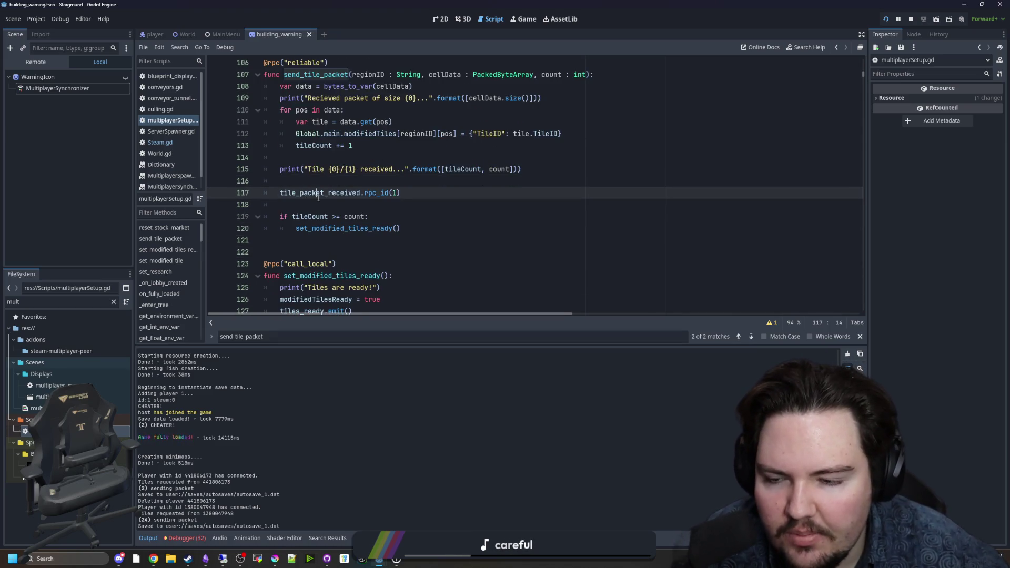
{"action": "left_click", "coordinate": [315, 205]}
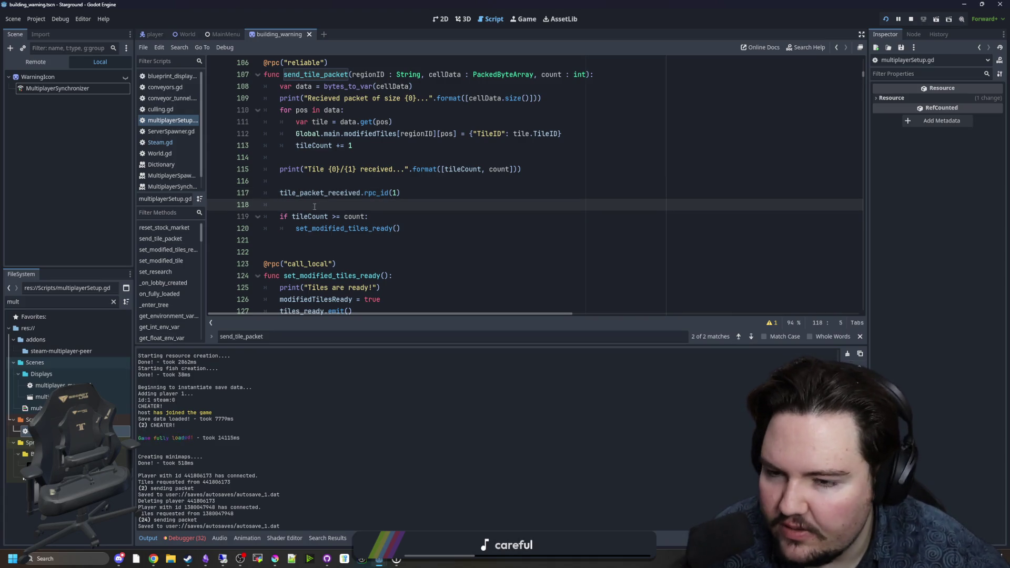
{"action": "scroll", "coordinate": [314, 203], "scroll_direction": "up", "scroll_amount": 1}
{"action": "left_click", "coordinate": [333, 217]}
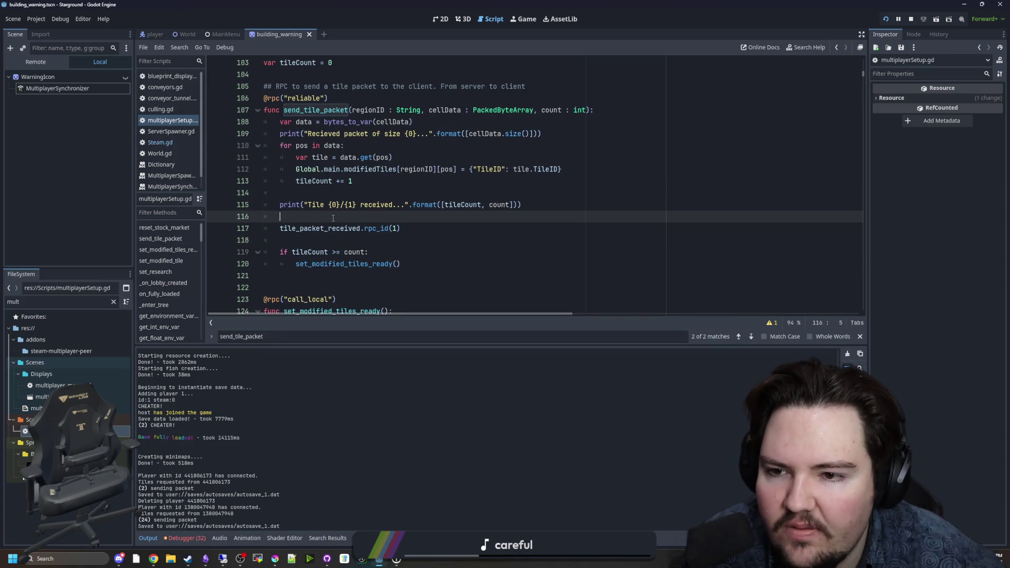
Follow the tile_packet_received call to its definition and inspect lines 1666–1667
{"action": "left_click", "coordinate": [304, 230]}
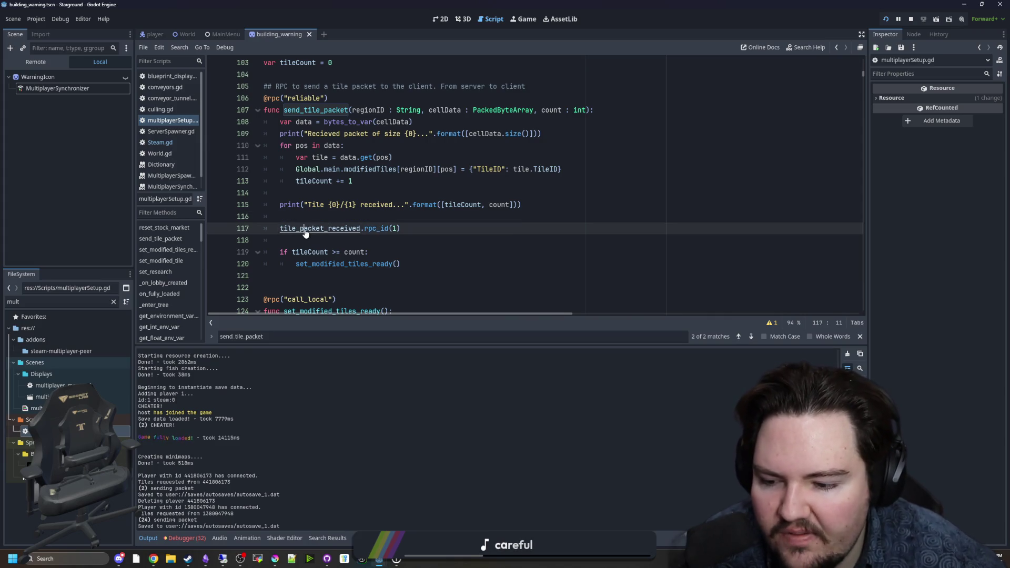
{"action": "left_click", "coordinate": [305, 229], "text": "ctrl"}
{"action": "scroll", "coordinate": [305, 233], "scroll_direction": "down", "scroll_amount": 1}
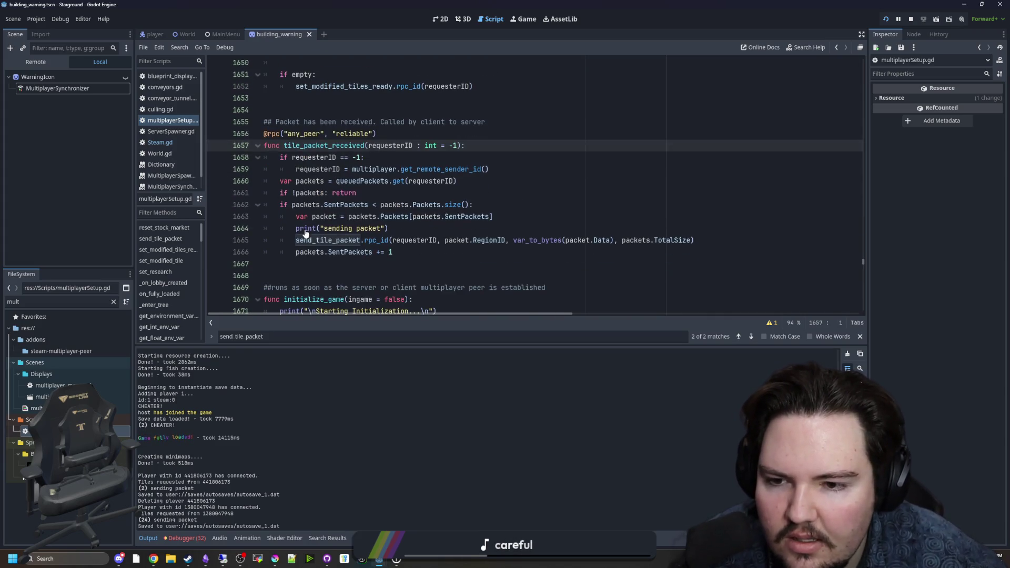
{"action": "scroll", "coordinate": [305, 230], "scroll_direction": "down", "scroll_amount": 1}
{"action": "scroll", "coordinate": [305, 230], "scroll_direction": "up", "scroll_amount": 1}
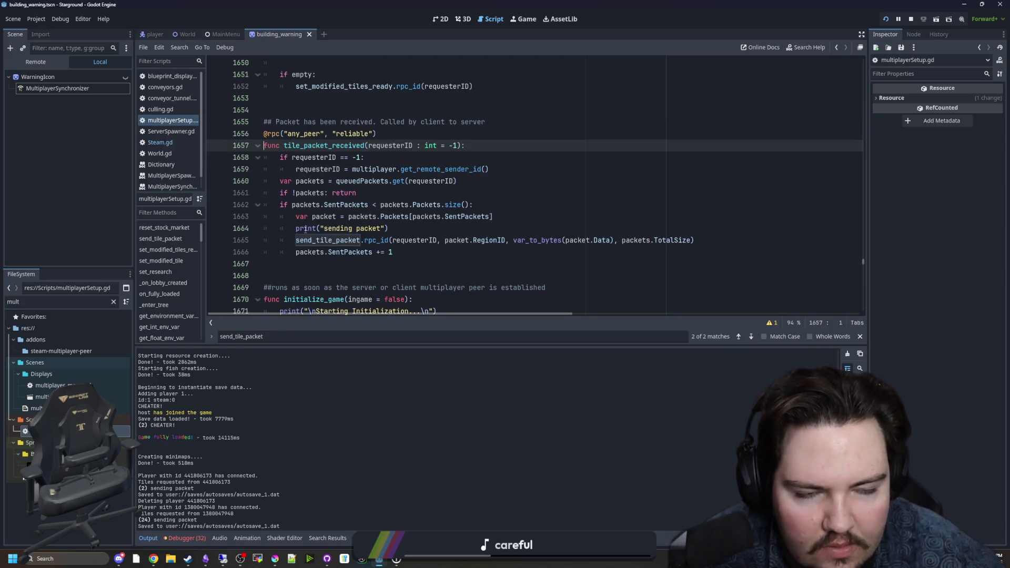
{"action": "left_click", "coordinate": [341, 265]}
{"action": "key", "text": "Up"}
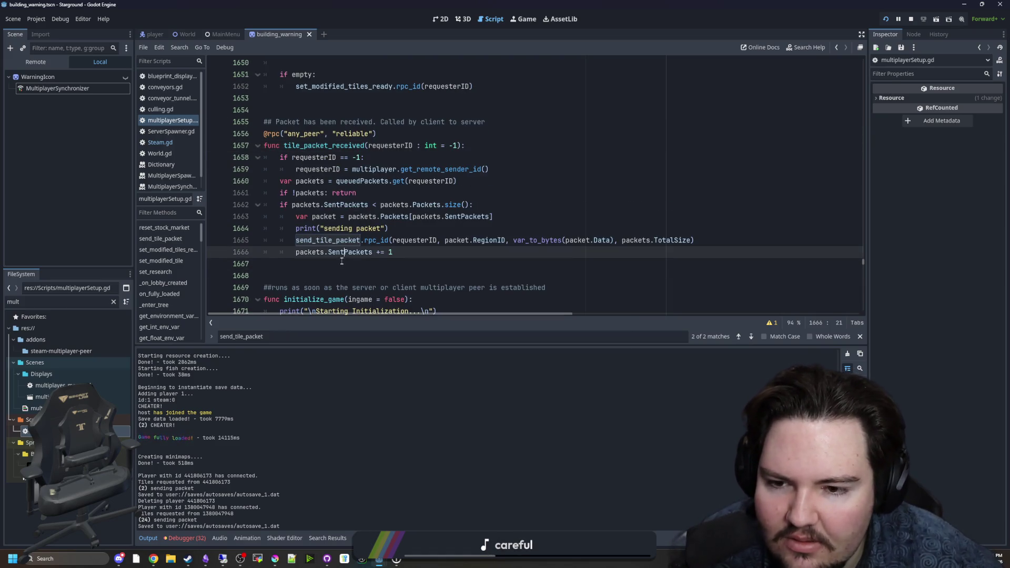
{"action": "key", "text": "Down"}
{"action": "key", "text": "Up"}
{"action": "key", "text": "Down"}
{"action": "key", "text": "Up"}
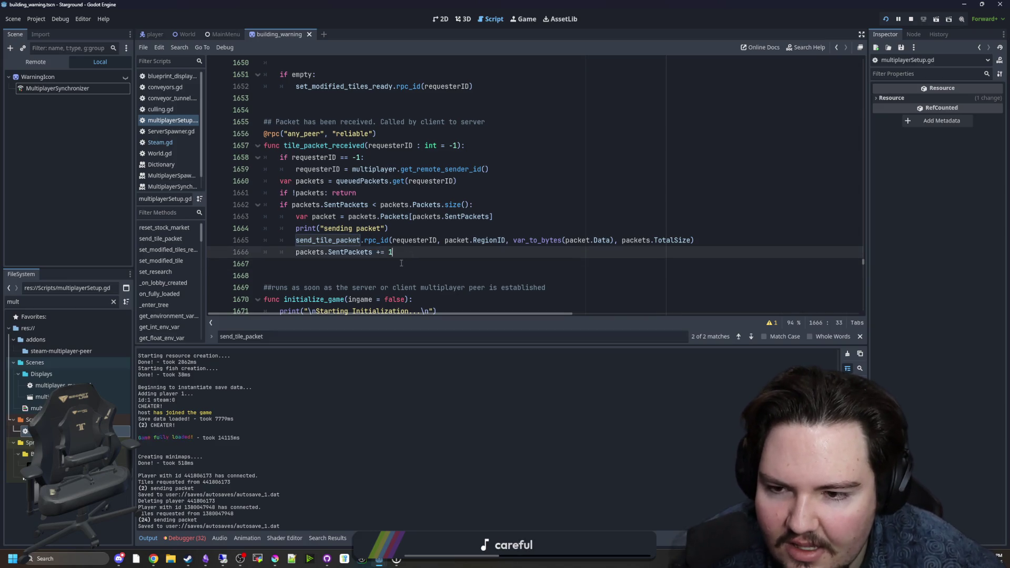
{"action": "key", "text": "Down"}
{"action": "left_click", "coordinate": [410, 254]}
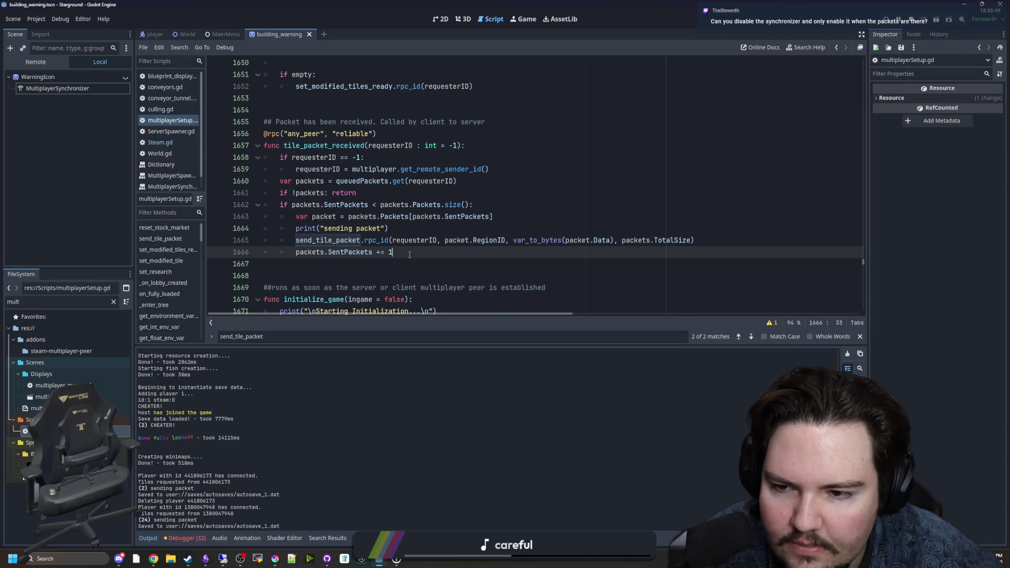
Go back to send_tile_packet and jump to the set_modified_tiles_ready definition
{"action": "left_click", "coordinate": [317, 240]}
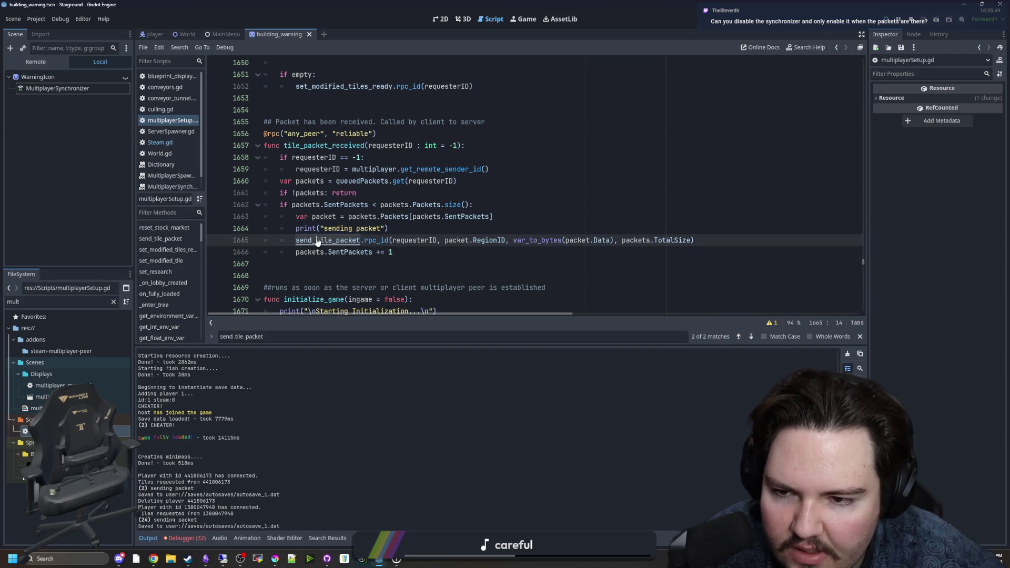
{"action": "left_click", "coordinate": [317, 240], "text": "ctrl"}
{"action": "scroll", "coordinate": [350, 205], "scroll_direction": "down", "scroll_amount": 3}
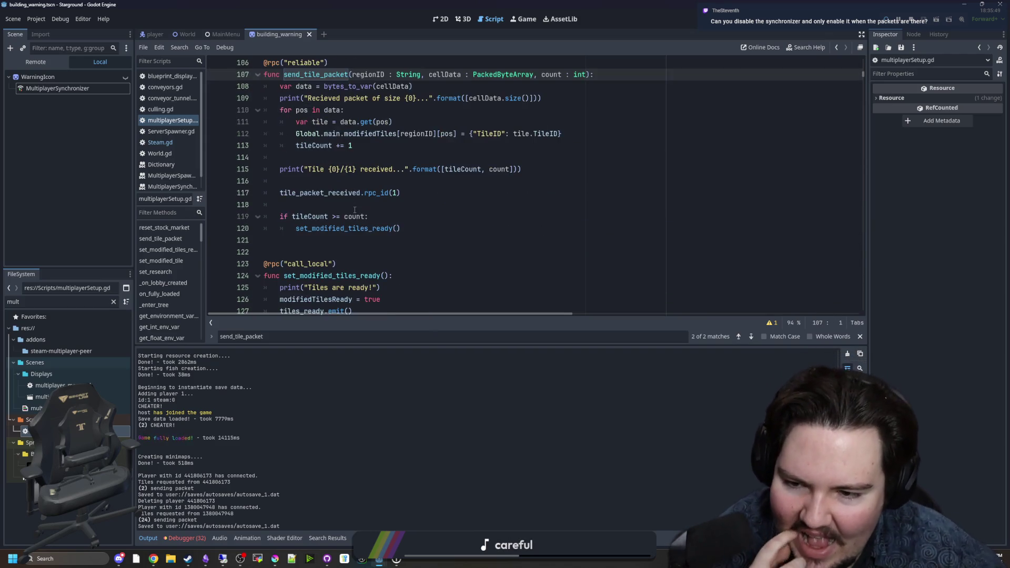
{"action": "left_click", "coordinate": [350, 205]}
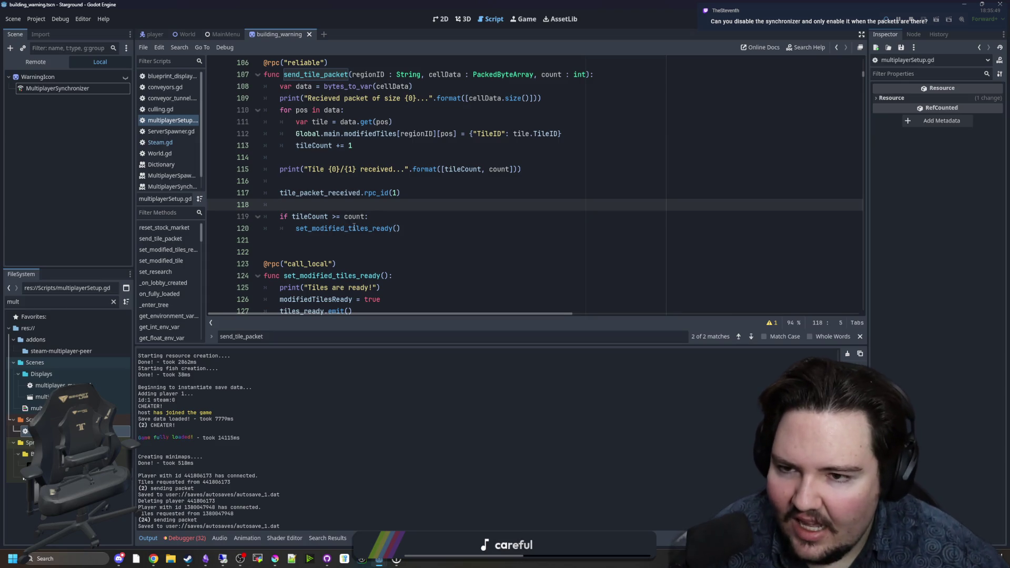
{"action": "left_click", "coordinate": [351, 228]}
{"action": "left_click", "coordinate": [351, 228], "text": "ctrl"}
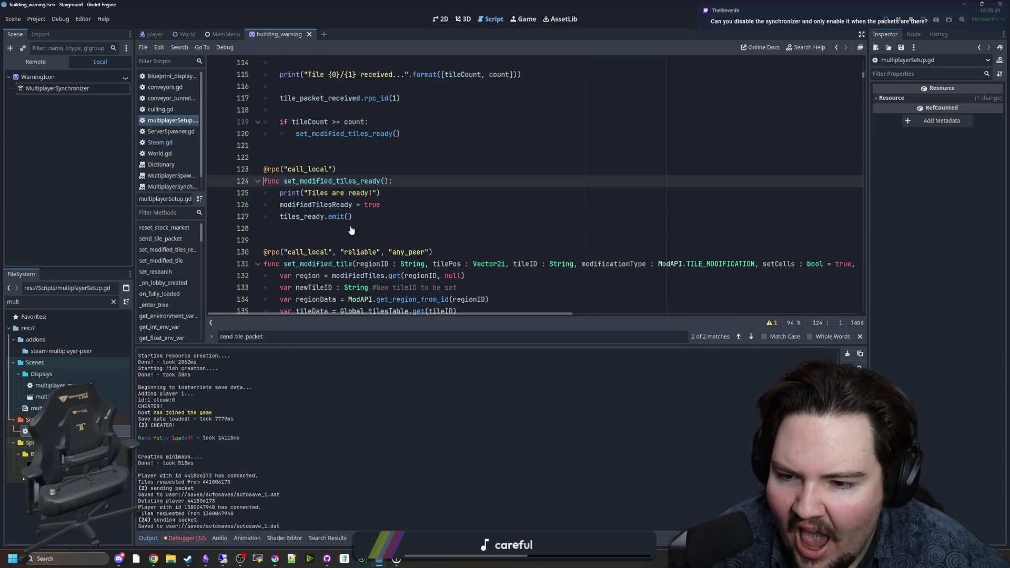
{"action": "left_click", "coordinate": [436, 201]}
{"action": "key", "text": "ctrl+f"}
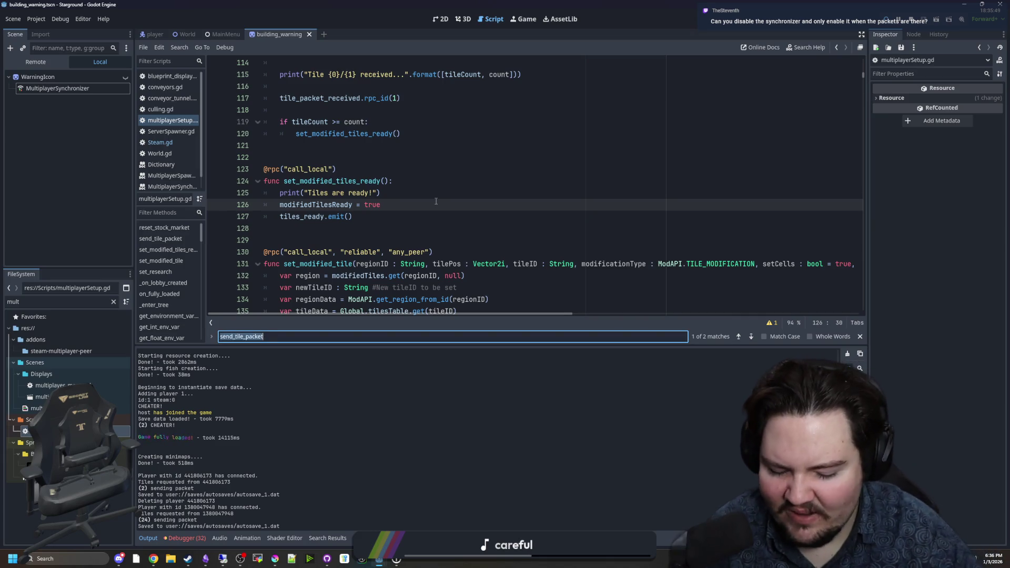
Search for initialize_game and jump to its function definition in multiplayerSetup.gd
{"action": "type", "text": "_initialize_"}
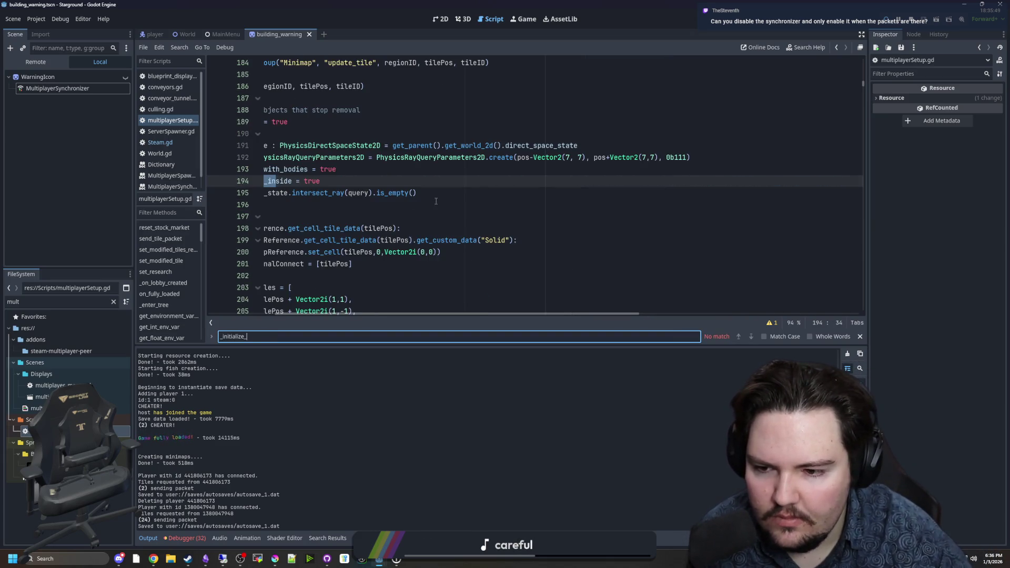
{"action": "key", "text": "BackSpace"}
{"action": "key", "text": "BackSpace"}
{"action": "key", "text": "BackSpace"}
{"action": "type", "text": "initializse_game"}
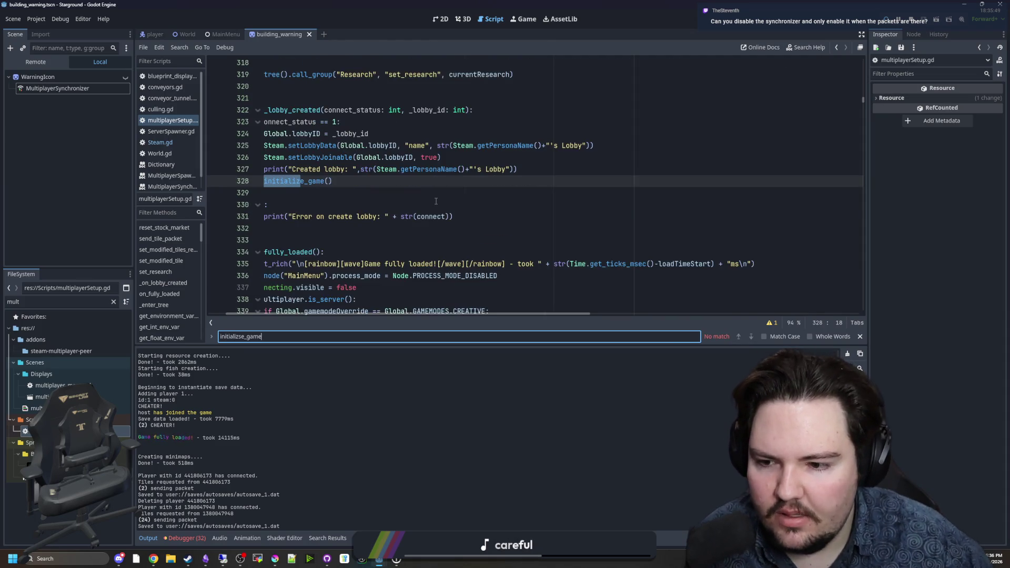
{"action": "left_click", "coordinate": [436, 201]}
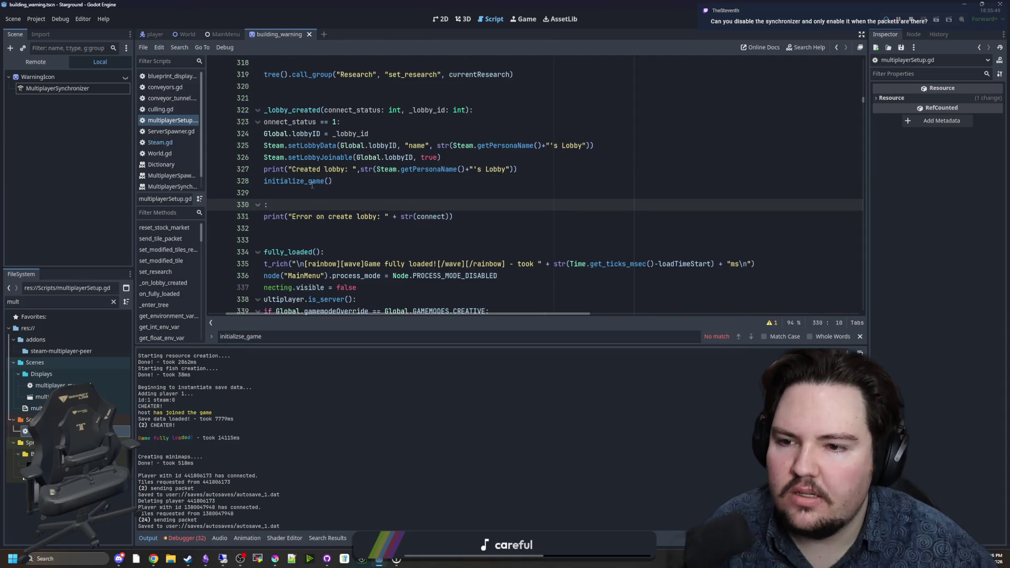
{"action": "left_click", "coordinate": [318, 183], "text": "ctrl"}
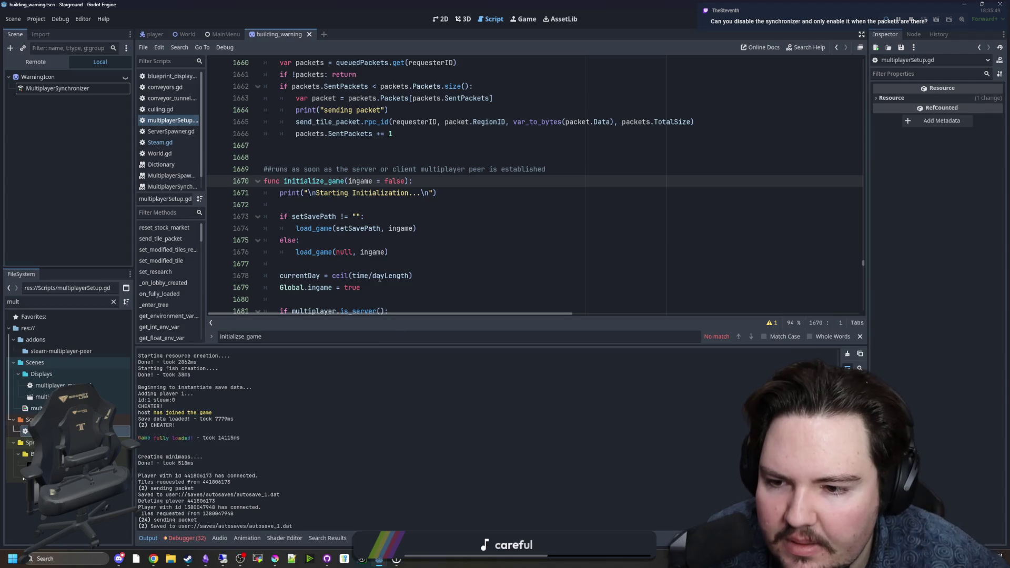
{"action": "scroll", "coordinate": [379, 237], "scroll_direction": "down", "scroll_amount": 4}
{"action": "scroll", "coordinate": [379, 264], "scroll_direction": "down", "scroll_amount": 1}
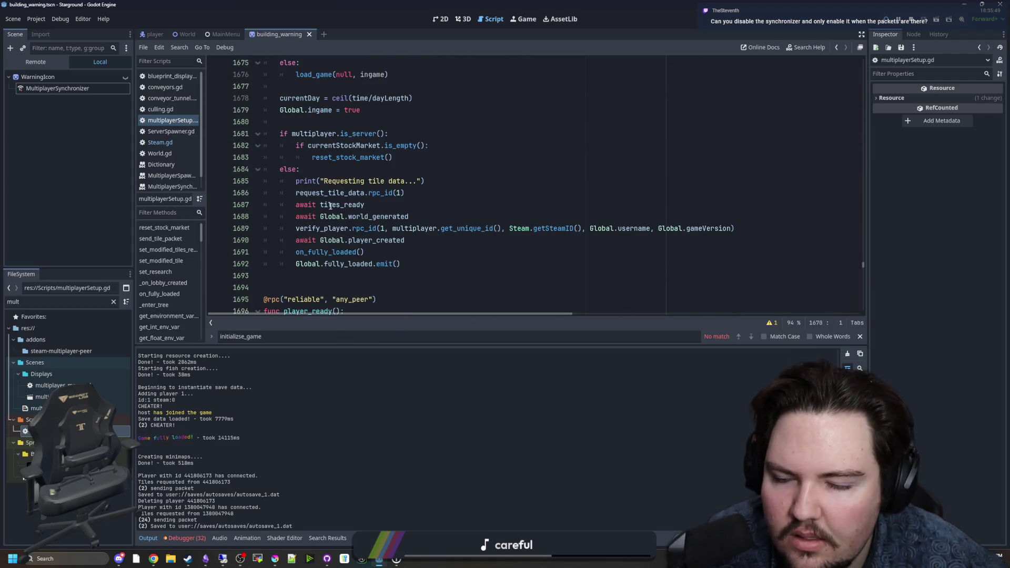
Review the server and client branches around await Global.world_generated and save the script
{"action": "left_click_drag", "start_coordinate": [296, 217], "coordinate": [415, 217]}
{"action": "left_click", "coordinate": [415, 217]}
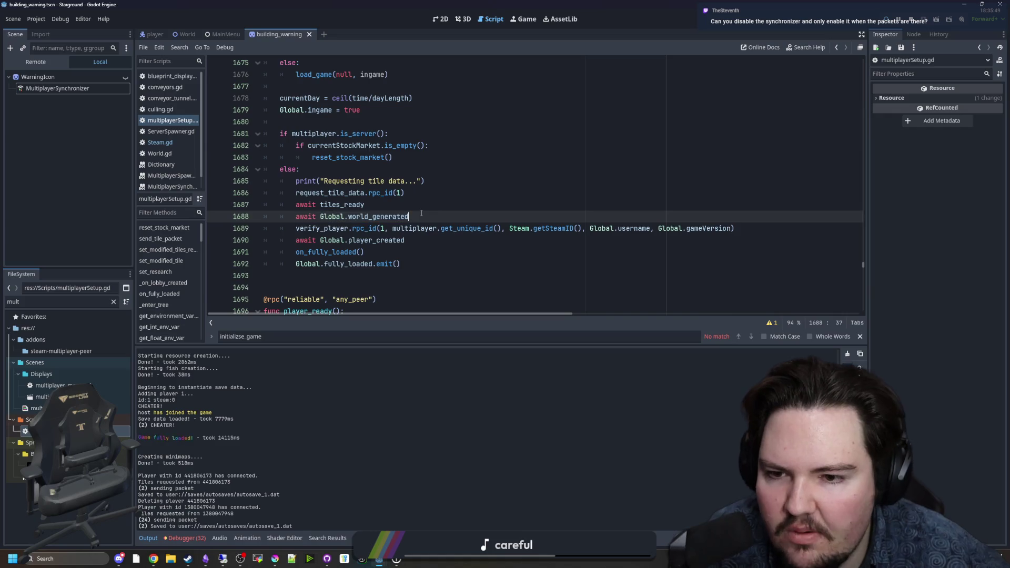
{"action": "left_click", "coordinate": [363, 204]}
{"action": "left_click", "coordinate": [393, 157]}
{"action": "left_click", "coordinate": [386, 167]}
{"action": "key", "text": "ctrl+s"}
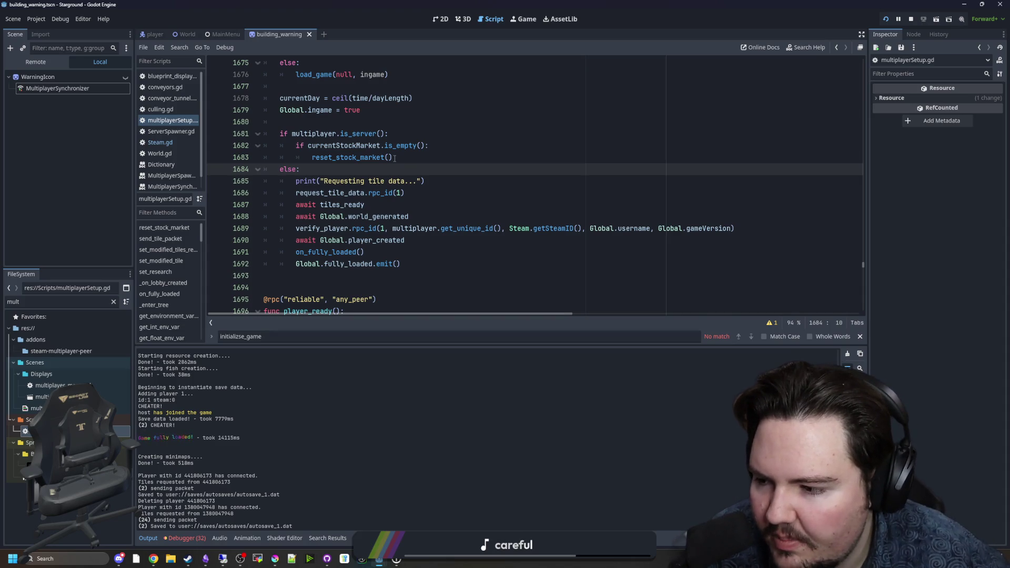
{"action": "key", "text": "ctrl+s"}
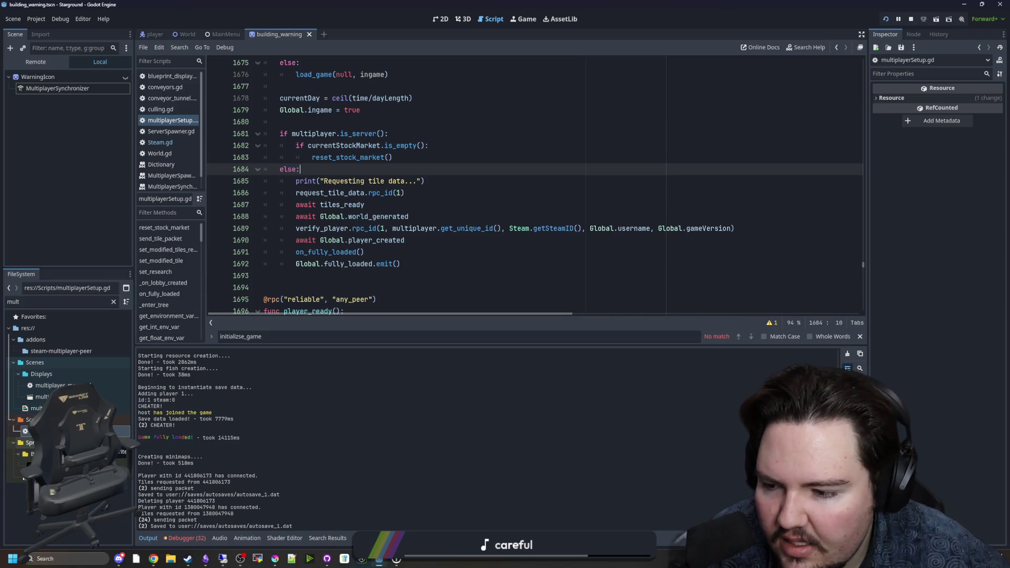
{"action": "left_click", "coordinate": [361, 275]}
{"action": "key", "text": "ctrl+s"}
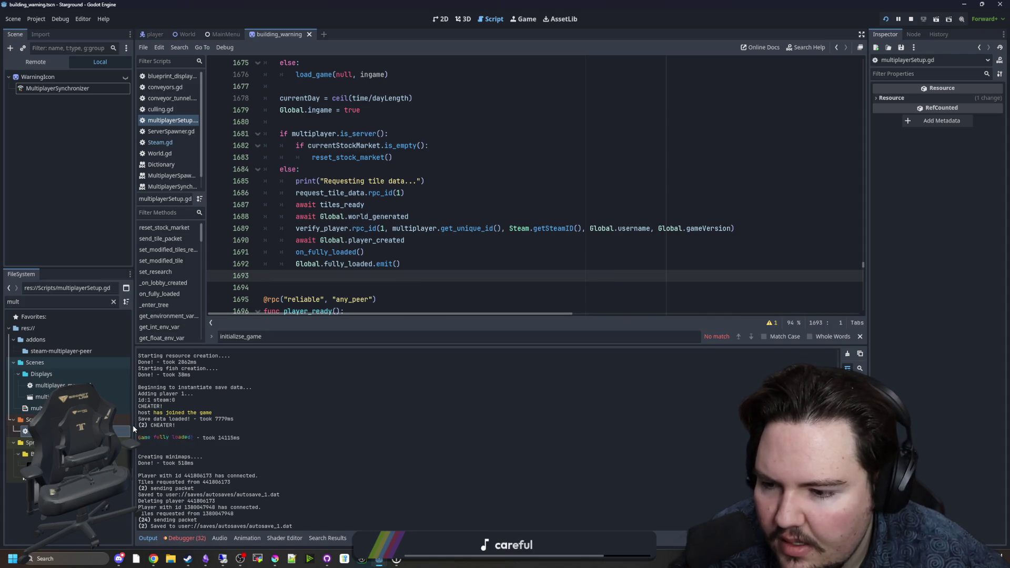
Widen the left dock and re-save multiplayerSetup.gd, checking the lines after fully_loaded.emit()
{"action": "left_click_drag", "start_coordinate": [134, 429], "coordinate": [156, 429]}
{"action": "key", "text": "ctrl+s"}
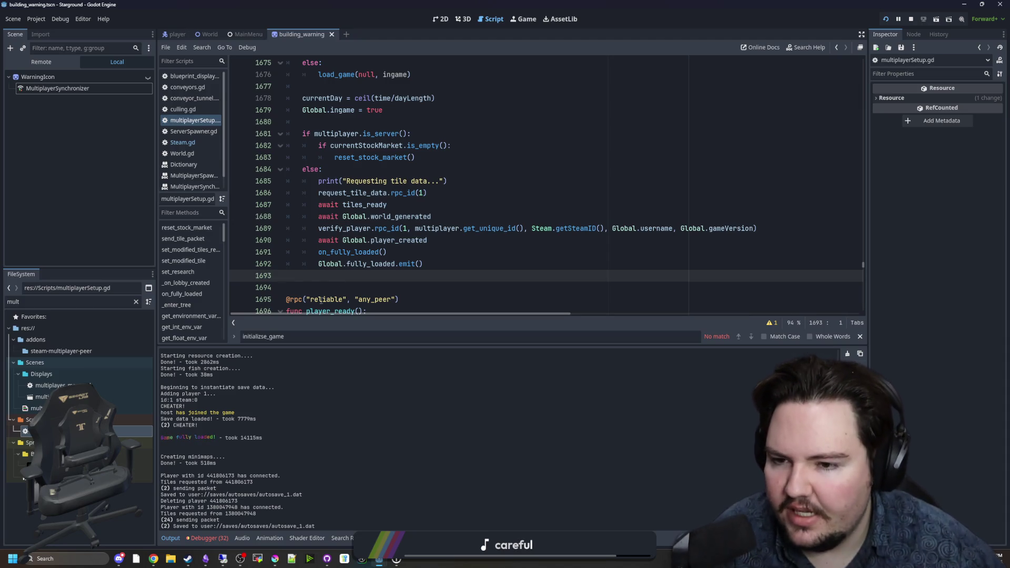
{"action": "key", "text": "ctrl+s"}
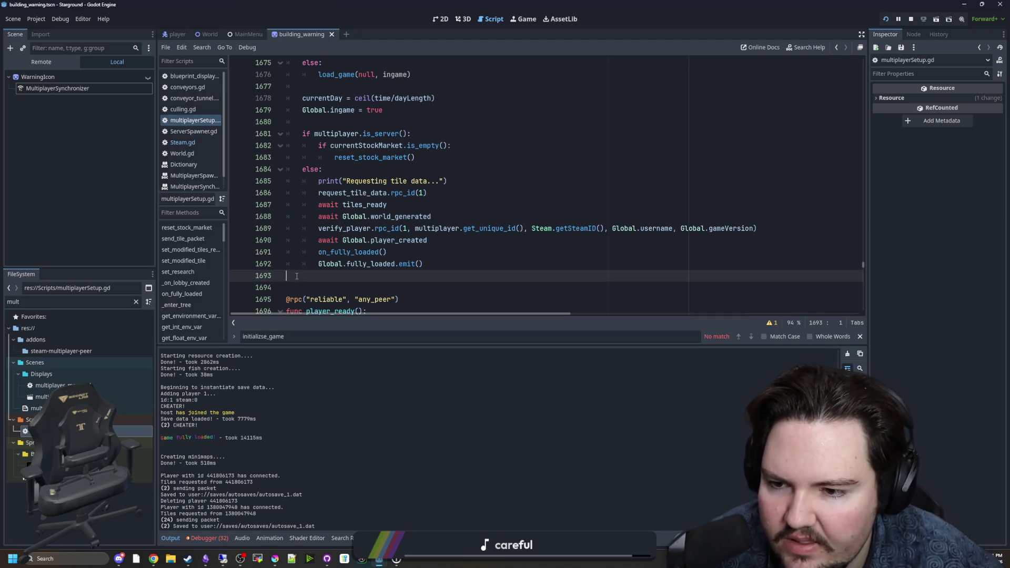
{"action": "key", "text": "ctrl+s"}
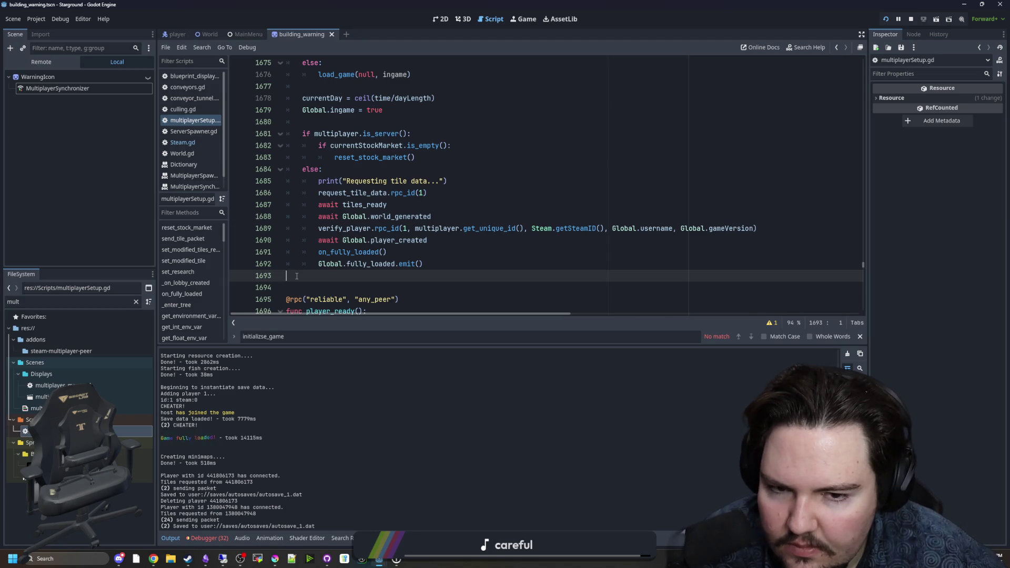
{"action": "key", "text": "ctrl+s"}
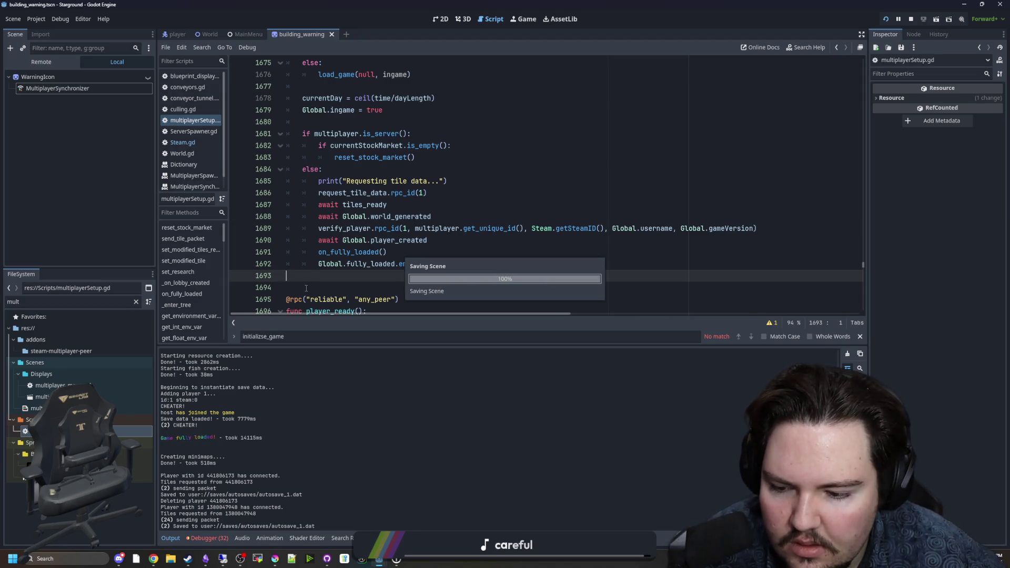
{"action": "left_click", "coordinate": [438, 263]}
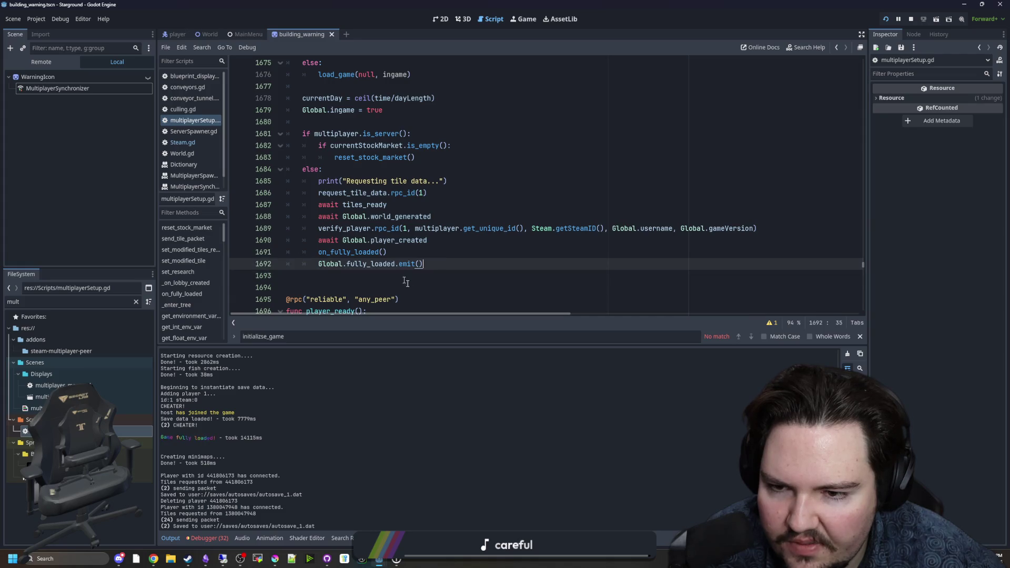
{"action": "scroll", "coordinate": [407, 271], "scroll_direction": "up", "scroll_amount": 1}
{"action": "scroll", "coordinate": [410, 258], "scroll_direction": "down", "scroll_amount": 1}
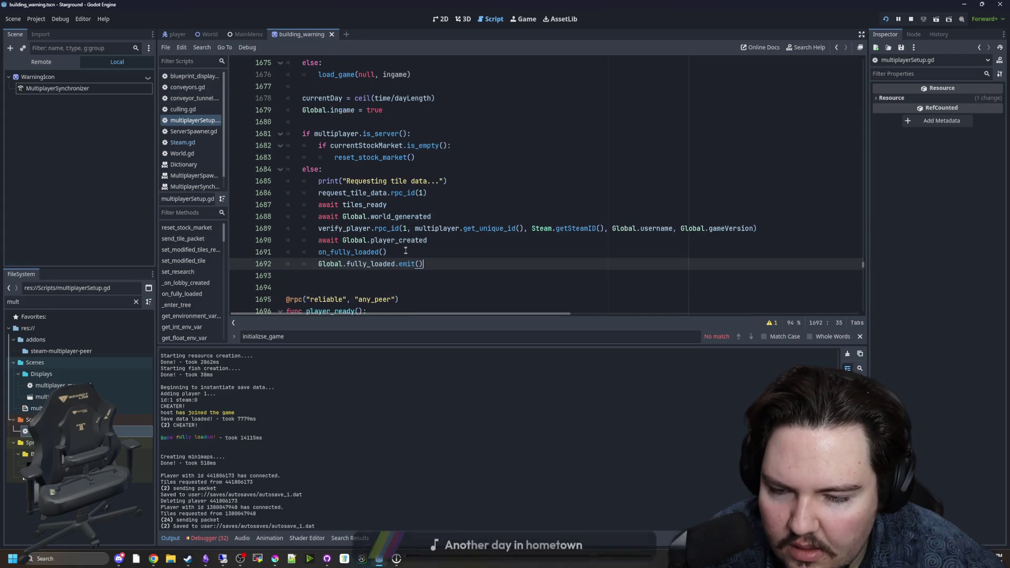
Quit the running game to the main menu and host the MULTI CHRONOPOLIS save in multiplayer
{"action": "left_click", "coordinate": [523, 19]}
{"action": "key", "text": "Escape"}
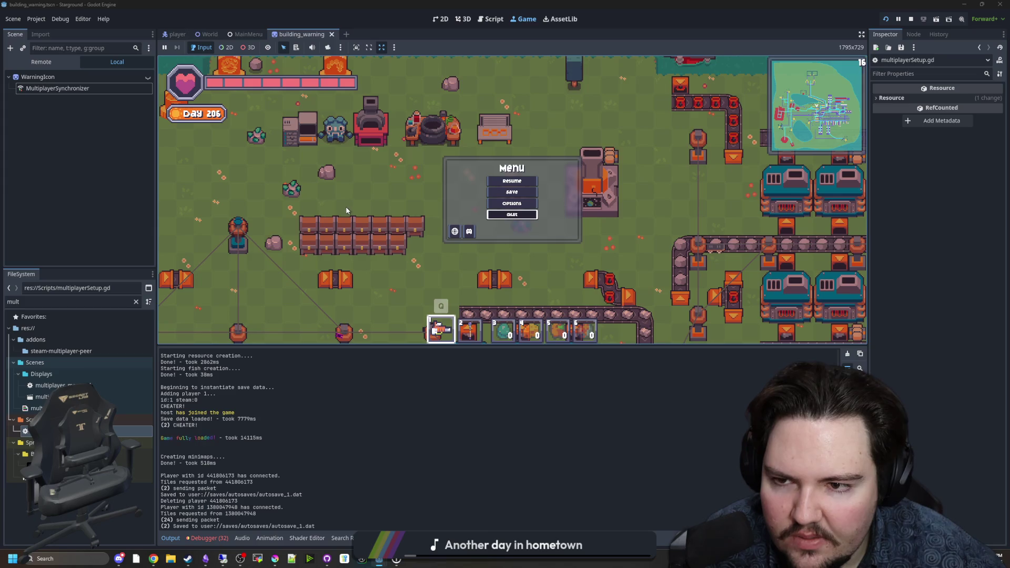
{"action": "left_click", "coordinate": [512, 214]}
{"action": "left_click", "coordinate": [240, 184]}
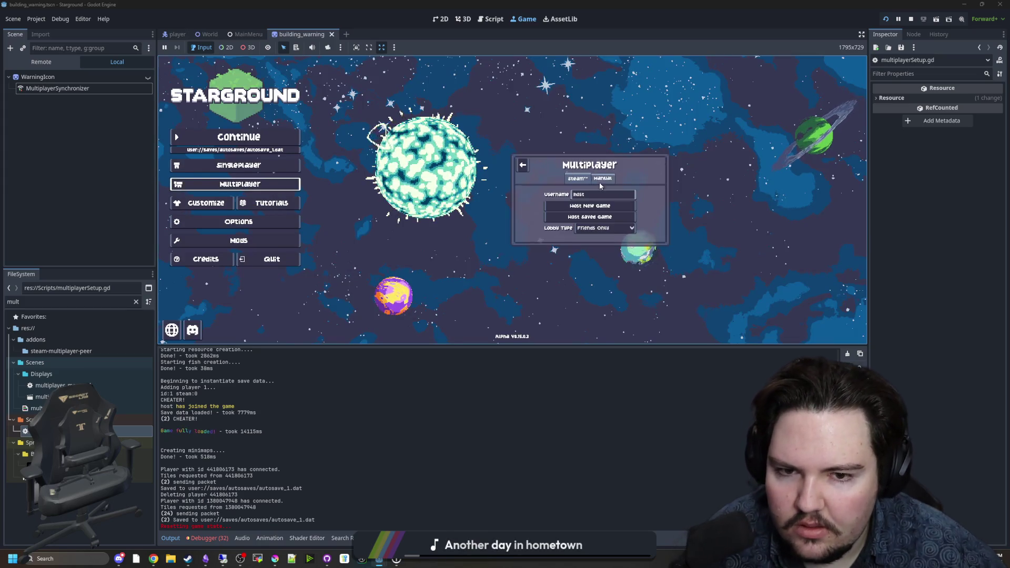
{"action": "left_click", "coordinate": [602, 179]}
{"action": "left_click", "coordinate": [577, 178]}
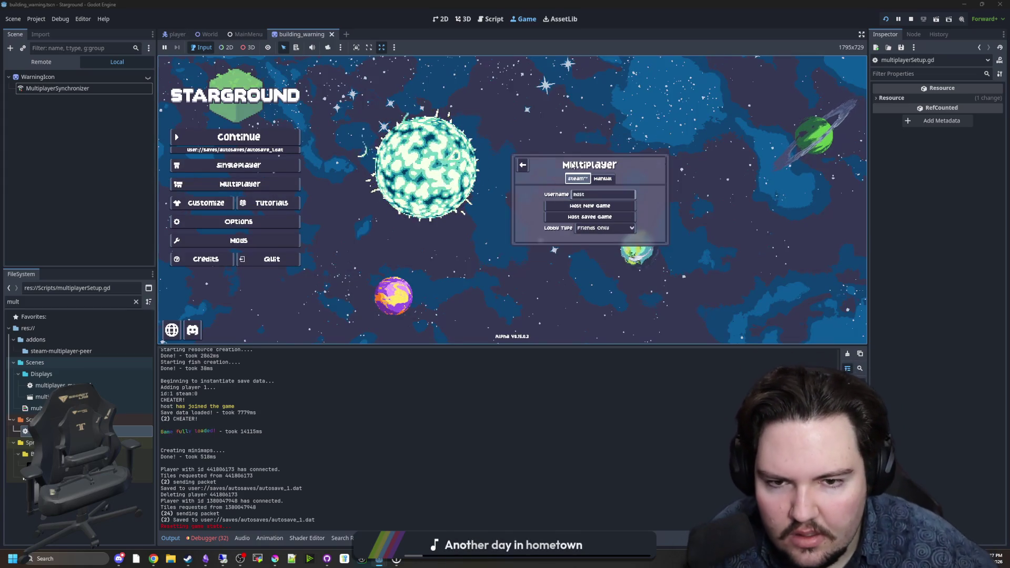
{"action": "left_click", "coordinate": [583, 217]}
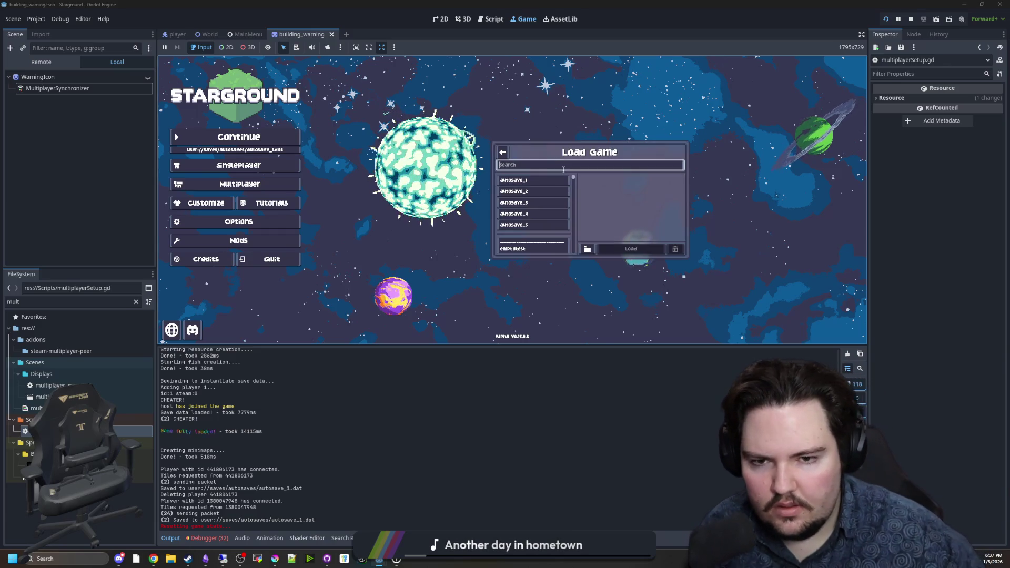
{"action": "type", "text": "chro"}
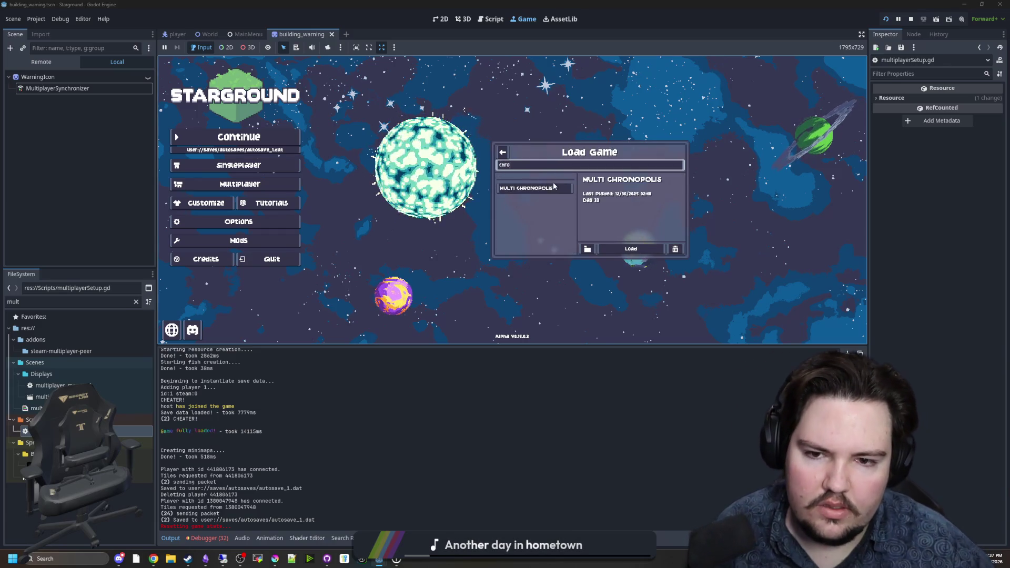
{"action": "left_click", "coordinate": [554, 188]}
{"action": "left_click", "coordinate": [631, 249]}
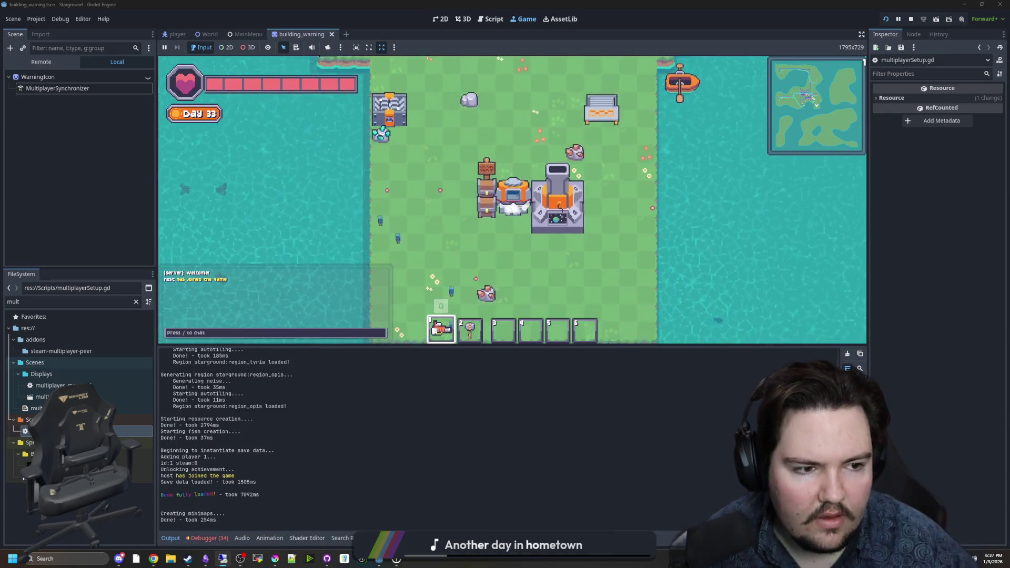
Walk the host north-west past the factories to the northern shoreline, then back south and east
{"action": "key", "text": "w"}
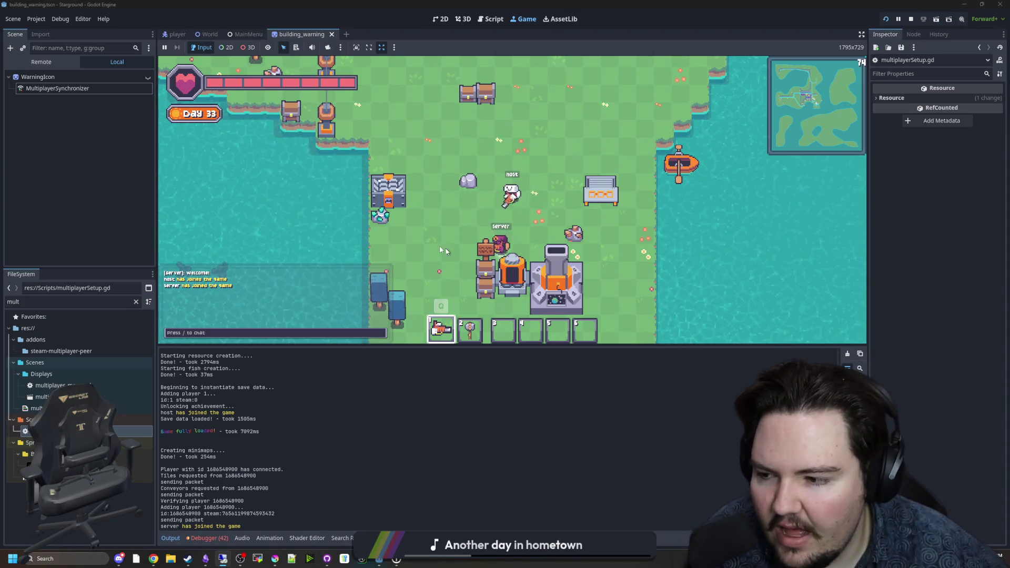
{"action": "key", "text": "w+a"}
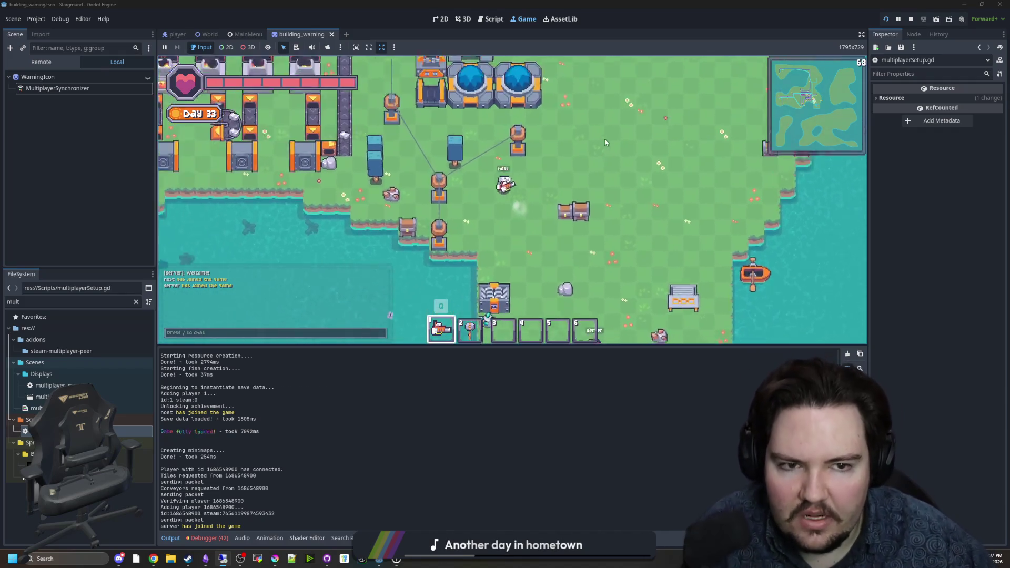
{"action": "key", "text": "w+a"}
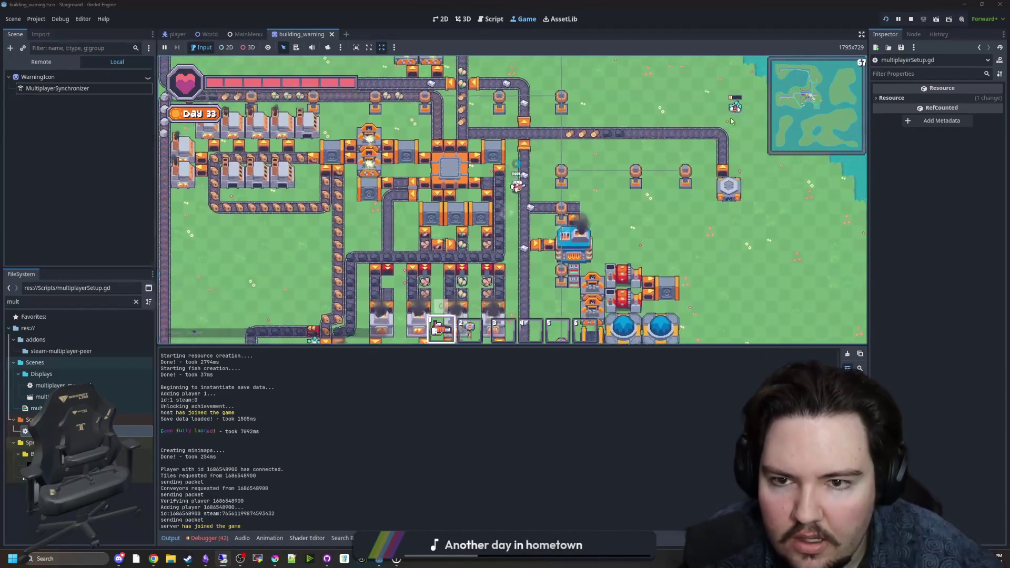
{"action": "key", "text": "w+a"}
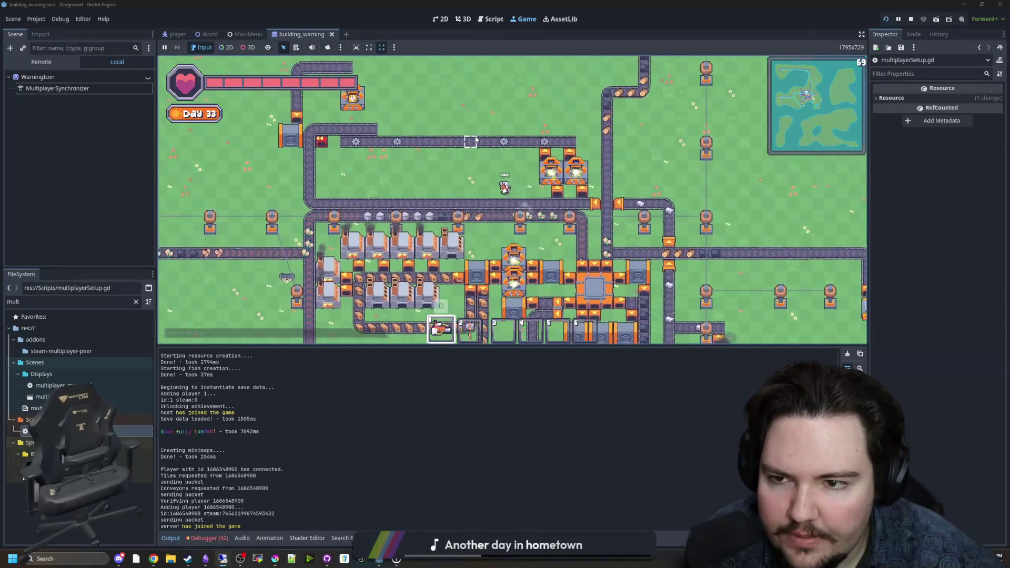
{"action": "key", "text": "w+a"}
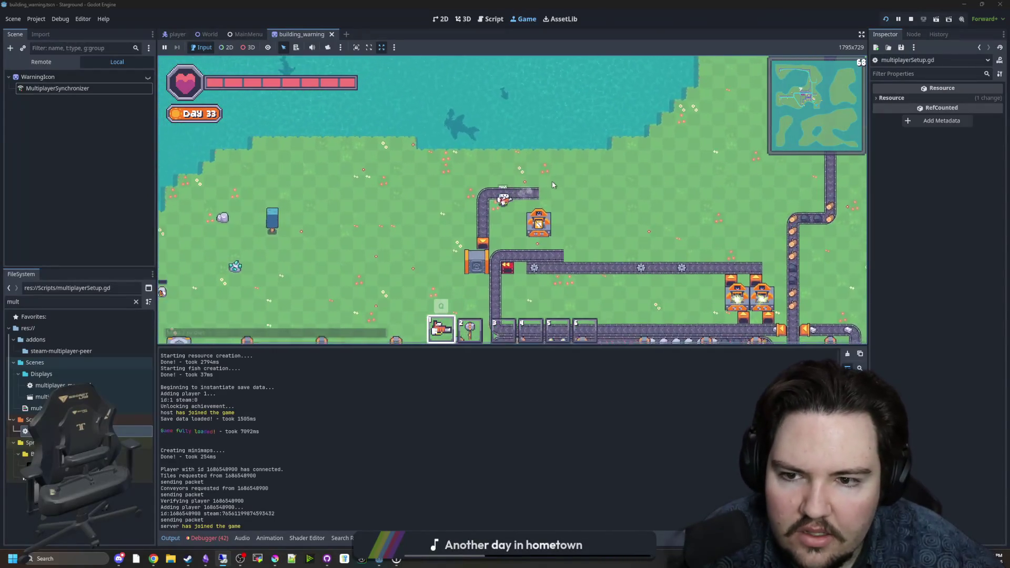
{"action": "key", "text": "s"}
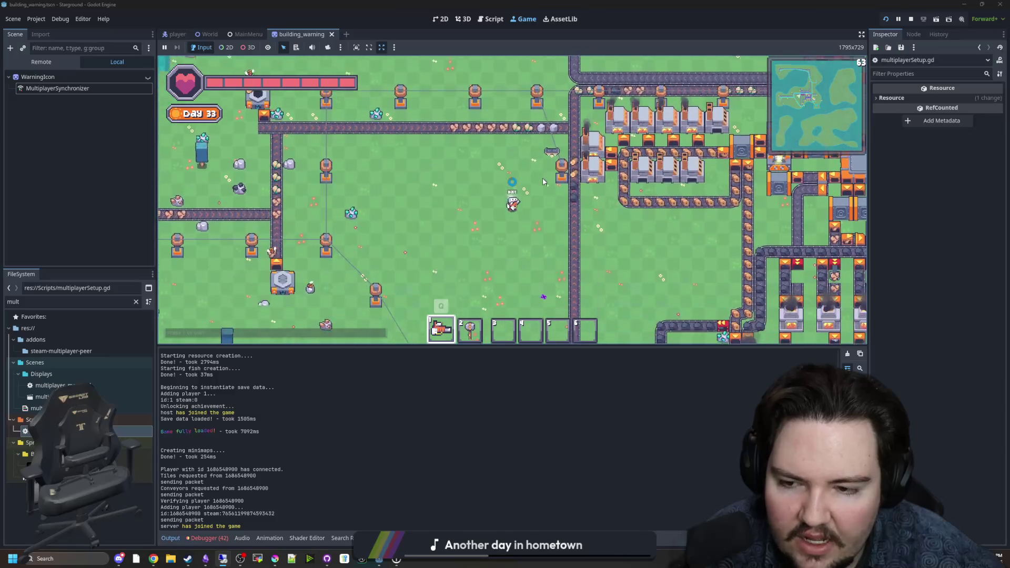
{"action": "key", "text": "d"}
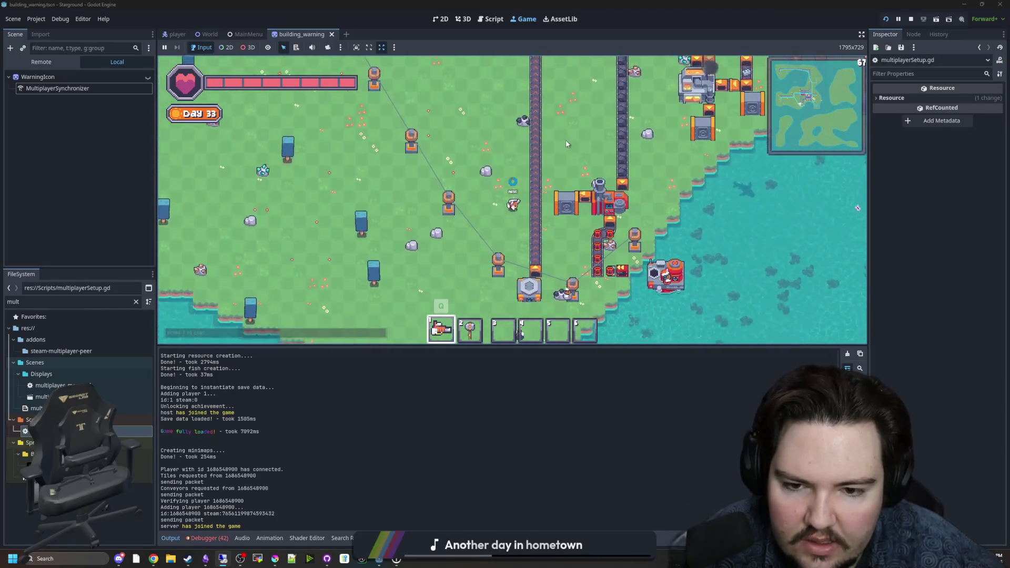
Walk the host through the eastern factories and conveyor lines, then return to multiplayerSetup.gd
{"action": "key", "text": "w+d"}
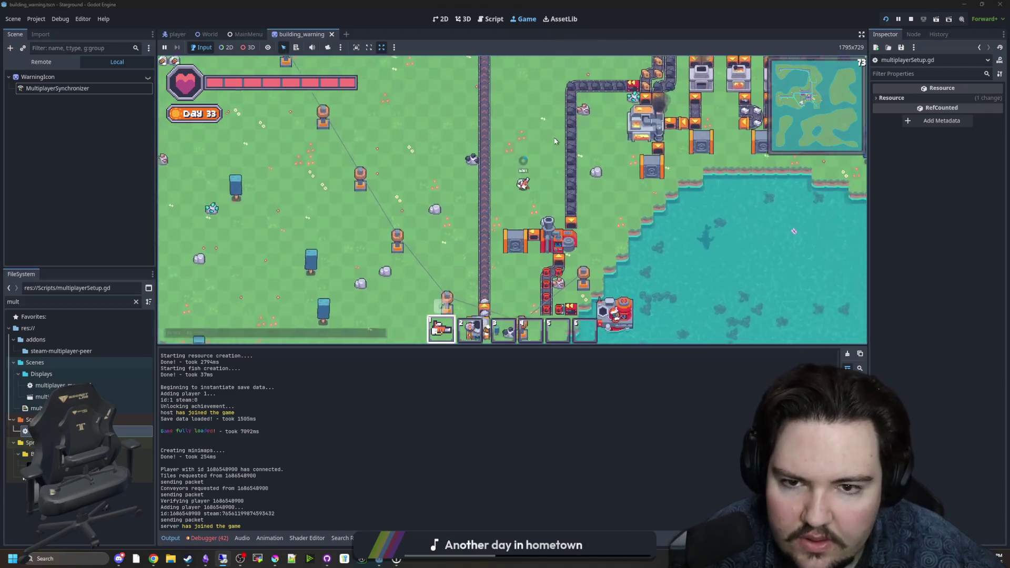
{"action": "key", "text": "w+d"}
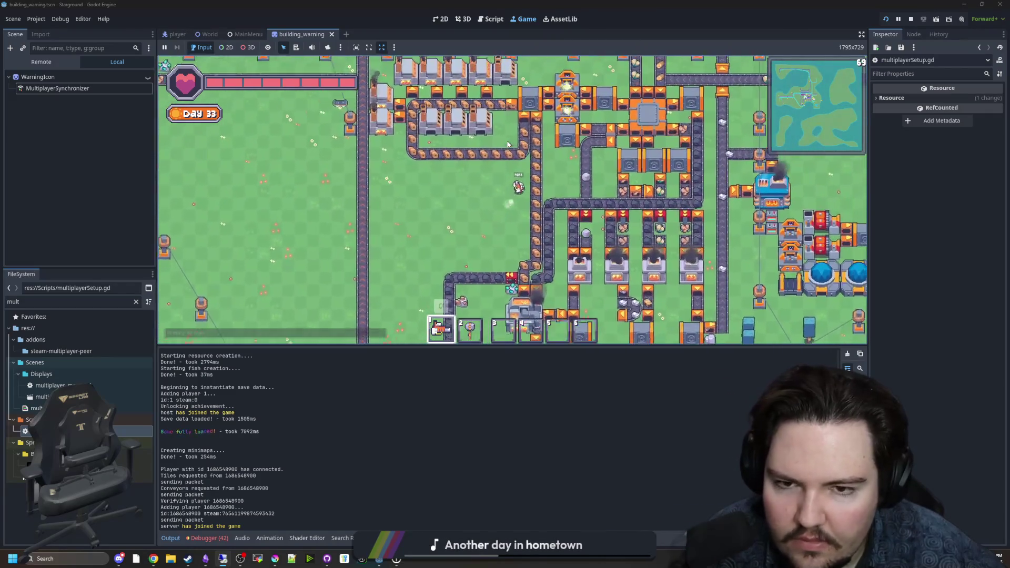
{"action": "key", "text": "d"}
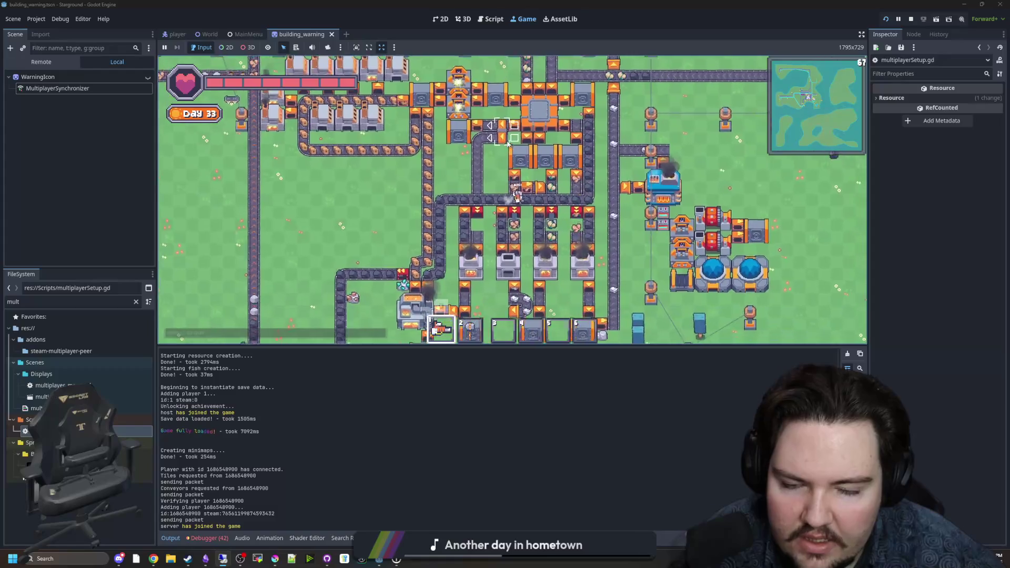
{"action": "key", "text": "s+d"}
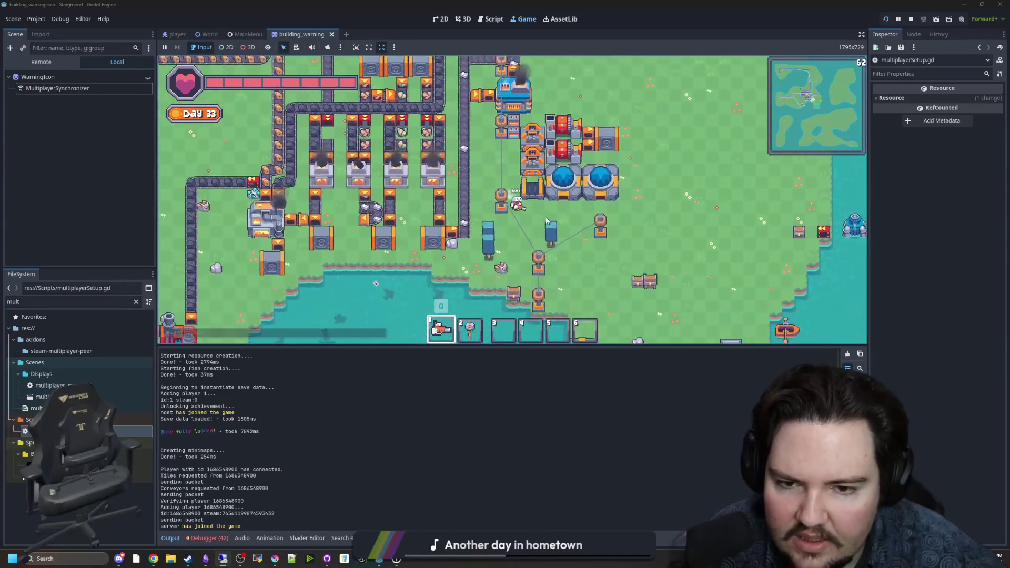
{"action": "key", "text": "s+d"}
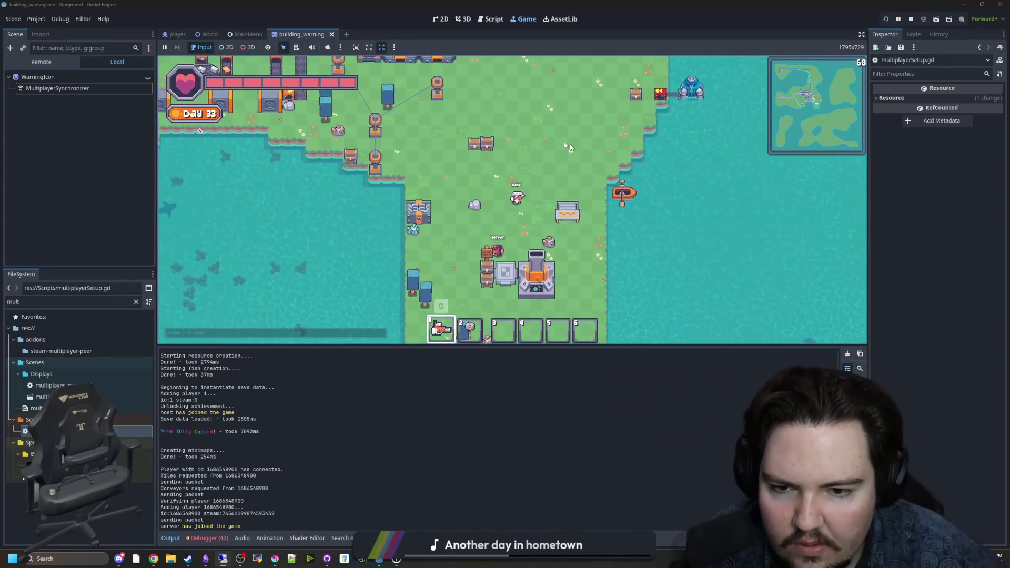
{"action": "key", "text": "s+a"}
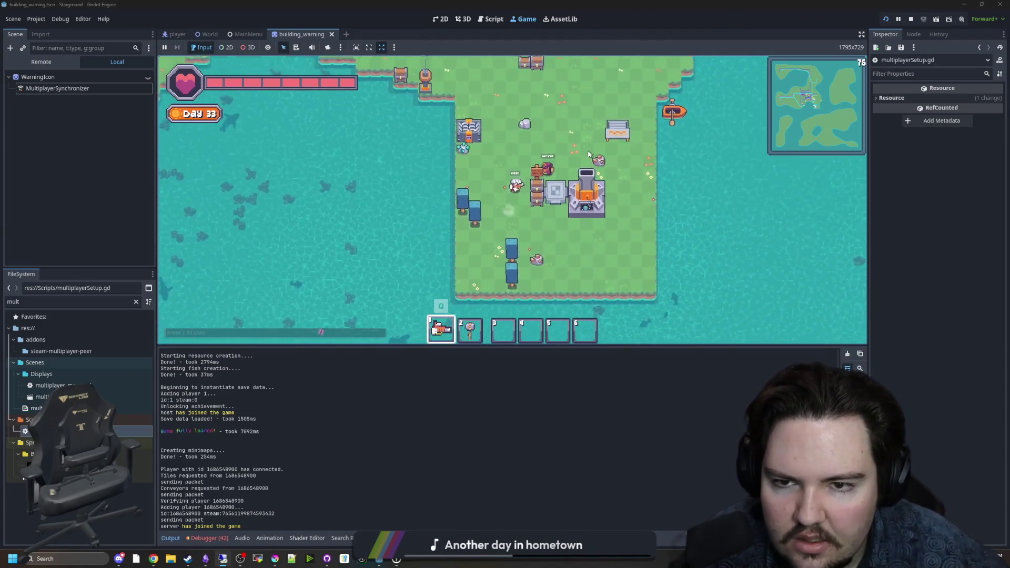
{"action": "key", "text": "w+d"}
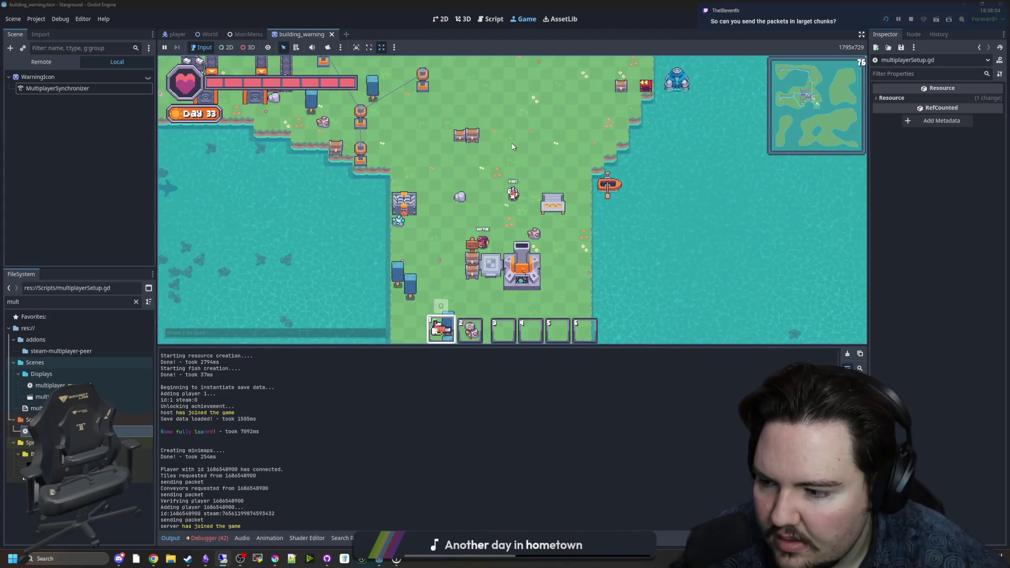
{"action": "key", "text": "s+a"}
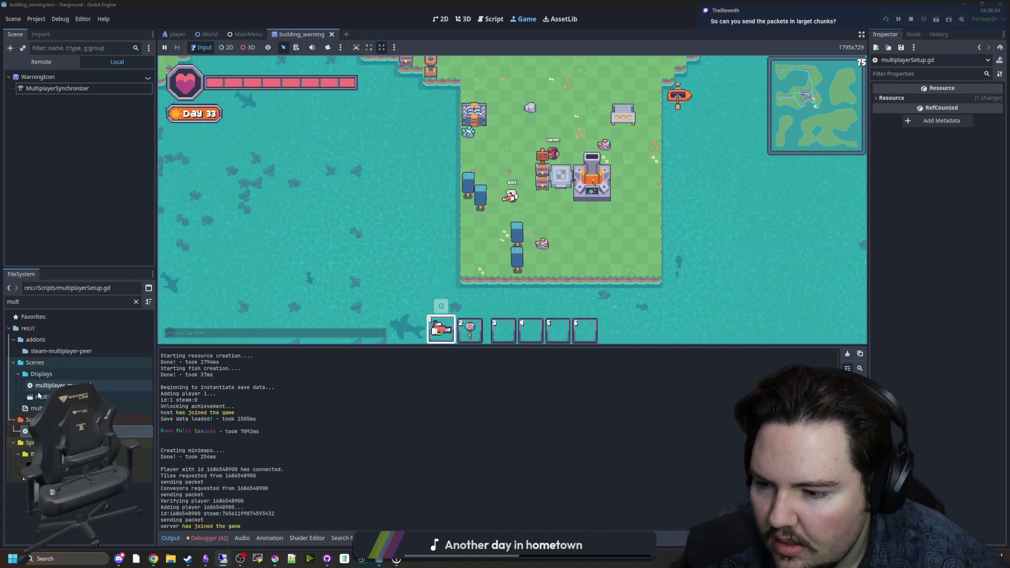
{"action": "key", "text": "ctrl+F3"}
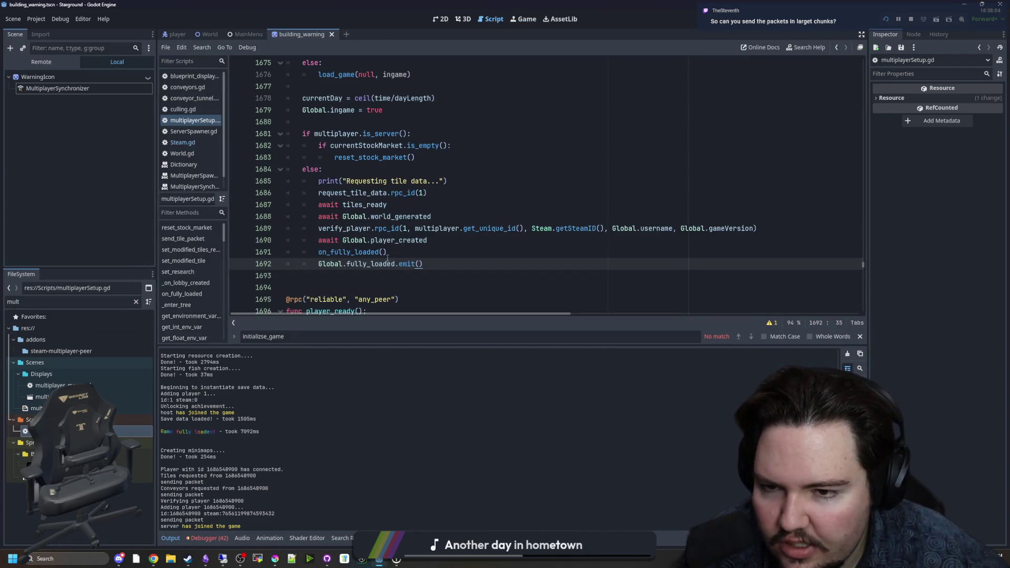
Search the script for send_tile_packet and then request_tile_data
{"action": "left_click", "coordinate": [387, 252]}
{"action": "scroll", "coordinate": [487, 252], "scroll_direction": "up", "scroll_amount": 6}
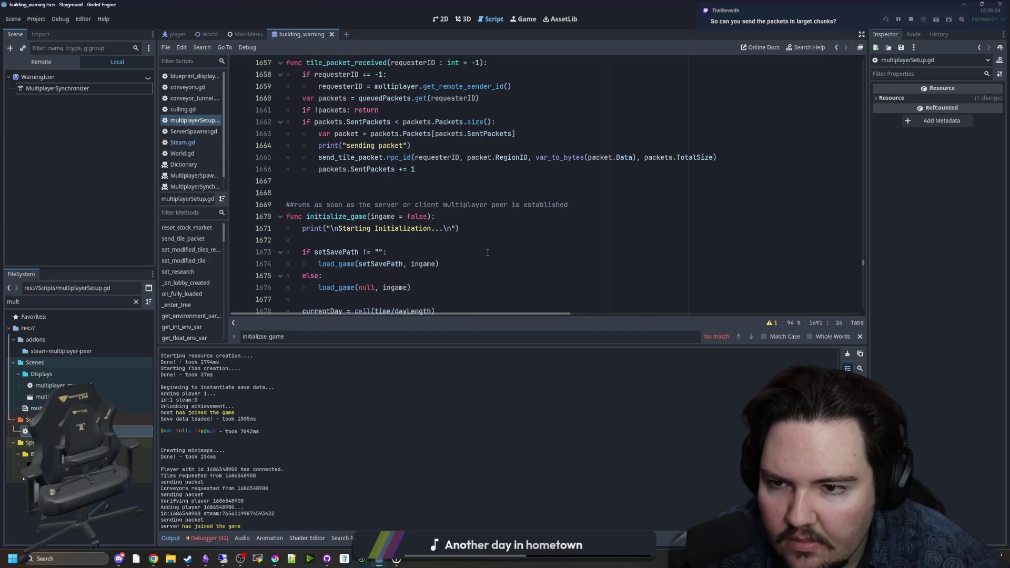
{"action": "scroll", "coordinate": [488, 253], "scroll_direction": "down", "scroll_amount": 4}
{"action": "left_click", "coordinate": [458, 193]}
{"action": "left_click", "coordinate": [437, 163]}
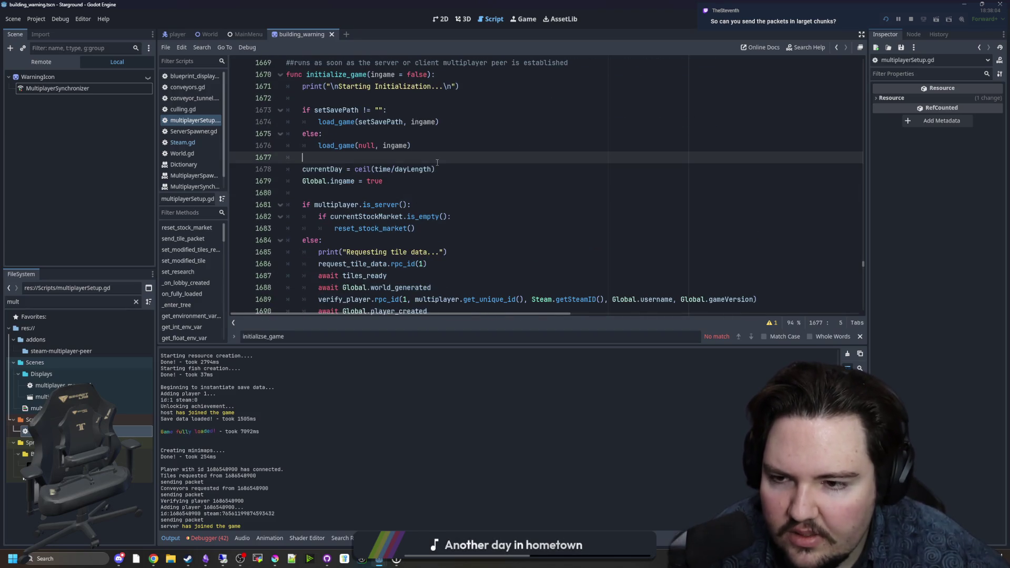
{"action": "key", "text": "ctrl+f"}
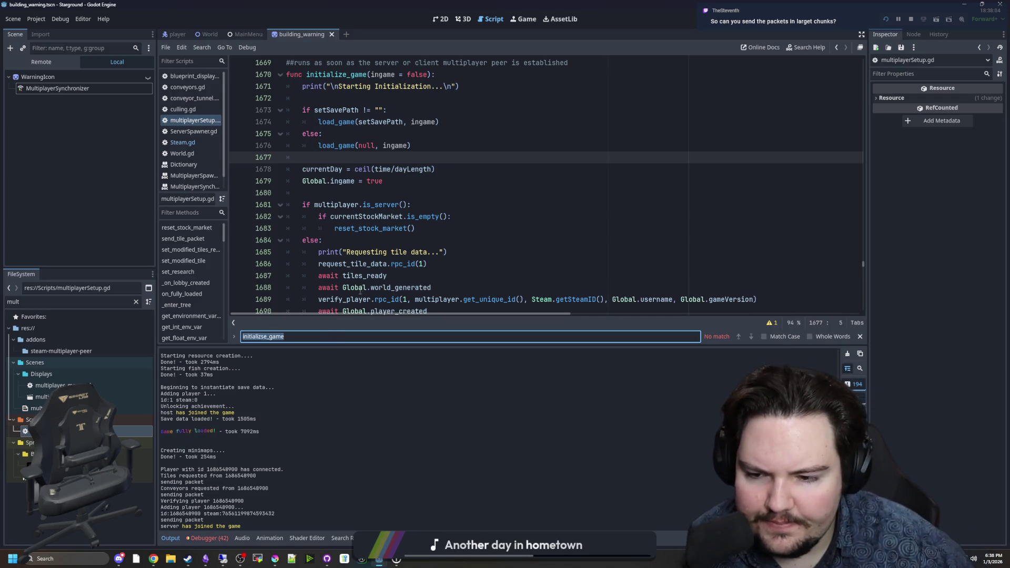
{"action": "type", "text": "send_tile_acp"}
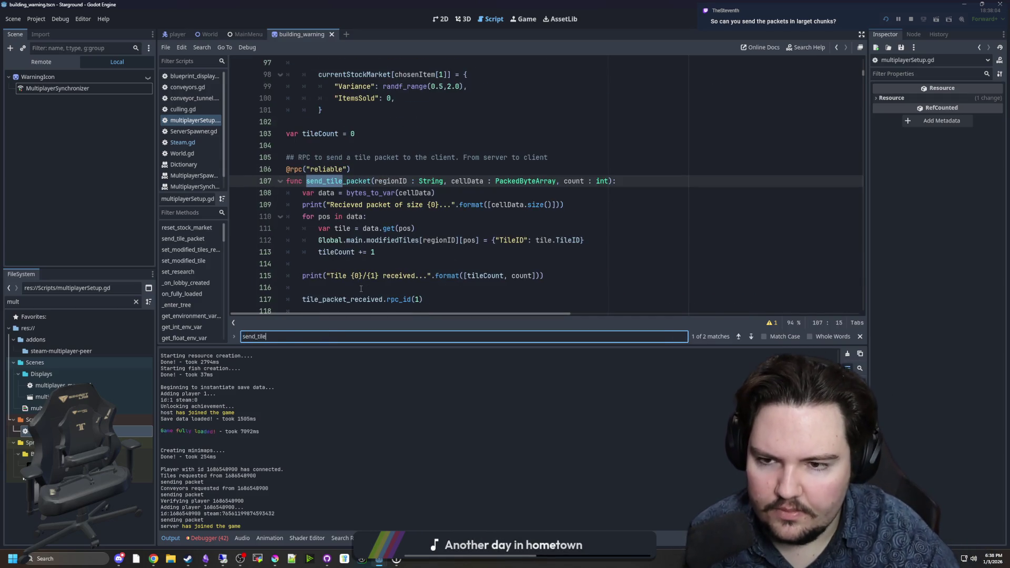
{"action": "key", "text": "BackSpace"}
{"action": "key", "text": "BackSpace"}
{"action": "key", "text": "BackSpace"}
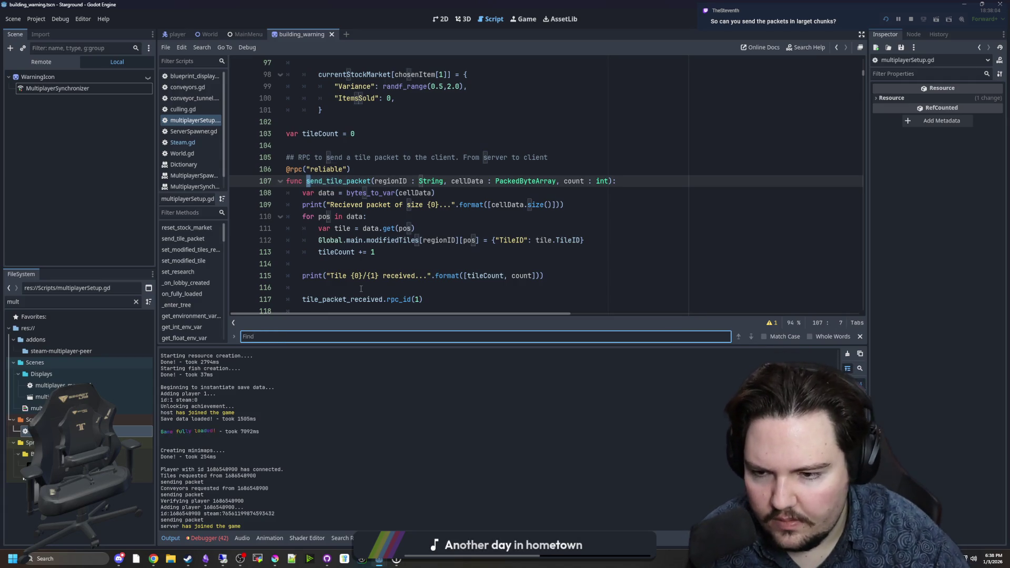
{"action": "type", "text": "requesT_tile"}
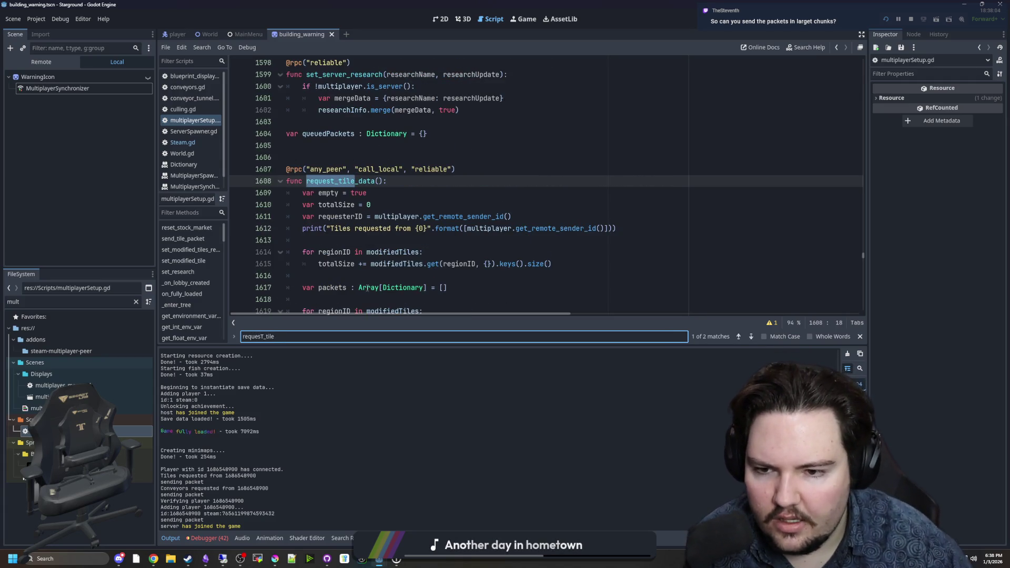
Change the tile packet threshold from 10000 to 50000 on line 1630 and save
{"action": "scroll", "coordinate": [408, 256], "scroll_direction": "down", "scroll_amount": 5}
{"action": "left_click", "coordinate": [416, 229]}
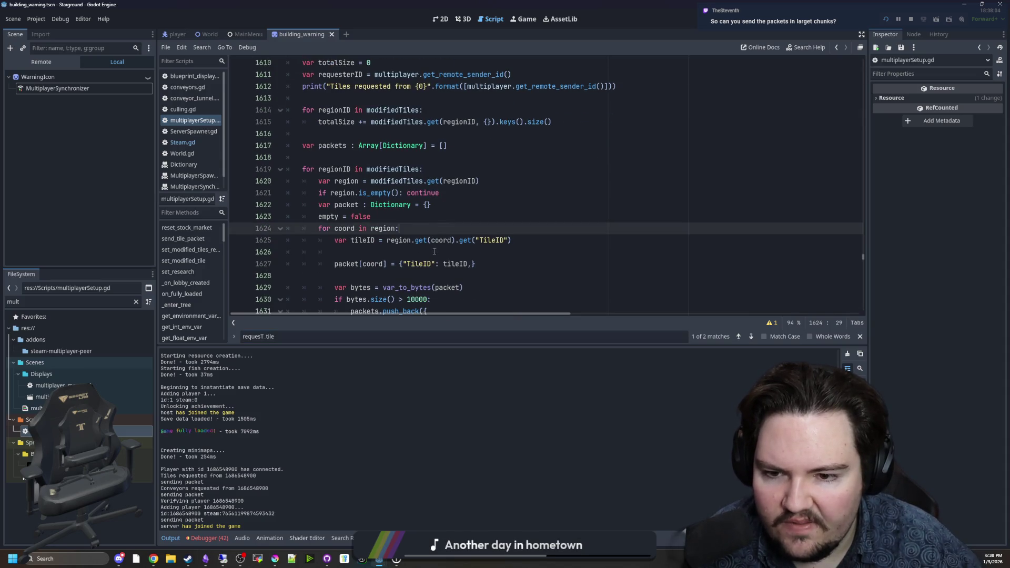
{"action": "key", "text": "Up"}
{"action": "key", "text": "Up"}
{"action": "key", "text": "Up"}
{"action": "left_click", "coordinate": [408, 263]}
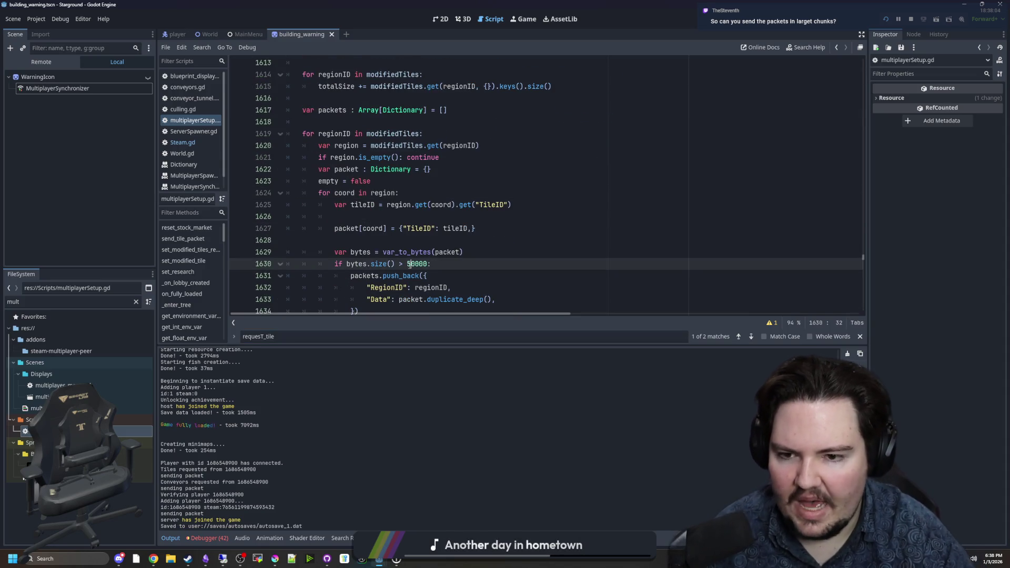
{"action": "left_click", "coordinate": [423, 240]}
{"action": "key", "text": "ctrl+s"}
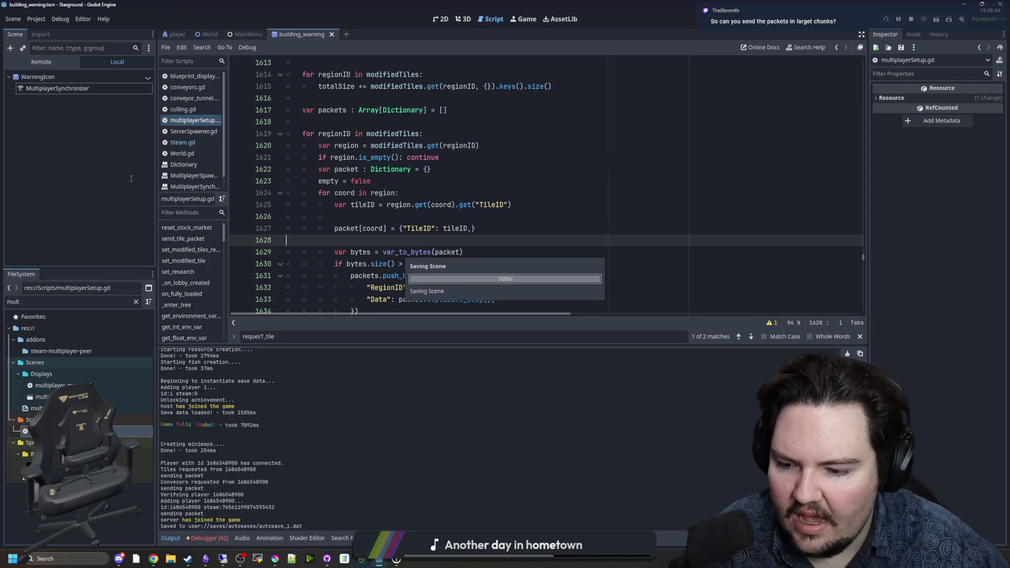
{"action": "left_click", "coordinate": [36, 20]}
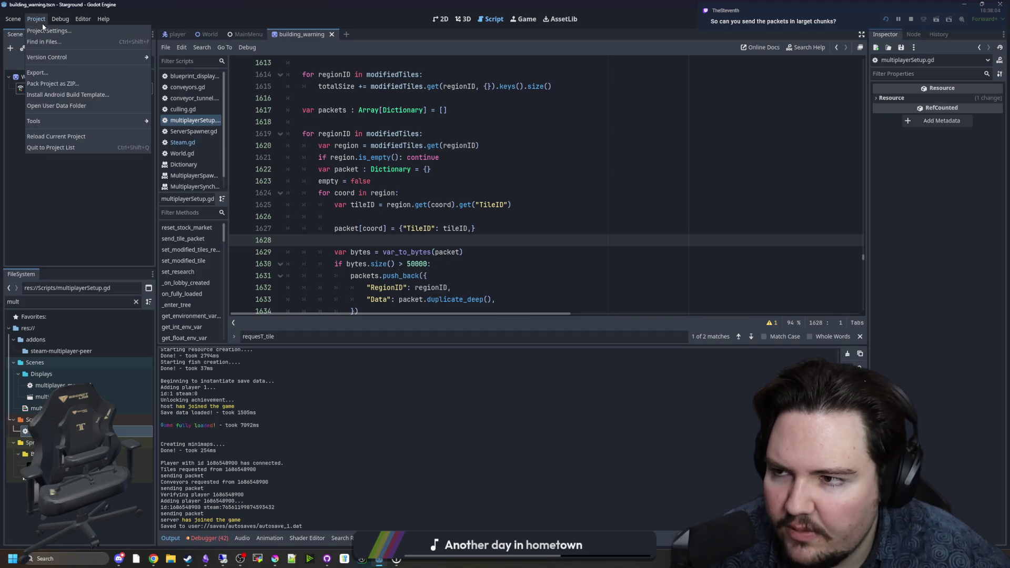
{"action": "left_click", "coordinate": [49, 28]}
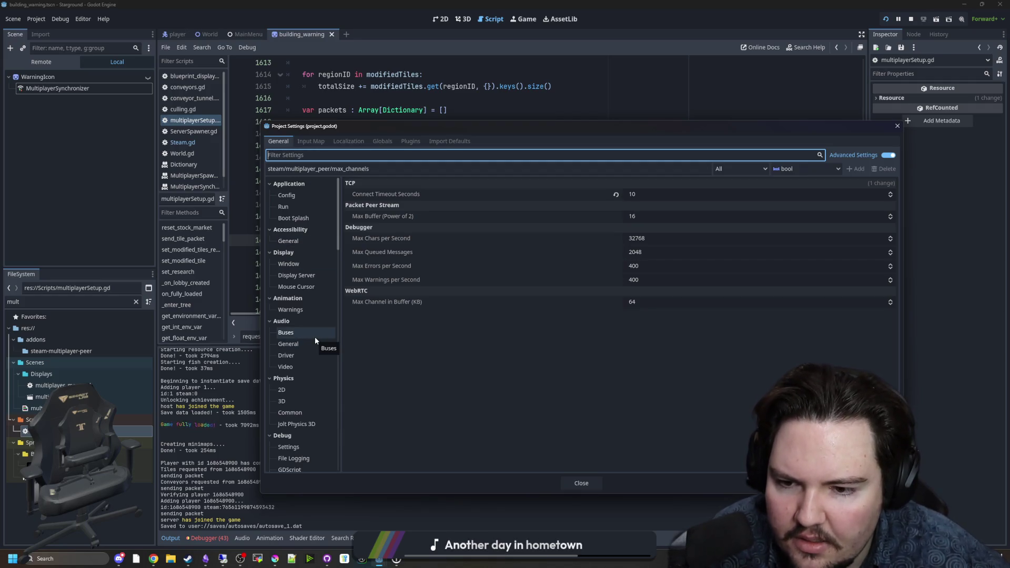
{"action": "scroll", "coordinate": [315, 339], "scroll_direction": "down", "scroll_amount": 5}
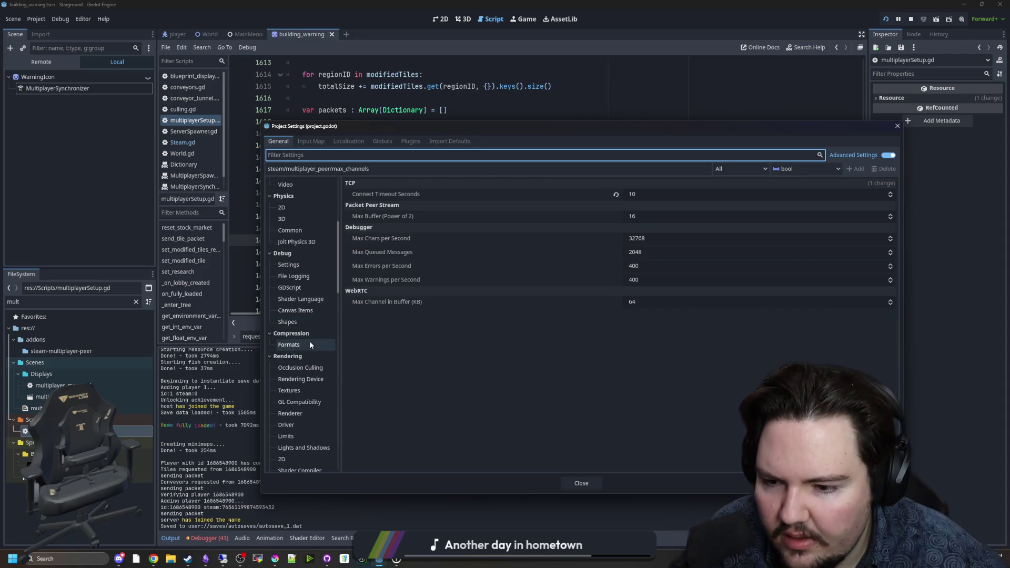
{"action": "scroll", "coordinate": [298, 253], "scroll_direction": "down", "scroll_amount": 4}
{"action": "scroll", "coordinate": [297, 263], "scroll_direction": "down", "scroll_amount": 10}
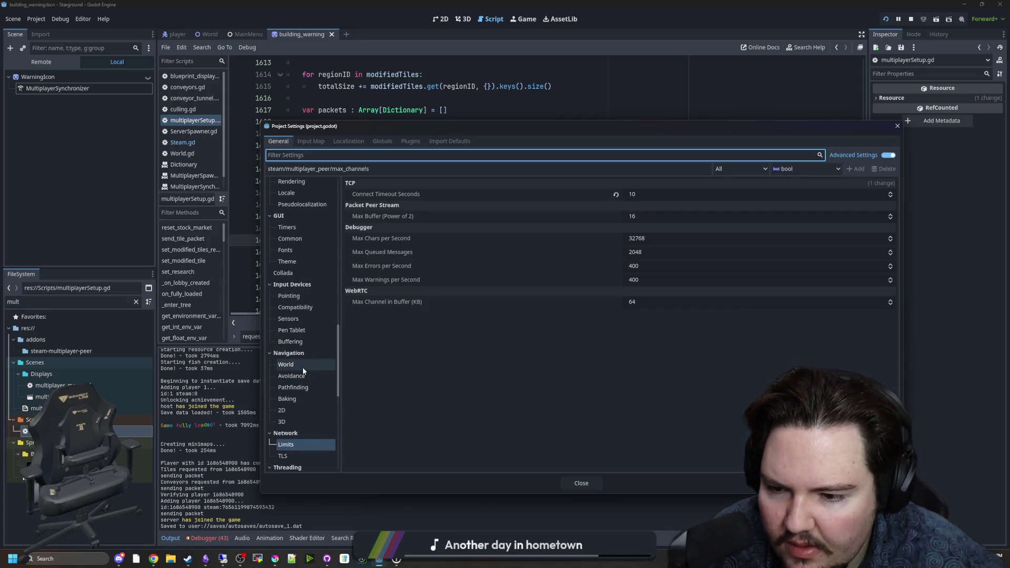
{"action": "scroll", "coordinate": [300, 400], "scroll_direction": "down", "scroll_amount": 2}
{"action": "left_click", "coordinate": [298, 411]}
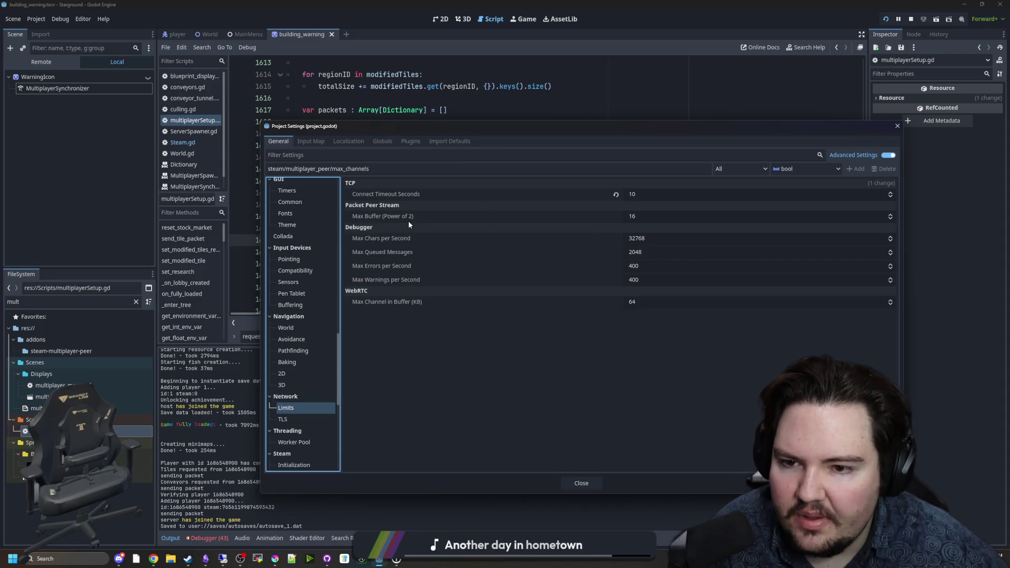
{"action": "mouse_move", "coordinate": [407, 217]}
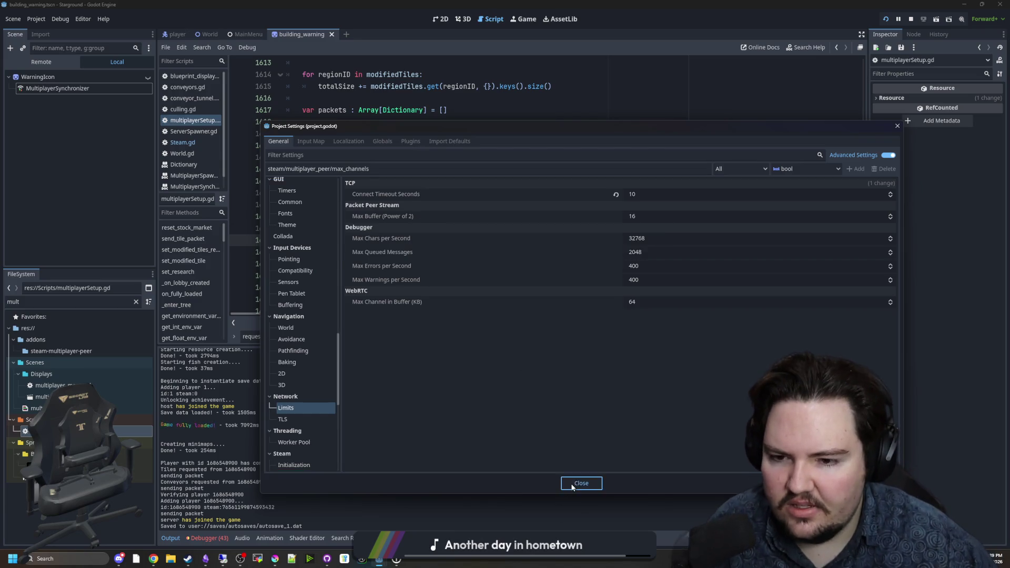
{"action": "left_click", "coordinate": [573, 487]}
{"action": "left_click", "coordinate": [412, 239]}
{"action": "key", "text": "ctrl+s"}
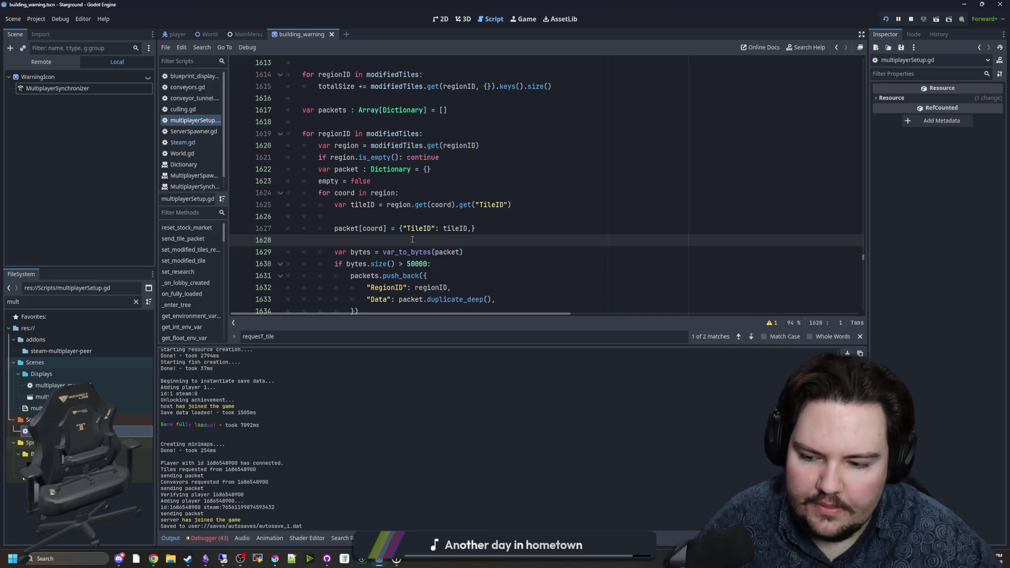
Back in the running game, walk the host right, down and left, then open the pause menu
{"action": "left_click", "coordinate": [537, 21]}
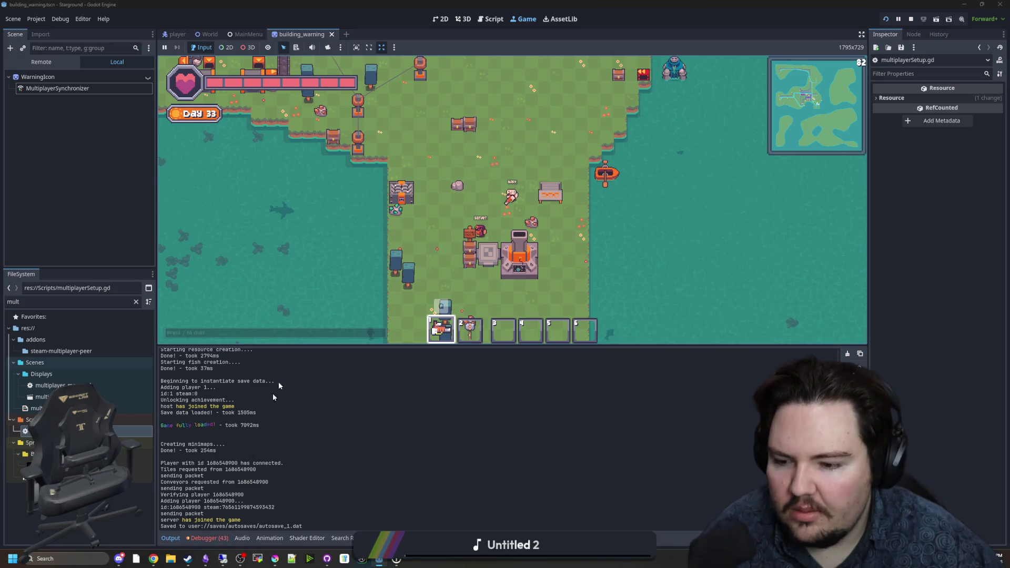
{"action": "key", "text": "d"}
{"action": "key", "text": "s"}
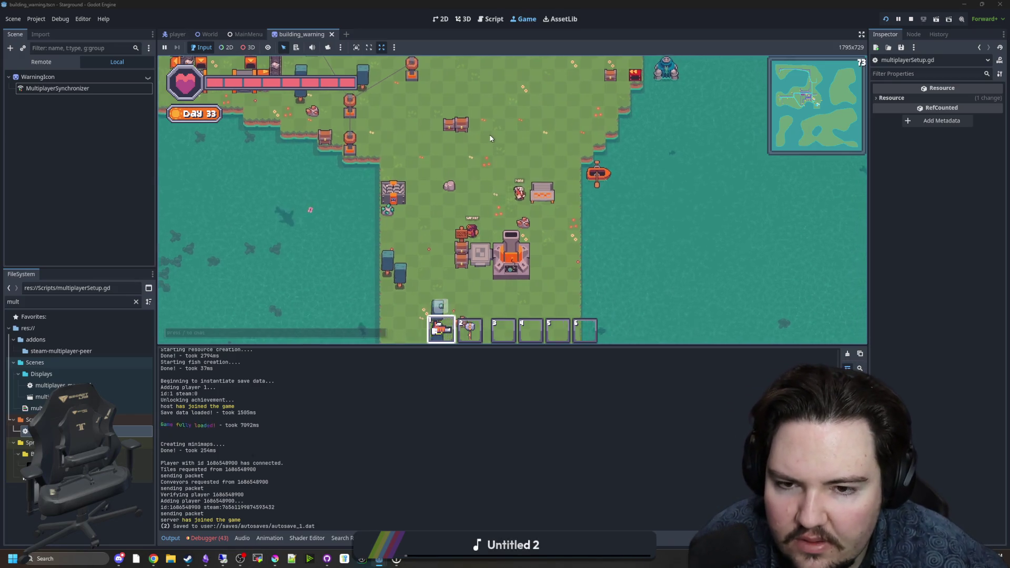
{"action": "key", "text": "a"}
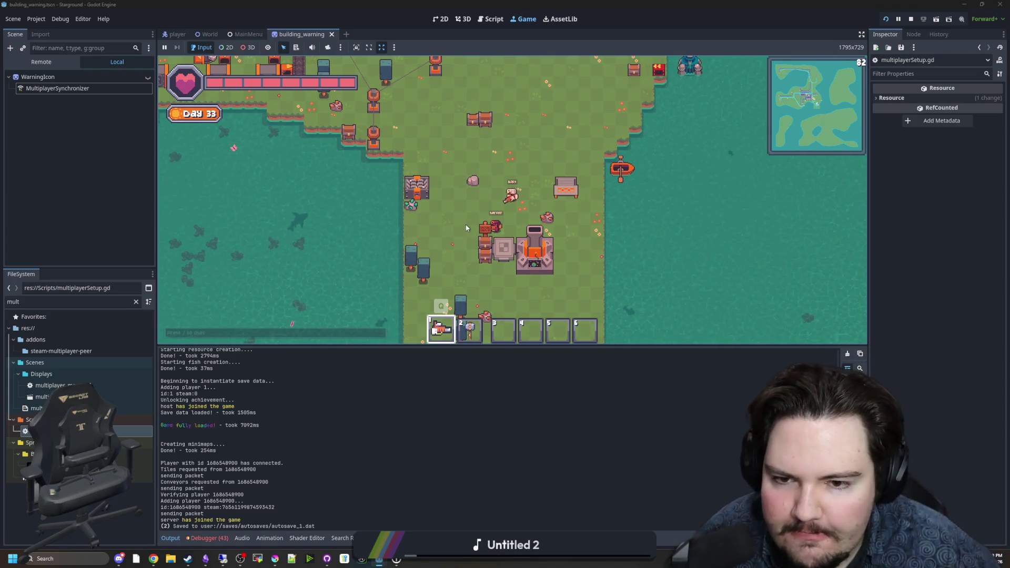
{"action": "key", "text": "Escape"}
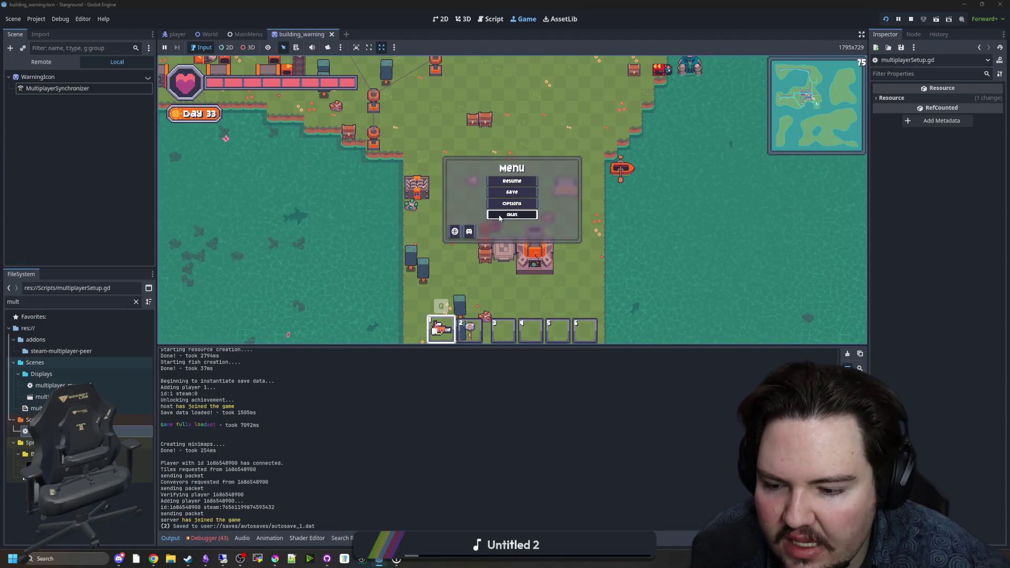
Quit to the main menu, filter saves by 'aba', and host the -aba4 save in multiplayer
{"action": "left_click", "coordinate": [499, 216]}
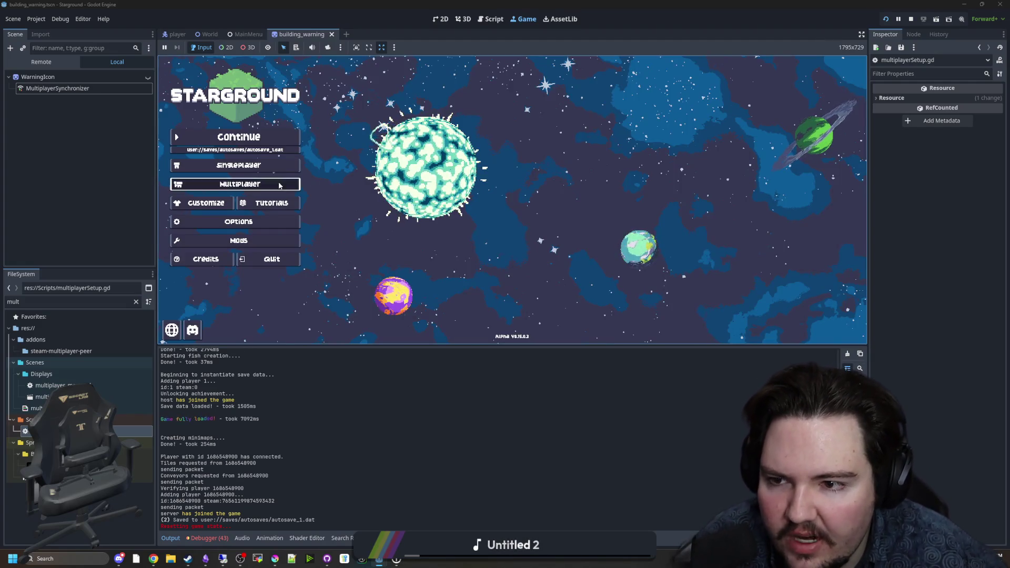
{"action": "left_click", "coordinate": [279, 185]}
{"action": "left_click", "coordinate": [575, 216]}
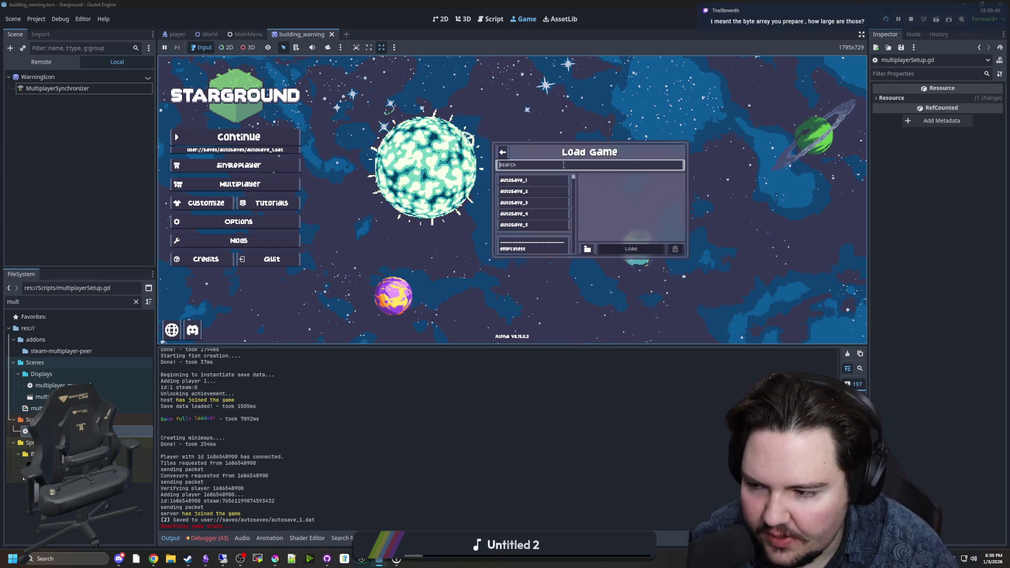
{"action": "type", "text": "aba"}
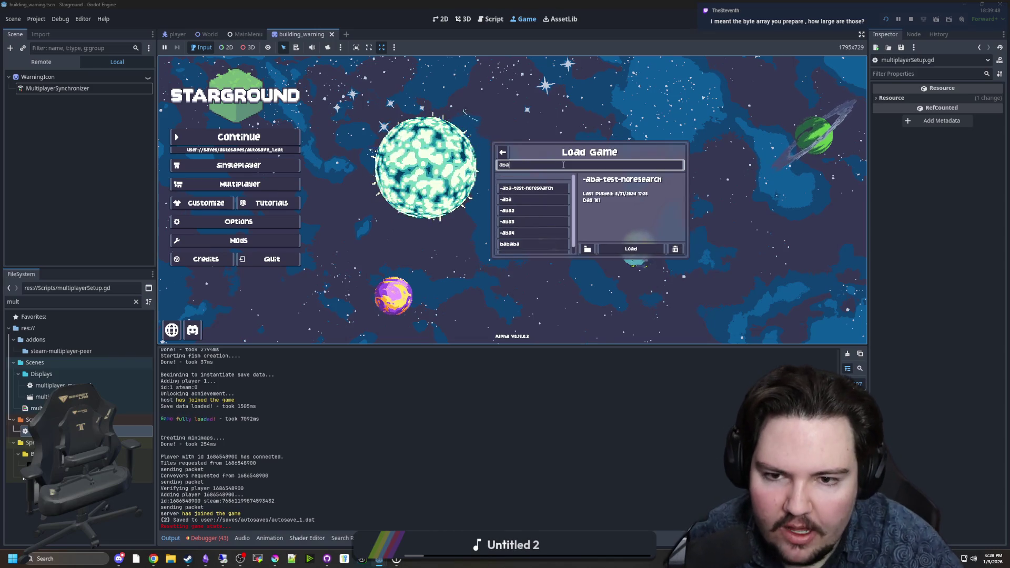
{"action": "left_click", "coordinate": [532, 234]}
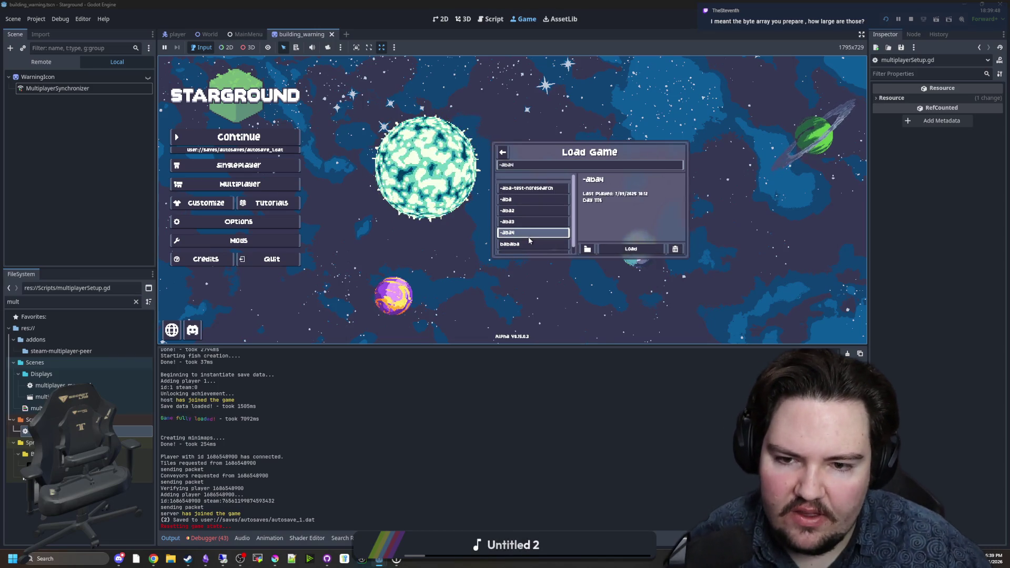
{"action": "left_click", "coordinate": [650, 254]}
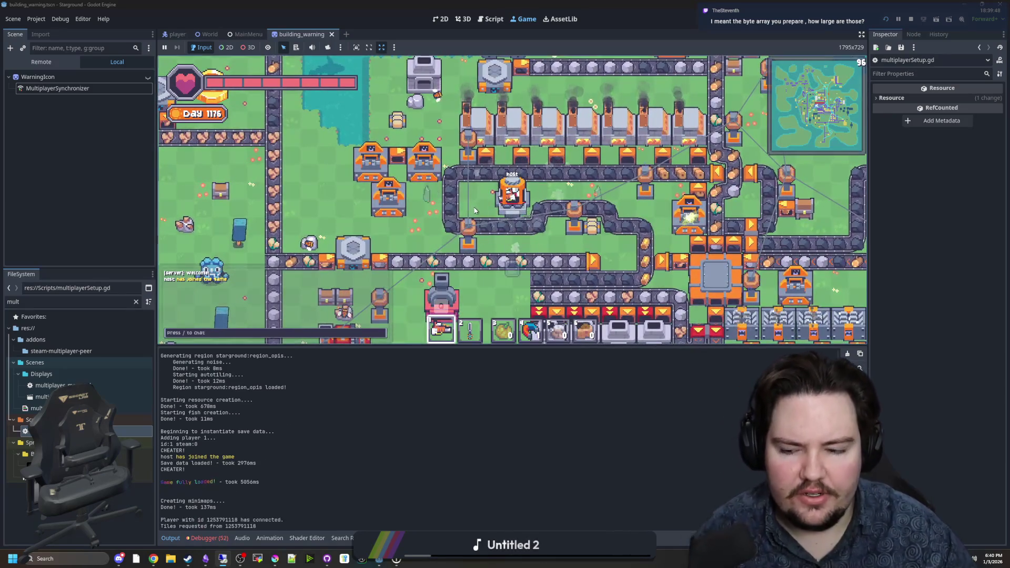
Walk the host left, then restore the remote client and walk its player north and north-west
{"action": "key", "text": "a"}
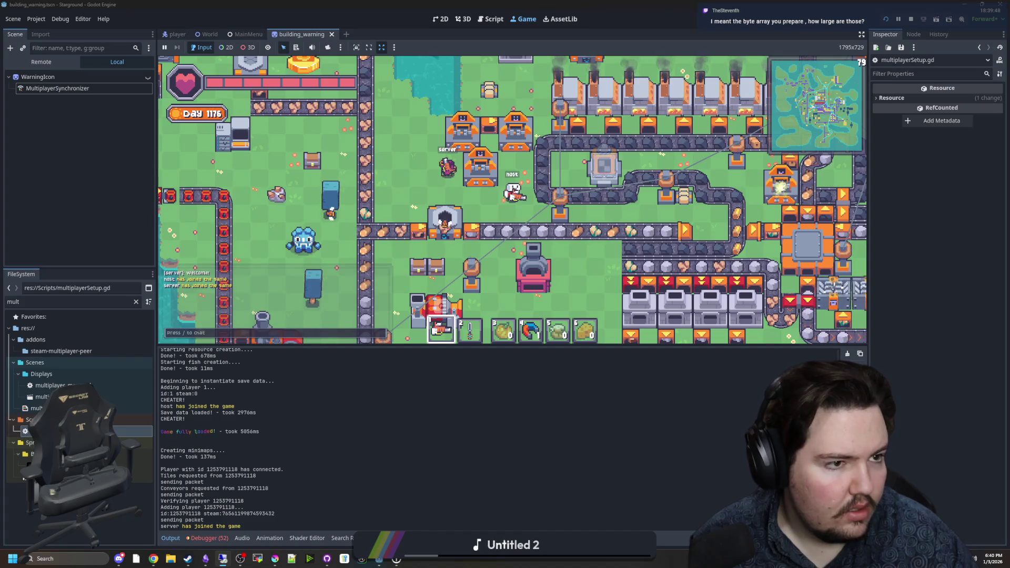
{"action": "key", "text": "alt+Tab"}
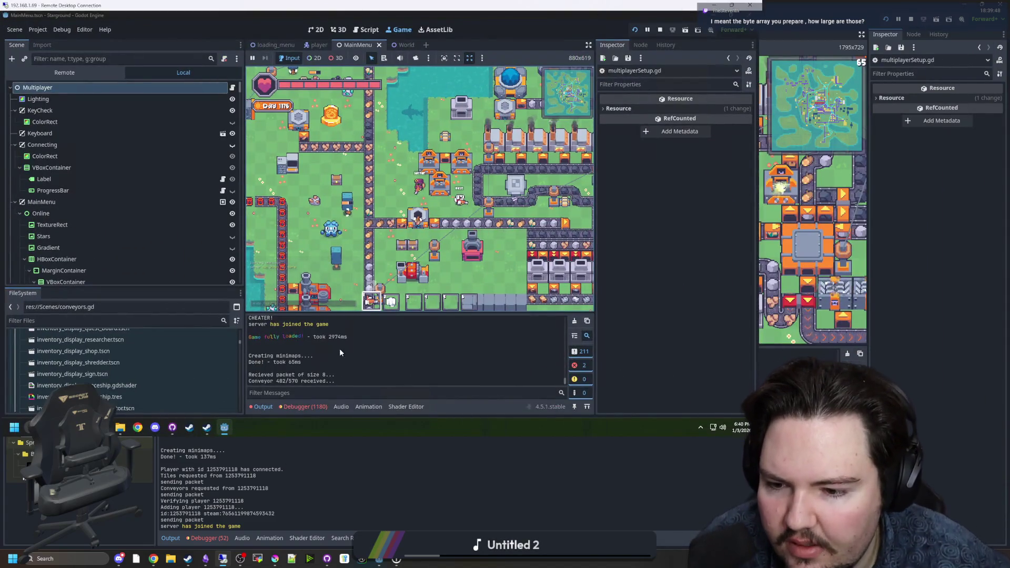
{"action": "double_click", "coordinate": [88, 8]}
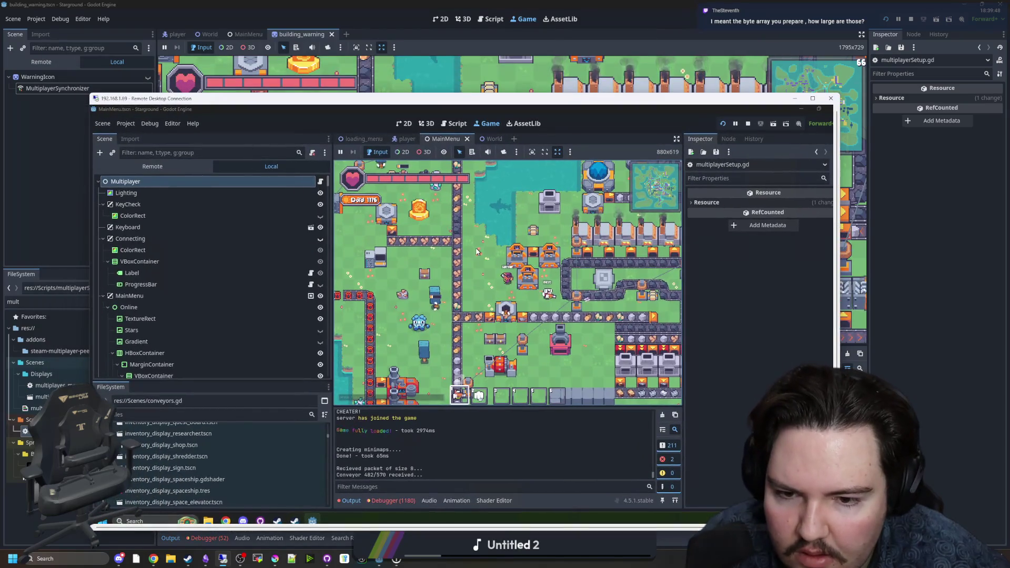
{"action": "key", "text": "w"}
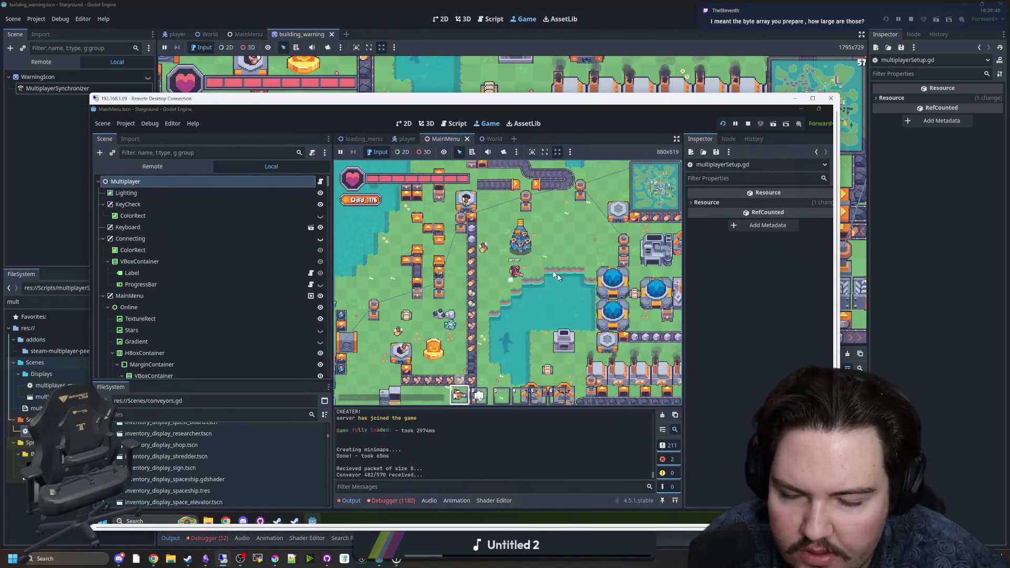
{"action": "key", "text": "a"}
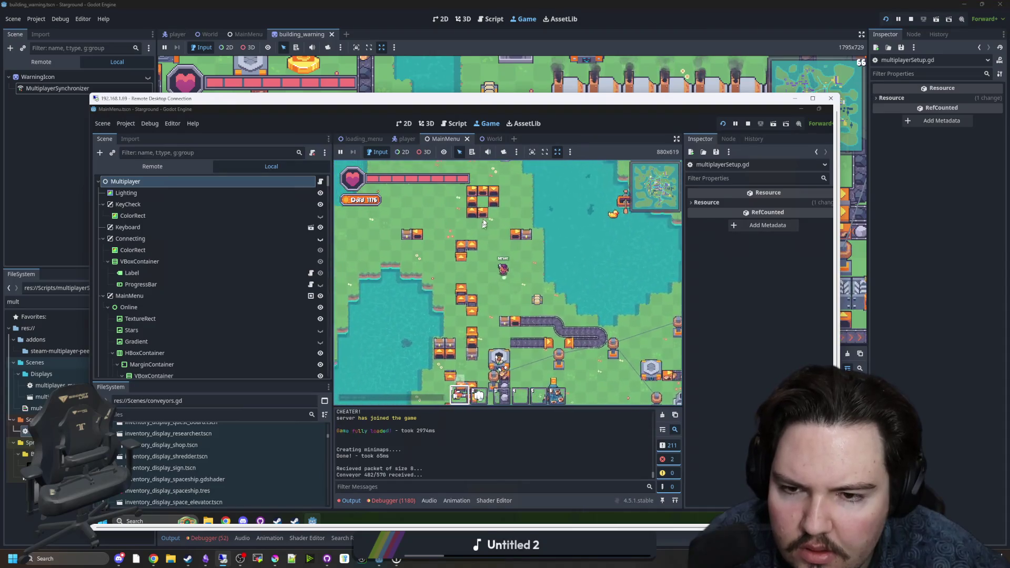
{"action": "key", "text": "a"}
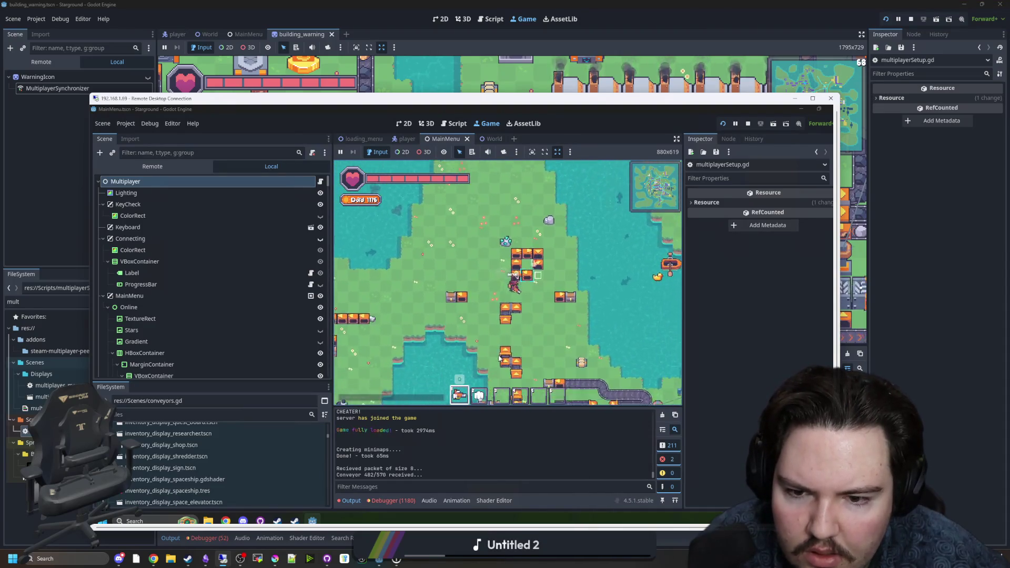
Walk the client's player south-east past the lake, then move its window right beside the host game
{"action": "key", "text": "s"}
{"action": "key", "text": "d"}
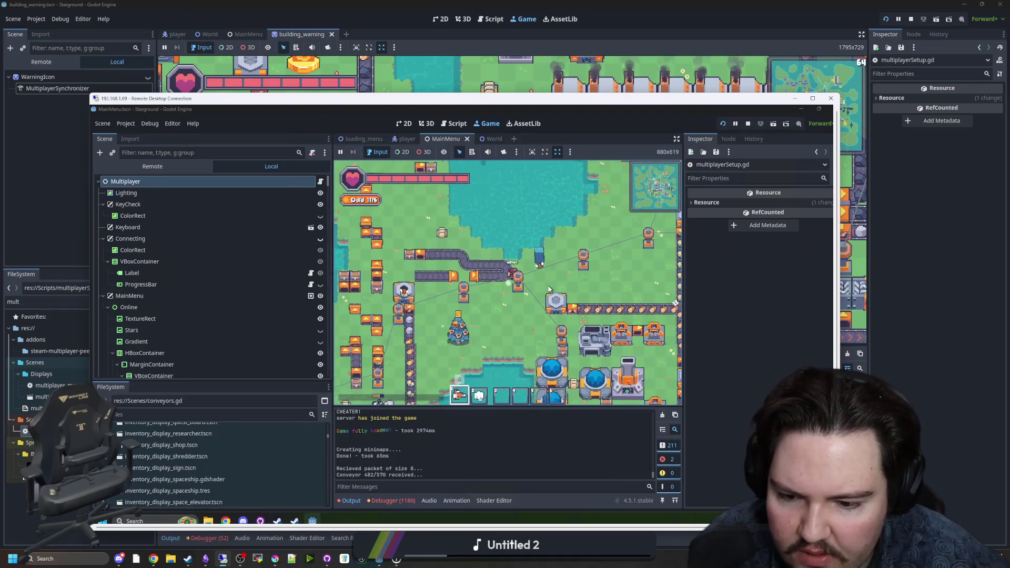
{"action": "key", "text": "s"}
{"action": "key", "text": "d"}
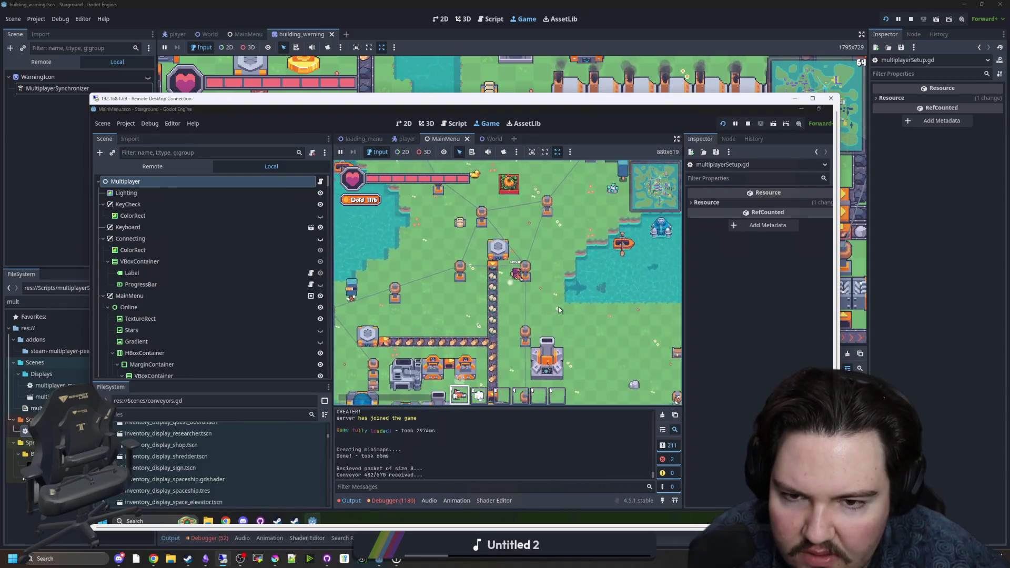
{"action": "key", "text": "s"}
{"action": "key", "text": "d"}
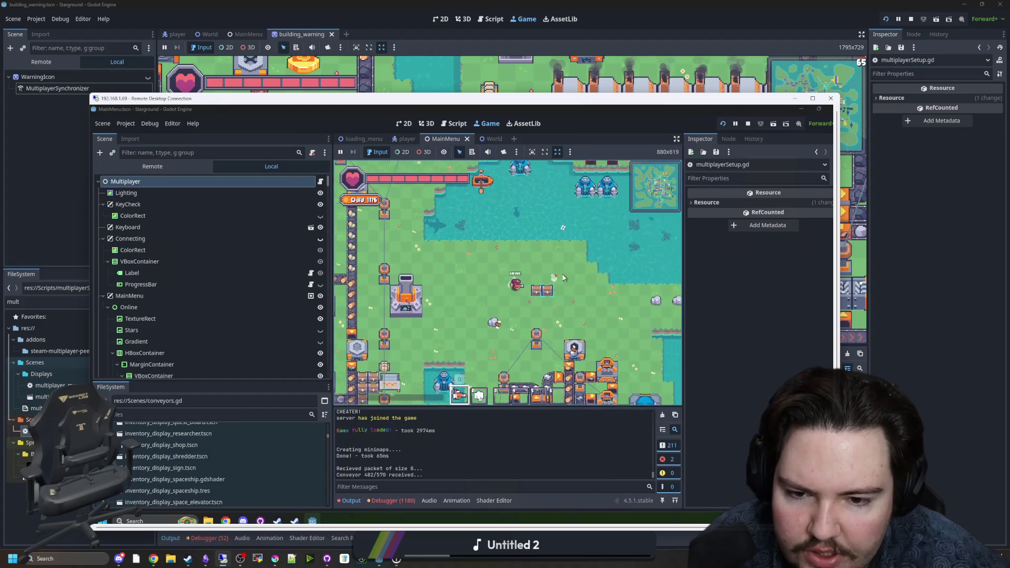
{"action": "key", "text": "s"}
{"action": "key", "text": "d"}
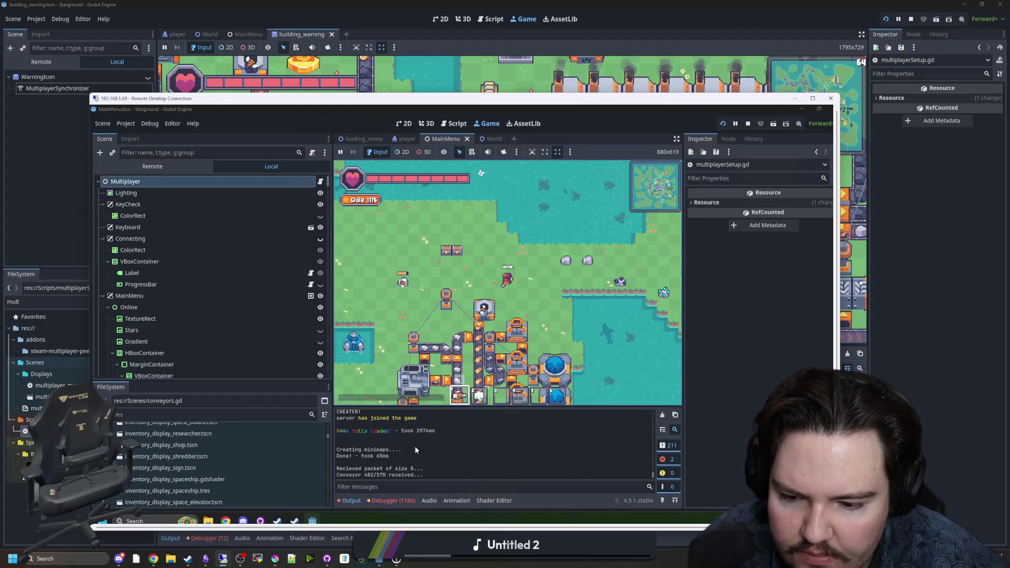
{"action": "left_click_drag", "start_coordinate": [383, 99], "coordinate": [738, 78]}
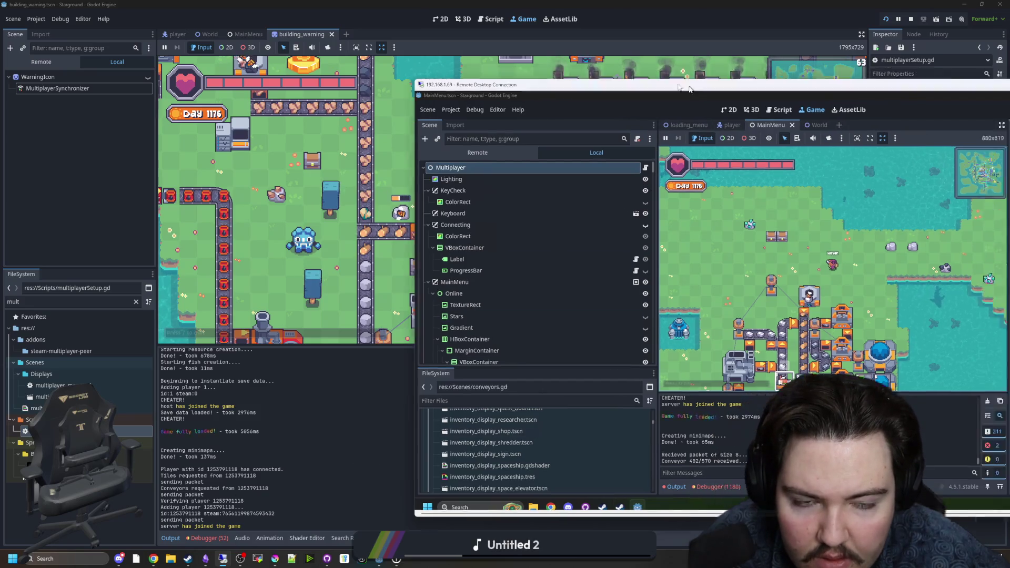
Maximize the remote client, walk its player down through the conveyor factory, then shift the window aside
{"action": "double_click", "coordinate": [731, 78]}
{"action": "key", "text": "d"}
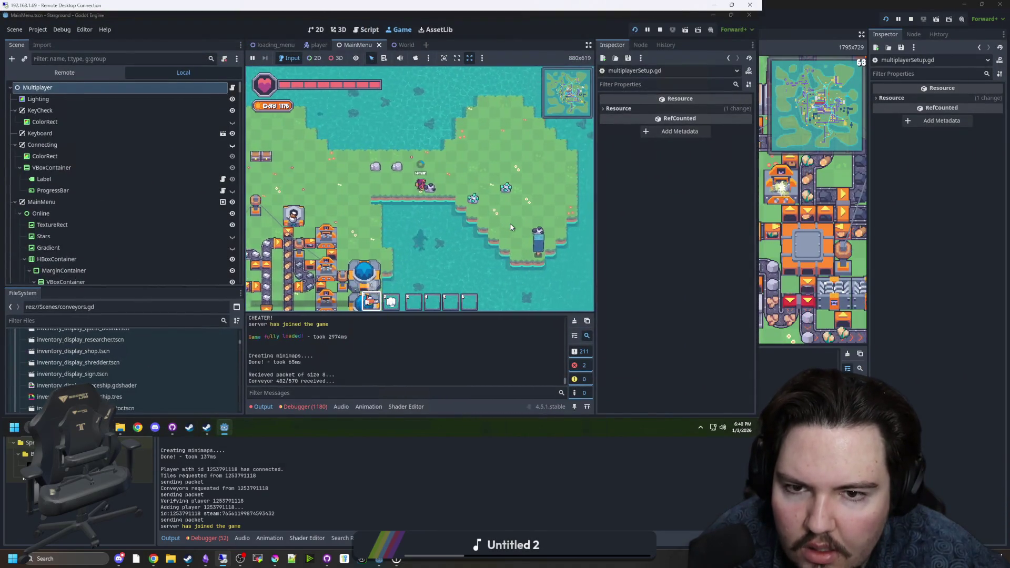
{"action": "key", "text": "a"}
{"action": "key", "text": "s"}
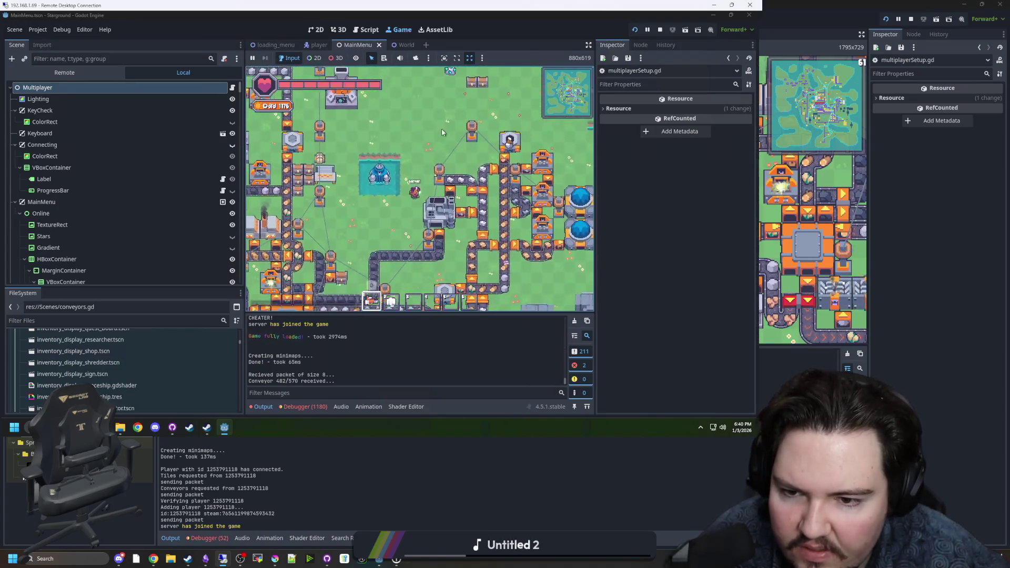
{"action": "key", "text": "s"}
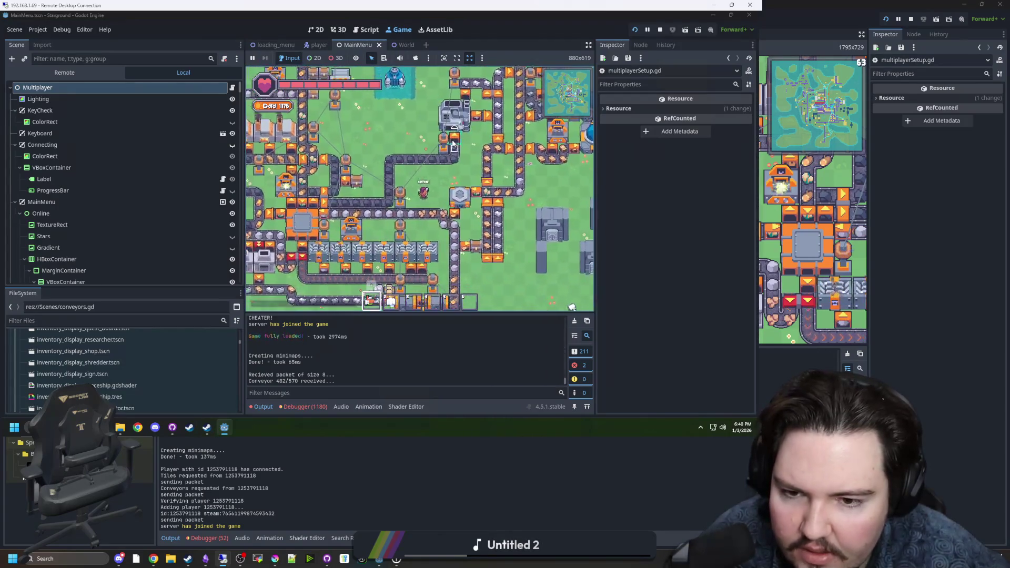
{"action": "key", "text": "d"}
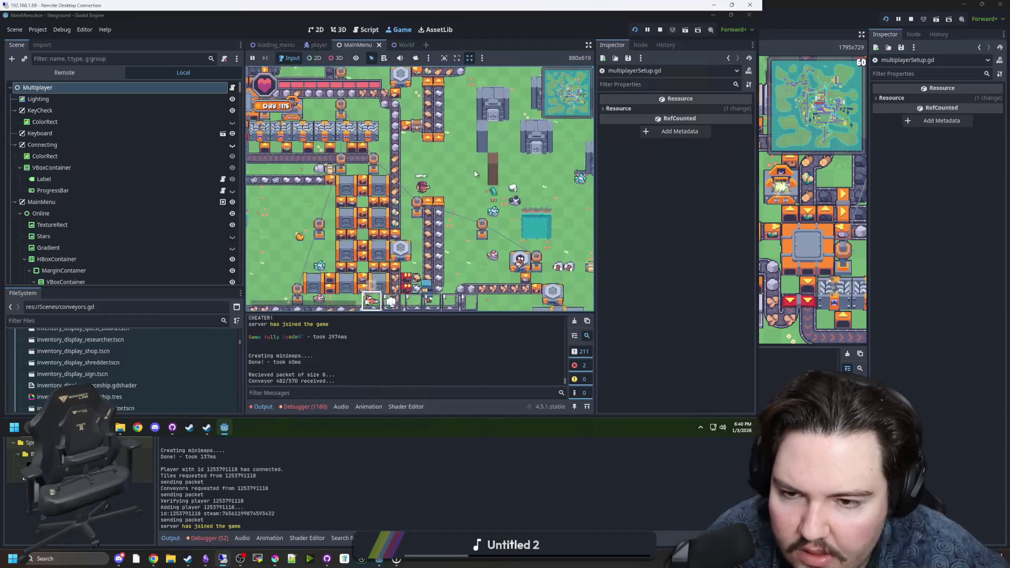
{"action": "key", "text": "a"}
{"action": "key", "text": "s"}
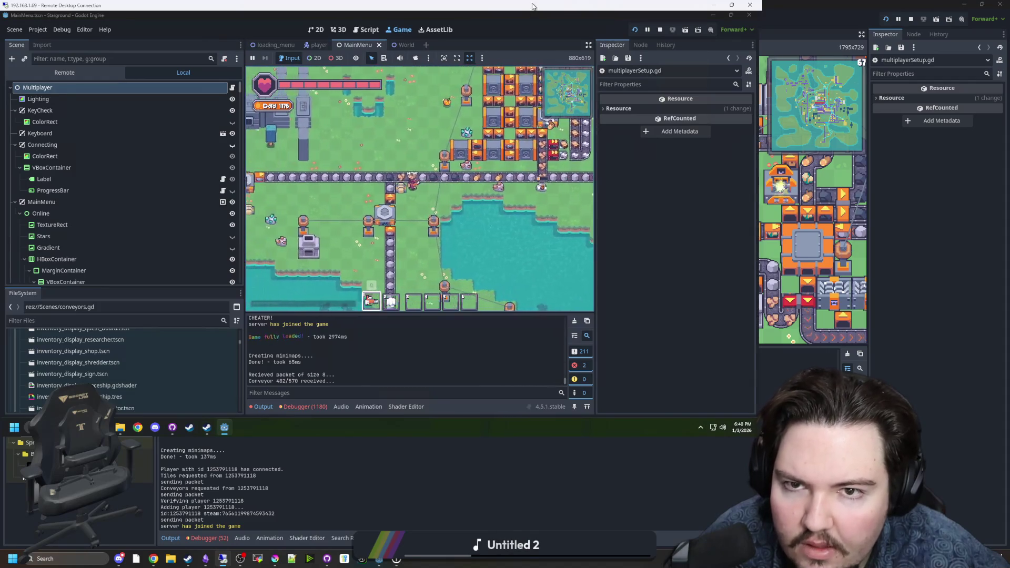
{"action": "left_click_drag", "start_coordinate": [394, 5], "coordinate": [466, 74]}
Walk the client's player up to the Starlauncher and launch to another planet
{"action": "key", "text": "w"}
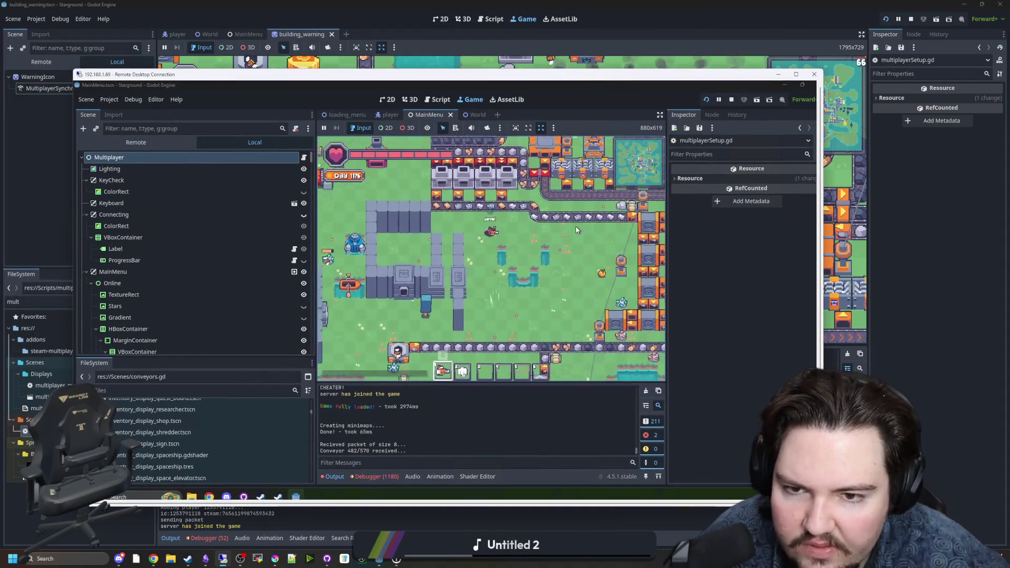
{"action": "key", "text": "w"}
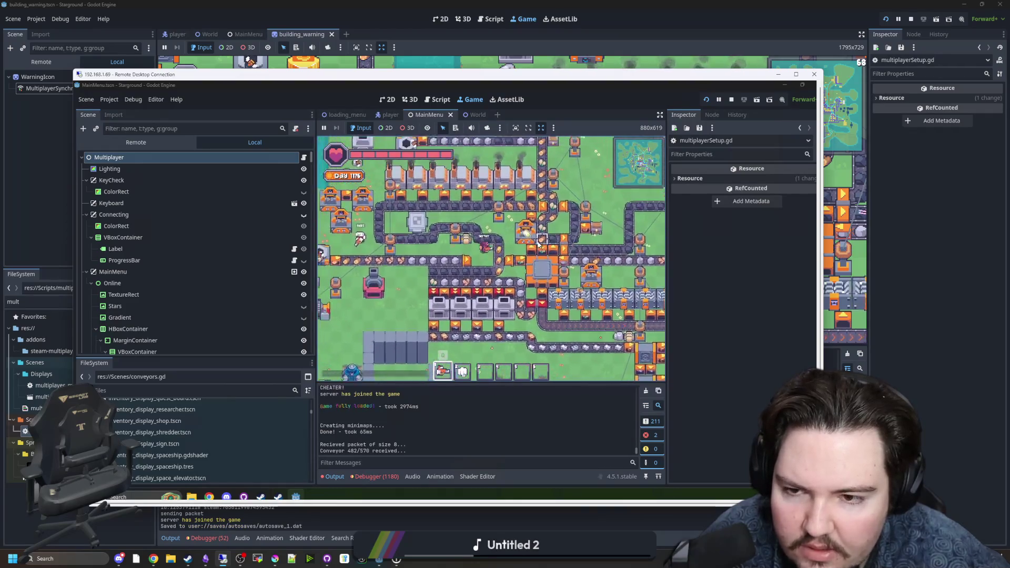
{"action": "key", "text": "w"}
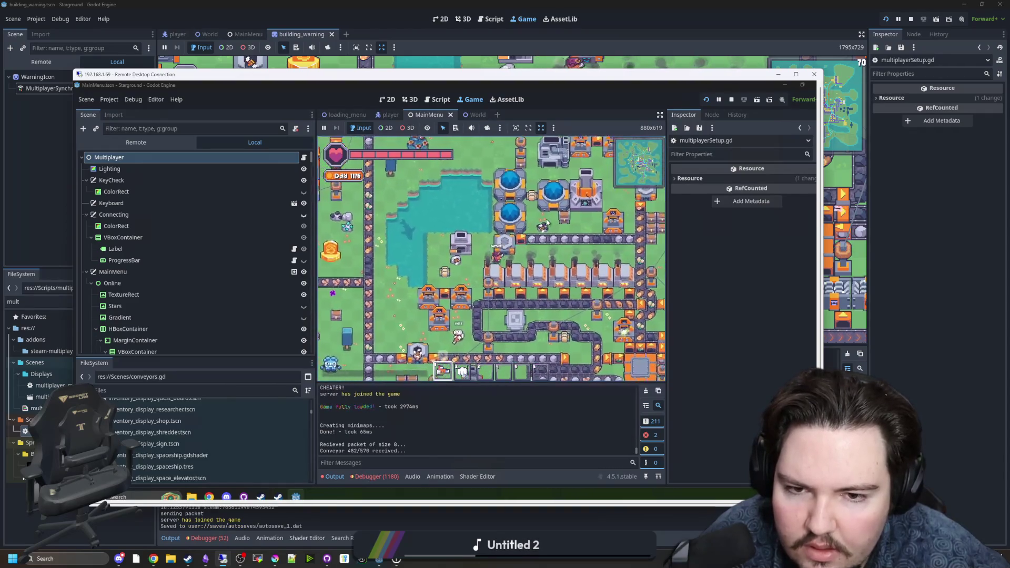
{"action": "key", "text": "e"}
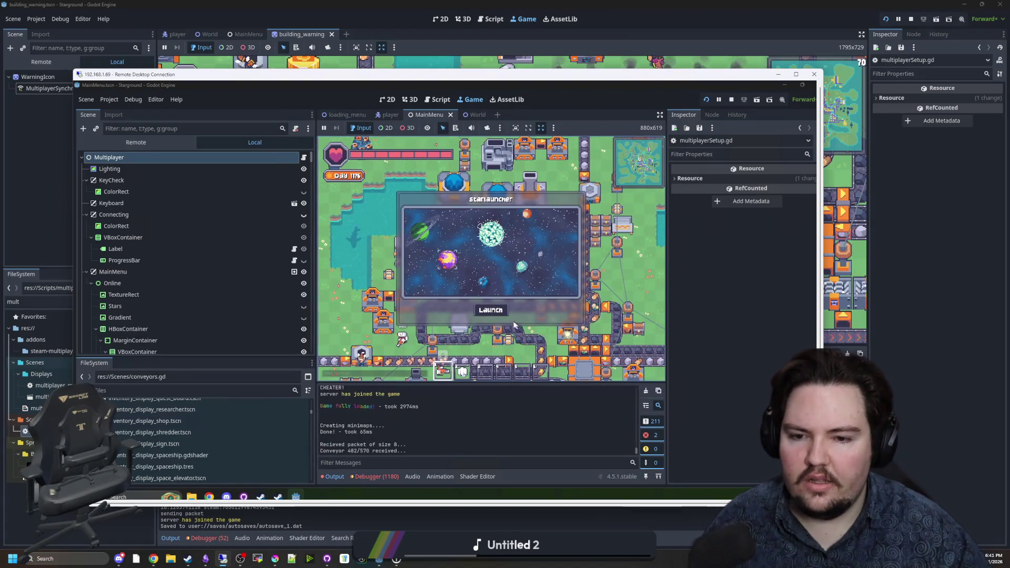
{"action": "left_click", "coordinate": [487, 308]}
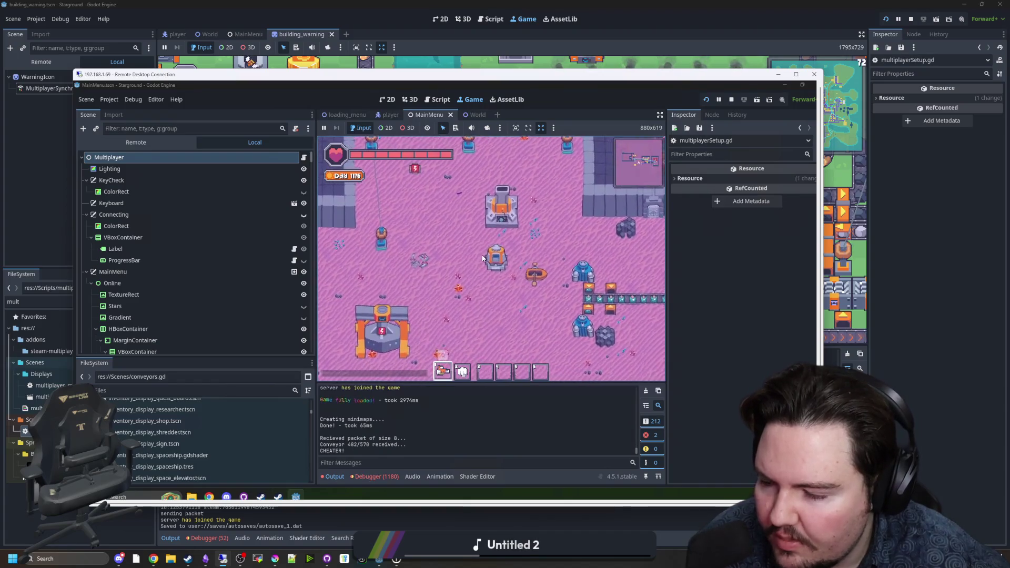
Cross the pink planet, launch to the green planet, and land on the walled base platform
{"action": "key", "text": "d"}
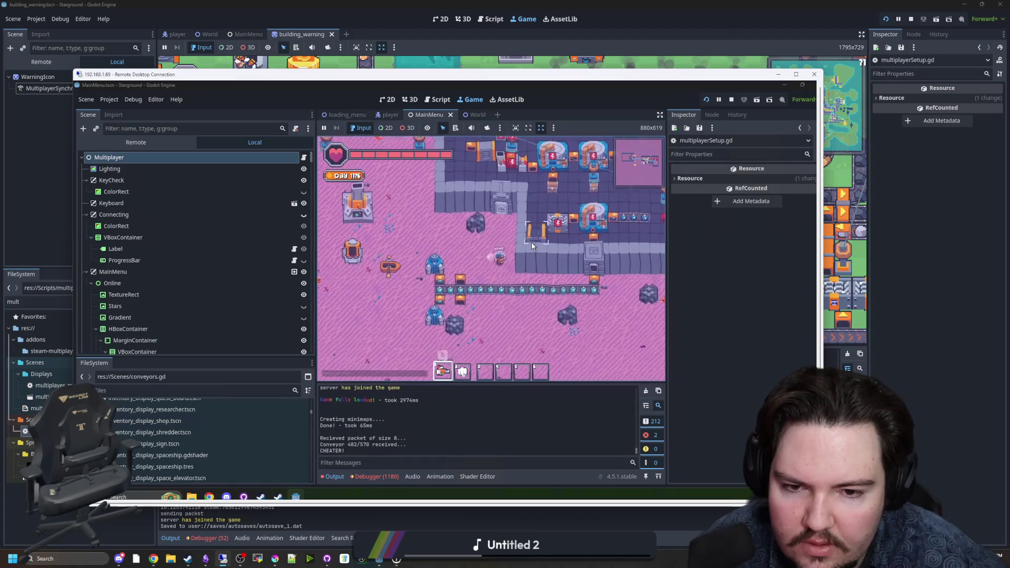
{"action": "key", "text": "a"}
{"action": "key", "text": "w"}
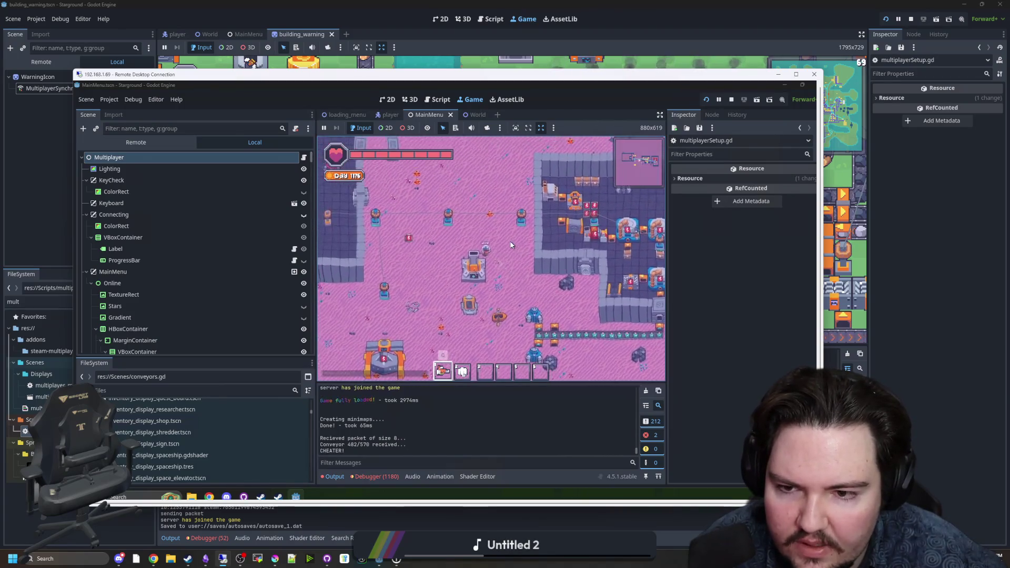
{"action": "key", "text": "a"}
{"action": "key", "text": "w"}
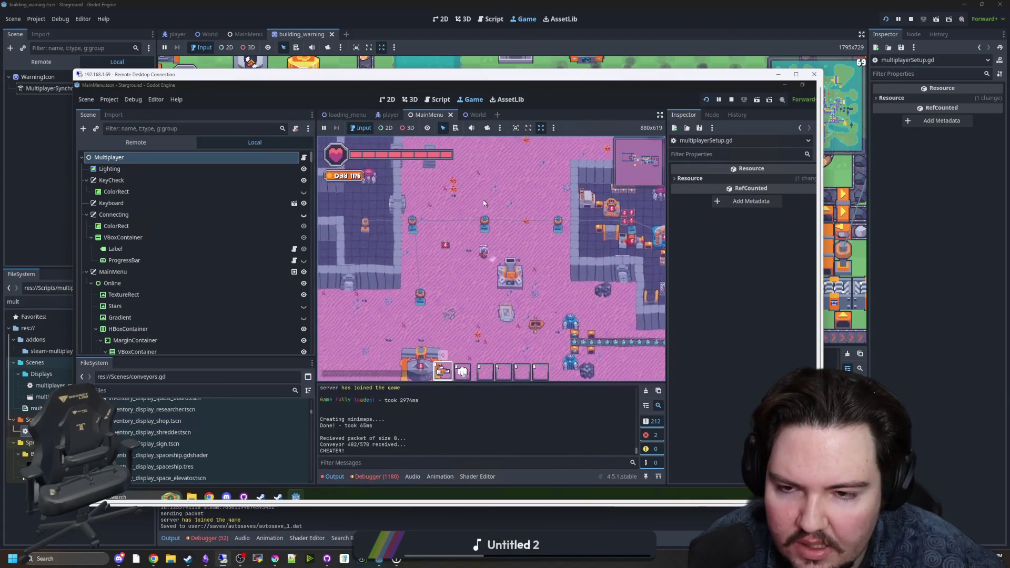
{"action": "key", "text": "d"}
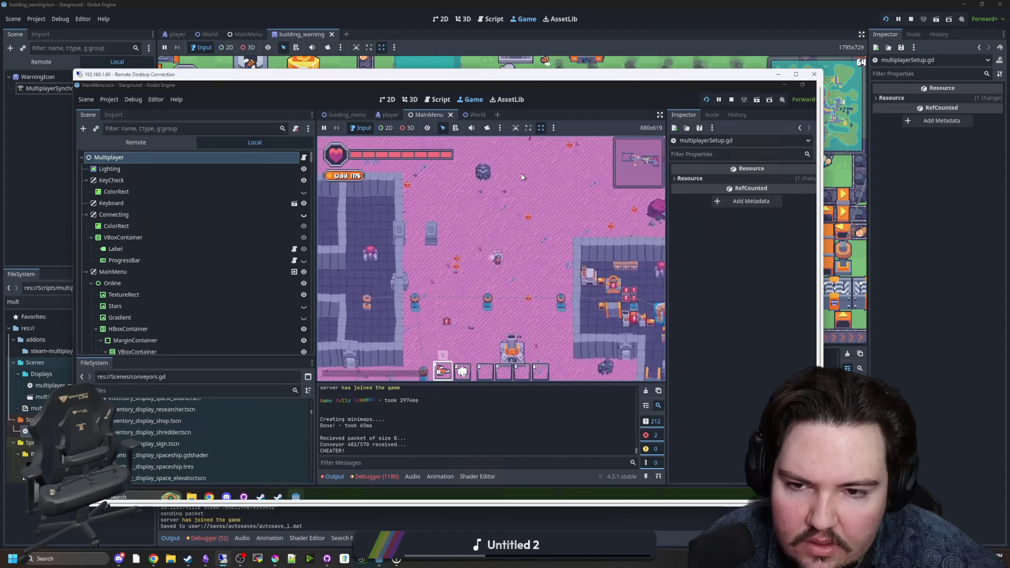
{"action": "key", "text": "e"}
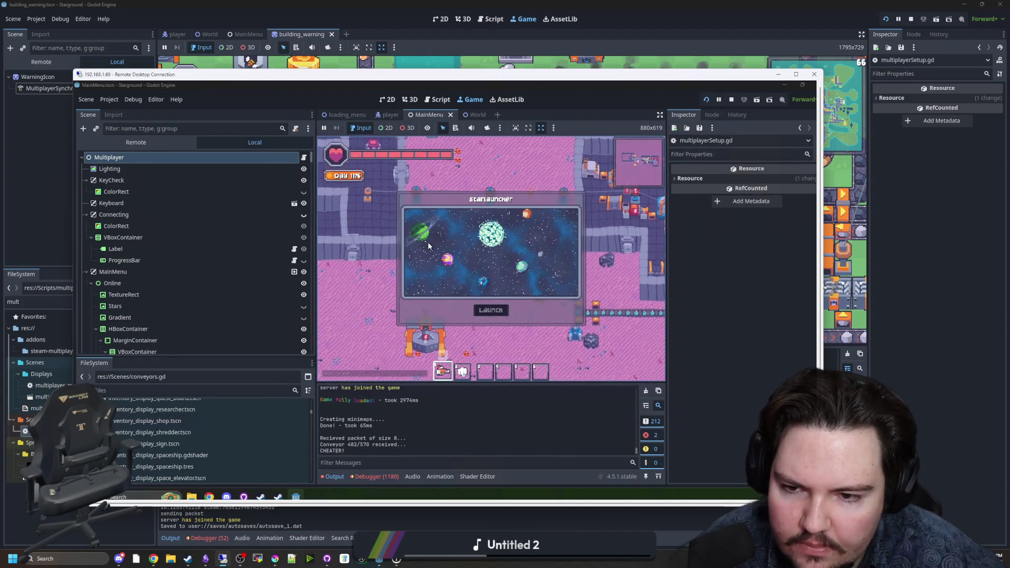
{"action": "left_click", "coordinate": [423, 239]}
{"action": "left_click", "coordinate": [485, 311]}
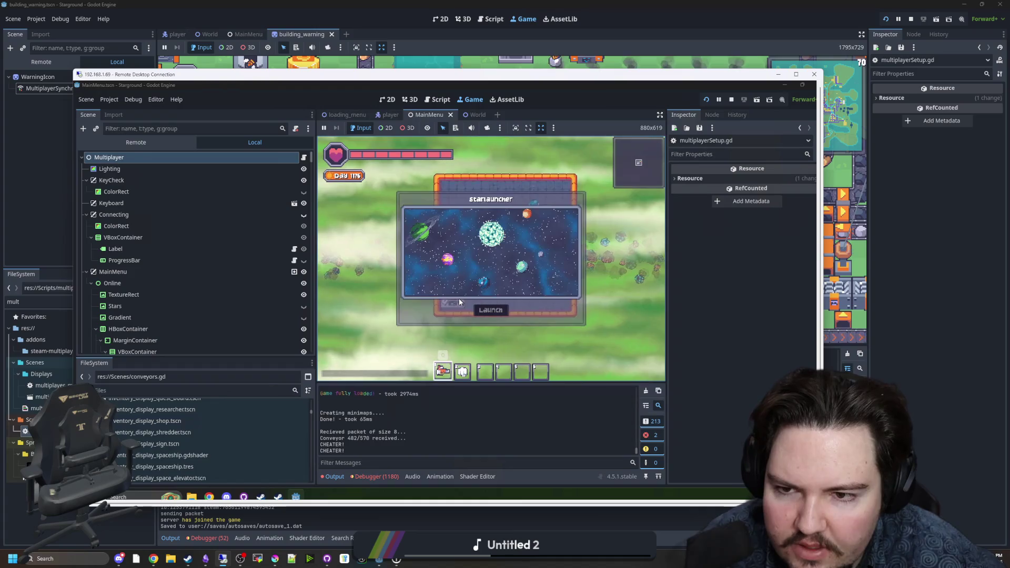
{"action": "left_click", "coordinate": [525, 273]}
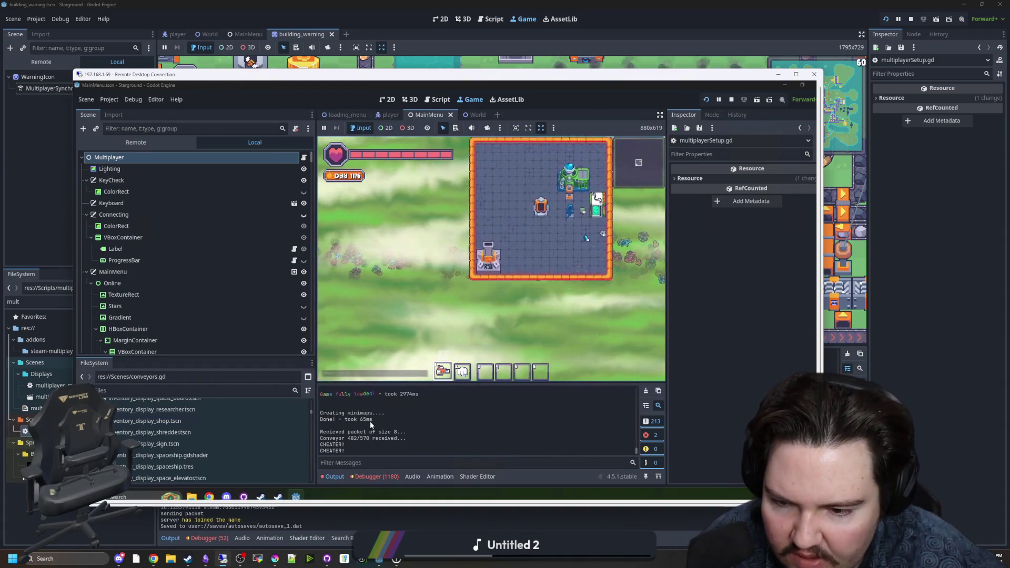
Check the debugger errors and output log, walk the remote player south, then switch back to the host
{"action": "left_click", "coordinate": [376, 477]}
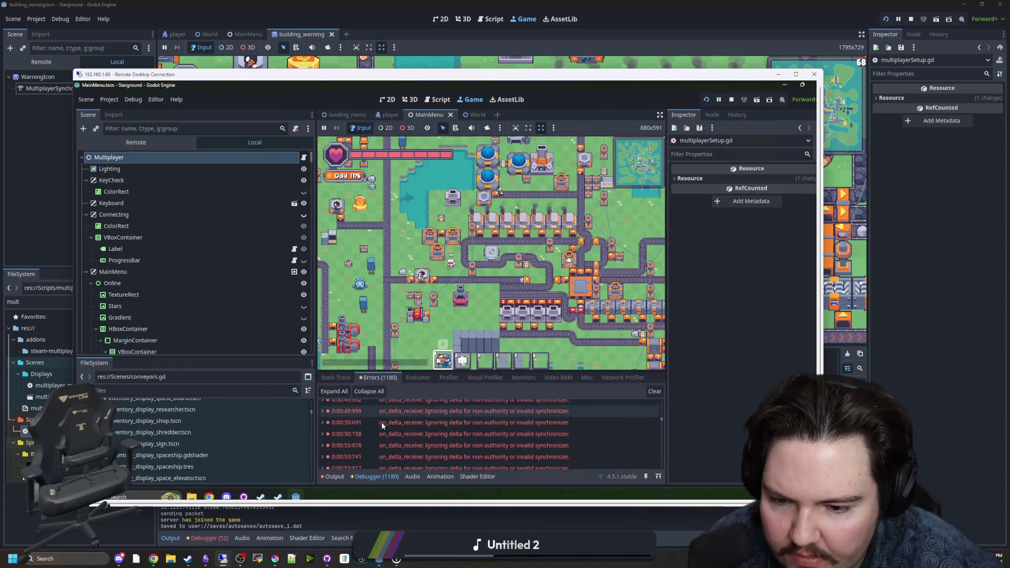
{"action": "left_click", "coordinate": [340, 476]}
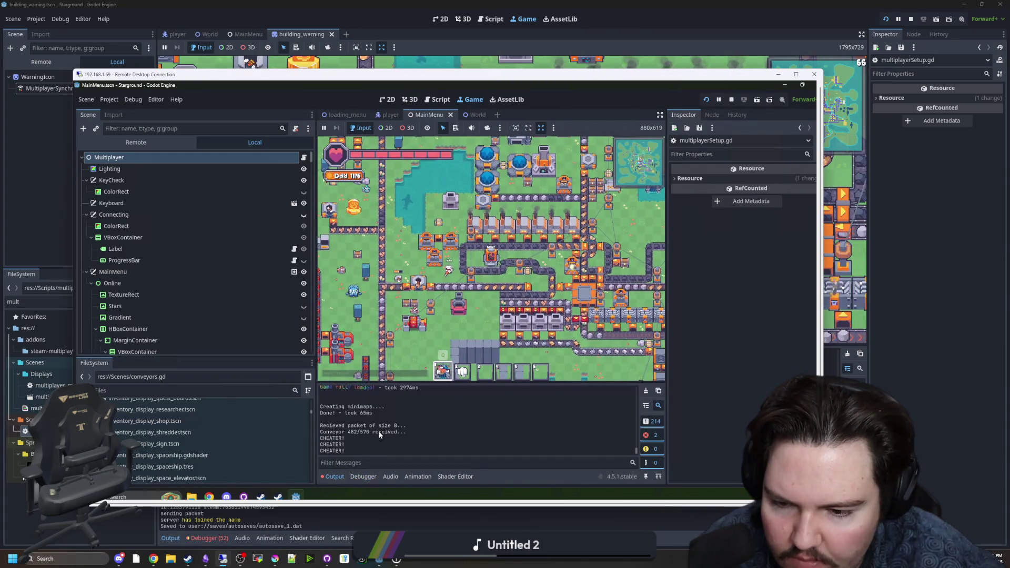
{"action": "key", "text": "s"}
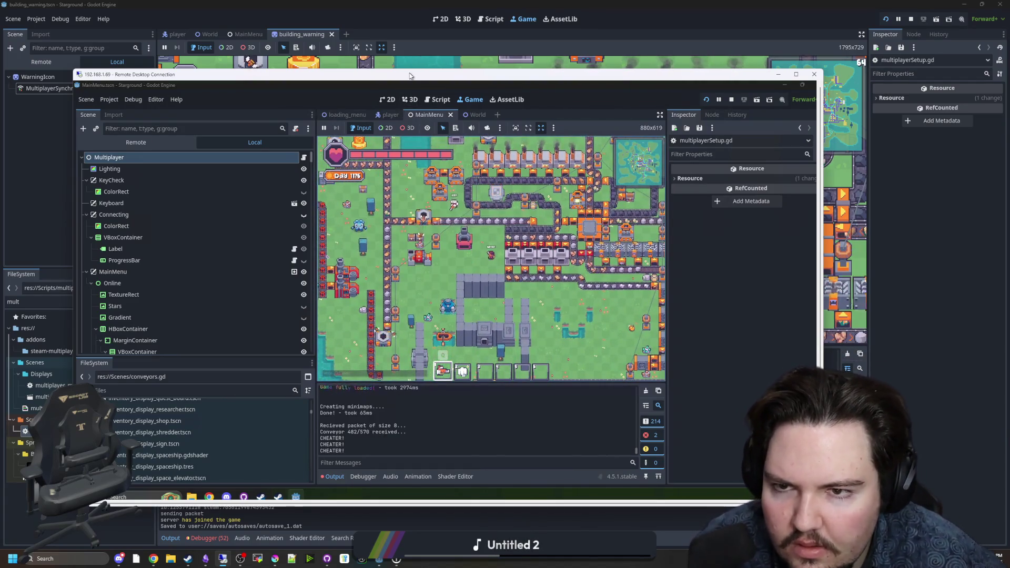
{"action": "left_click_drag", "start_coordinate": [410, 76], "coordinate": [408, 93]}
{"action": "key", "text": "alt+Tab"}
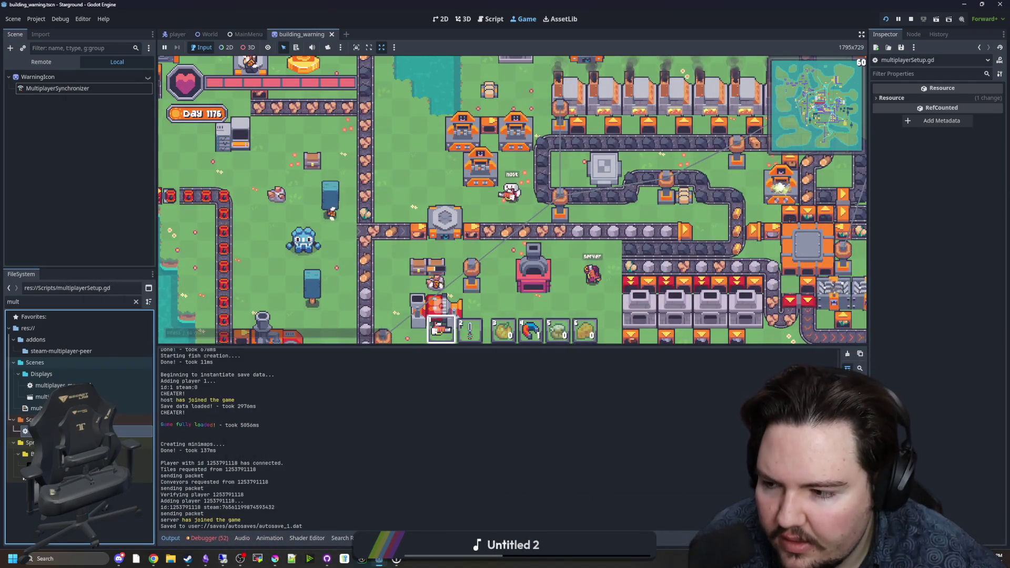
Open conveyors.gd and locate the packets.push_back call on line 244
{"action": "key", "text": "ctrl+F3"}
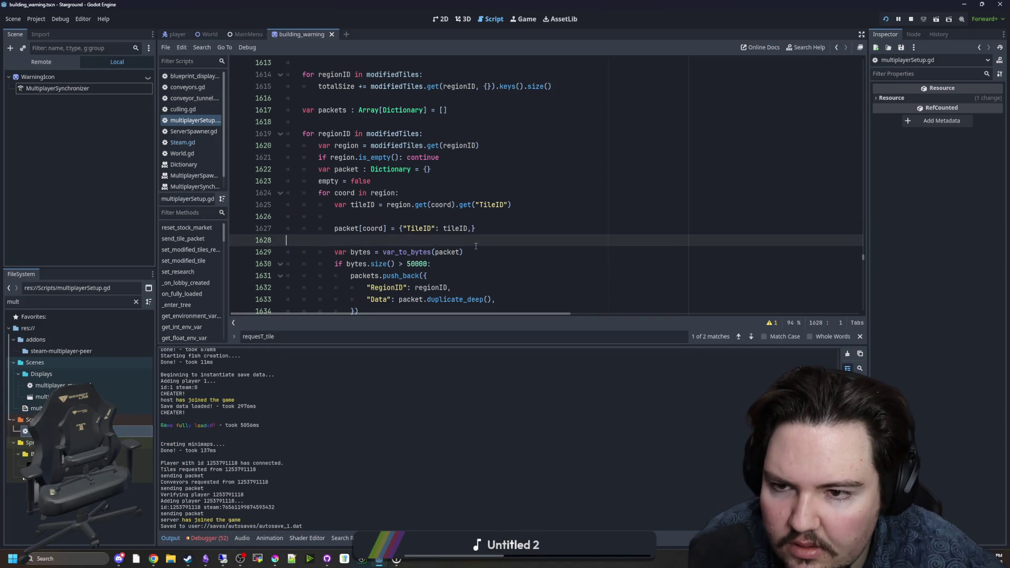
{"action": "scroll", "coordinate": [384, 208], "scroll_direction": "down", "scroll_amount": 4}
{"action": "left_click", "coordinate": [382, 192]}
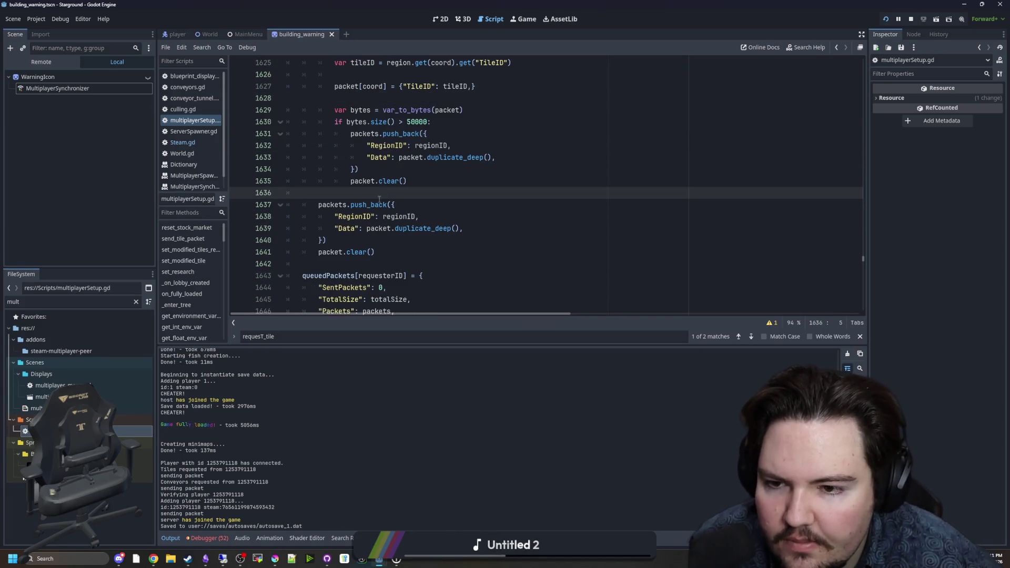
{"action": "left_click", "coordinate": [191, 88]}
{"action": "scroll", "coordinate": [408, 203], "scroll_direction": "down", "scroll_amount": 10}
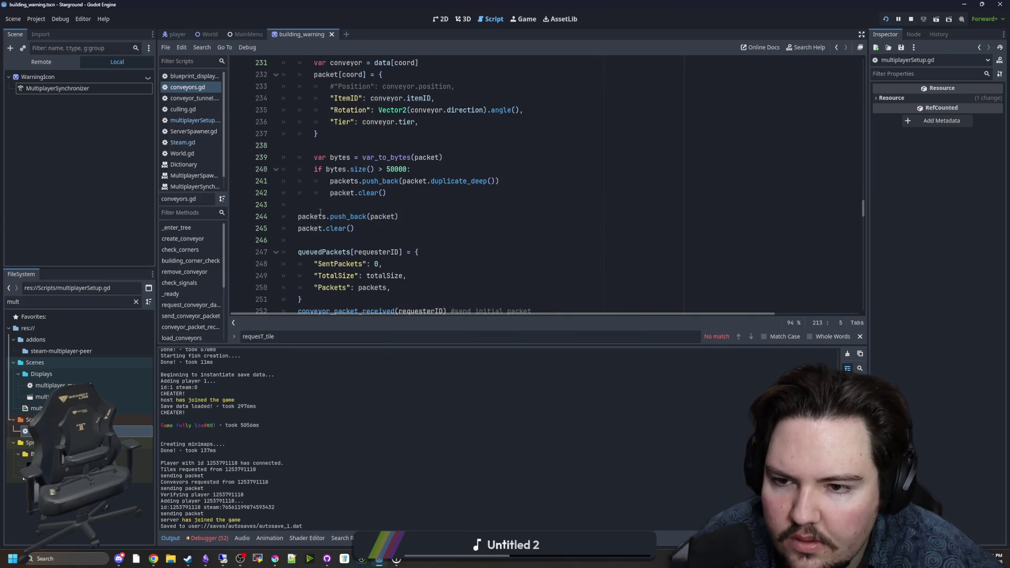
{"action": "left_click", "coordinate": [320, 212]}
{"action": "left_click", "coordinate": [369, 204]}
{"action": "left_click", "coordinate": [405, 215]}
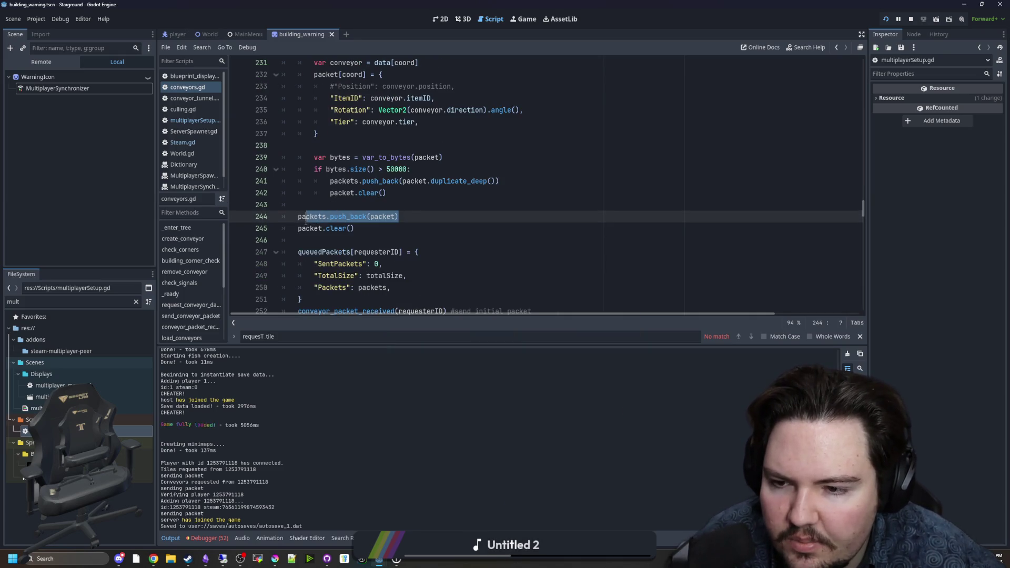
{"action": "left_click", "coordinate": [311, 204]}
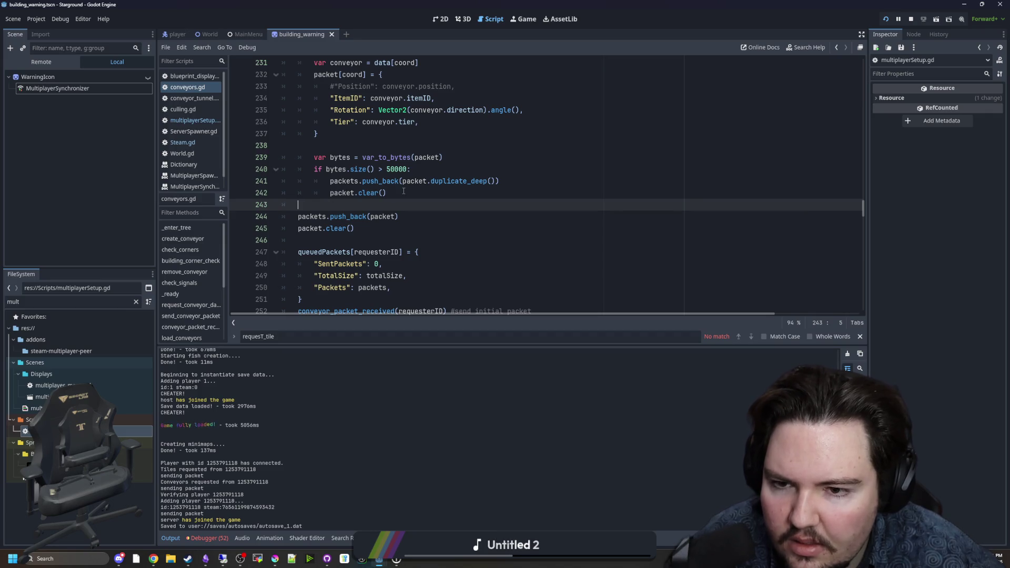
Paste .duplicate_deep() from line 241 after packet on line 244, save, and resume the client's game
{"action": "left_click_drag", "start_coordinate": [493, 182], "coordinate": [469, 183]}
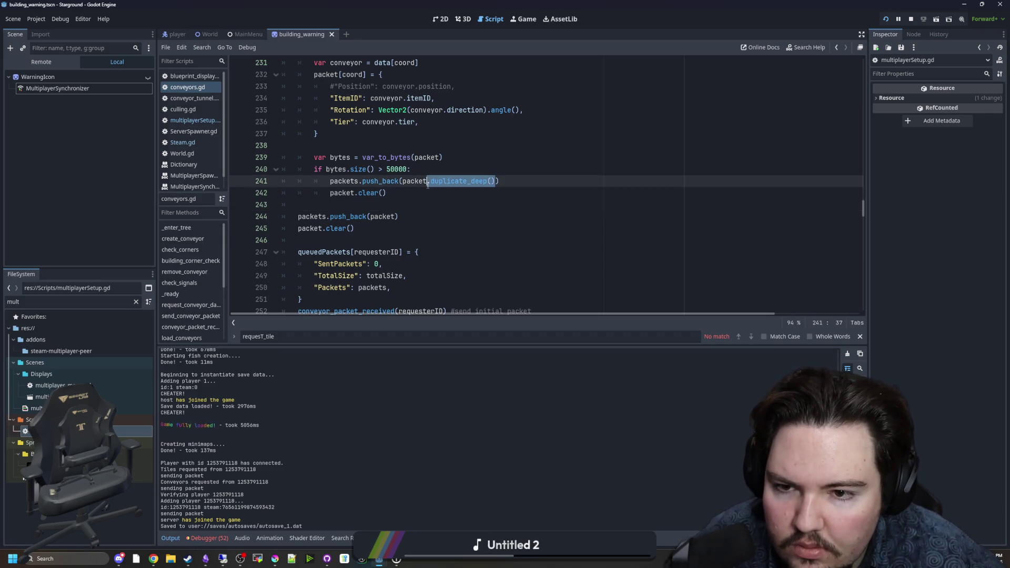
{"action": "left_click", "coordinate": [397, 220]}
{"action": "type", "text": ".duplicate_deep()"}
{"action": "left_click", "coordinate": [412, 207]}
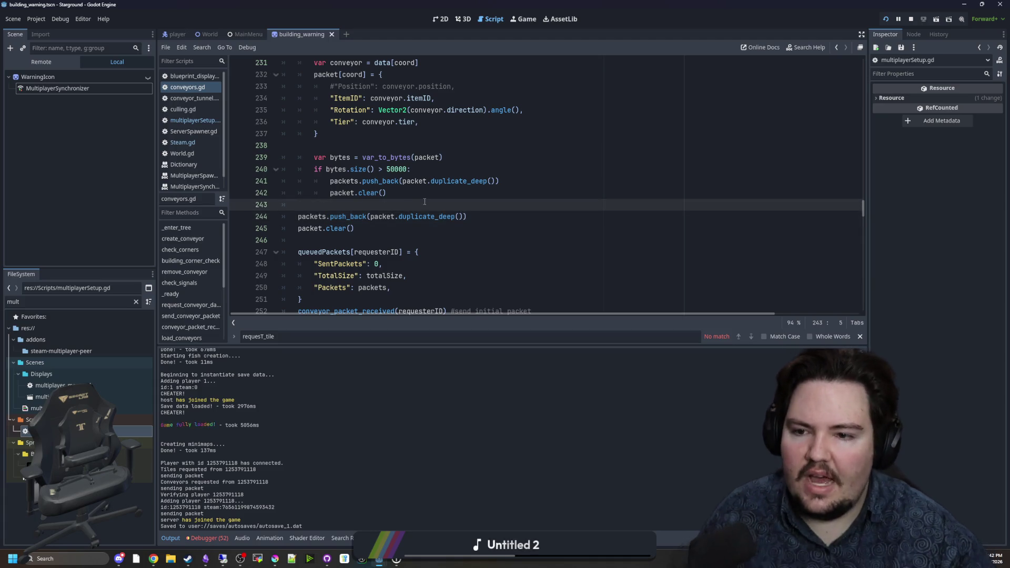
{"action": "key", "text": "ctrl+s"}
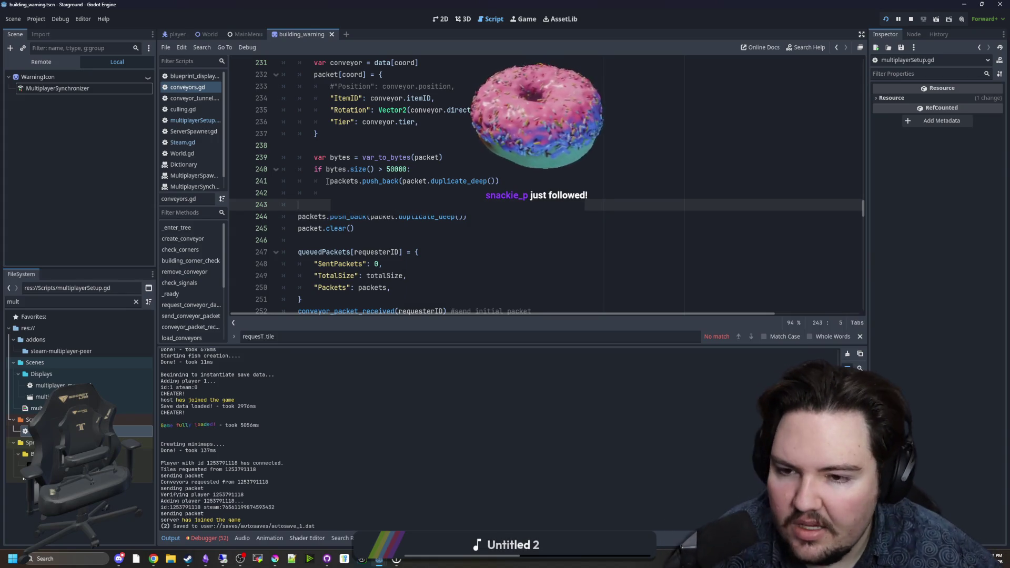
{"action": "key", "text": "ctrl+s"}
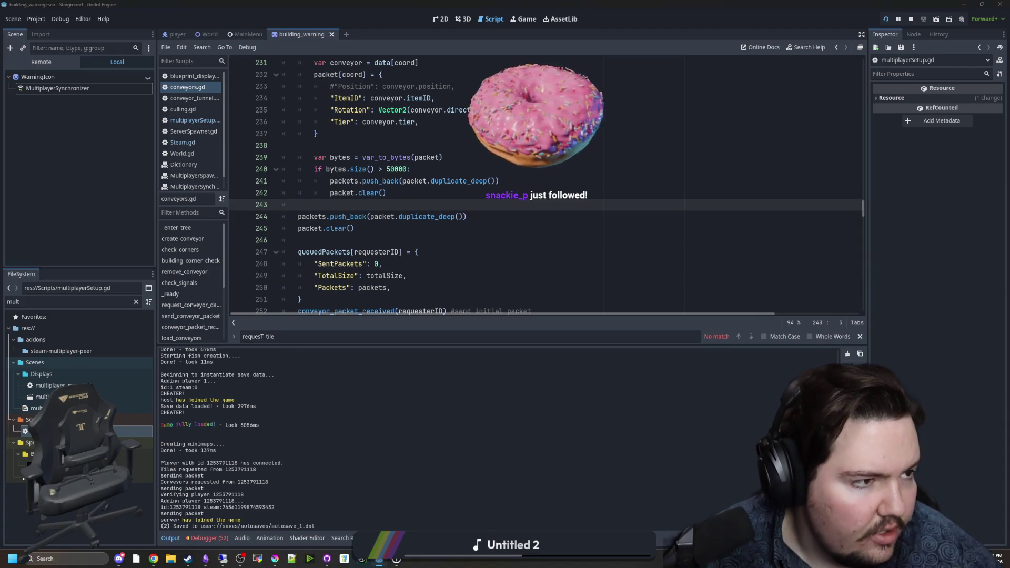
{"action": "key", "text": "alt+Tab"}
{"action": "key", "text": "w+a"}
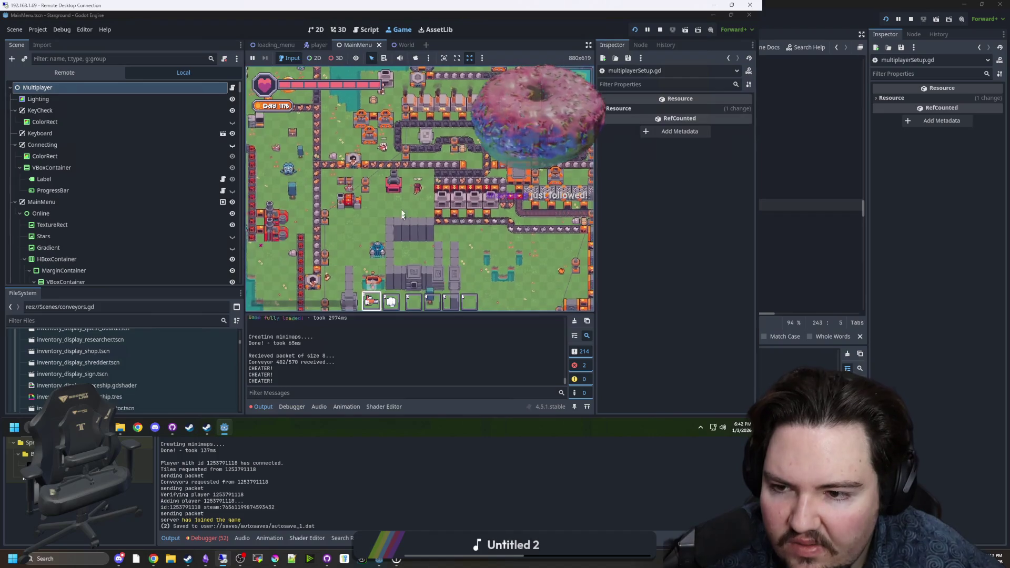
Walk the remote client's player north, northeast, south and west around the Day 1176 factory's conveyors
{"action": "key", "text": "w"}
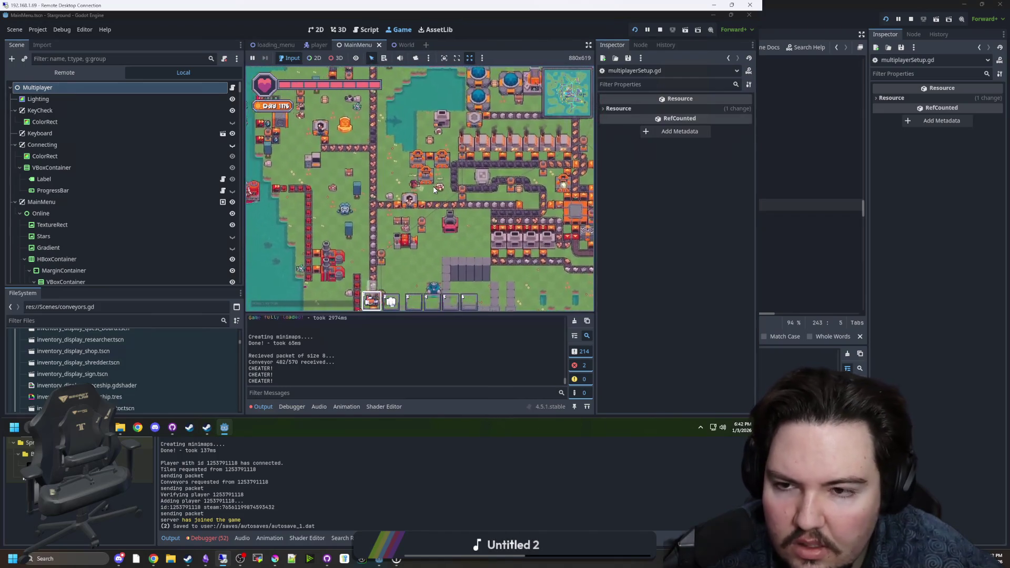
{"action": "key", "text": "w+d"}
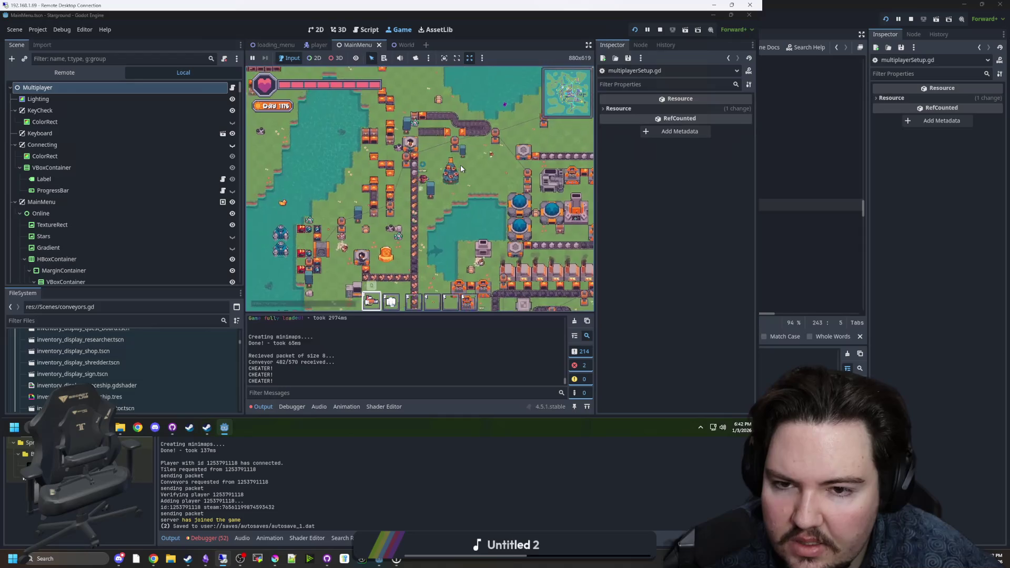
{"action": "key", "text": "w+d"}
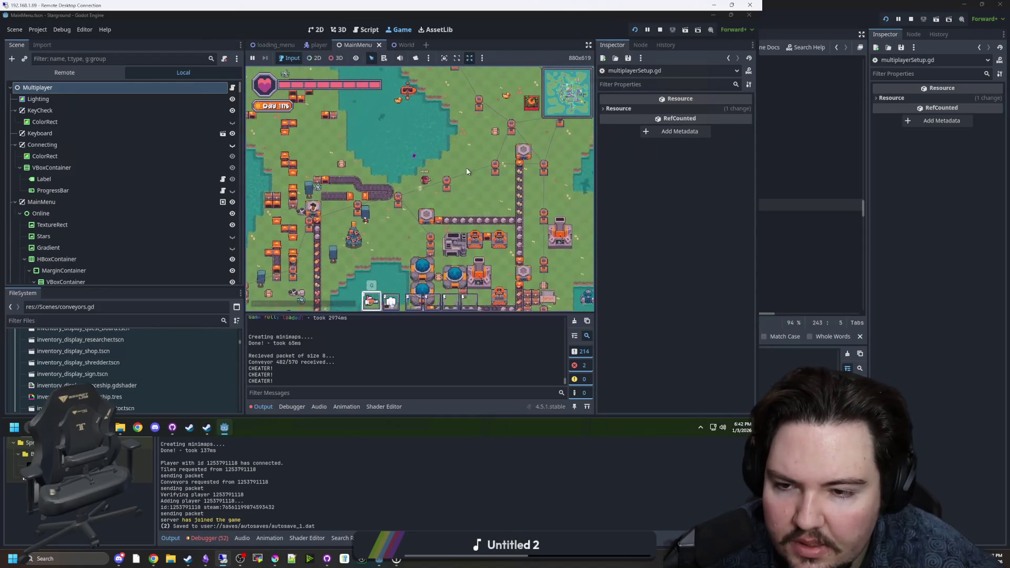
{"action": "key", "text": "s"}
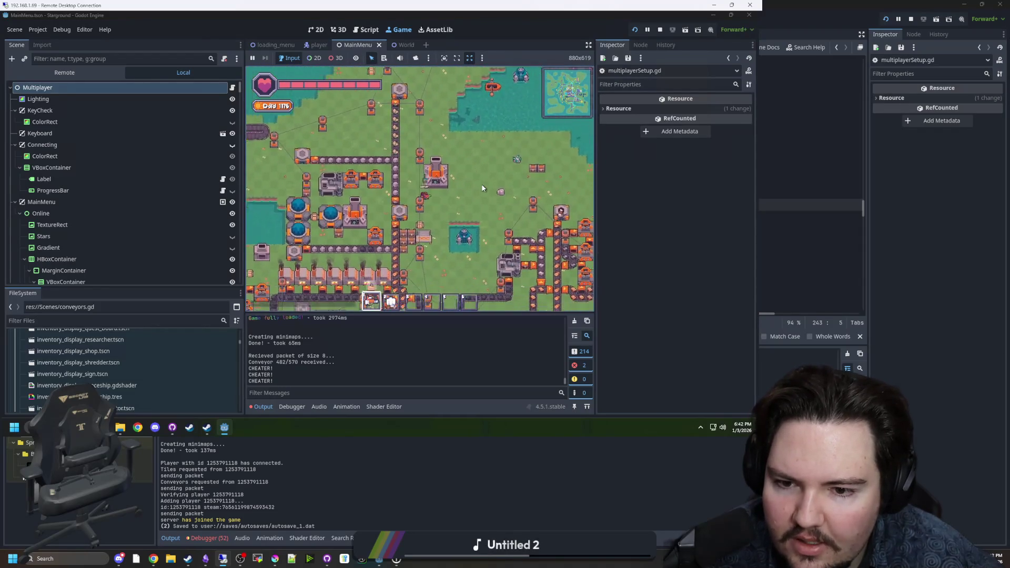
{"action": "key", "text": "s"}
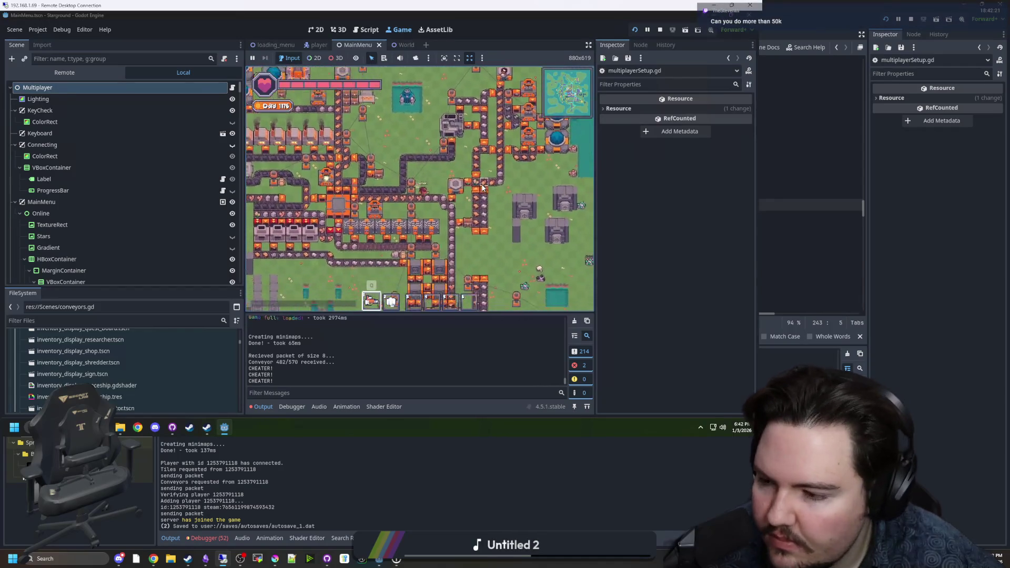
{"action": "key", "text": "s"}
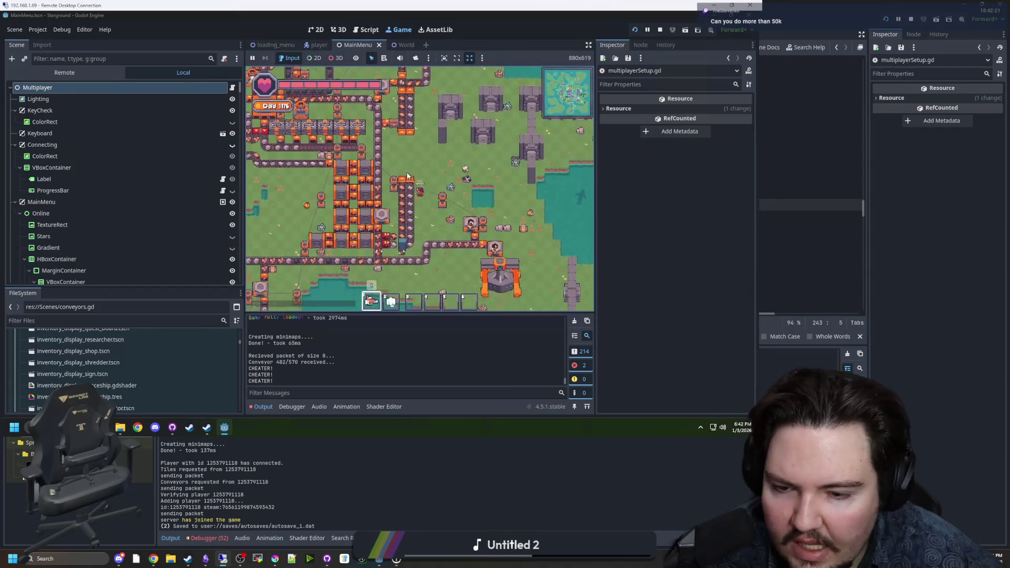
{"action": "key", "text": "s"}
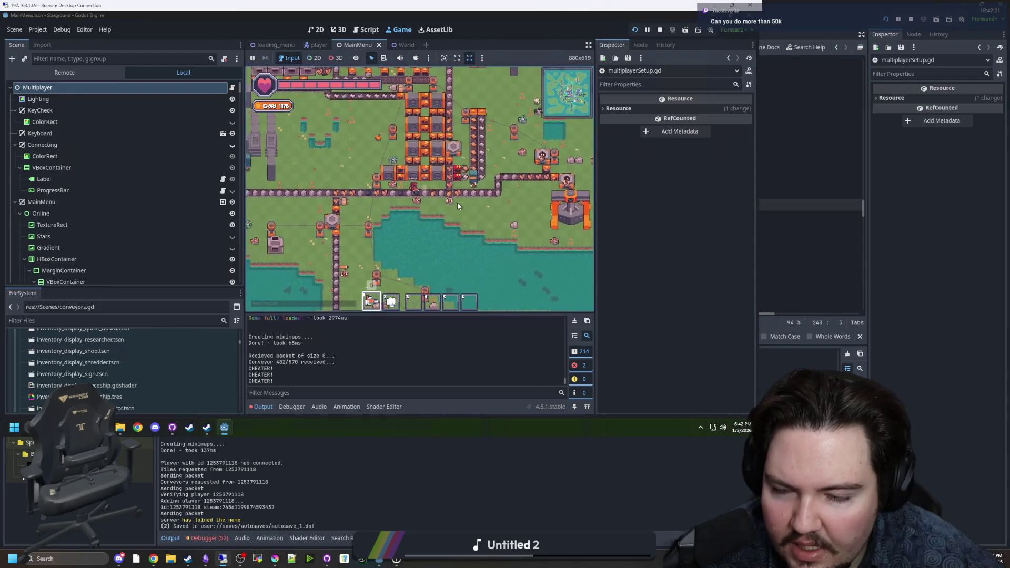
{"action": "key", "text": "s"}
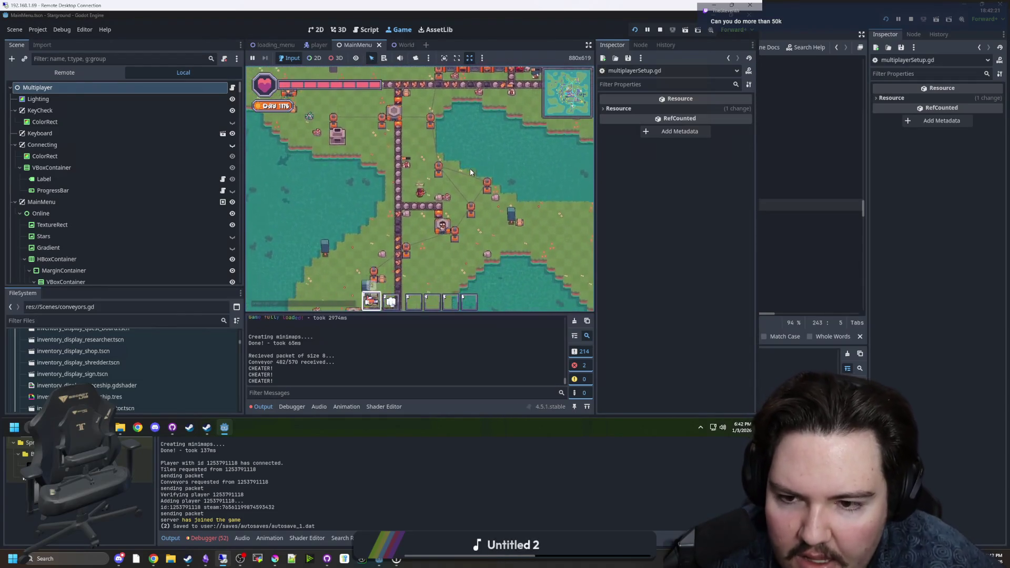
{"action": "key", "text": "w"}
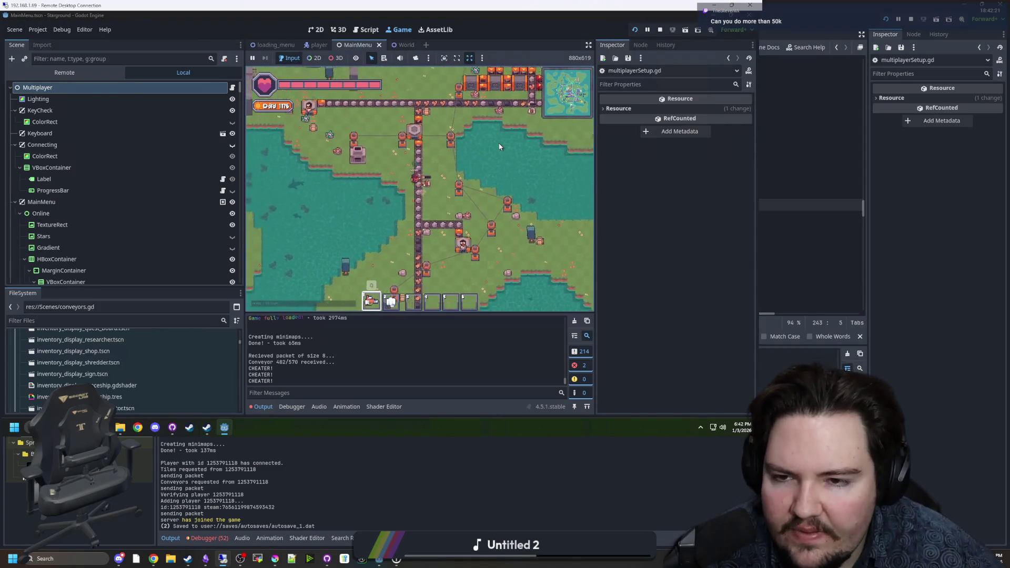
{"action": "key", "text": "w"}
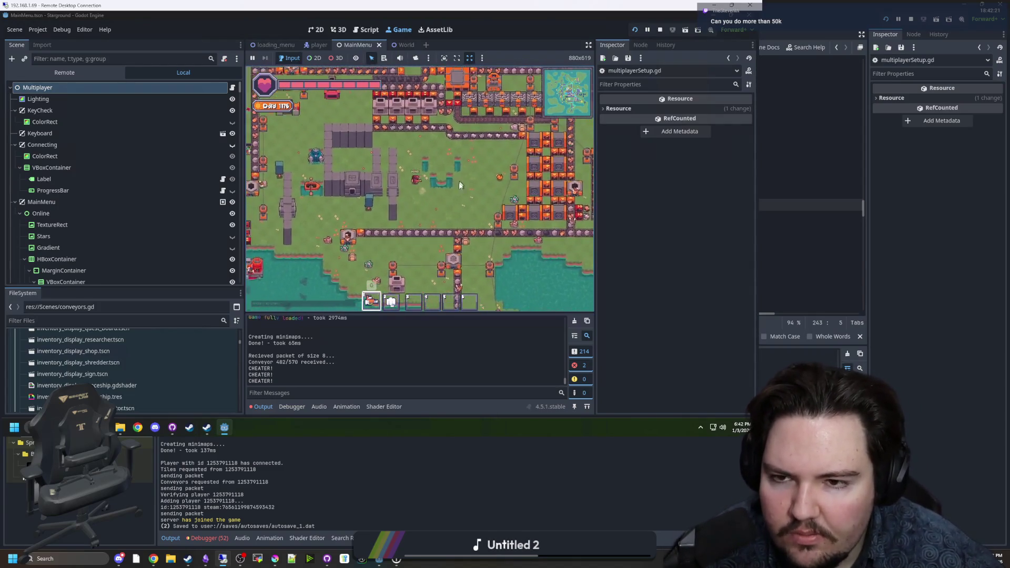
{"action": "key", "text": "a"}
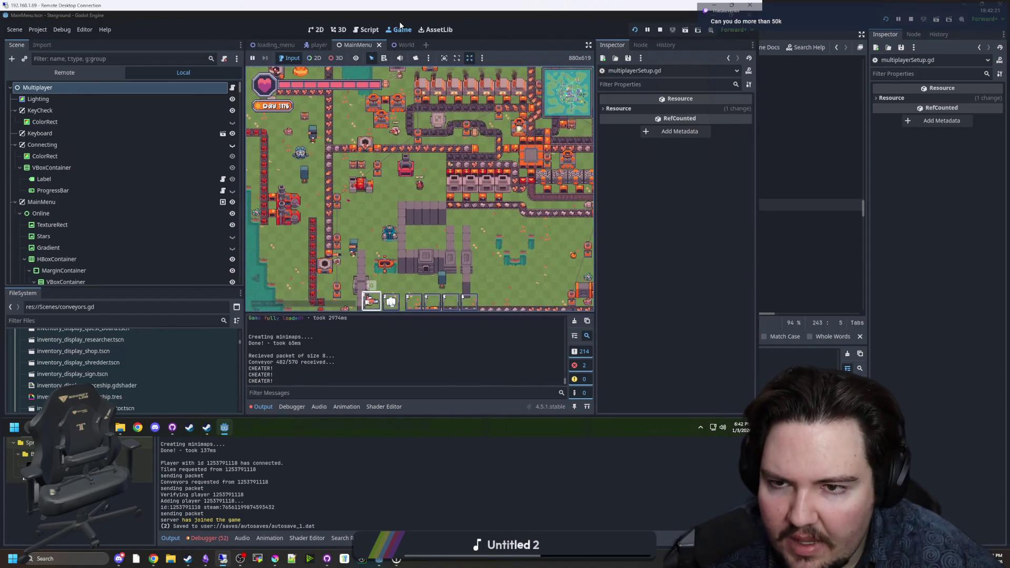
Move the remote client window aside and save conveyors.gd with the packet.duplicate_deep() calls
{"action": "mouse_move", "coordinate": [408, 12]}
{"action": "left_mouse_down"}
{"action": "mouse_move", "coordinate": [465, 38]}
{"action": "mouse_move", "coordinate": [1009, 79]}
{"action": "left_mouse_up"}
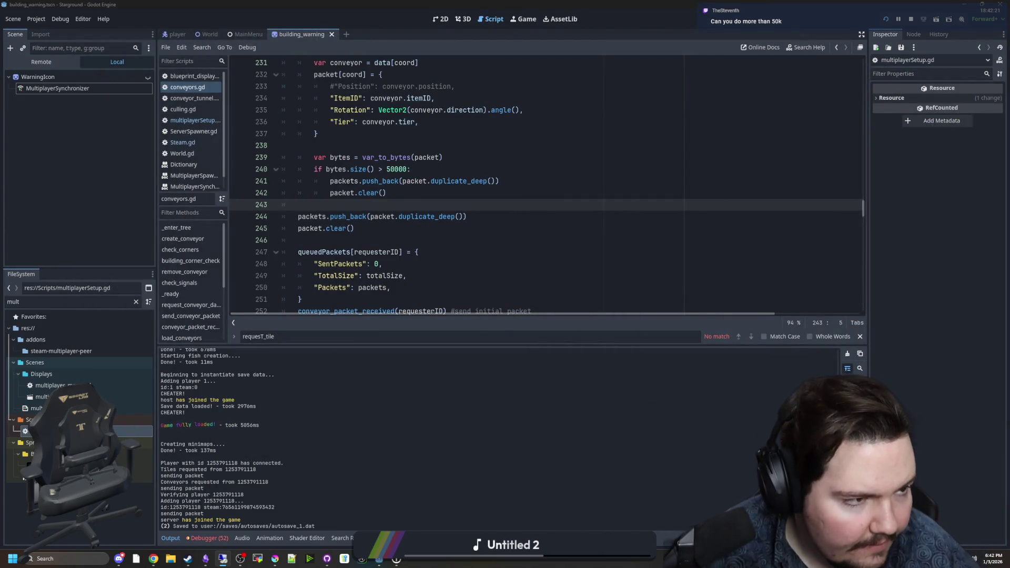
{"action": "left_click", "coordinate": [511, 260]}
{"action": "left_click", "coordinate": [356, 241]}
{"action": "key", "text": "ctrl+s"}
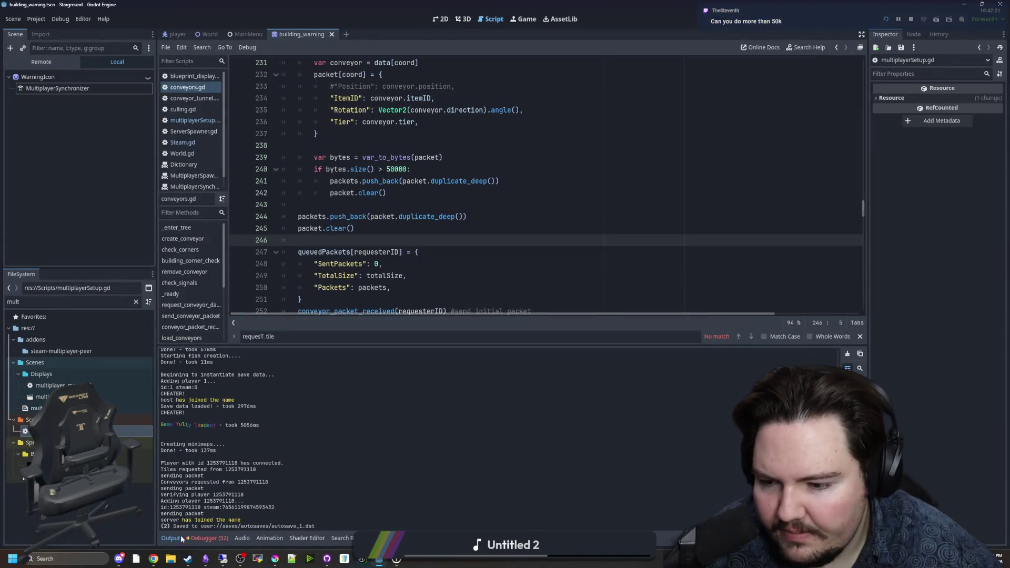
Review the debugger errors list, resave conveyors.gd, and bring the remote client window back
{"action": "left_click", "coordinate": [209, 538]}
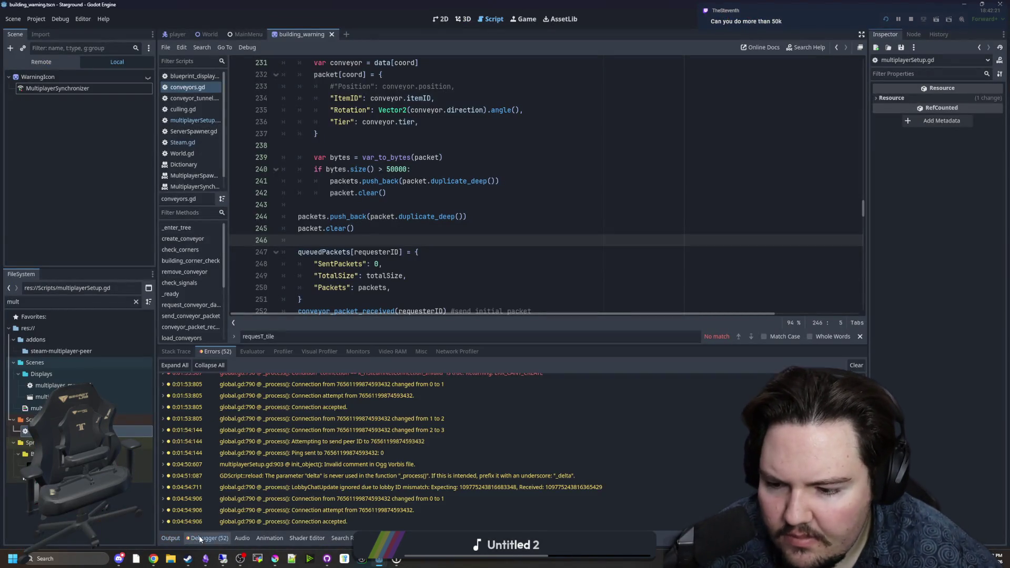
{"action": "scroll", "coordinate": [247, 463], "scroll_direction": "down", "scroll_amount": 2}
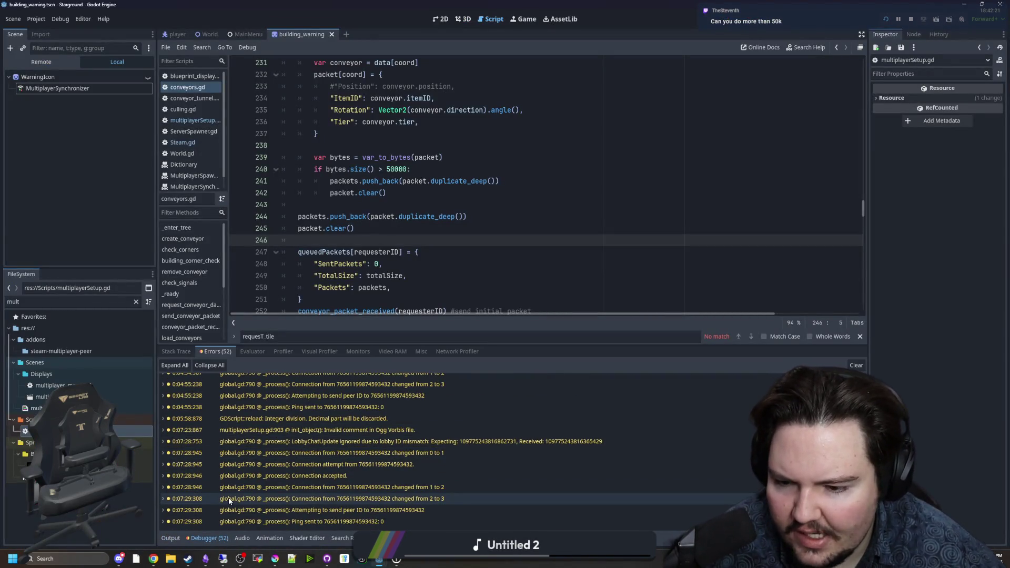
{"action": "left_click", "coordinate": [171, 538]}
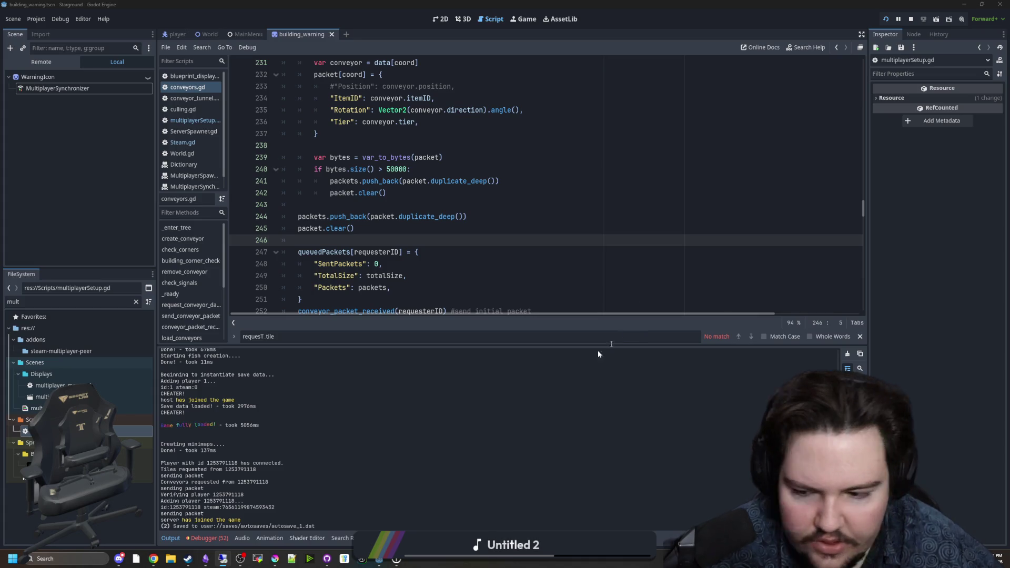
{"action": "left_click", "coordinate": [463, 217]}
{"action": "key", "text": "ctrl+s"}
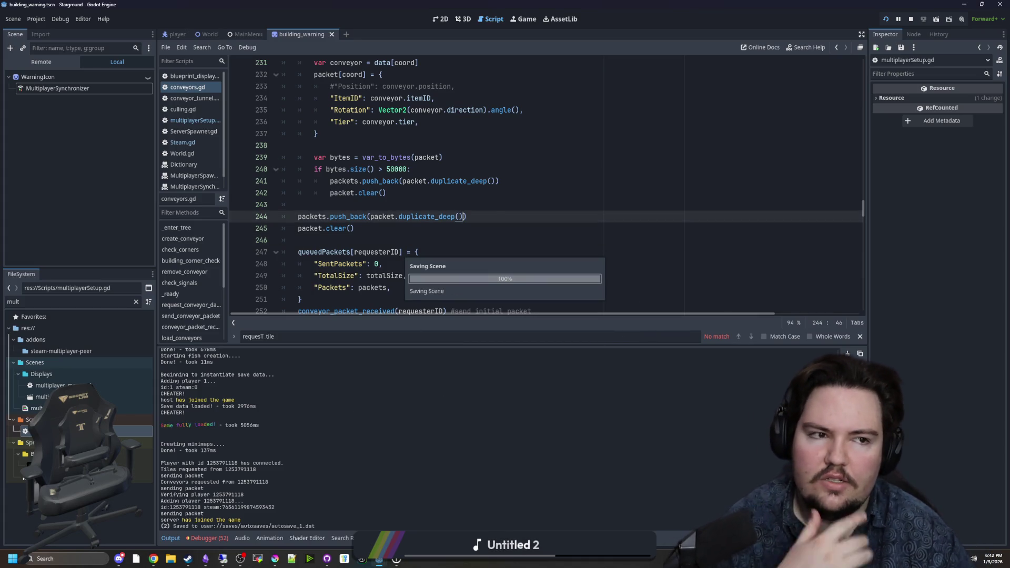
{"action": "key", "text": "alt+Tab"}
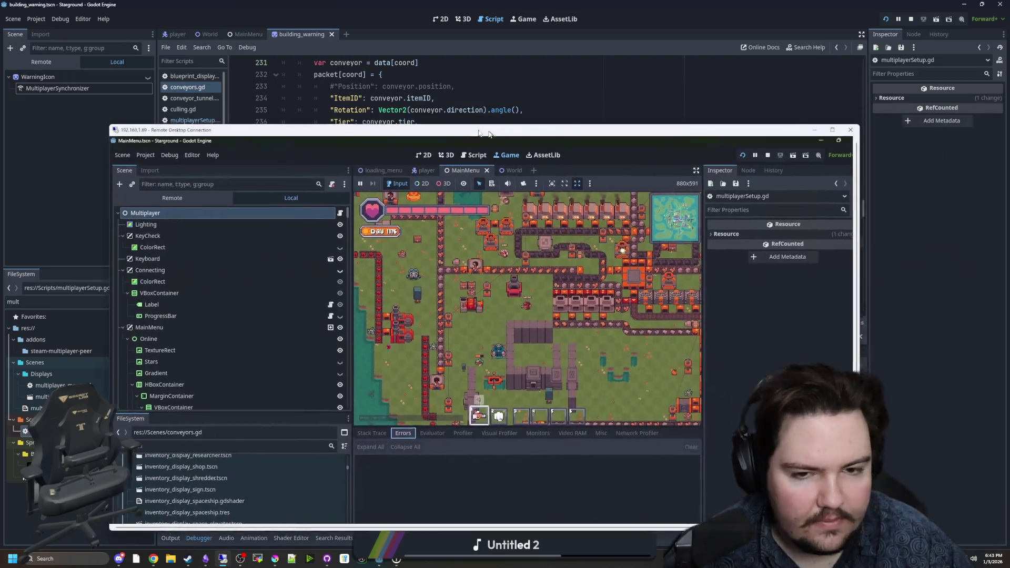
{"action": "left_click_drag", "start_coordinate": [488, 133], "coordinate": [462, 131]}
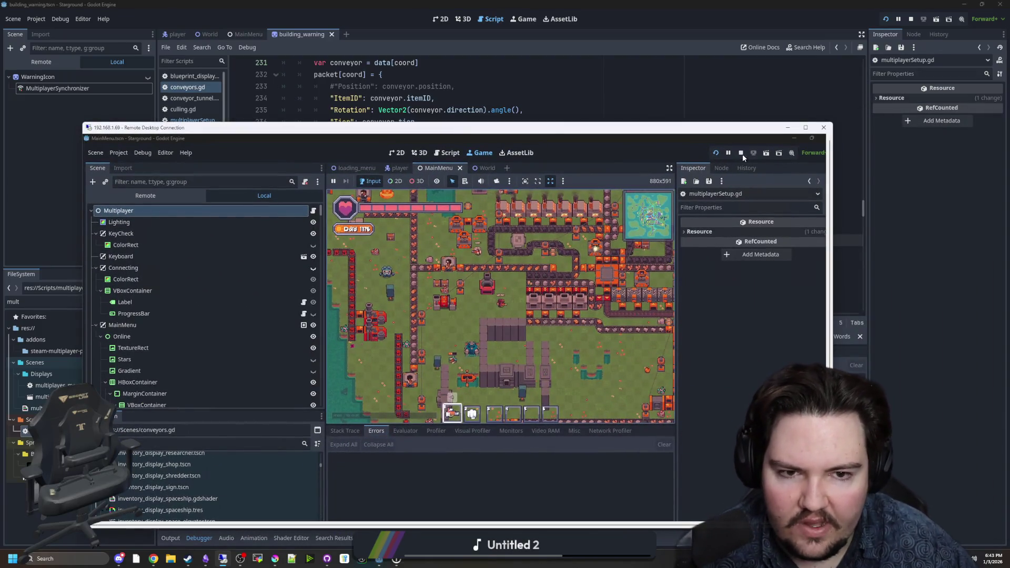
Pause the remote game, enlarge the Remote Desktop window, and join the host's Starground game via Steam chat
{"action": "key", "text": "Escape"}
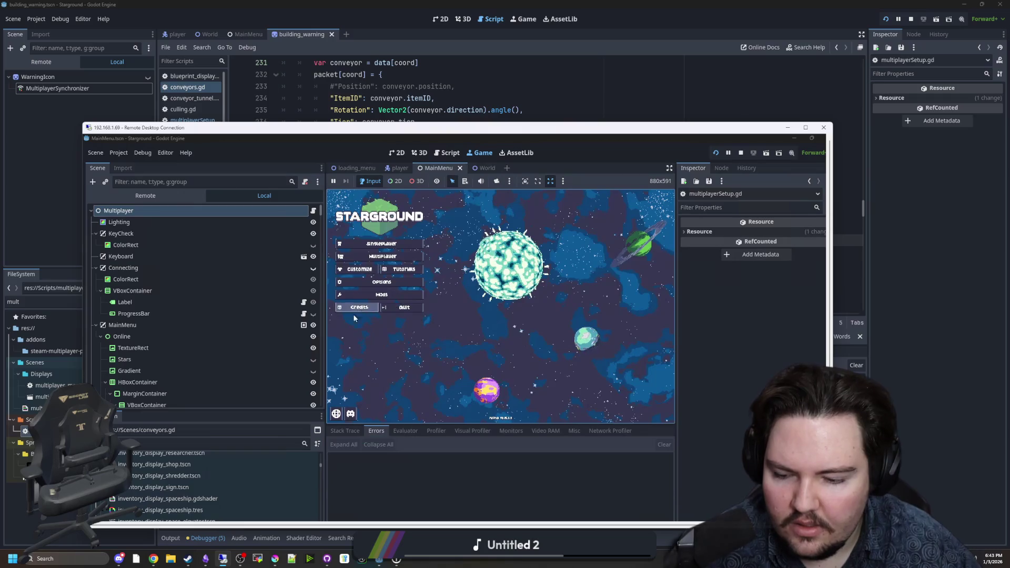
{"action": "left_click_drag", "start_coordinate": [489, 134], "coordinate": [477, 45]}
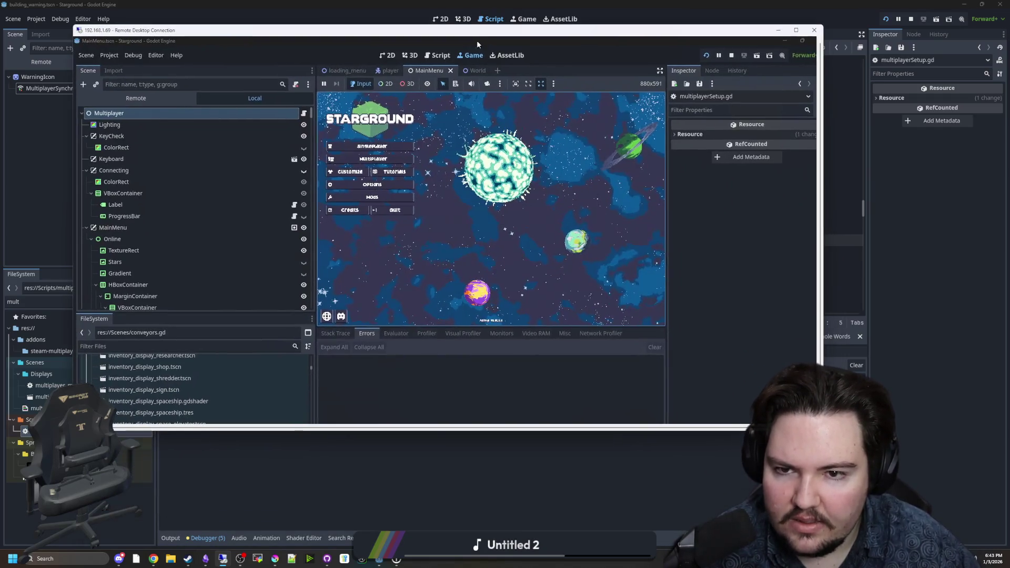
{"action": "left_click_drag", "start_coordinate": [446, 430], "coordinate": [416, 469]}
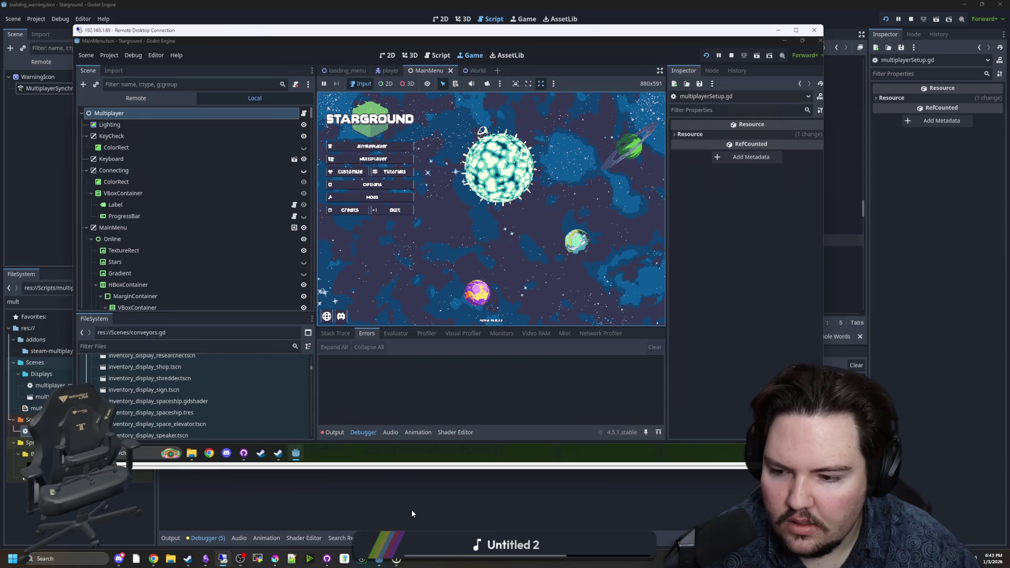
{"action": "mouse_move", "coordinate": [280, 457]}
{"action": "left_click", "coordinate": [237, 415]}
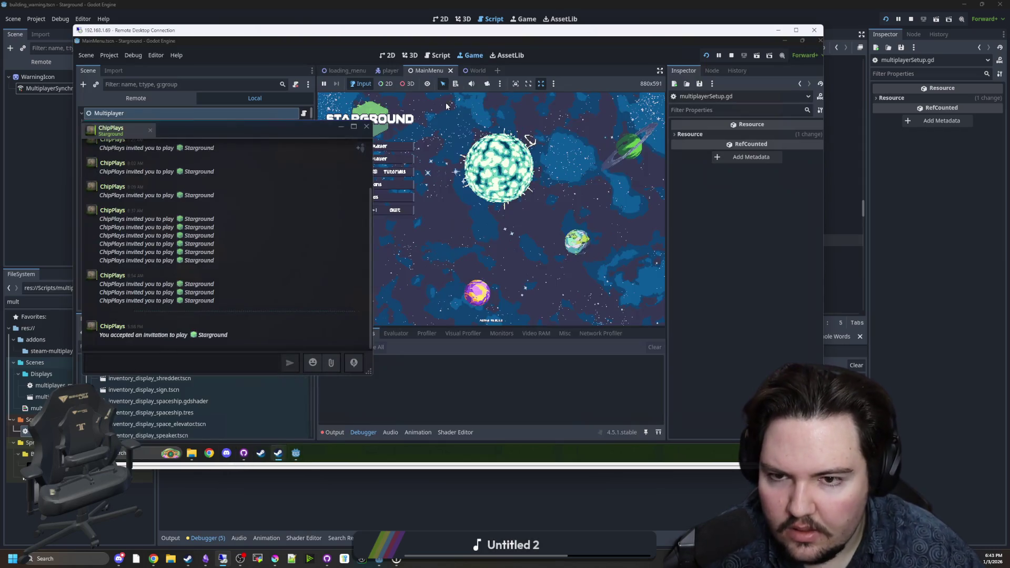
{"action": "right_click", "coordinate": [123, 133]}
{"action": "left_click", "coordinate": [143, 209]}
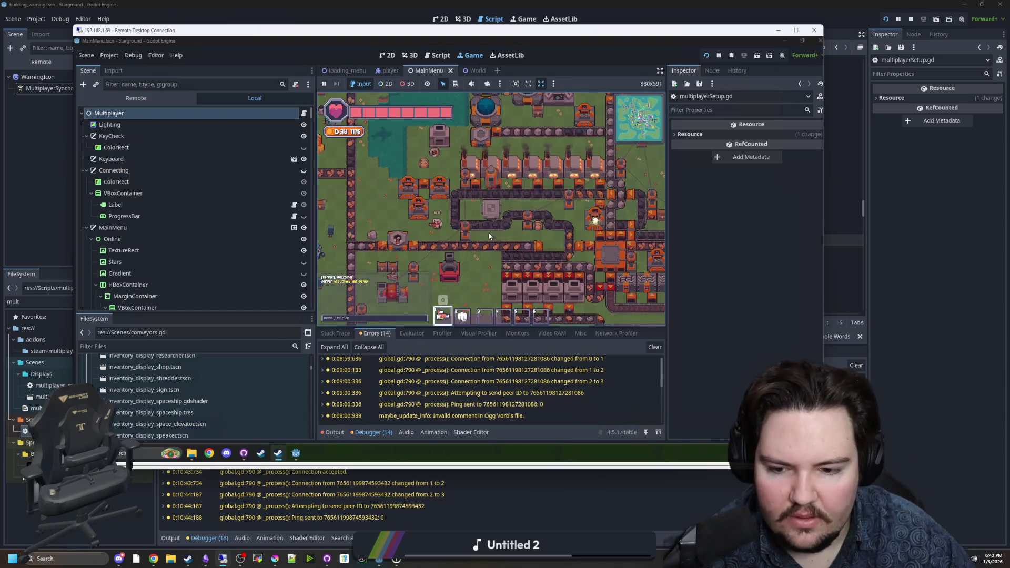
Show the client's output log and walk the character up-right, then up-left past the ponds
{"action": "left_click", "coordinate": [342, 433]}
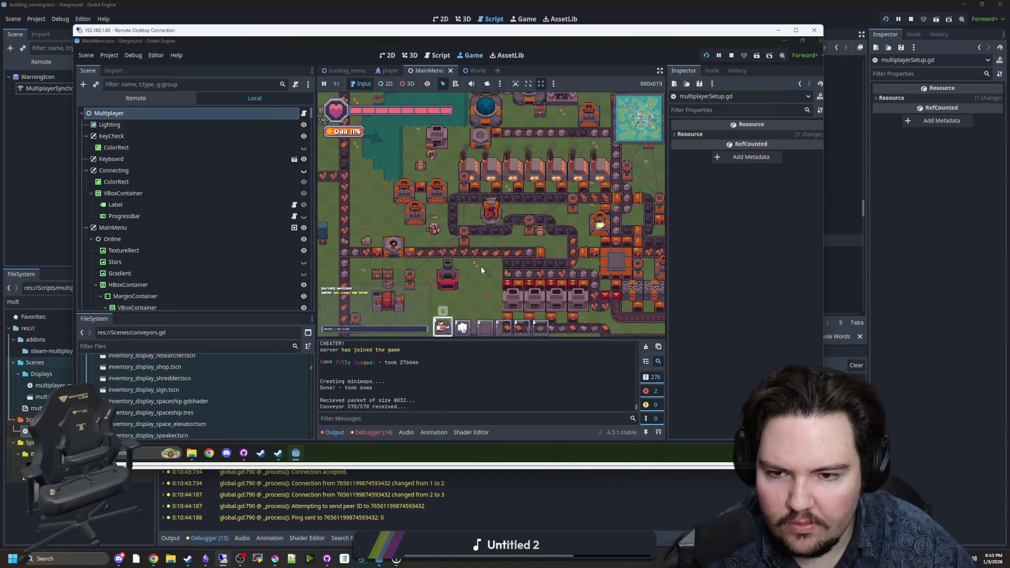
{"action": "key", "text": "w"}
{"action": "key", "text": "d"}
{"action": "key", "text": "w"}
{"action": "key", "text": "d"}
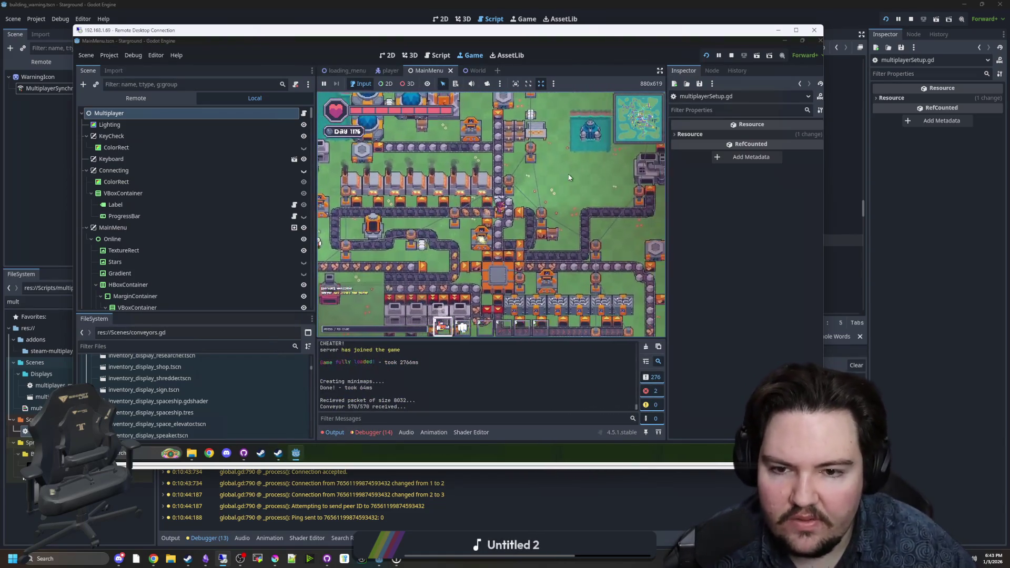
{"action": "key", "text": "w"}
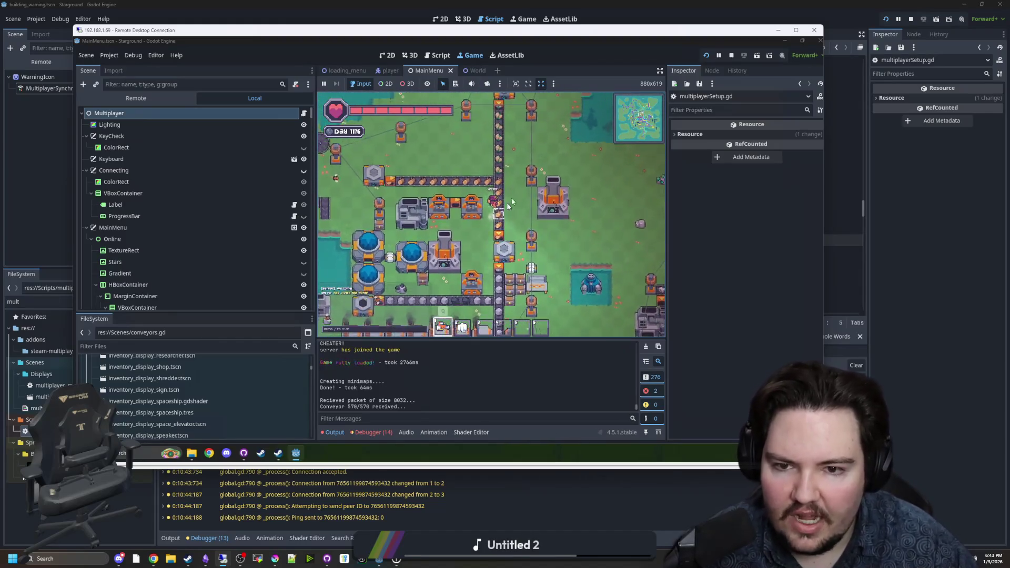
{"action": "key", "text": "a"}
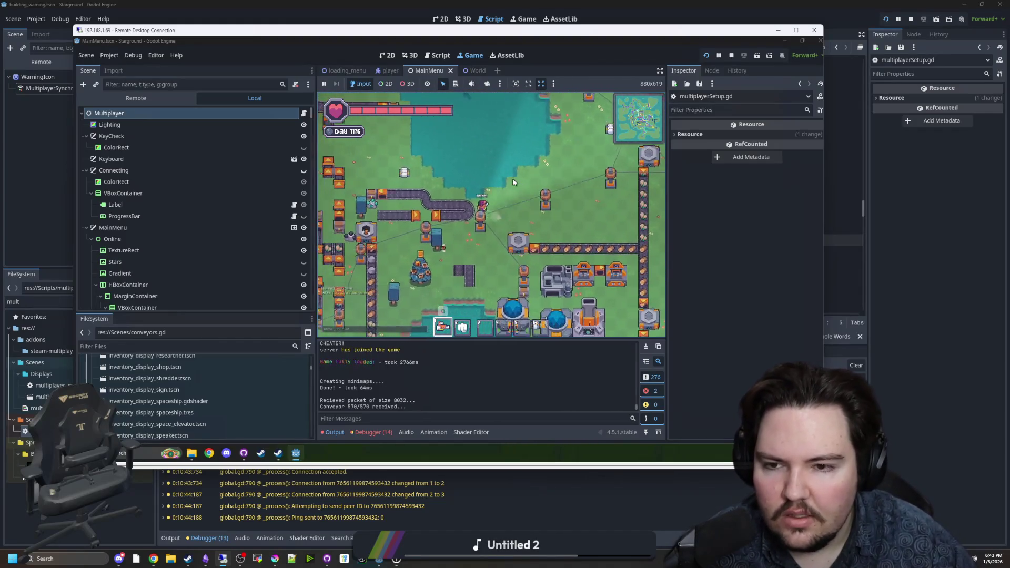
{"action": "key", "text": "w"}
{"action": "key", "text": "a"}
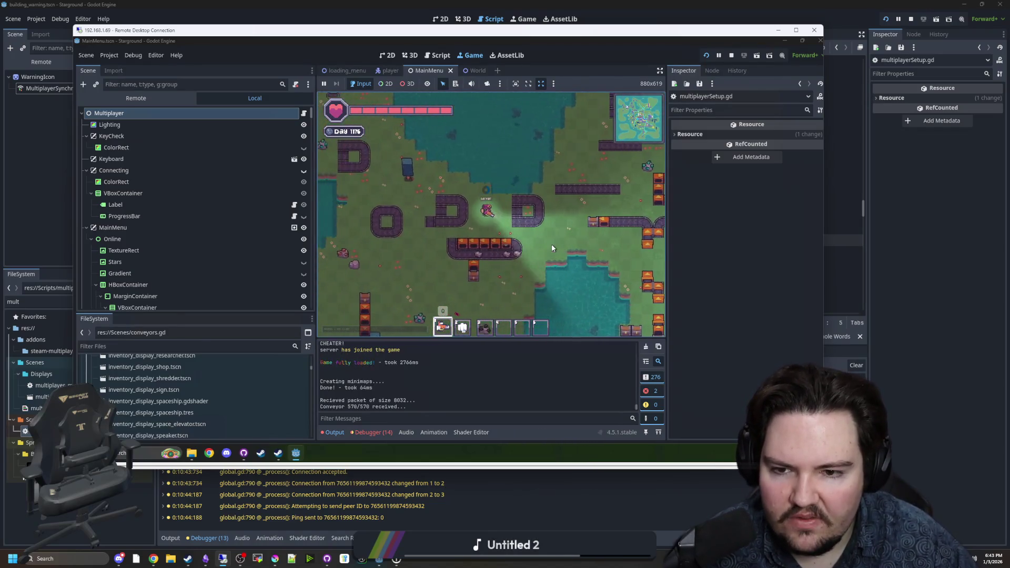
{"action": "key", "text": "a"}
{"action": "key", "text": "w"}
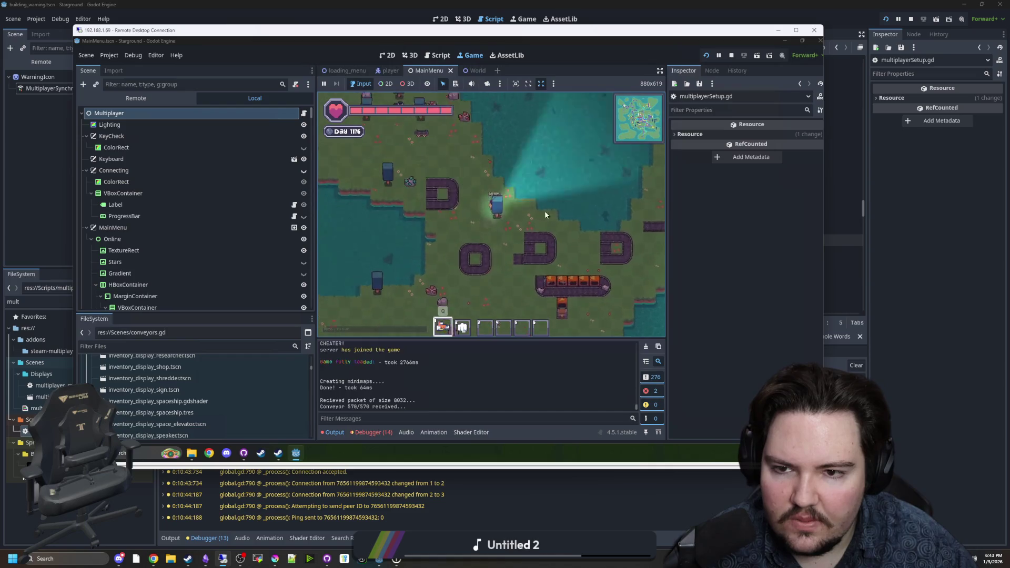
Walk down-right and south across conveyor lines, ponds and new buildings, selecting hotbar slot 5
{"action": "key", "text": "d"}
{"action": "key", "text": "s"}
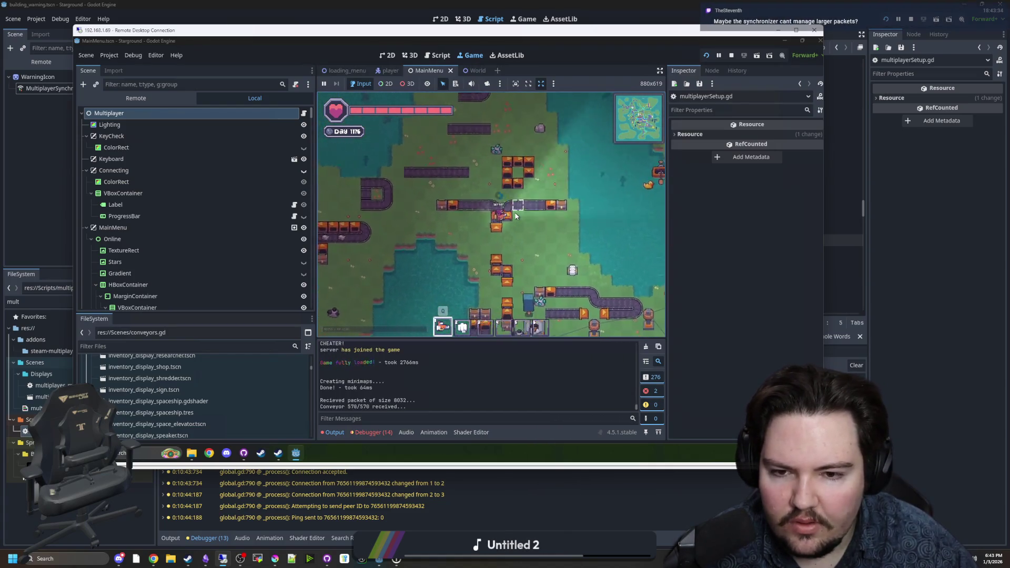
{"action": "key", "text": "d"}
{"action": "key", "text": "s"}
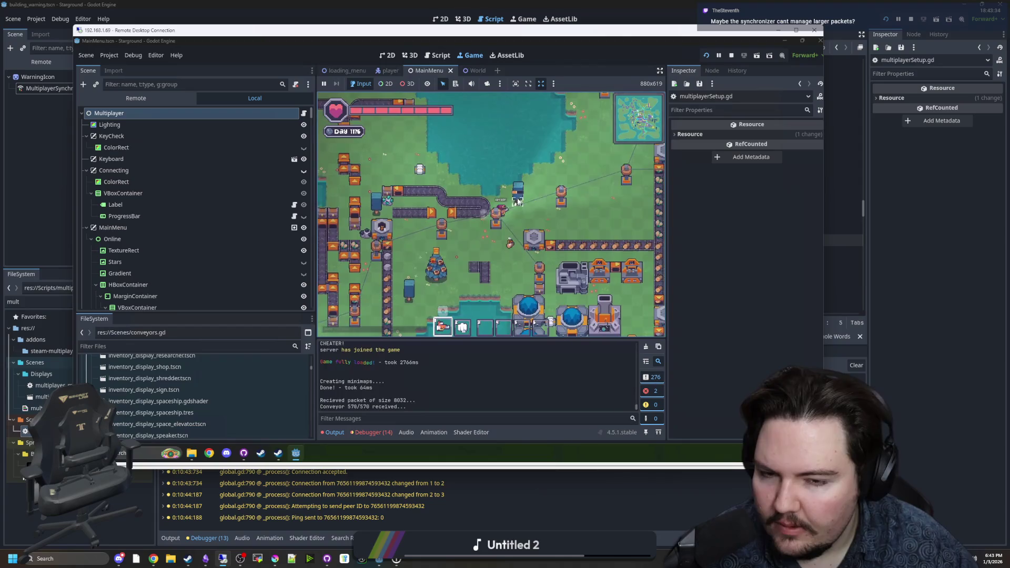
{"action": "key", "text": "d"}
{"action": "key", "text": "s"}
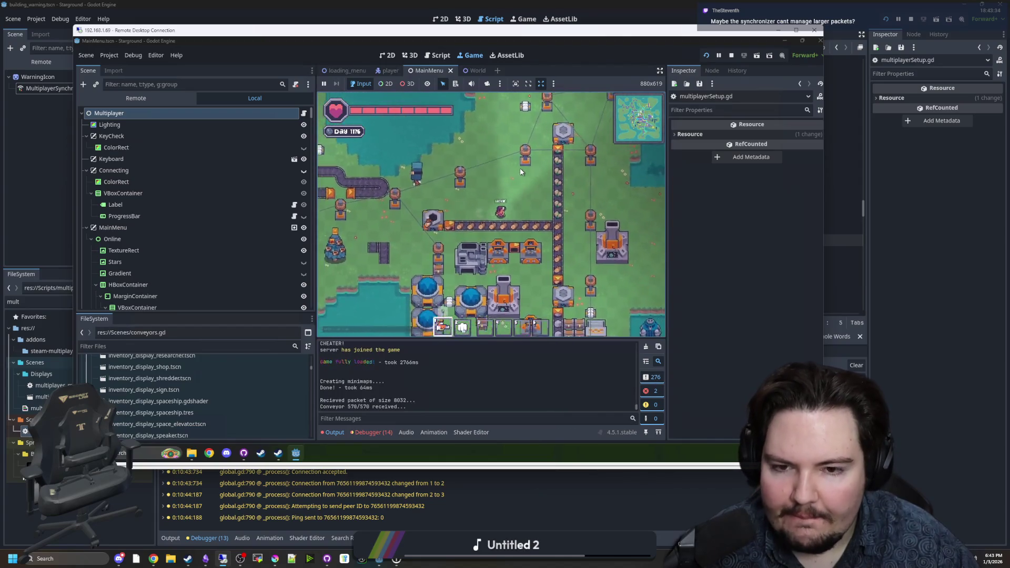
{"action": "key", "text": "d"}
{"action": "key", "text": "s"}
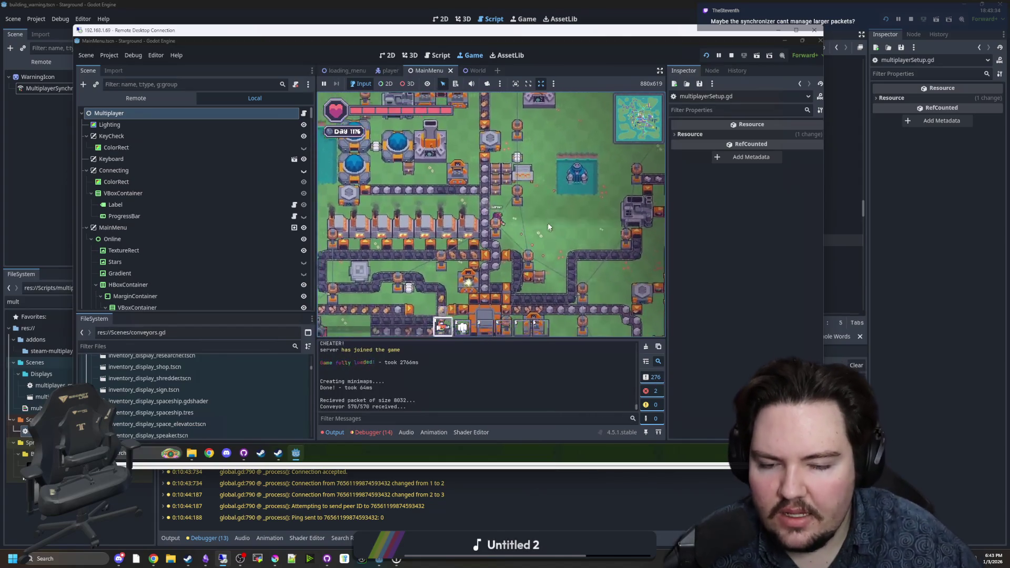
{"action": "key", "text": "d"}
{"action": "key", "text": "s"}
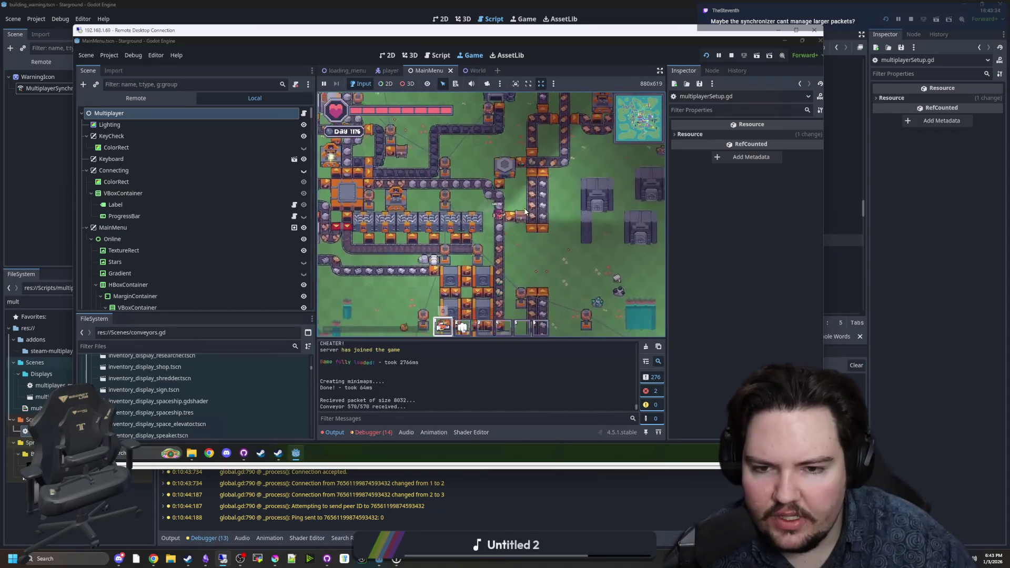
{"action": "key", "text": "s"}
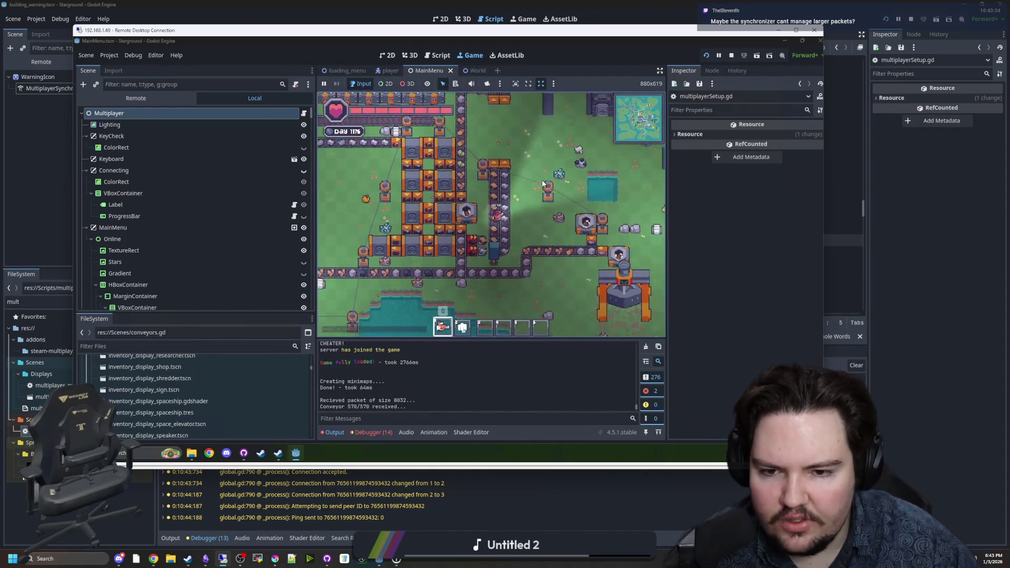
{"action": "key", "text": "s"}
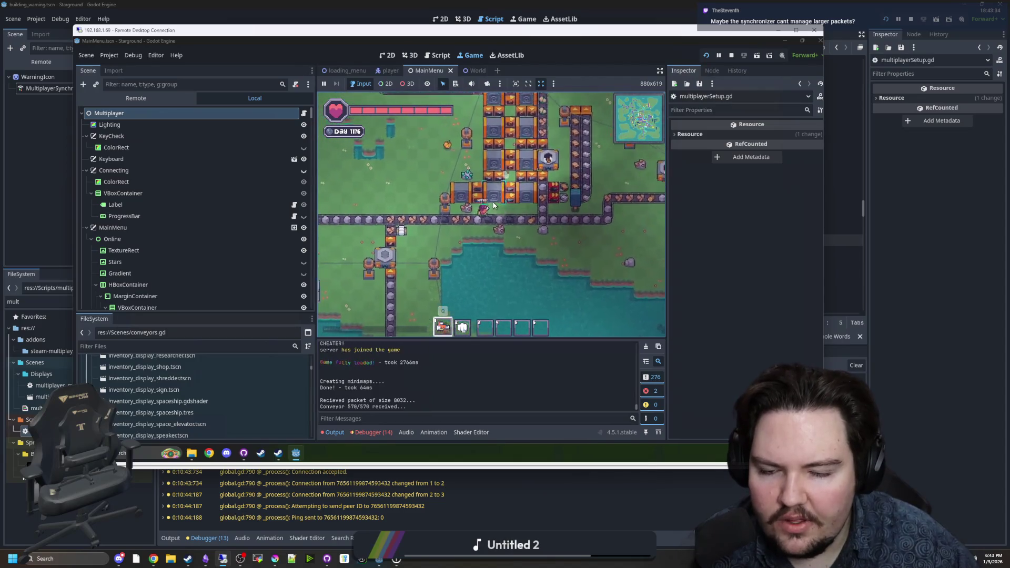
{"action": "key", "text": "s"}
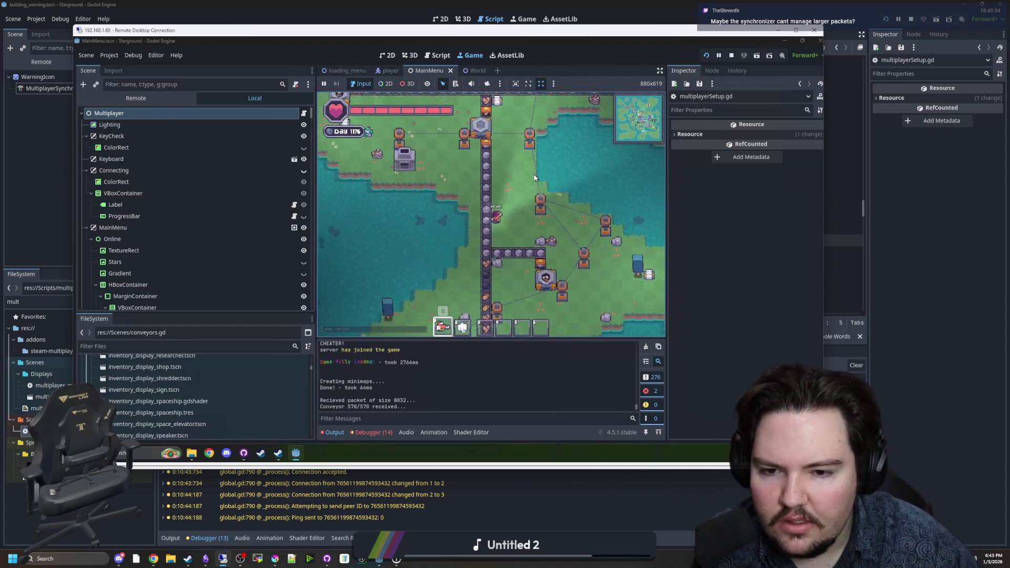
{"action": "key", "text": "s"}
{"action": "key", "text": "5"}
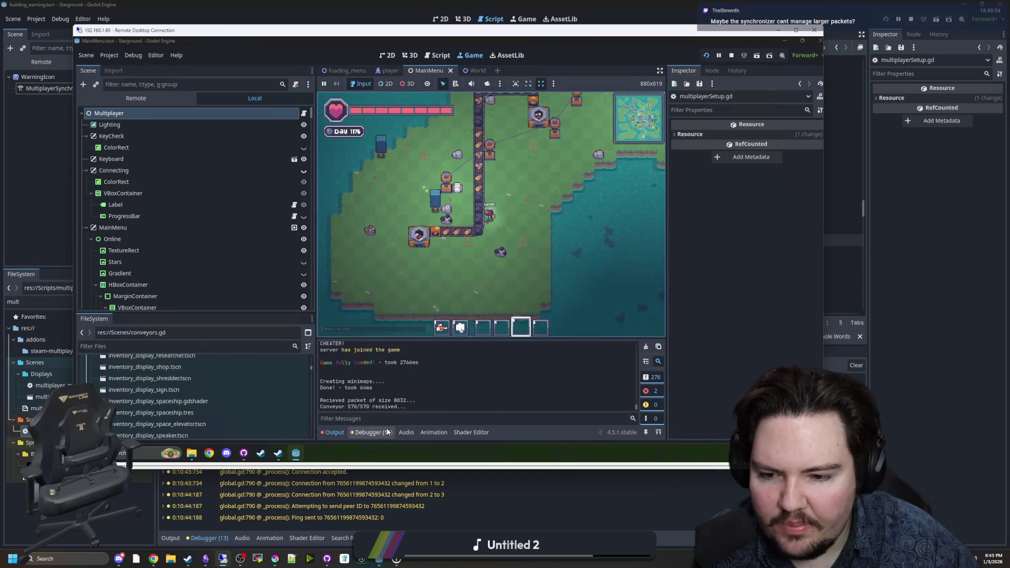
Review the debugger errors list, return to Output, and walk far north along a conveyor line
{"action": "left_click", "coordinate": [371, 432]}
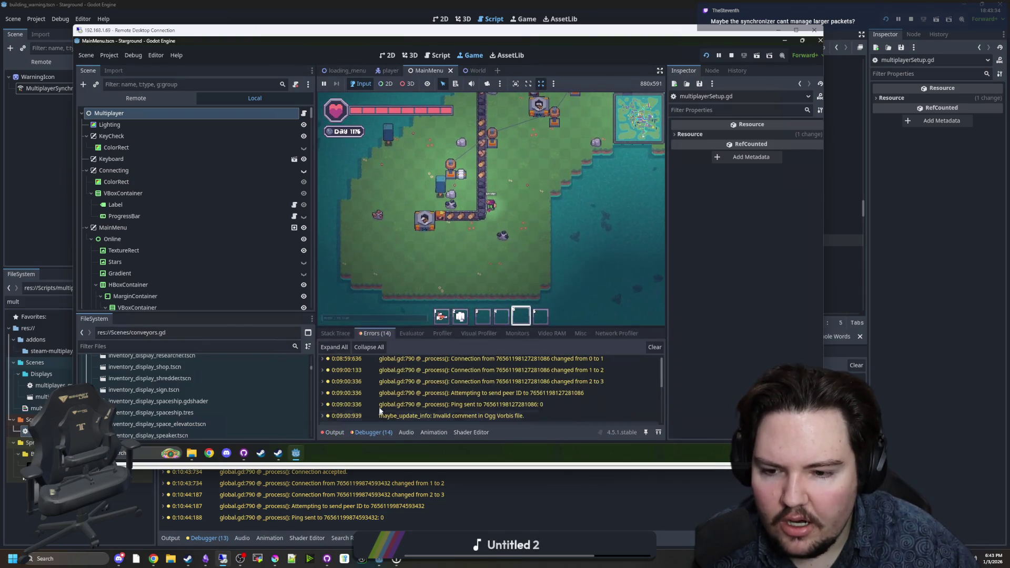
{"action": "scroll", "coordinate": [380, 411], "scroll_direction": "down", "scroll_amount": 5}
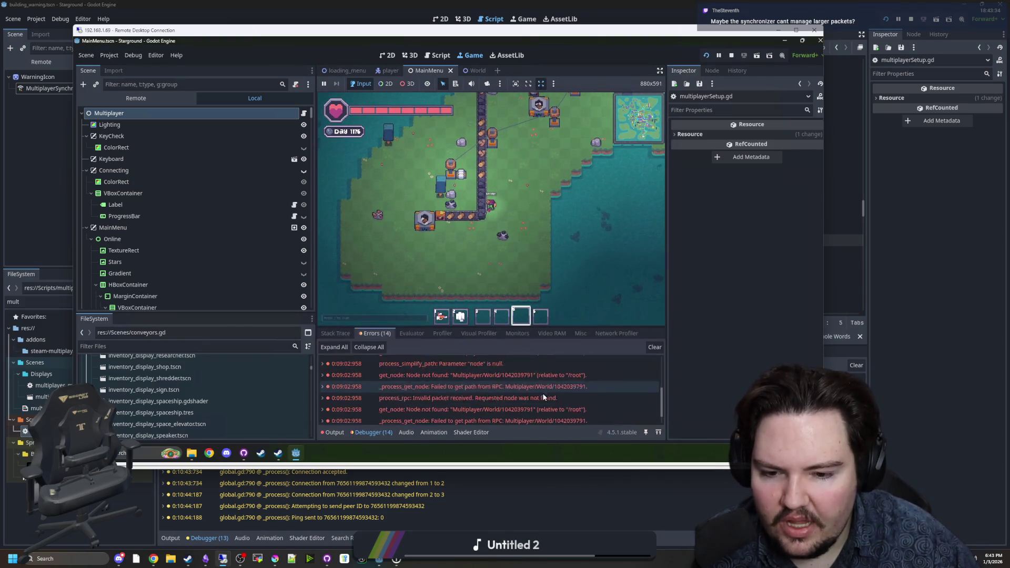
{"action": "left_click", "coordinate": [332, 432]}
{"action": "key", "text": "w"}
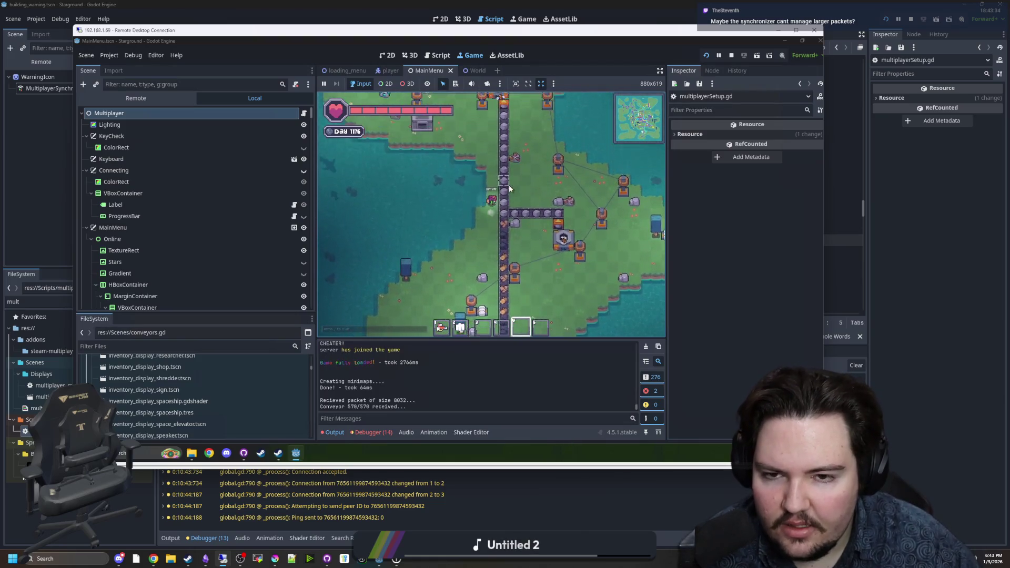
{"action": "key", "text": "w"}
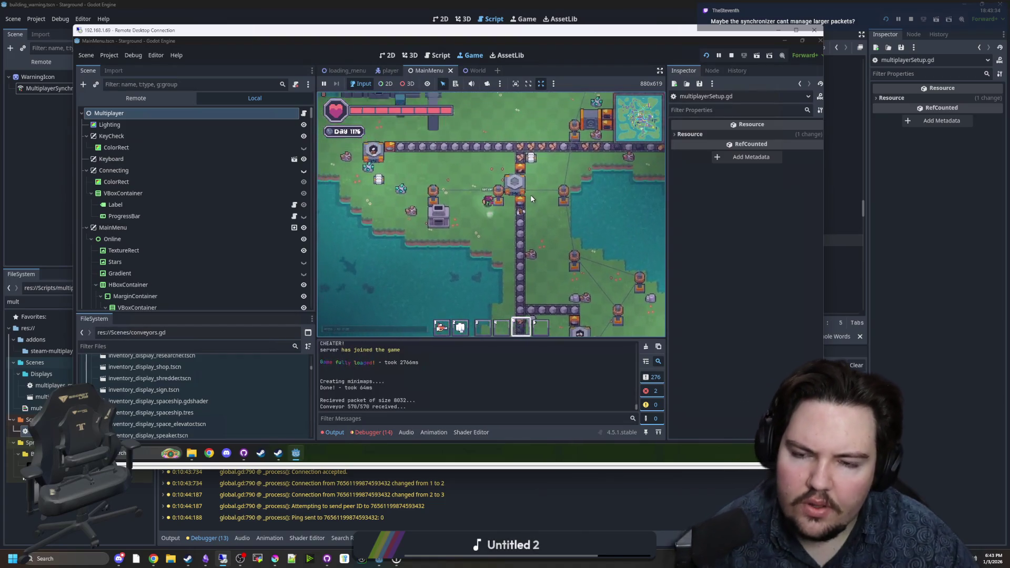
{"action": "left_click", "coordinate": [907, 331]}
In the host editor's Game view, open the pause menu and quit to the Starground main menu
{"action": "left_click", "coordinate": [521, 19]}
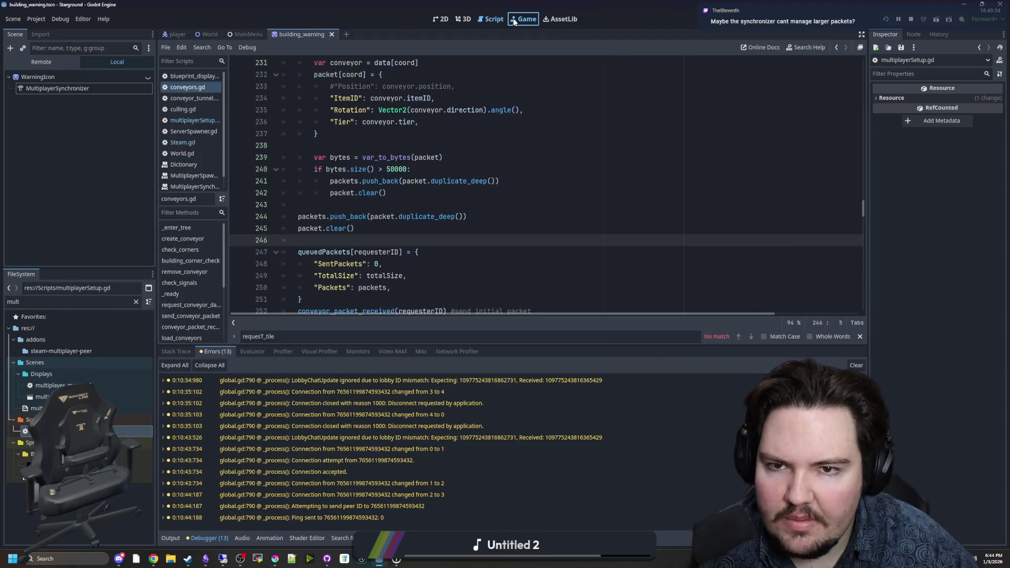
{"action": "key", "text": "d"}
{"action": "key", "text": "Escape"}
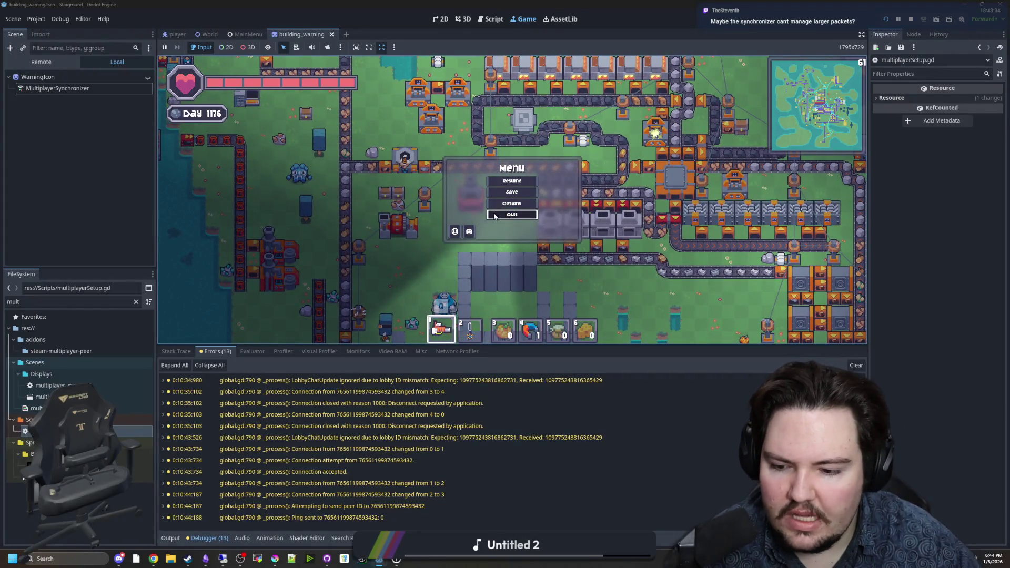
{"action": "left_click", "coordinate": [494, 216]}
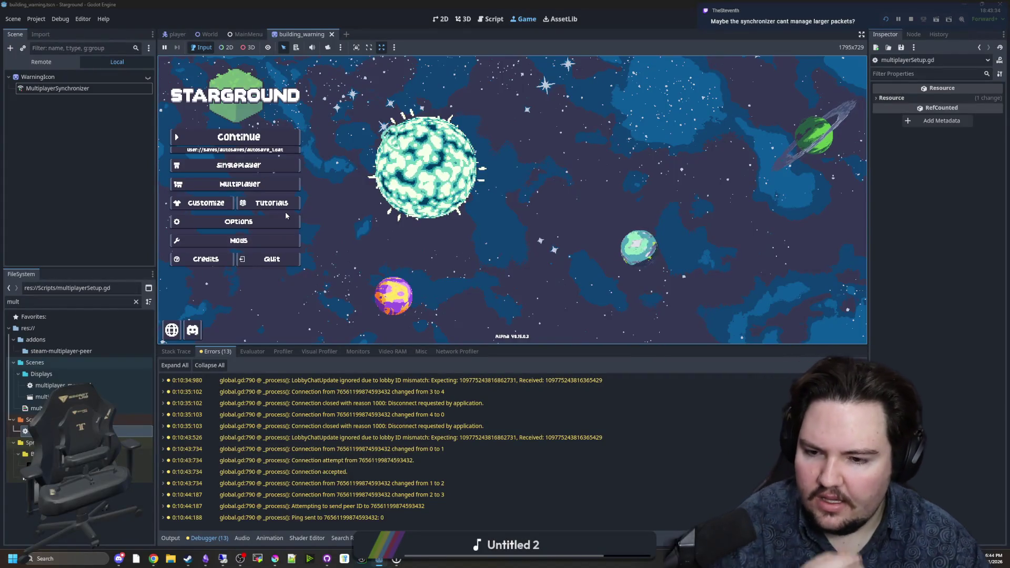
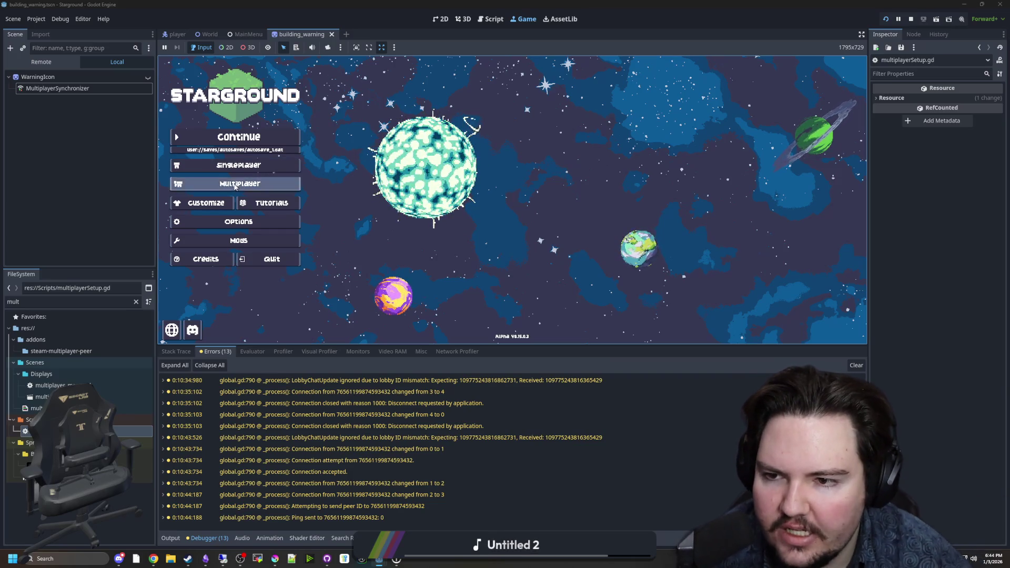
From the Singleplayer load menu, search 'sau' and load the ---sauce_converted save
{"action": "left_click", "coordinate": [268, 182]}
{"action": "left_click", "coordinate": [603, 179]}
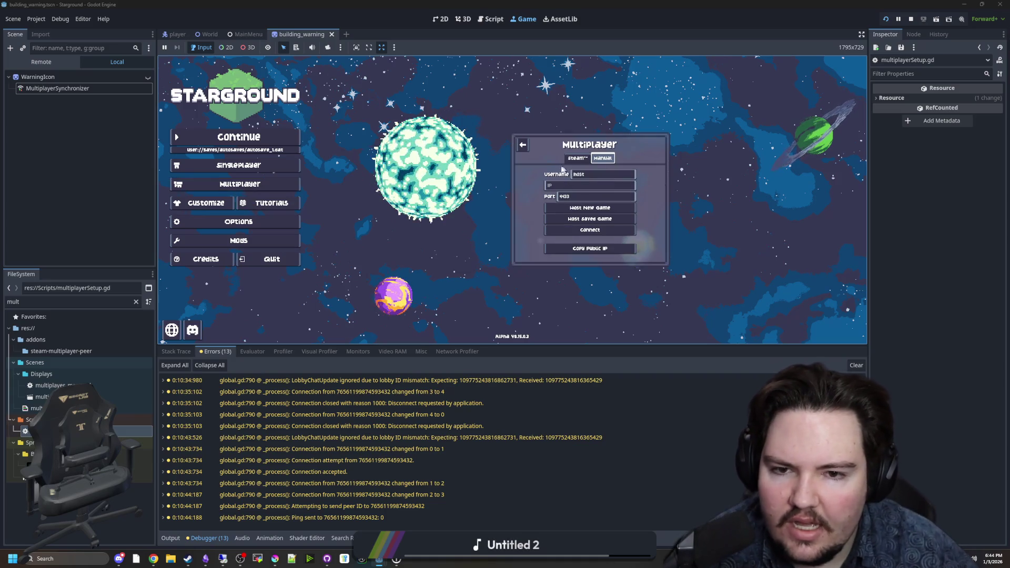
{"action": "left_click", "coordinate": [525, 150]}
{"action": "key", "text": "Return"}
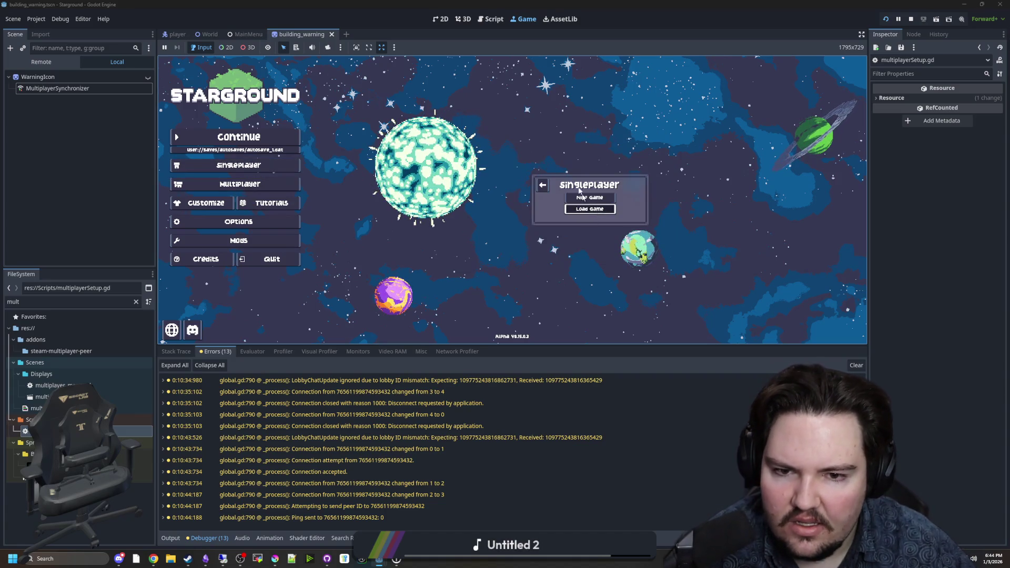
{"action": "left_click", "coordinate": [589, 208]}
{"action": "type", "text": "sau"}
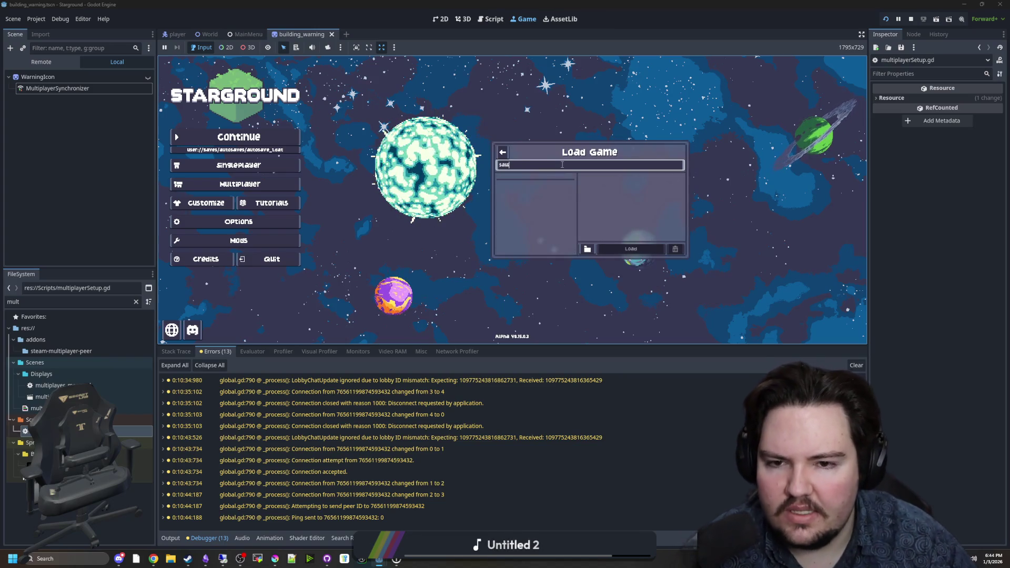
{"action": "left_click", "coordinate": [551, 188]}
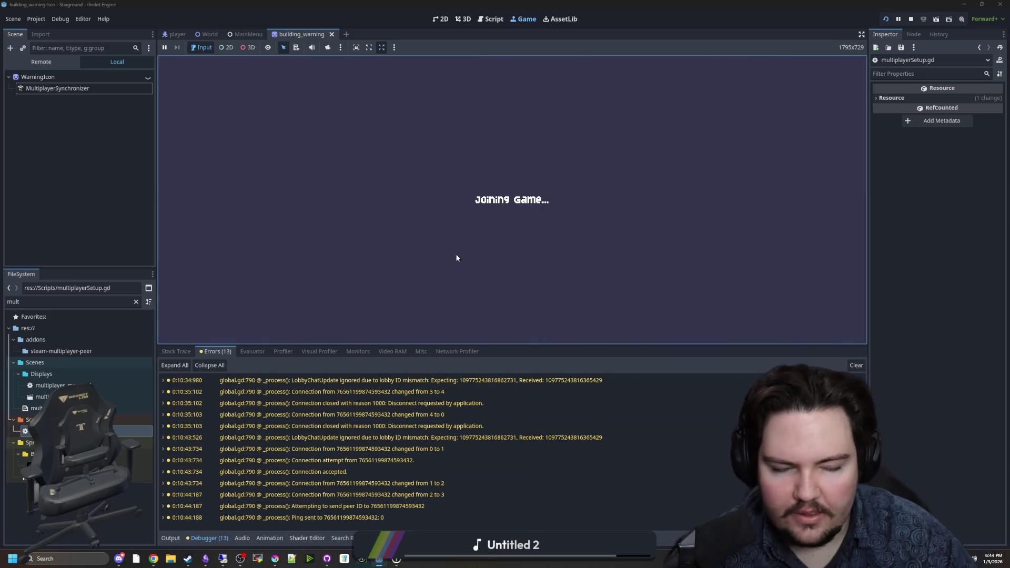
Walk the character briefly, then quit from the pause menu to the main menu
{"action": "mouse_move", "coordinate": [298, 561]}
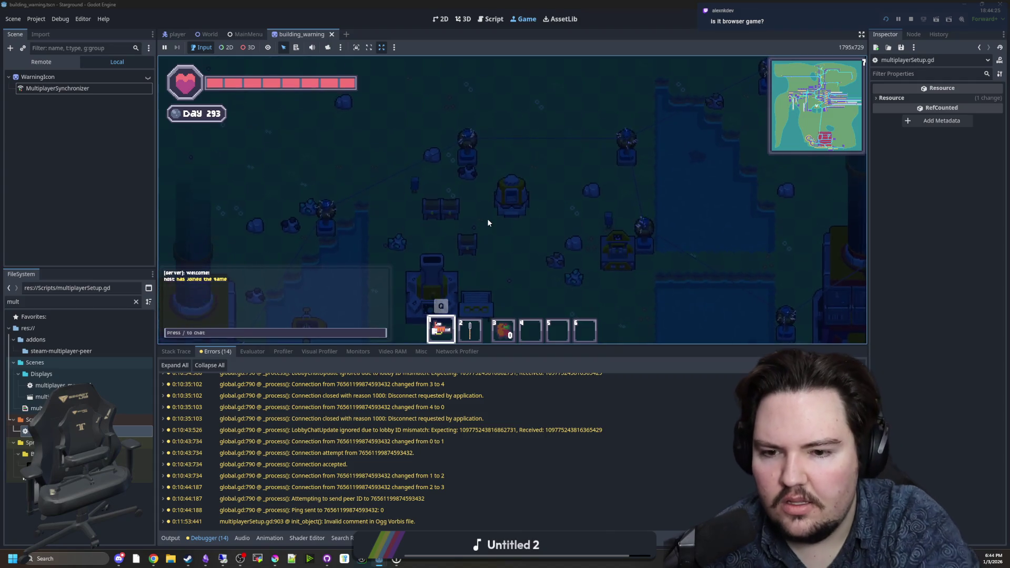
{"action": "key", "text": "w"}
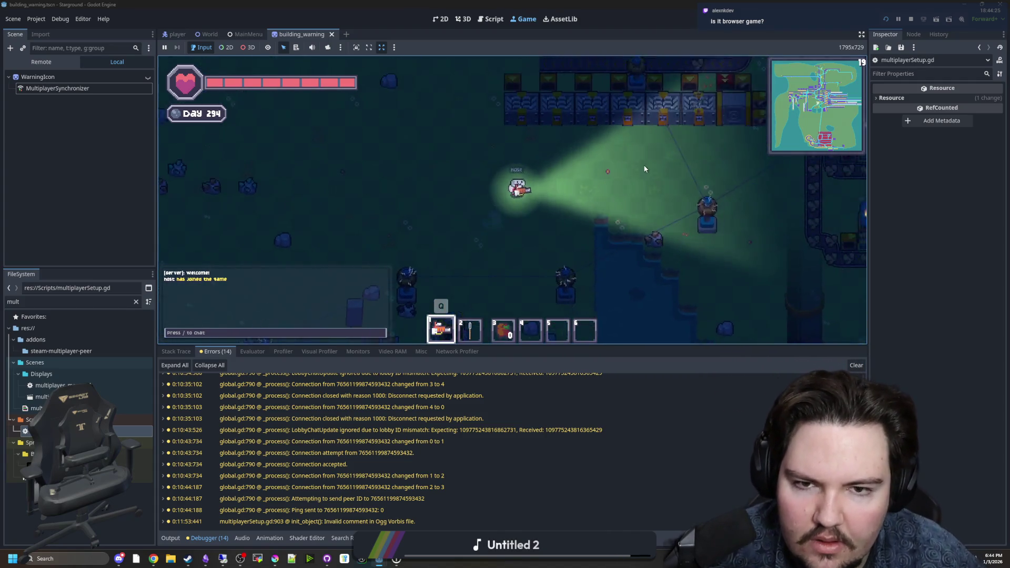
{"action": "key", "text": "2"}
{"action": "key", "text": "Escape"}
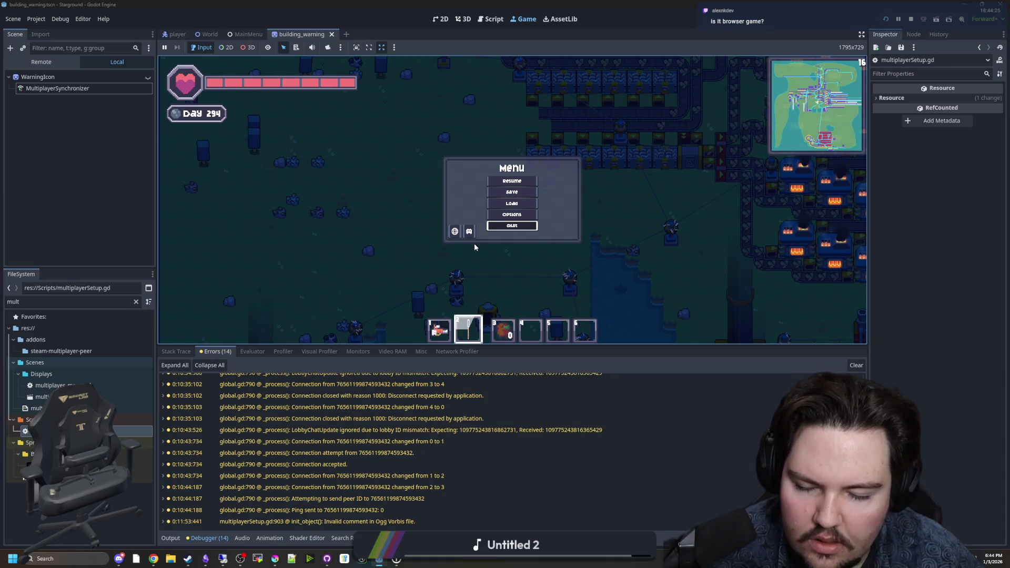
{"action": "left_click", "coordinate": [512, 225]}
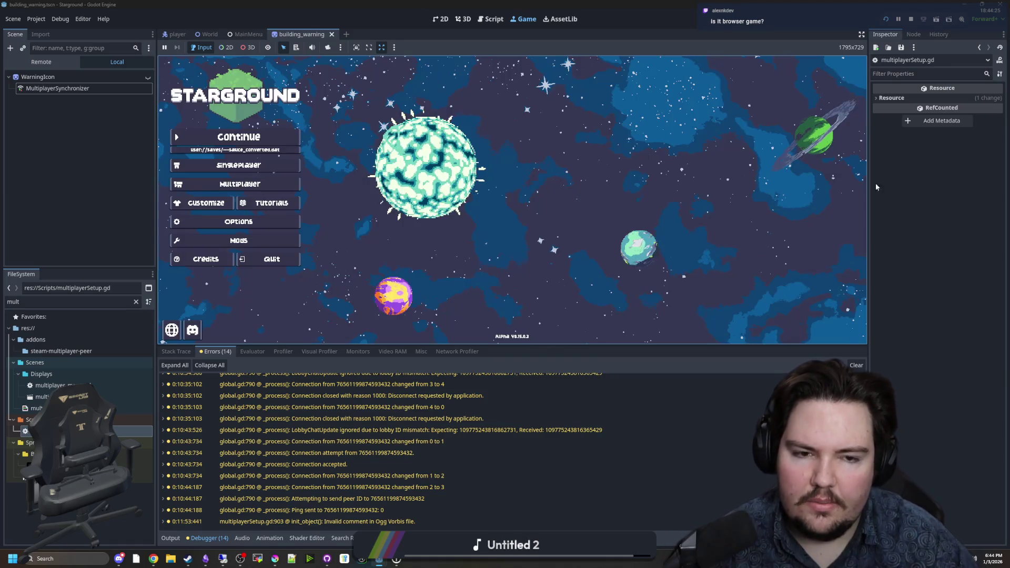
Host the ---sauce_converted save through Multiplayer > Host Saved Game
{"action": "left_click", "coordinate": [267, 183]}
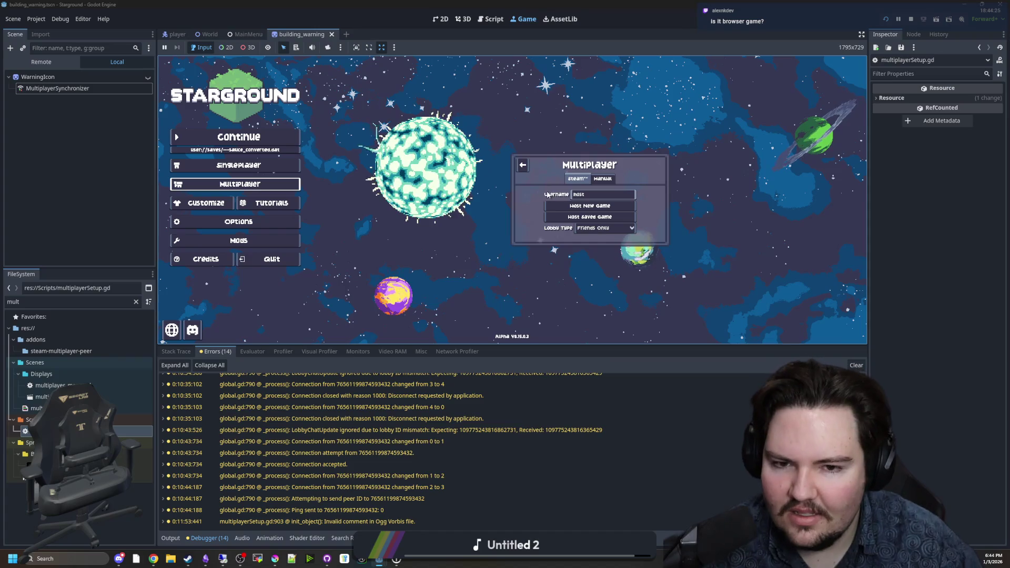
{"action": "left_click", "coordinate": [559, 174]}
{"action": "left_click", "coordinate": [557, 164]}
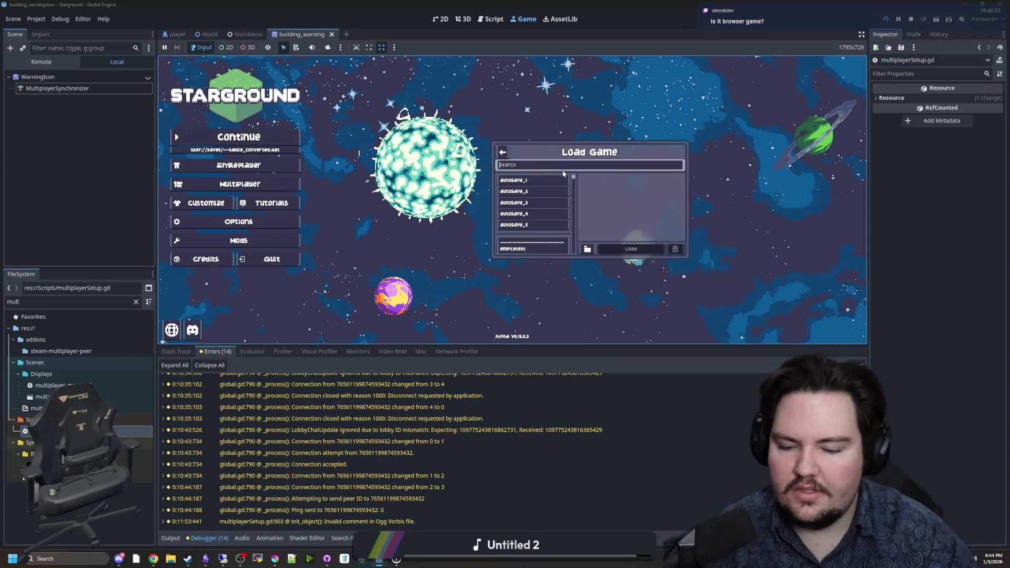
{"action": "type", "text": "---sauce_converted"}
{"action": "key", "text": "Tab"}
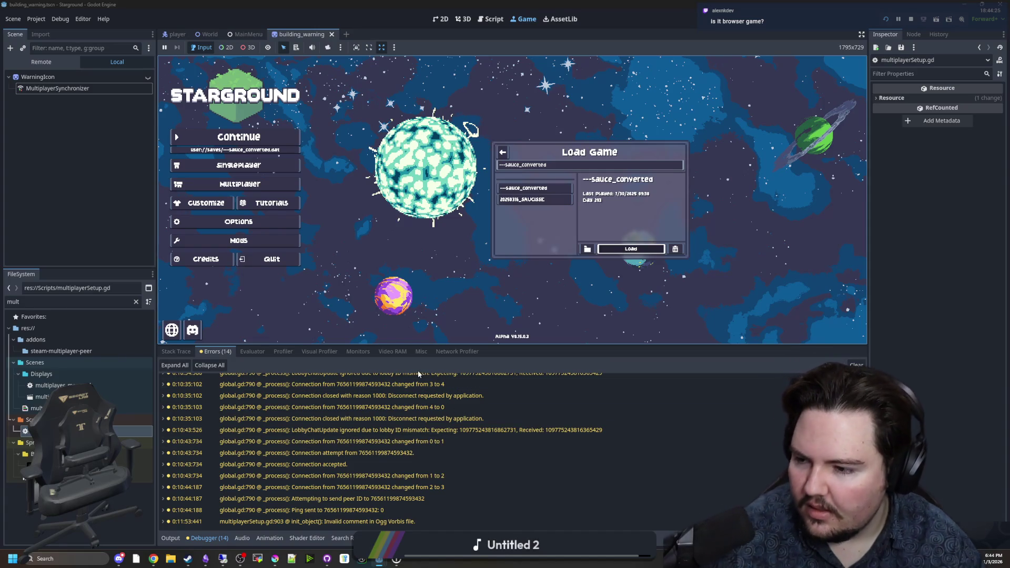
{"action": "key", "text": "Return"}
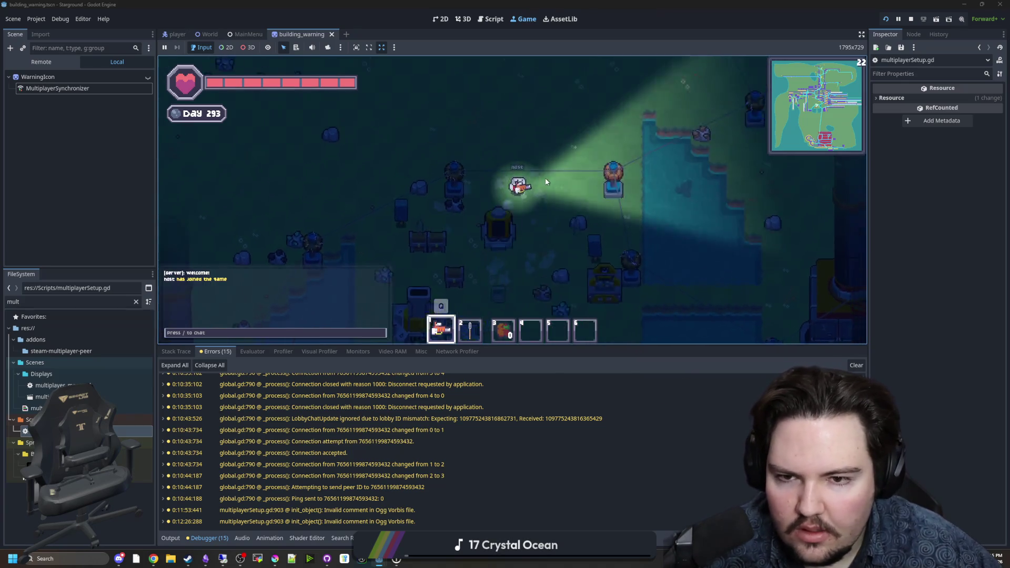
Walk the host character right, then switch to the Remote Desktop session
{"action": "key", "text": "d"}
{"action": "mouse_move", "coordinate": [379, 558]}
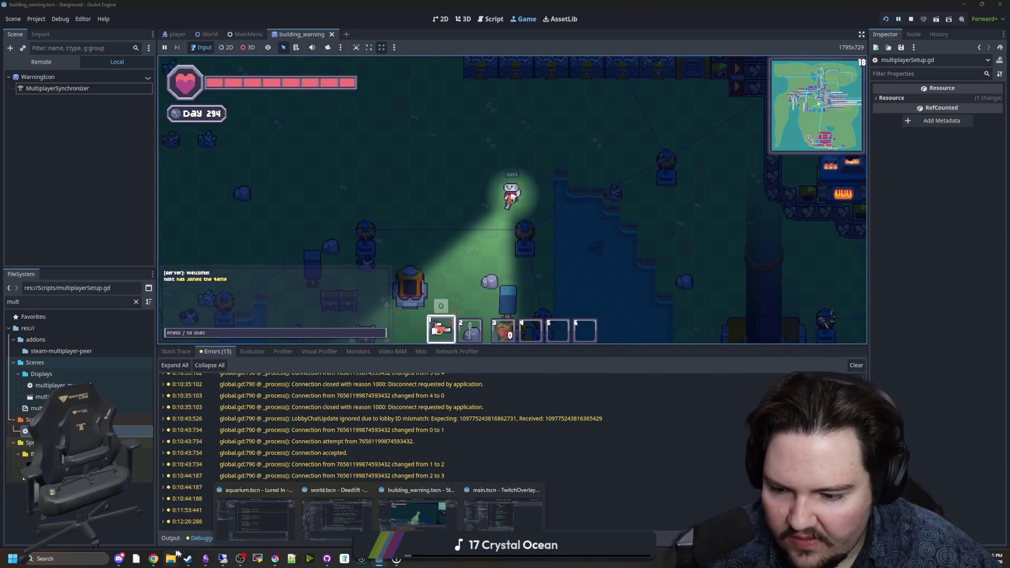
{"action": "left_click", "coordinate": [223, 558]}
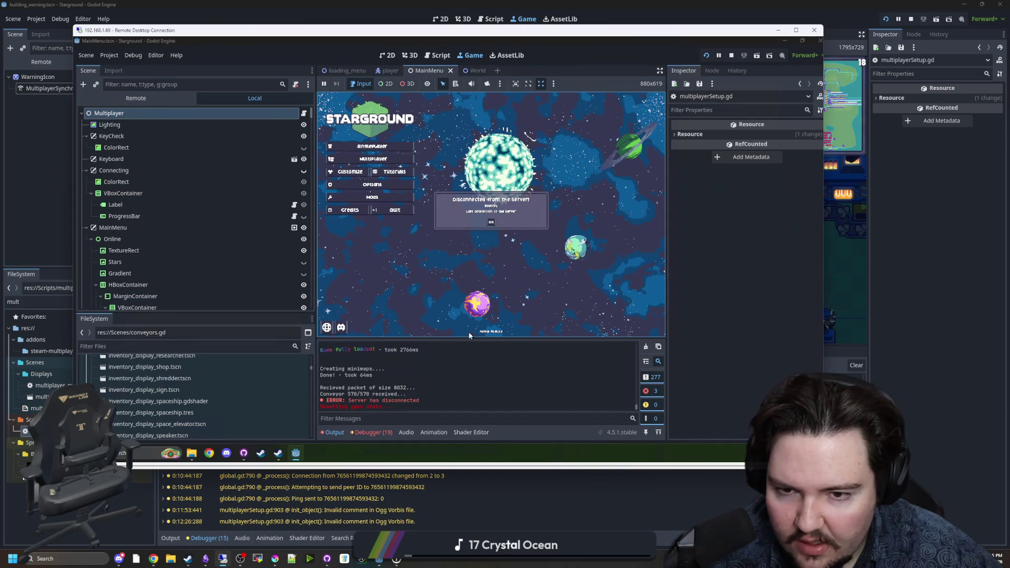
Dismiss the disconnect message and accept the Steam game invite in the friend's chat
{"action": "left_click", "coordinate": [492, 223]}
{"action": "mouse_move", "coordinate": [278, 456]}
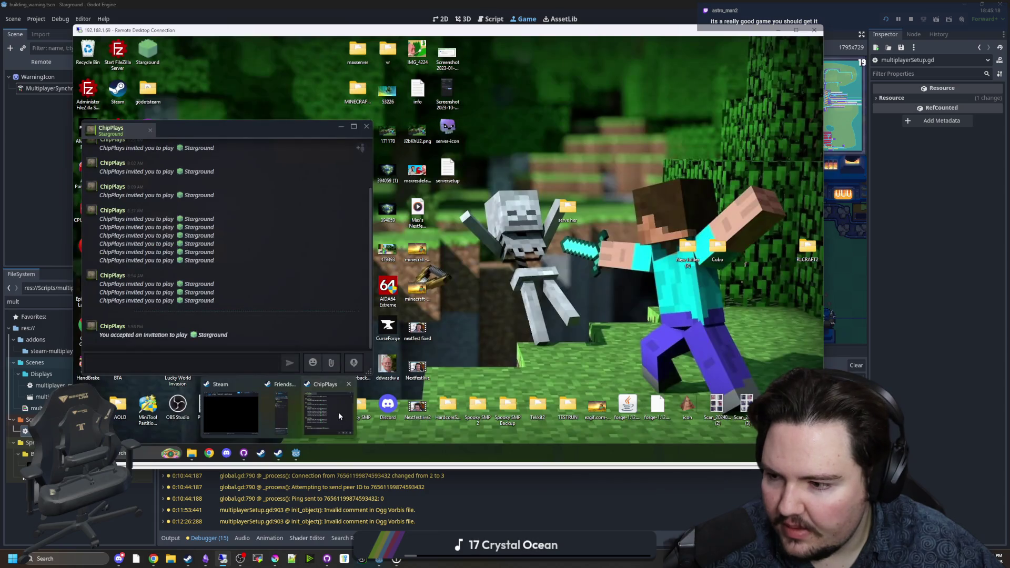
{"action": "left_click", "coordinate": [338, 412]}
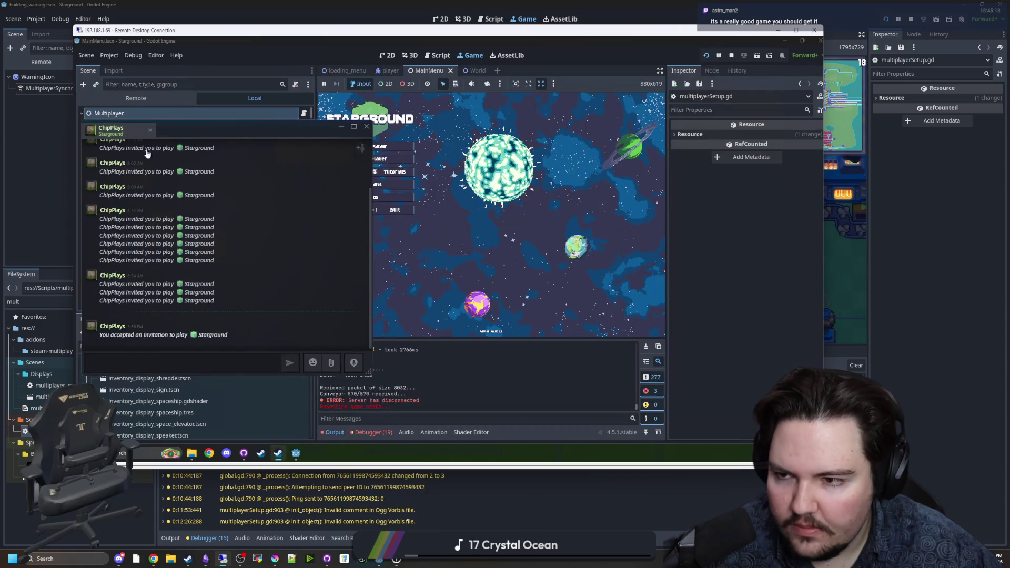
{"action": "right_click", "coordinate": [122, 129]}
{"action": "left_click", "coordinate": [151, 209]}
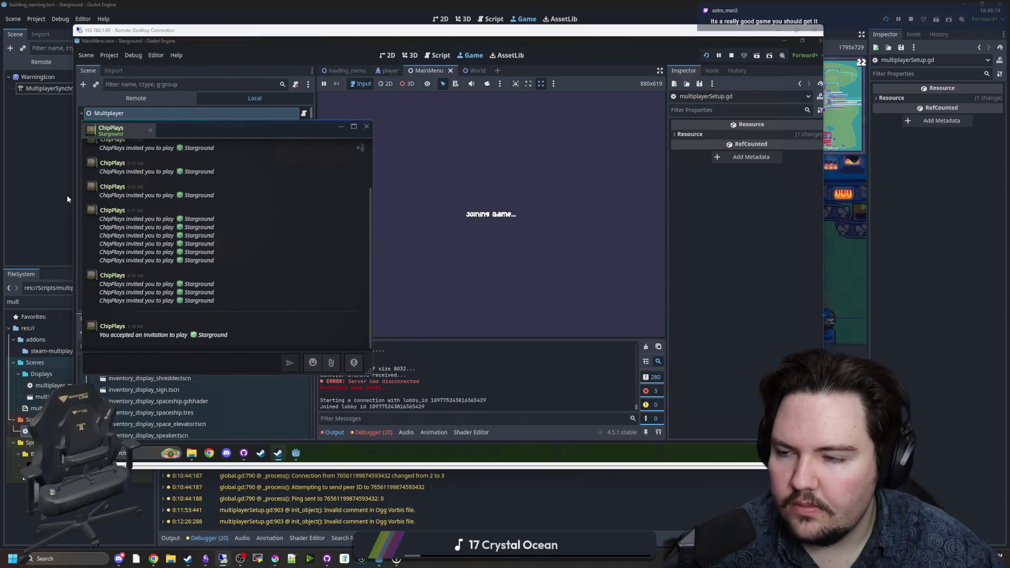
Check the host's output log in the local editor, then return to Remote Desktop
{"action": "left_click", "coordinate": [68, 199]}
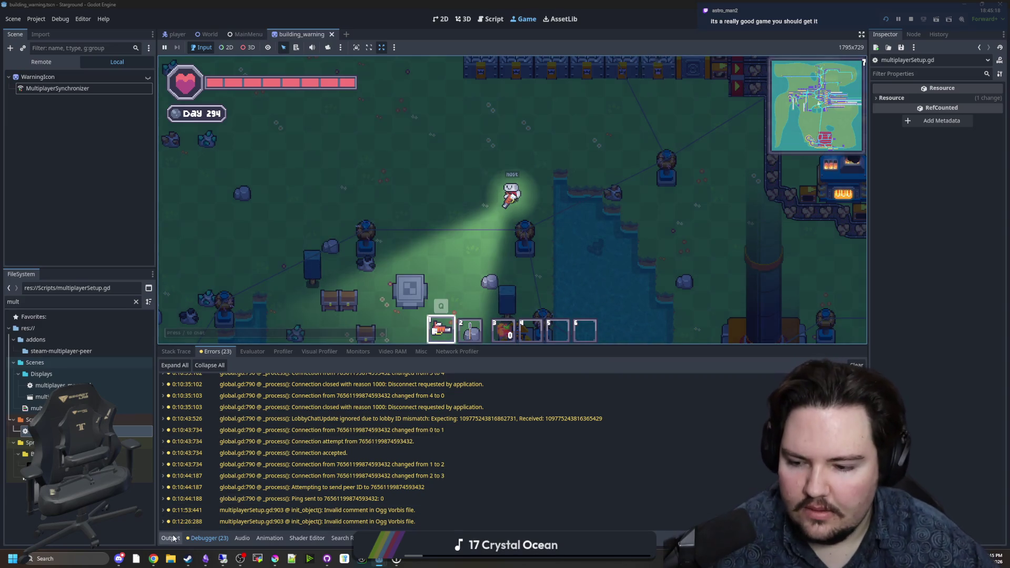
{"action": "left_click", "coordinate": [170, 537]}
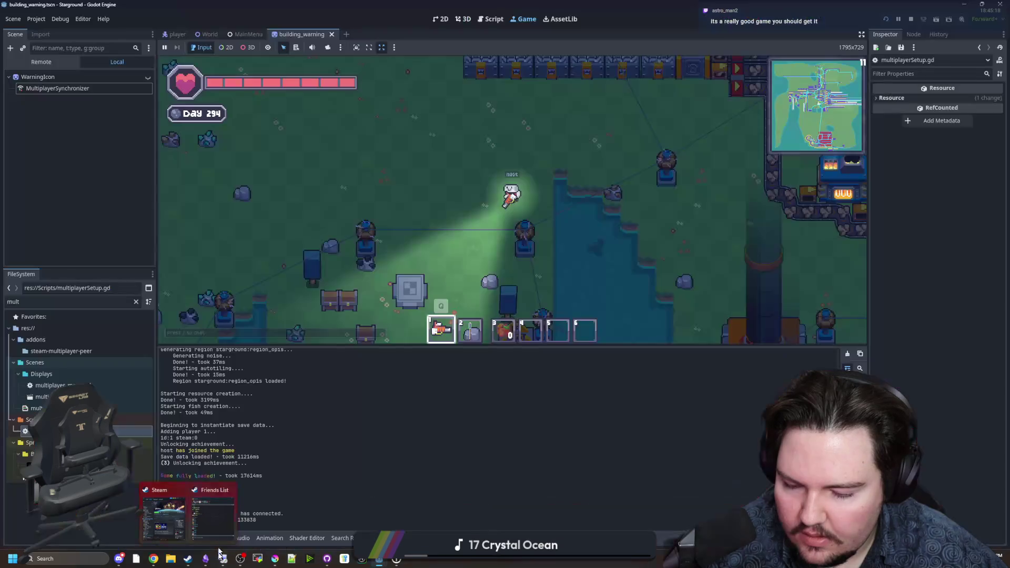
{"action": "left_click", "coordinate": [223, 531]}
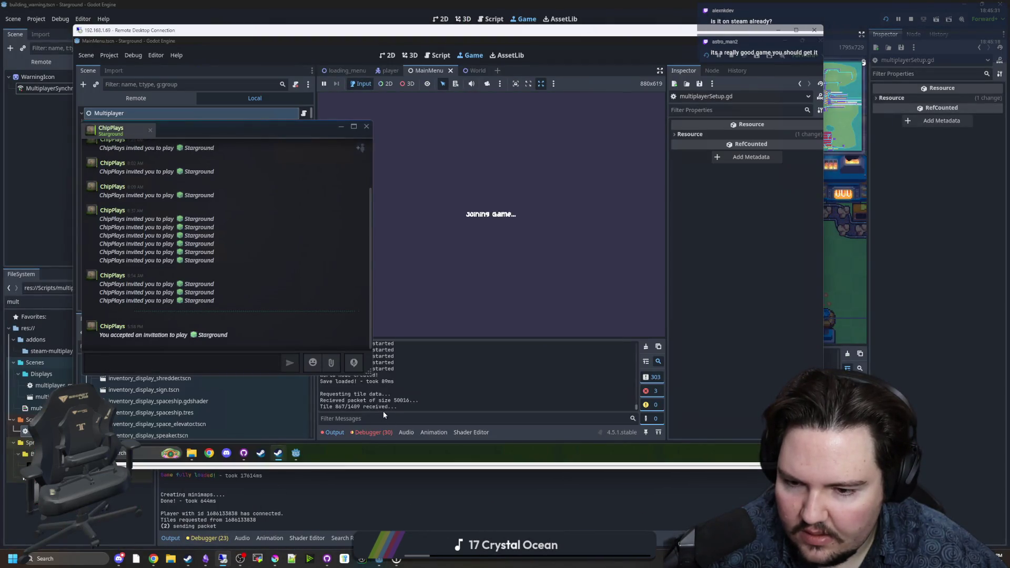
Review the remote client's on_delta_receive errors in the Debugger Errors tab and output log
{"action": "left_click", "coordinate": [410, 390]}
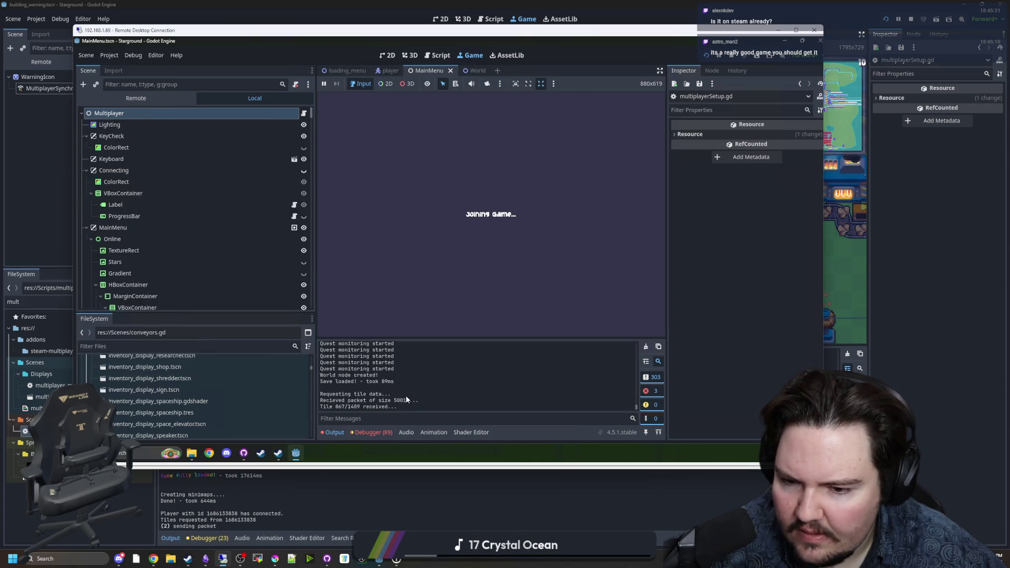
{"action": "left_click", "coordinate": [387, 432]}
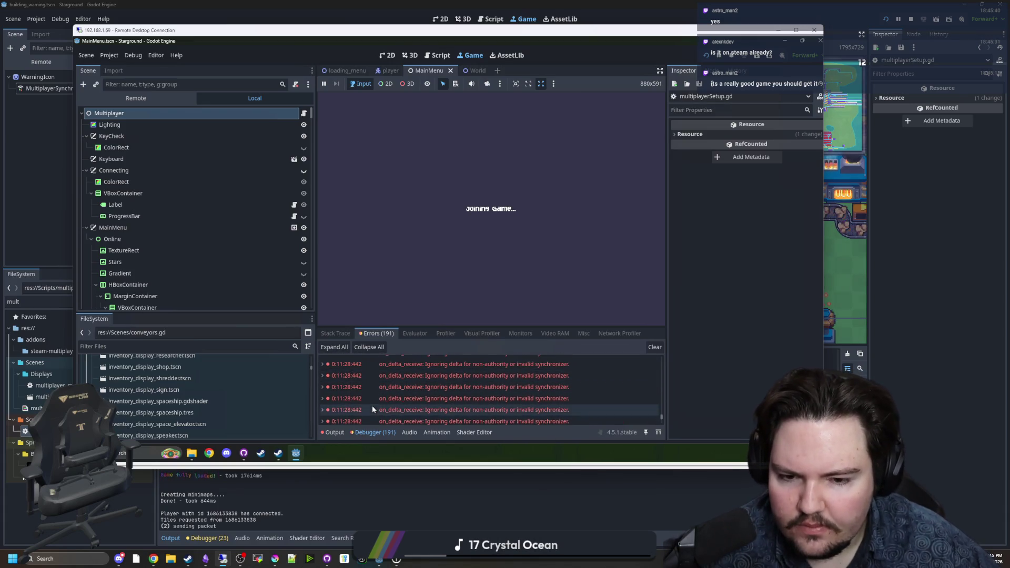
{"action": "scroll", "coordinate": [471, 394], "scroll_direction": "up", "scroll_amount": 2}
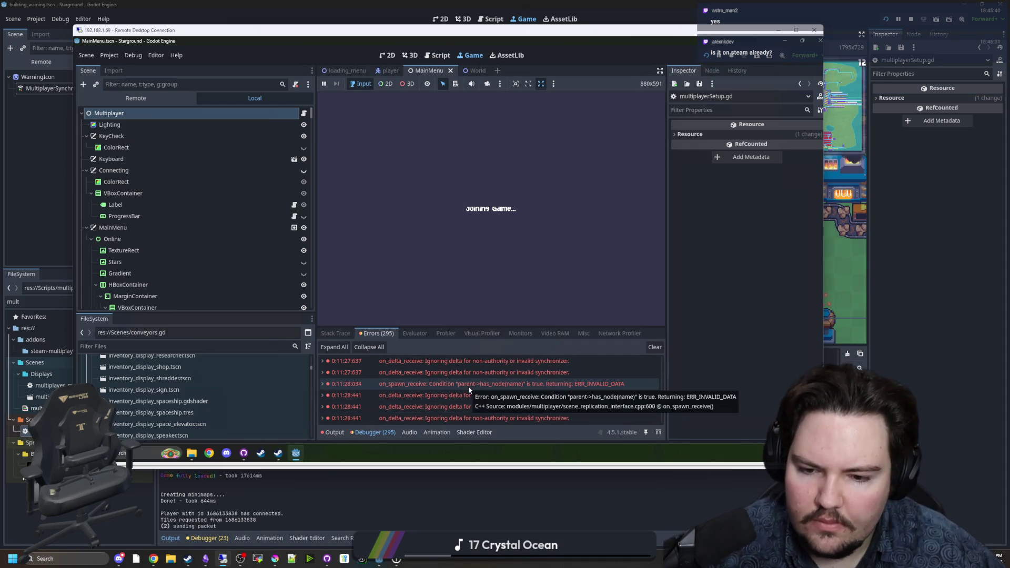
{"action": "scroll", "coordinate": [500, 391], "scroll_direction": "up", "scroll_amount": 3}
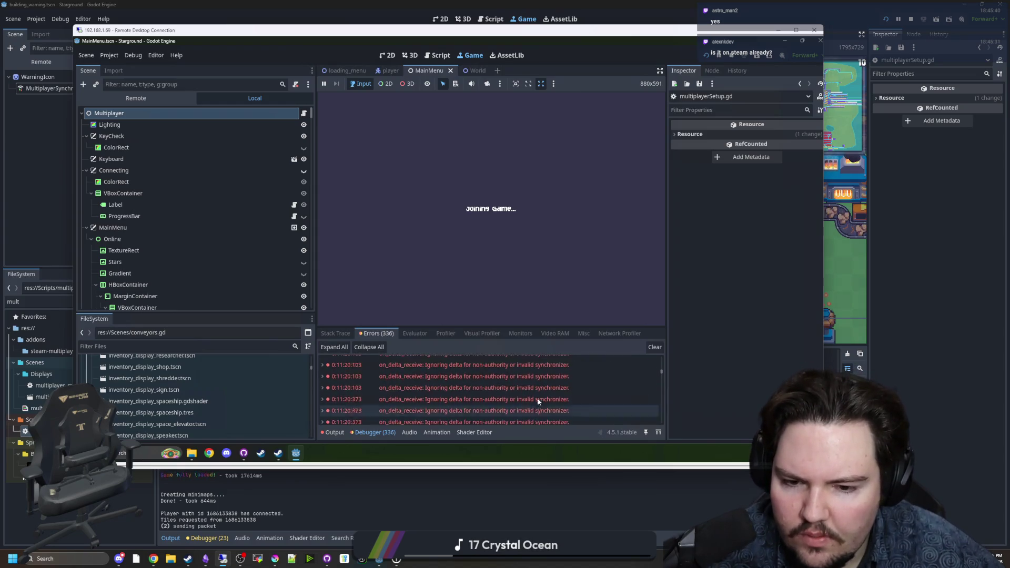
{"action": "left_click", "coordinate": [328, 436]}
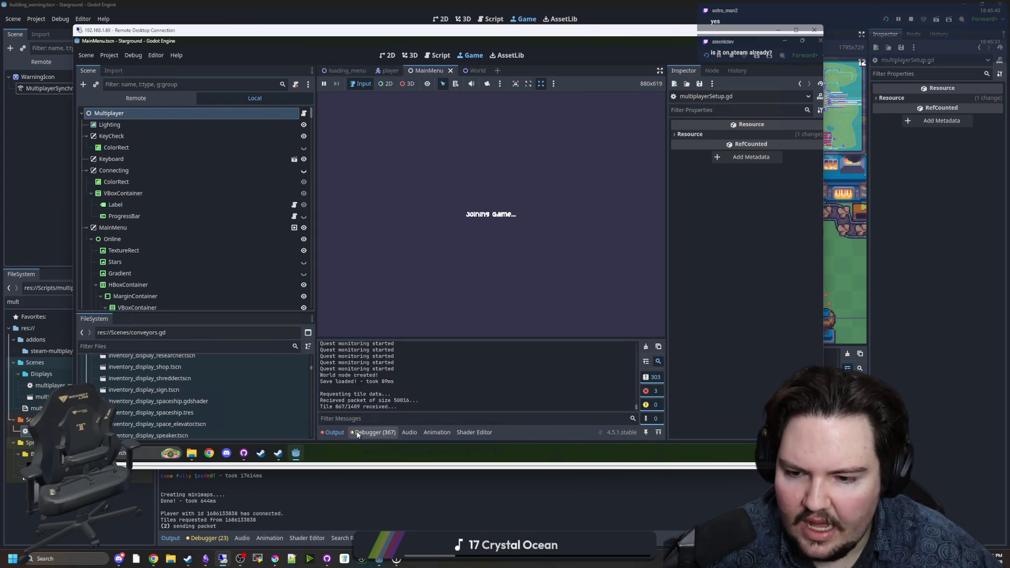
{"action": "left_click", "coordinate": [778, 30]}
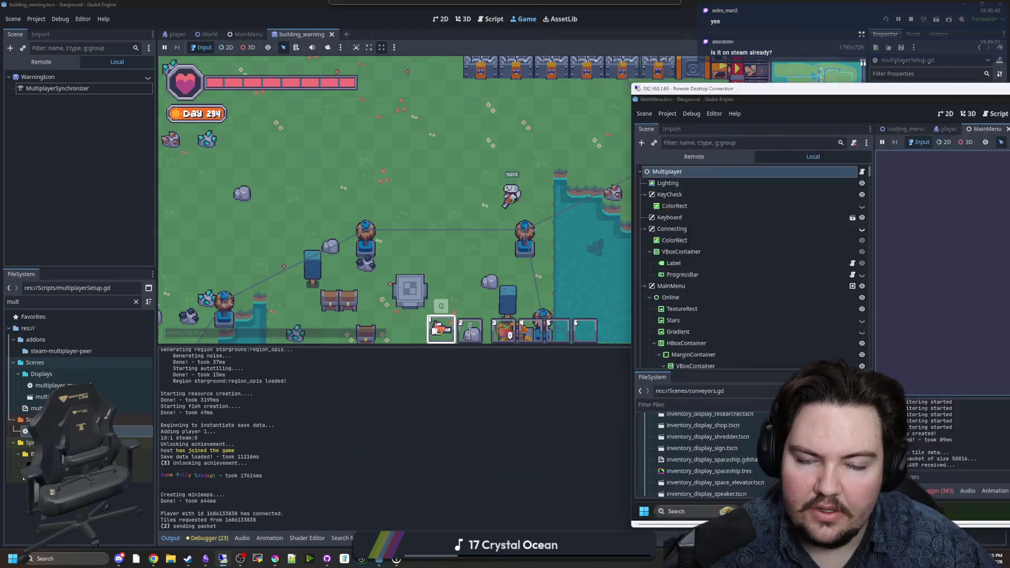
Start recording the host's network profiler in the debugger panel
{"action": "left_click", "coordinate": [222, 537]}
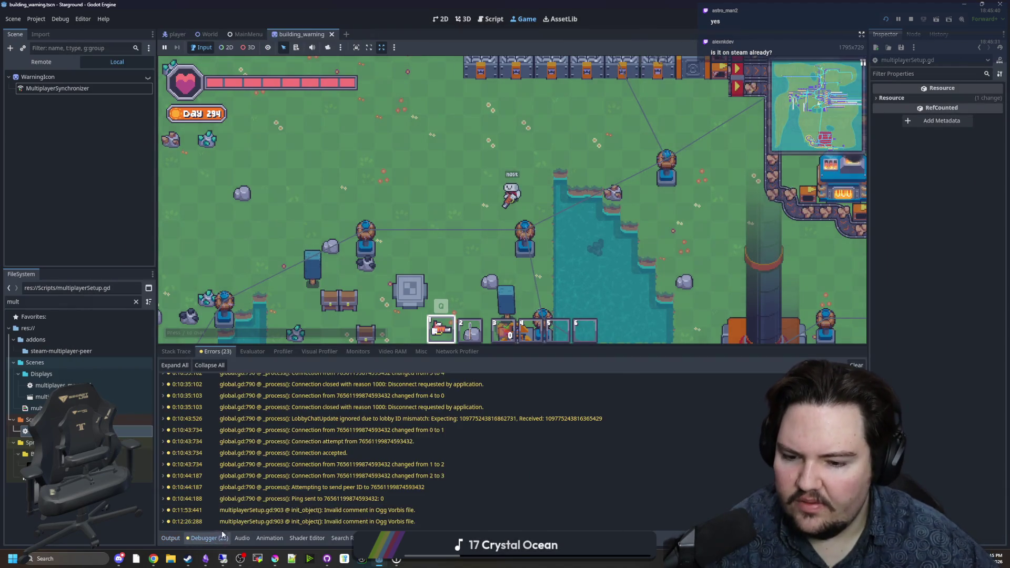
{"action": "left_click", "coordinate": [453, 351]}
{"action": "left_click", "coordinate": [170, 369]}
Inspect outgoing RPCs for SplitterV3, UndergroundConveyorV5 and level/Conveyors, then stop the game
{"action": "left_click", "coordinate": [511, 403]}
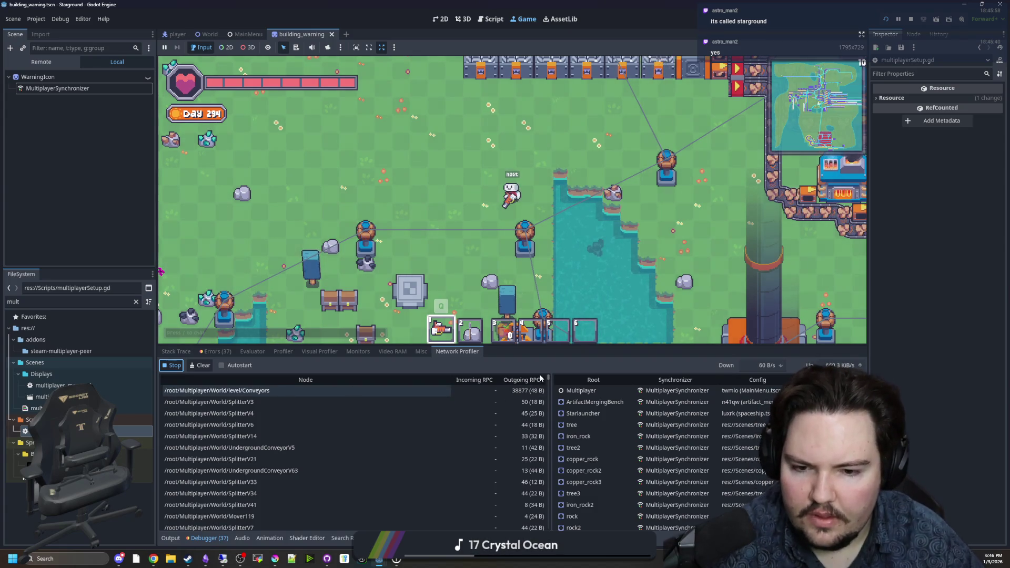
{"action": "scroll", "coordinate": [551, 396], "scroll_direction": "down", "scroll_amount": 5}
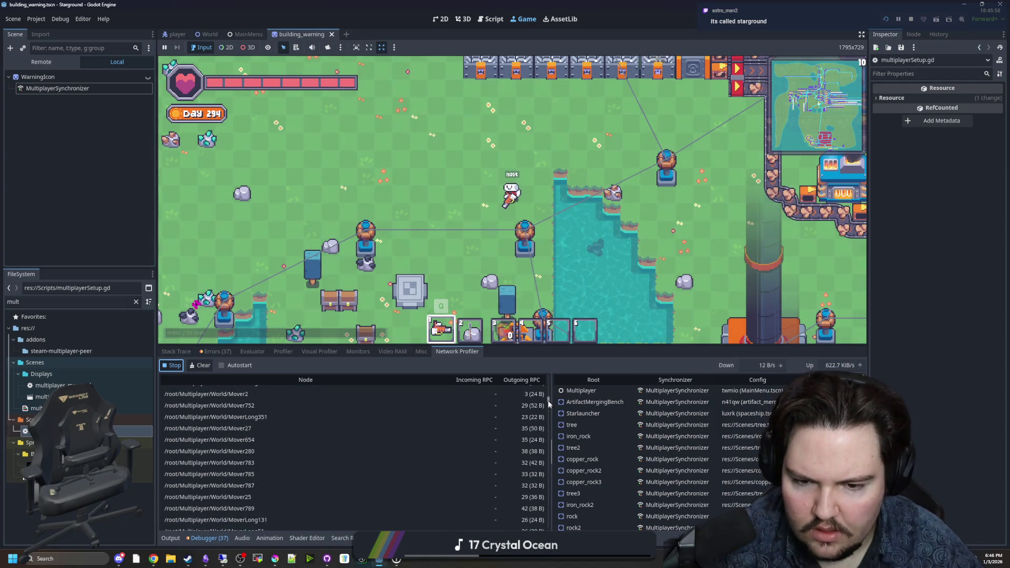
{"action": "scroll", "coordinate": [547, 500], "scroll_direction": "down", "scroll_amount": 3}
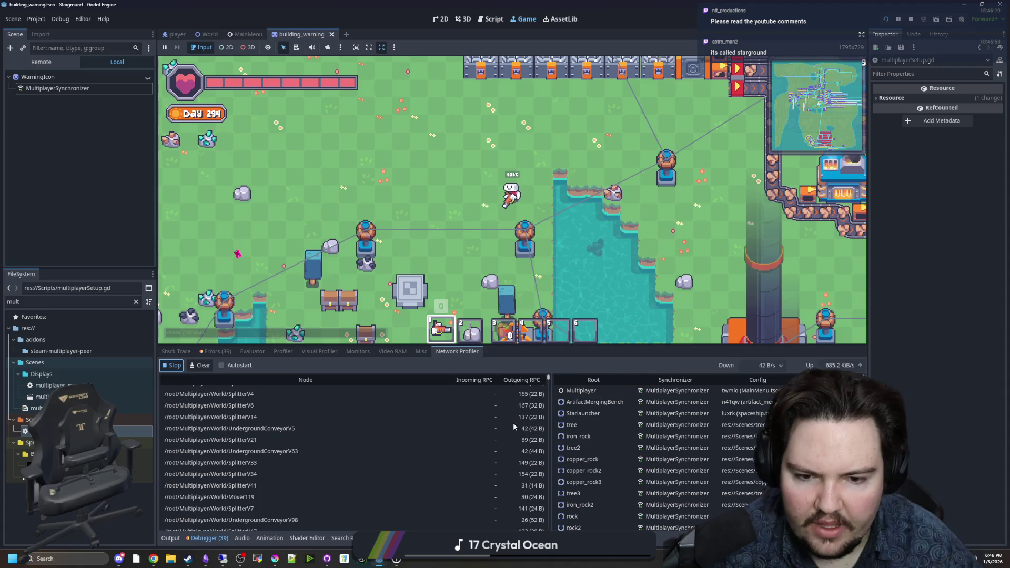
{"action": "left_click", "coordinate": [442, 446]}
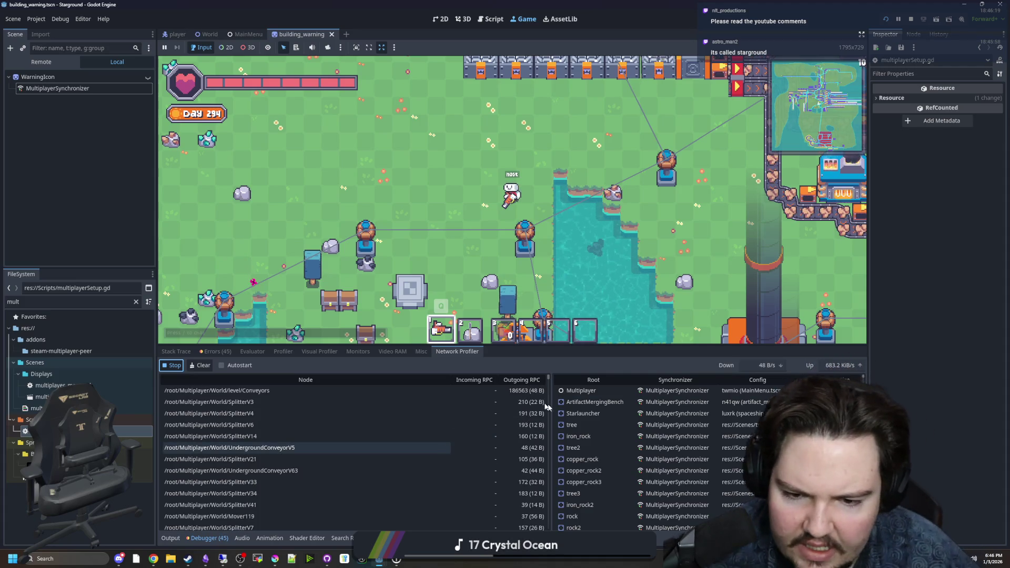
{"action": "left_click", "coordinate": [270, 394]}
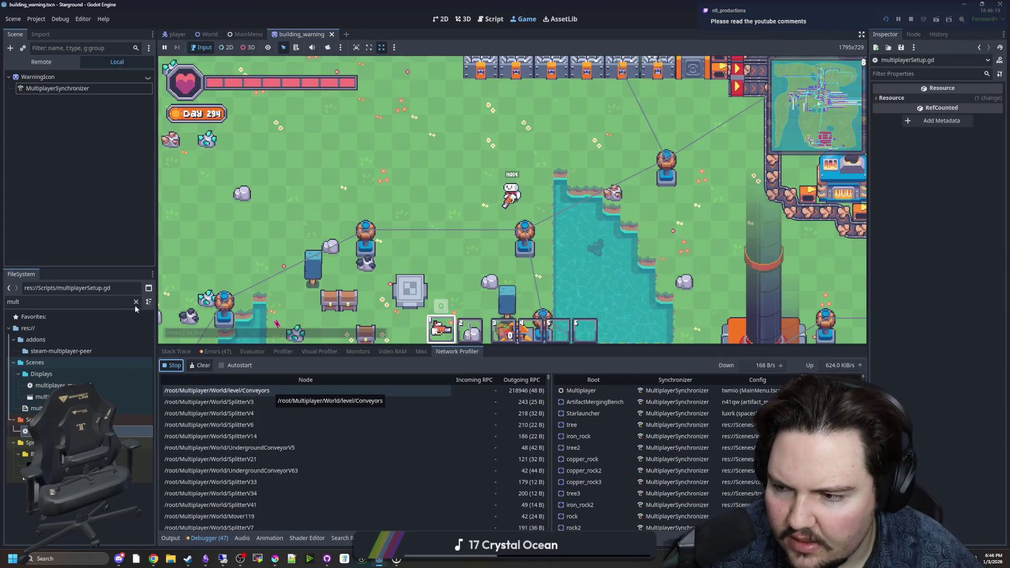
{"action": "left_click", "coordinate": [912, 20]}
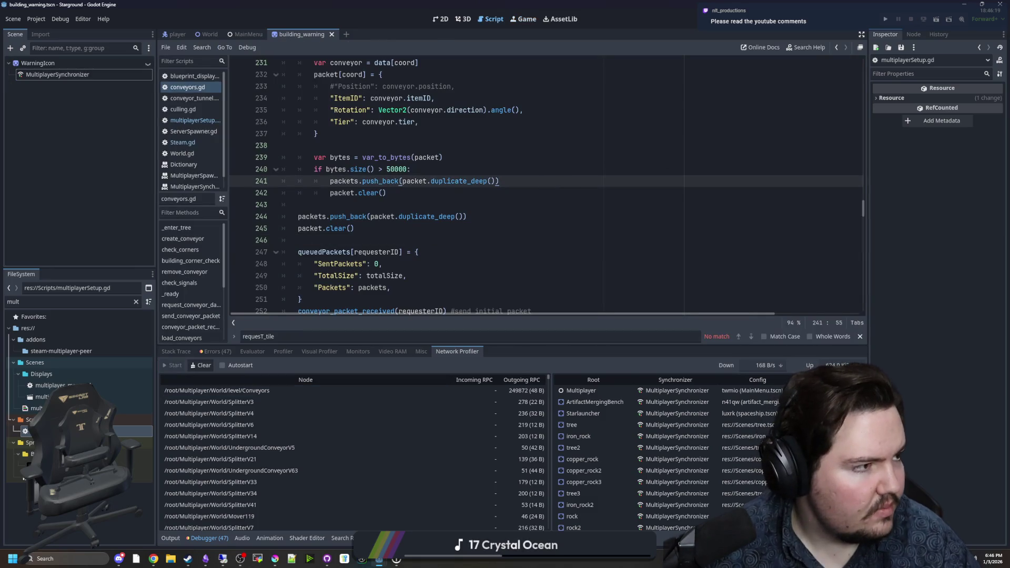
Stop the game running in the remote computer's Godot editor
{"action": "key", "text": "alt+Tab"}
{"action": "left_click", "coordinate": [819, 99]}
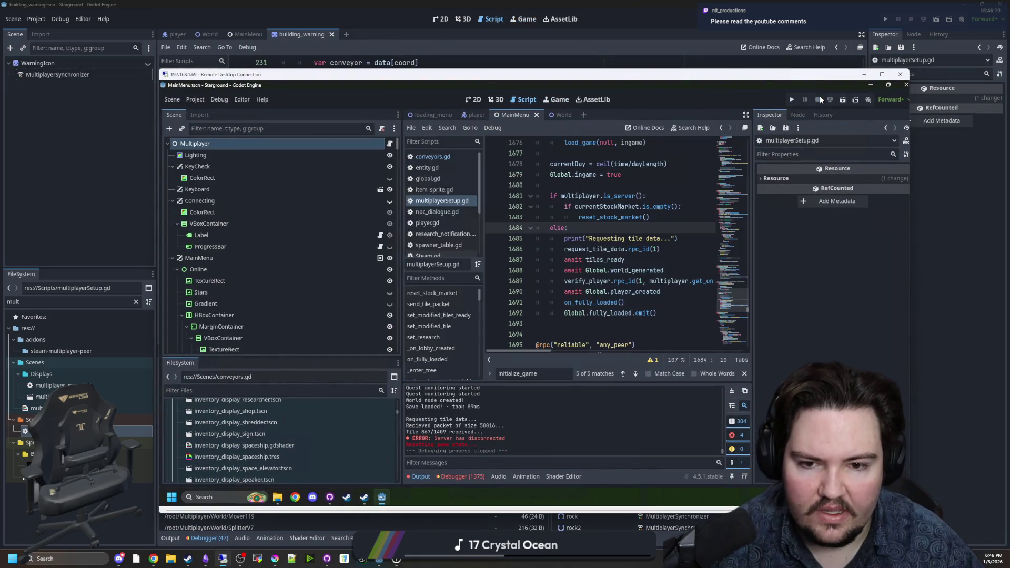
{"action": "key", "text": "alt+Tab"}
Review conveyors.gd around request_conveyor_data, queuedPackets and the culling timer
{"action": "left_click", "coordinate": [590, 209]}
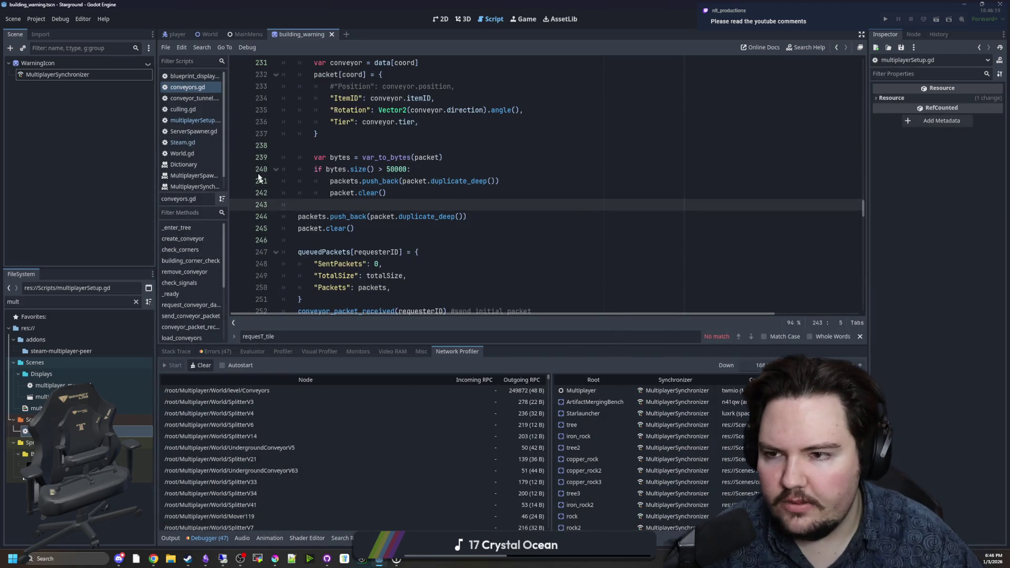
{"action": "scroll", "coordinate": [457, 198], "scroll_direction": "up", "scroll_amount": 5}
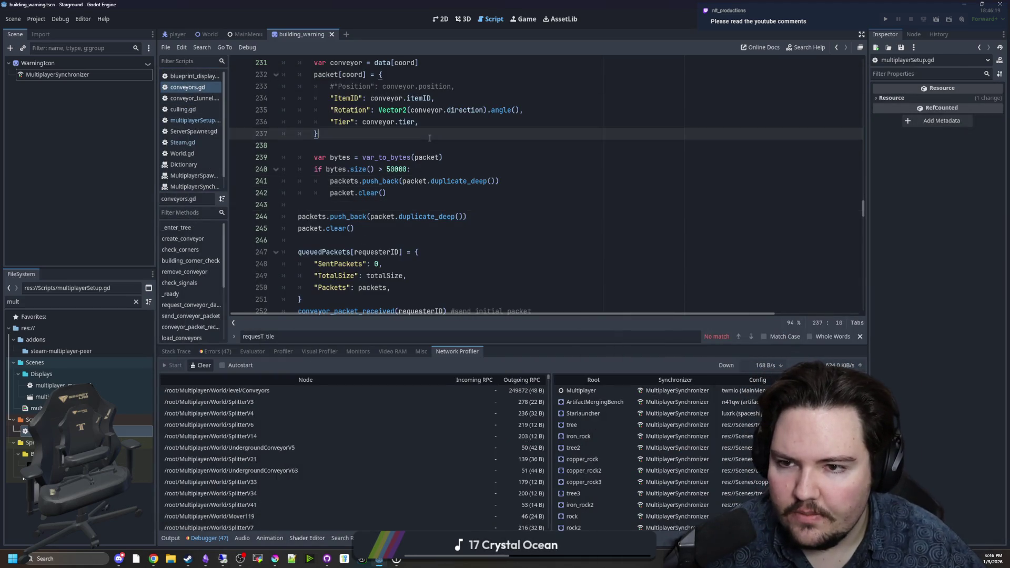
{"action": "left_click", "coordinate": [457, 198]}
{"action": "left_click", "coordinate": [395, 110]}
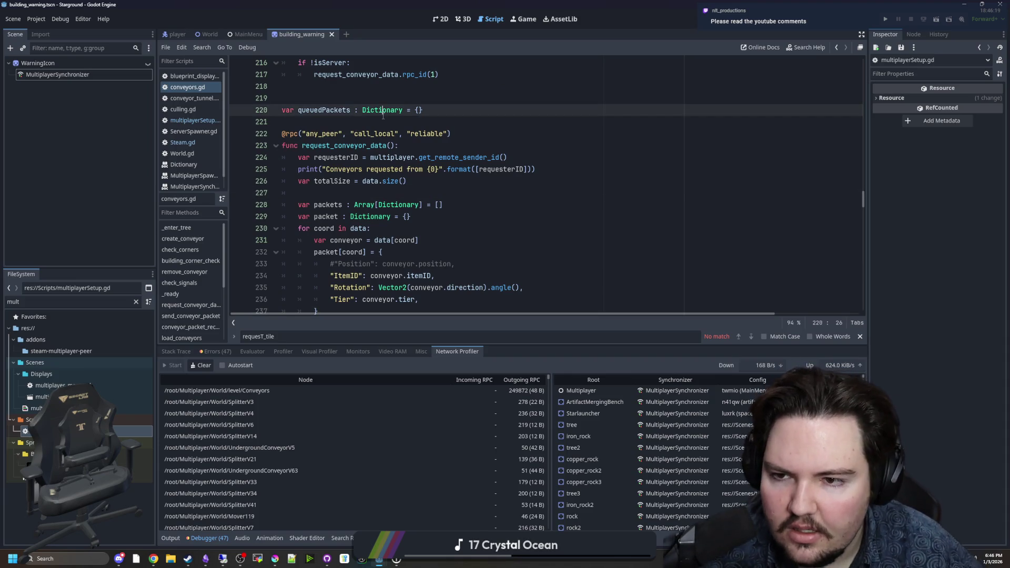
{"action": "left_click", "coordinate": [394, 122]}
{"action": "scroll", "coordinate": [393, 146], "scroll_direction": "up", "scroll_amount": 6}
{"action": "left_click", "coordinate": [473, 168]}
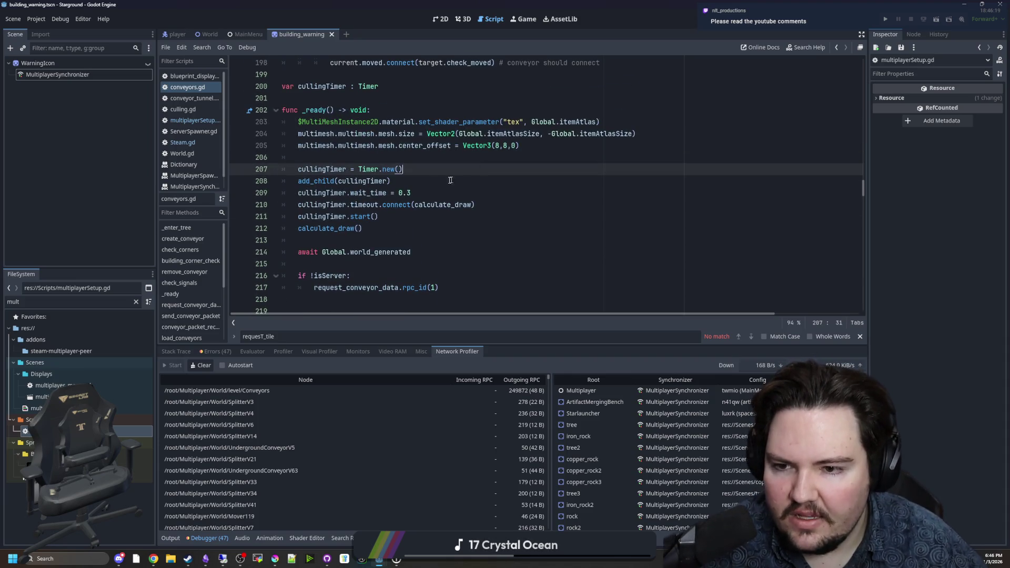
{"action": "scroll", "coordinate": [447, 179], "scroll_direction": "down", "scroll_amount": 15}
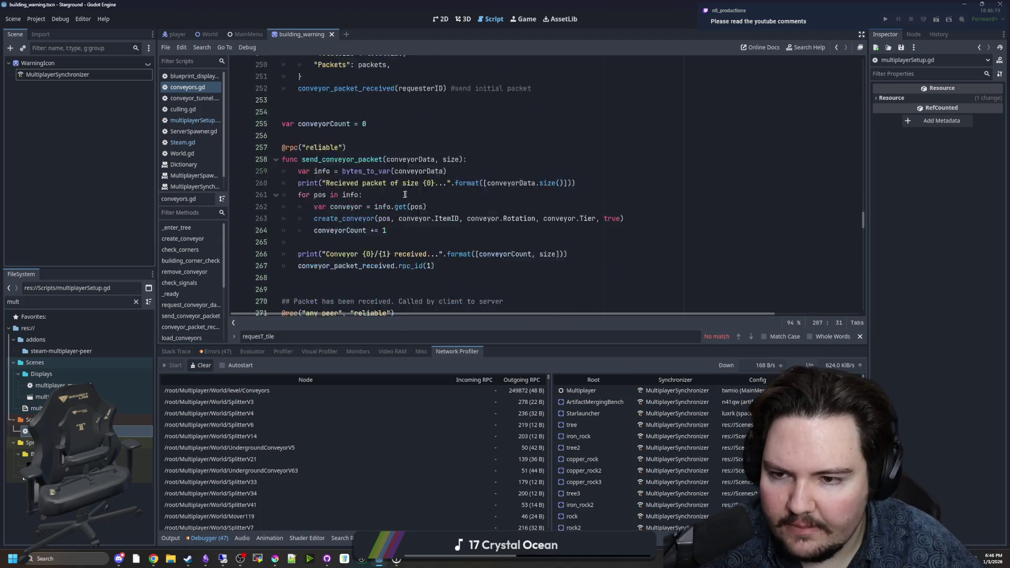
{"action": "scroll", "coordinate": [357, 232], "scroll_direction": "down", "scroll_amount": 3}
Check lines 265-268 of conveyors.gd, save, and bring up YouTube Studio's livestream page
{"action": "left_click", "coordinate": [361, 181]}
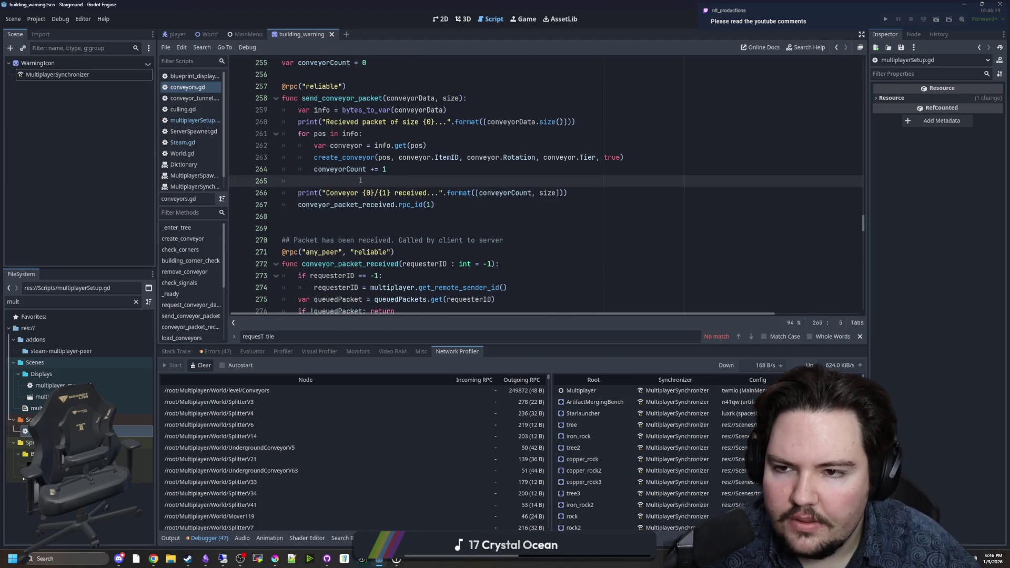
{"action": "scroll", "coordinate": [298, 131], "scroll_direction": "up", "scroll_amount": 1}
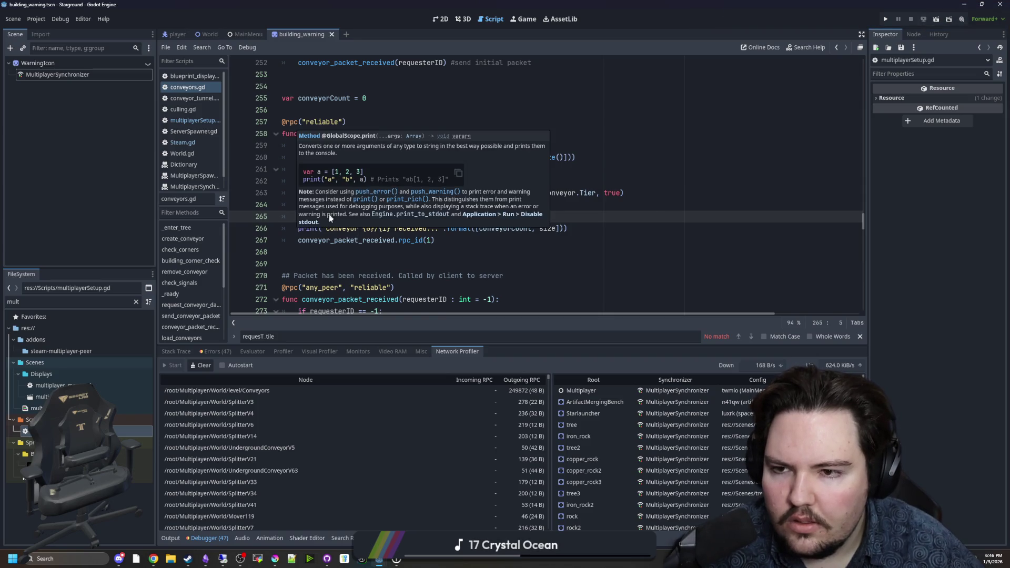
{"action": "scroll", "coordinate": [329, 214], "scroll_direction": "down", "scroll_amount": 2}
{"action": "left_click", "coordinate": [331, 182]}
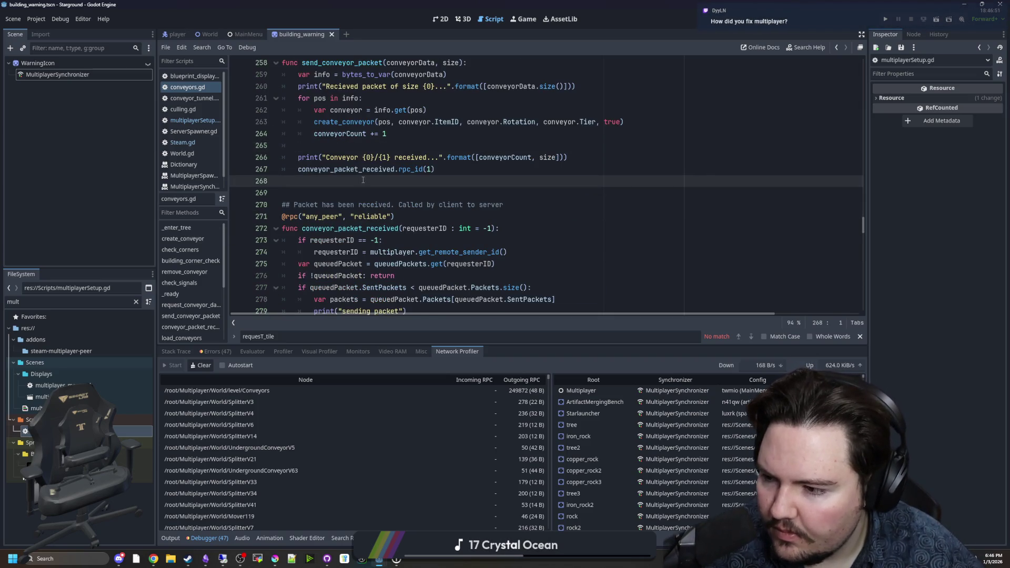
{"action": "key", "text": "ctrl+s"}
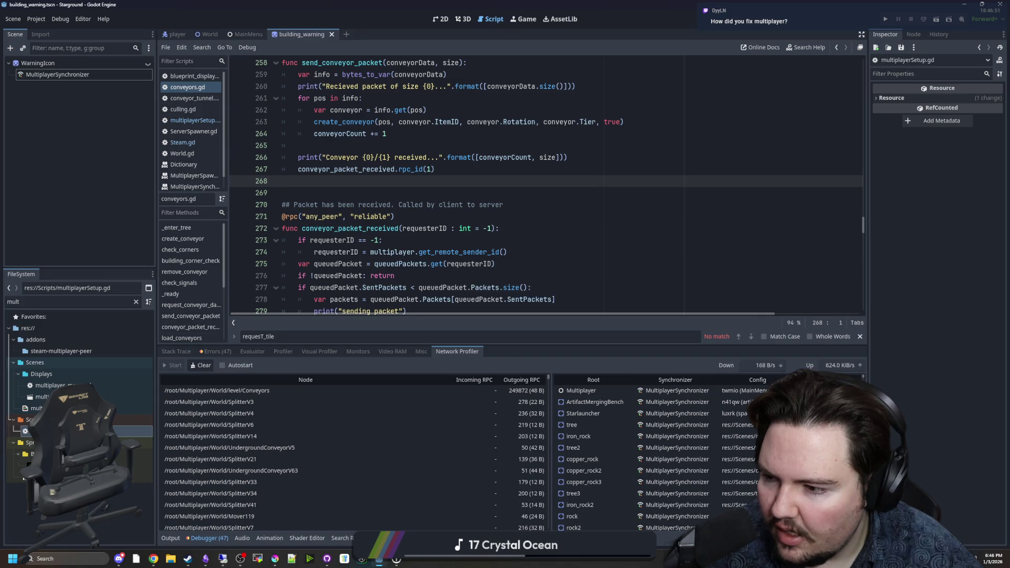
{"action": "key", "text": "alt+Tab"}
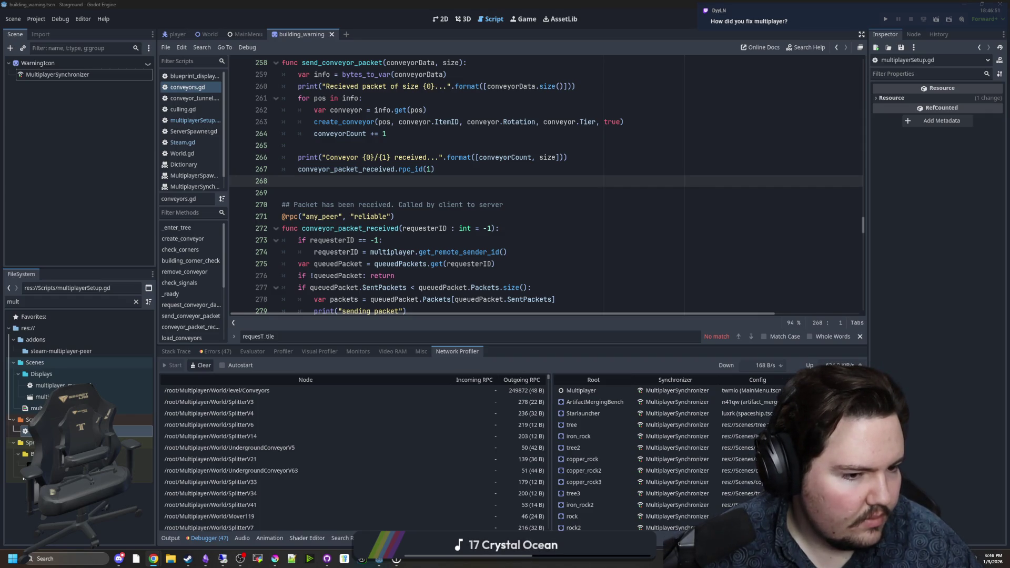
{"action": "key", "text": "alt+Tab"}
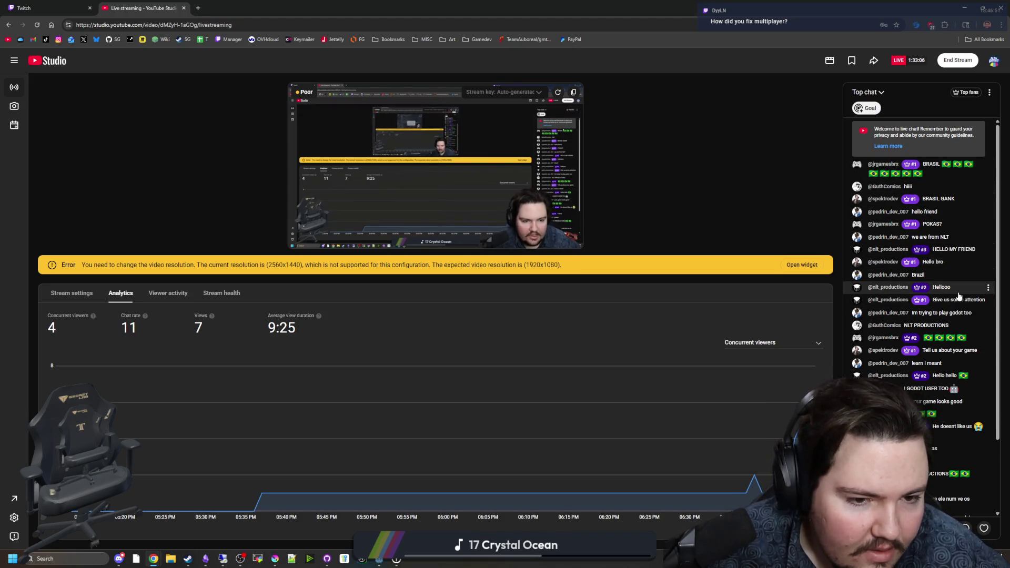
Scroll the live chat to the newest messages and move the stream chat window aside
{"action": "scroll", "coordinate": [951, 311], "scroll_direction": "down", "scroll_amount": 4}
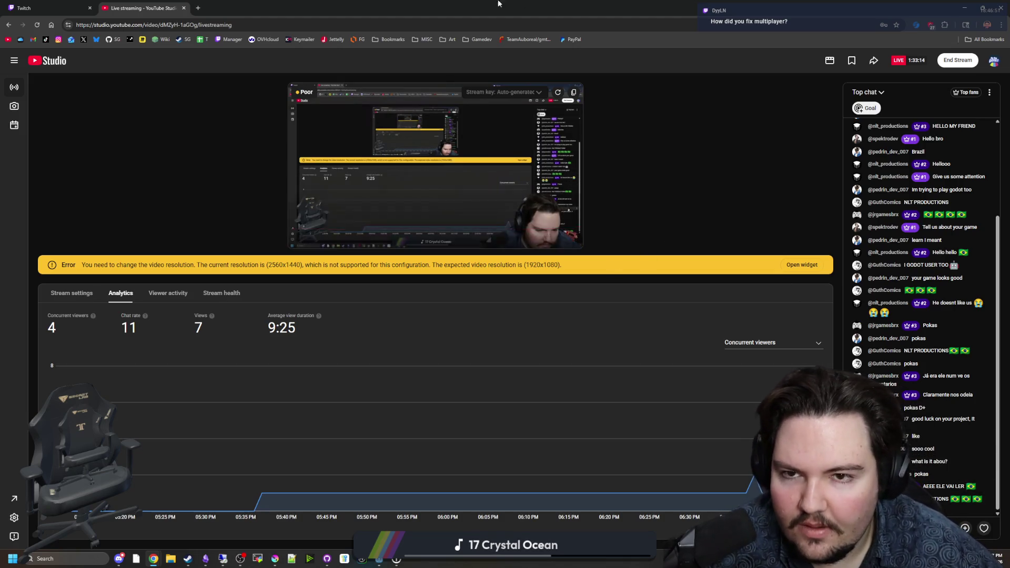
{"action": "key", "text": "alt+Tab"}
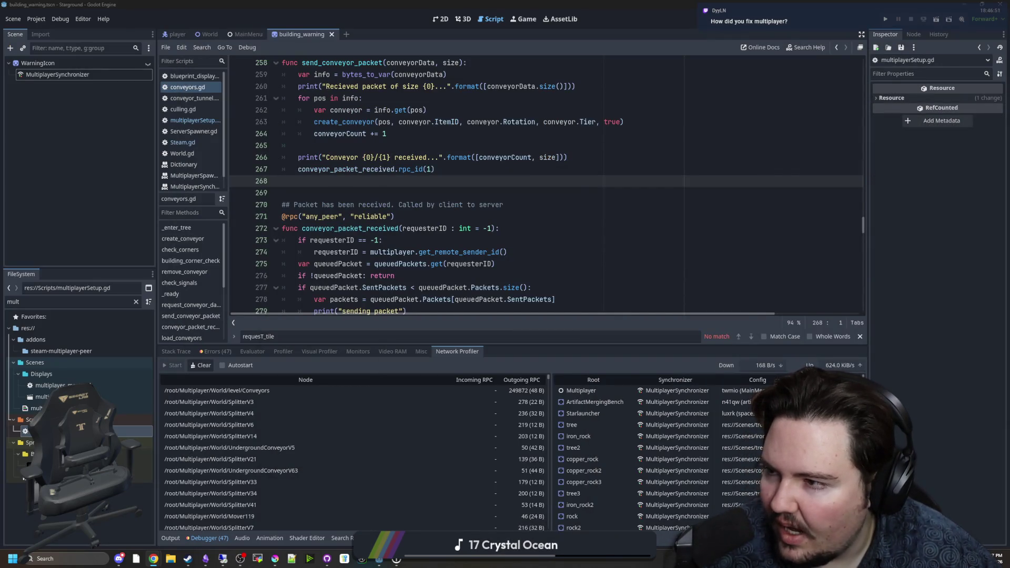
{"action": "key", "text": "alt+Tab"}
{"action": "left_click_drag", "start_coordinate": [474, 113], "coordinate": [546, 112]}
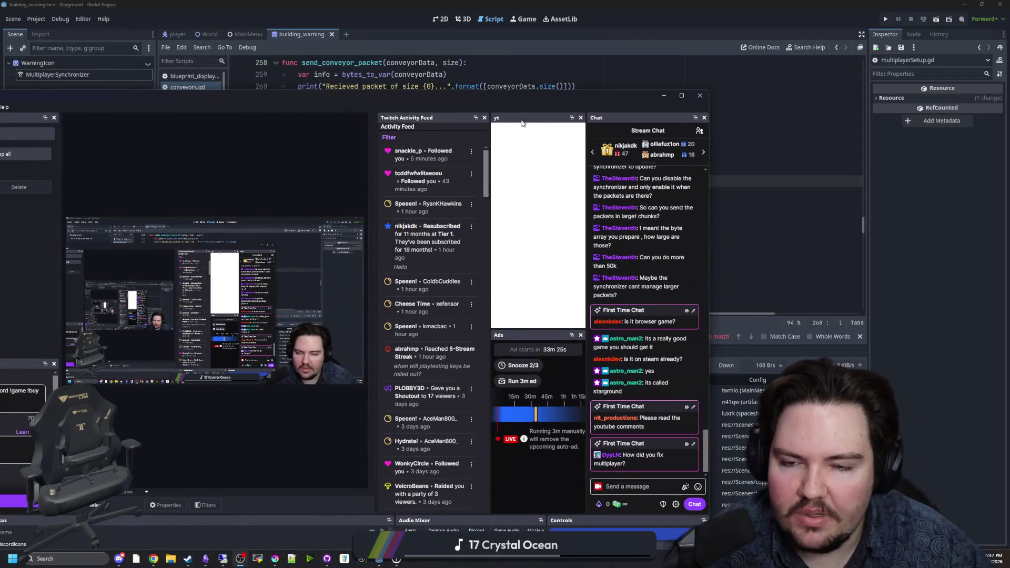
{"action": "key", "text": "alt+Tab"}
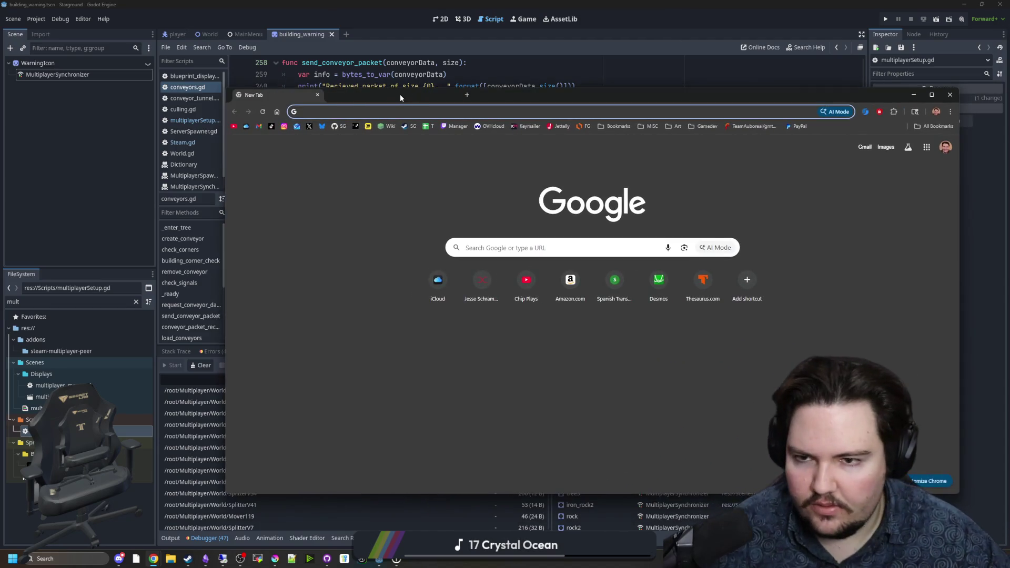
Go to Restream via 'rest', submit the autofilled login, and enter the two-factor code
{"action": "type", "text": "rest"}
{"action": "key", "text": "Return"}
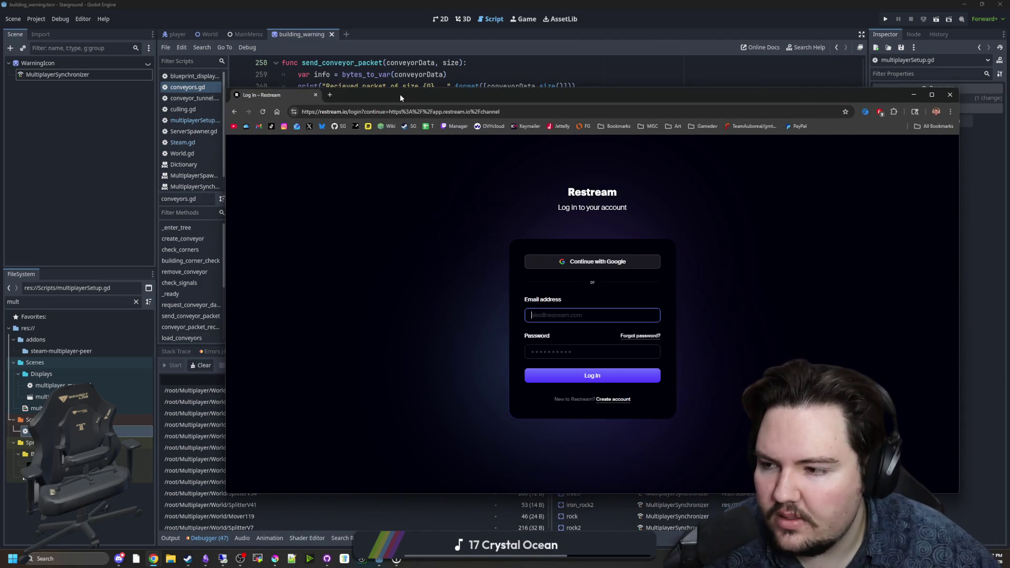
{"action": "left_click", "coordinate": [613, 377]}
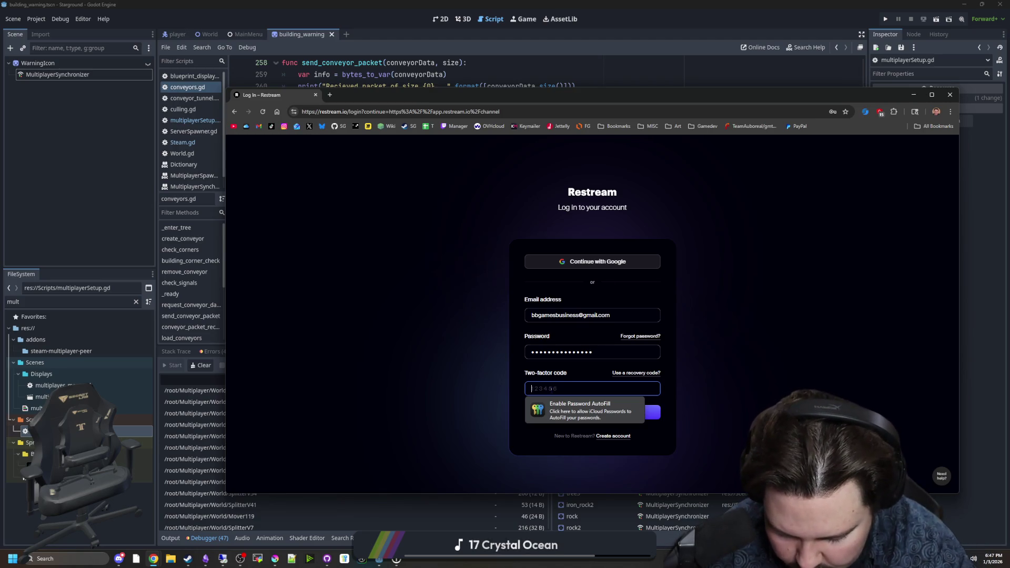
{"action": "type", "text": "390"}
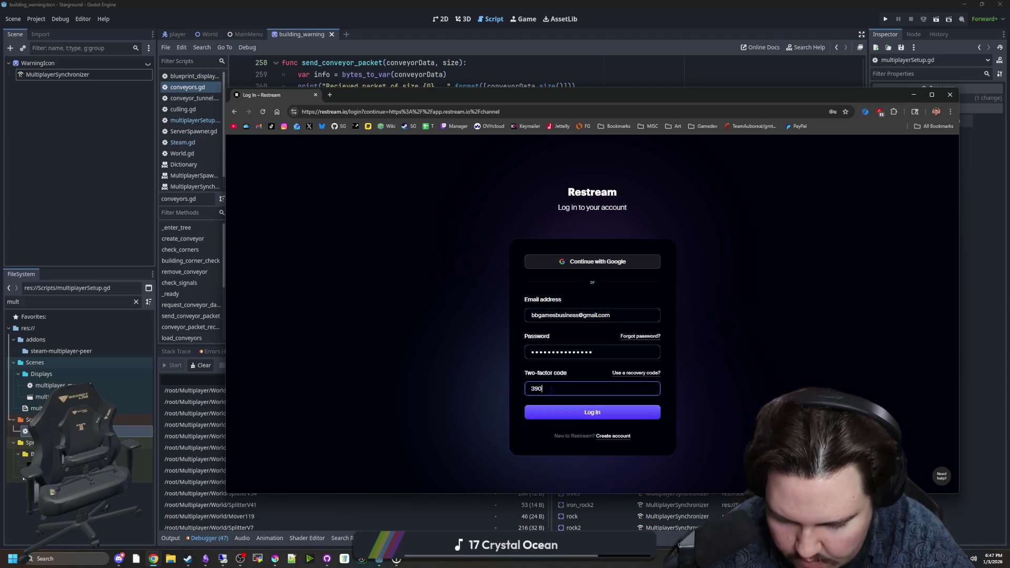
{"action": "type", "text": "807"}
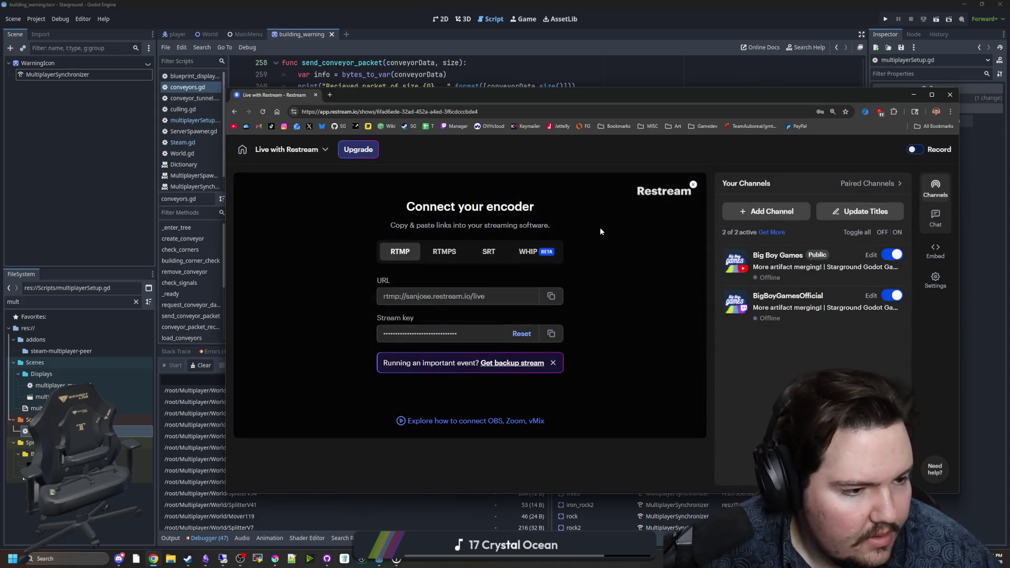
Move the Restream window left and open Chat Settings on the Embed in stream page
{"action": "left_click_drag", "start_coordinate": [689, 94], "coordinate": [548, 100]}
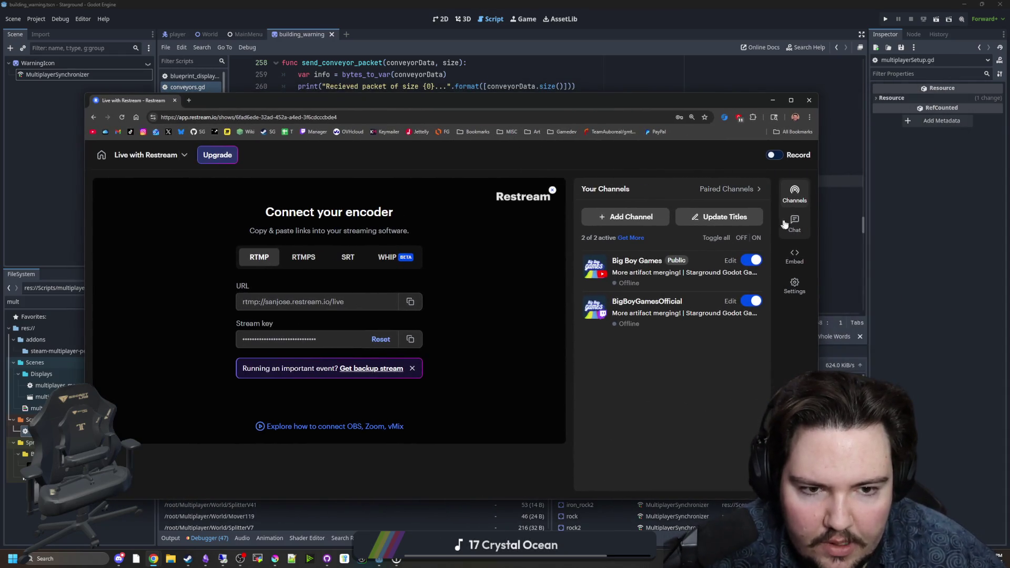
{"action": "left_click", "coordinate": [784, 224]}
{"action": "left_click", "coordinate": [696, 218]}
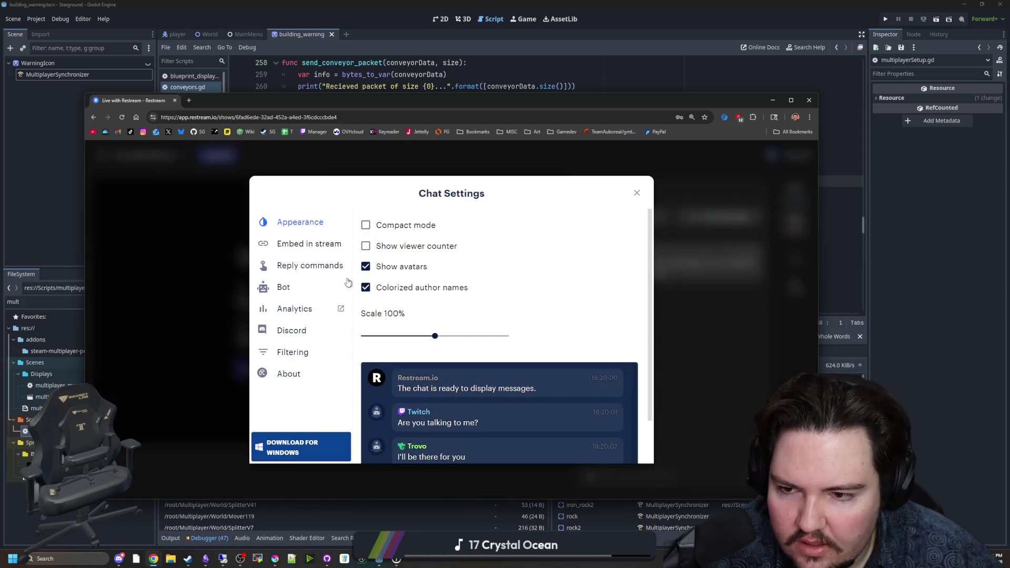
{"action": "left_click", "coordinate": [309, 243]}
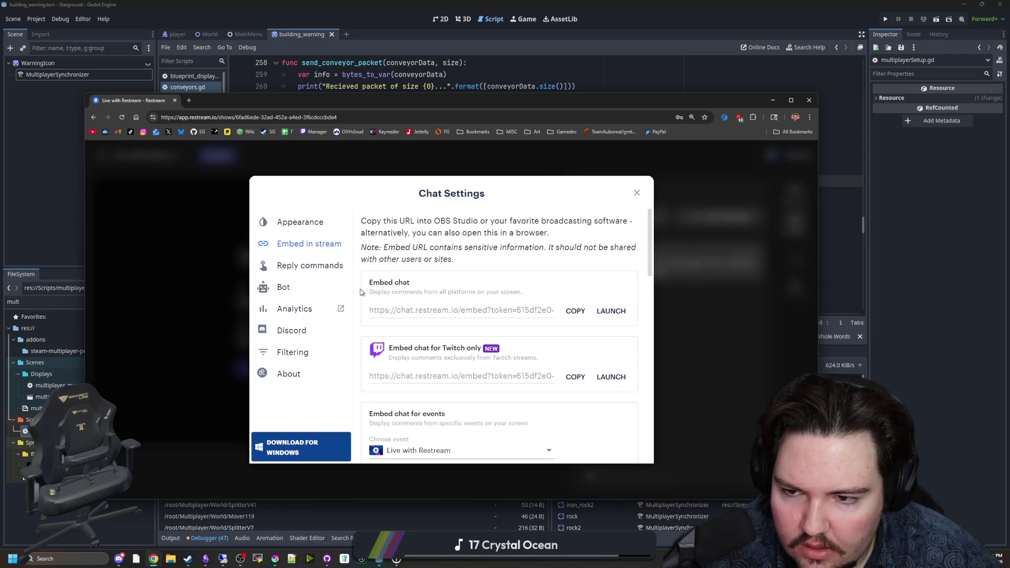
Compare the chat appearance settings, then copy the Embed chat link
{"action": "scroll", "coordinate": [442, 305], "scroll_direction": "down", "scroll_amount": 10}
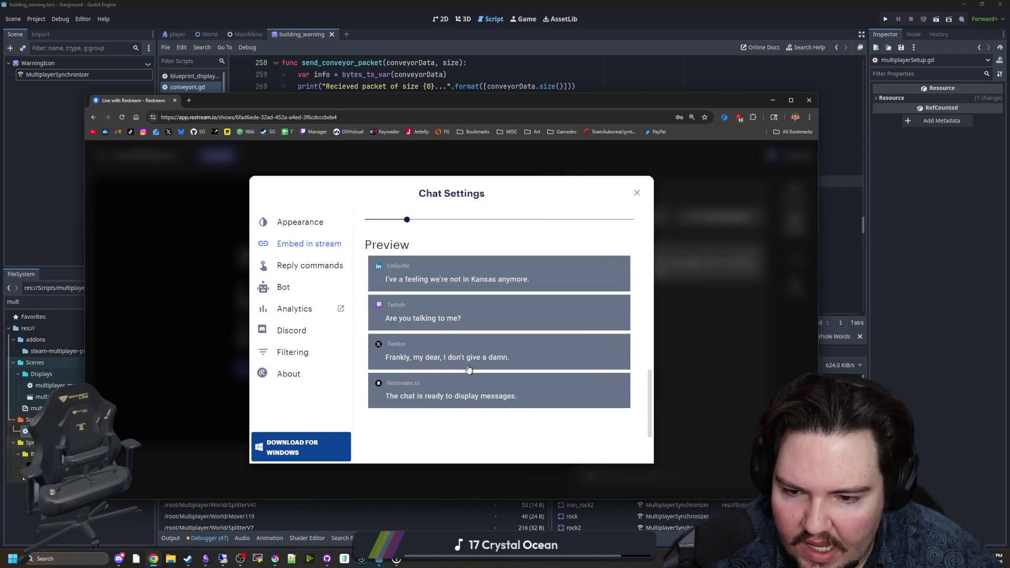
{"action": "scroll", "coordinate": [466, 366], "scroll_direction": "up", "scroll_amount": 10}
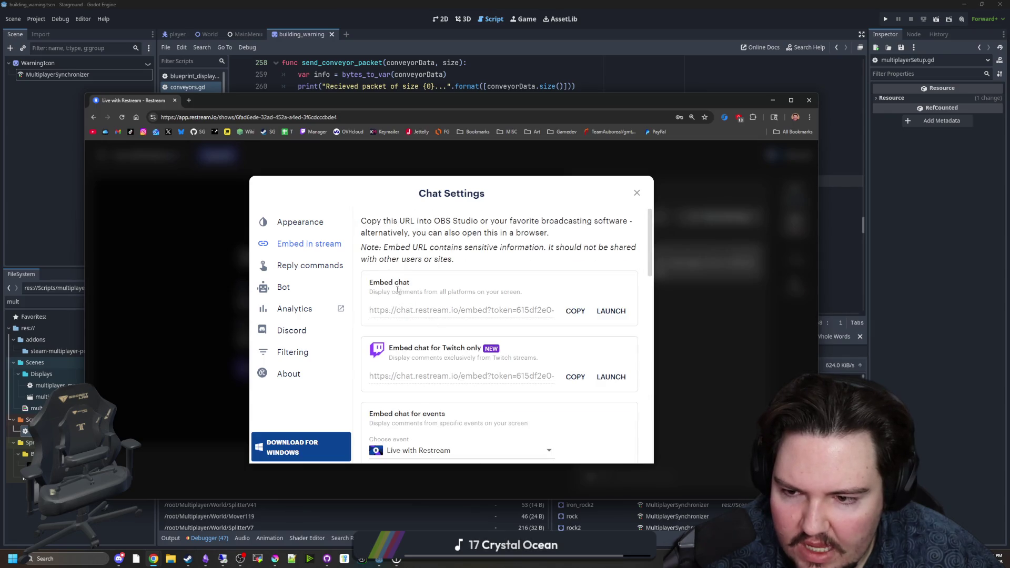
{"action": "left_click", "coordinate": [307, 222]}
{"action": "left_click", "coordinate": [311, 244]}
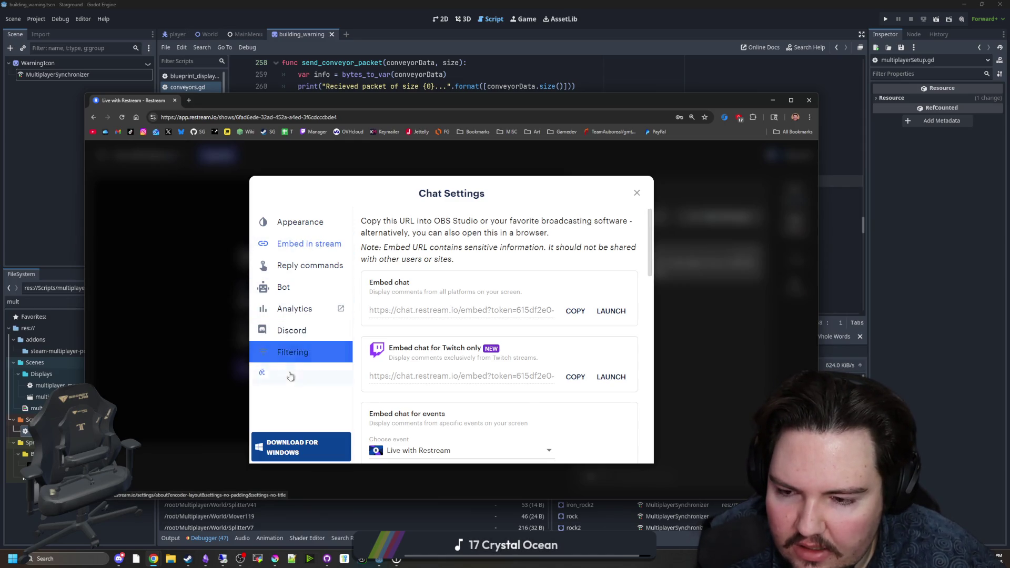
{"action": "left_click", "coordinate": [310, 215]}
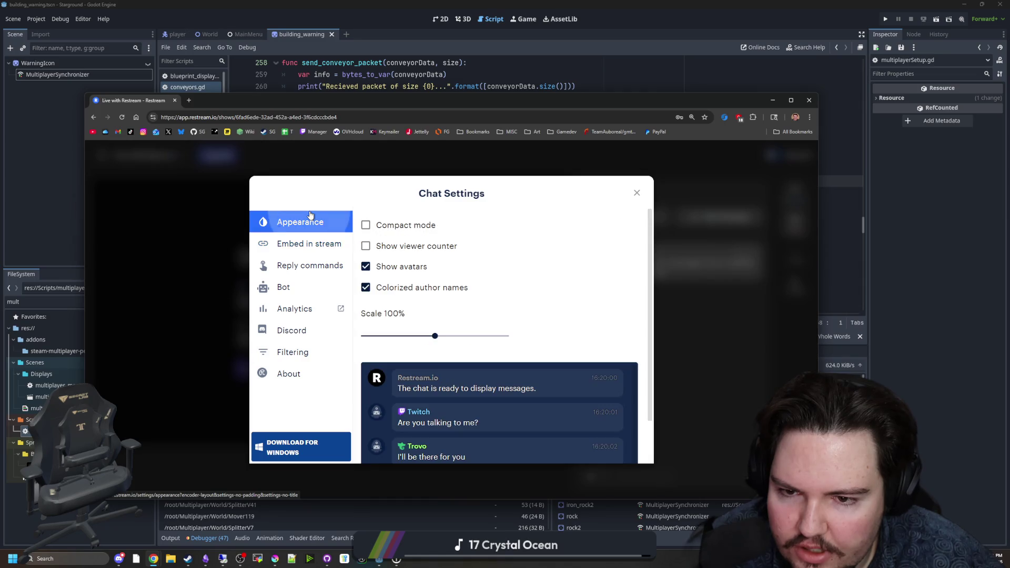
{"action": "left_click", "coordinate": [333, 244]}
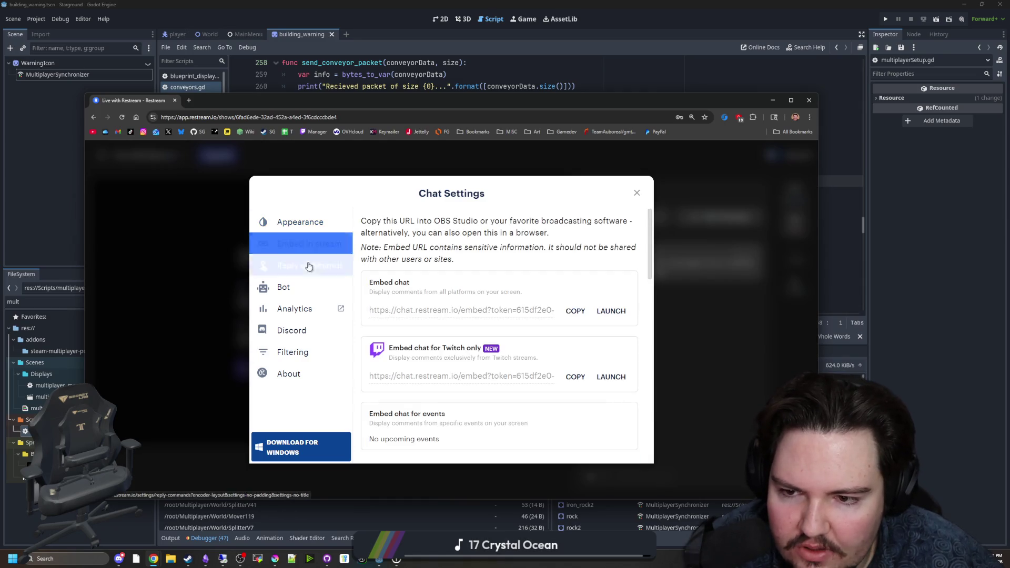
{"action": "left_click", "coordinate": [584, 313]}
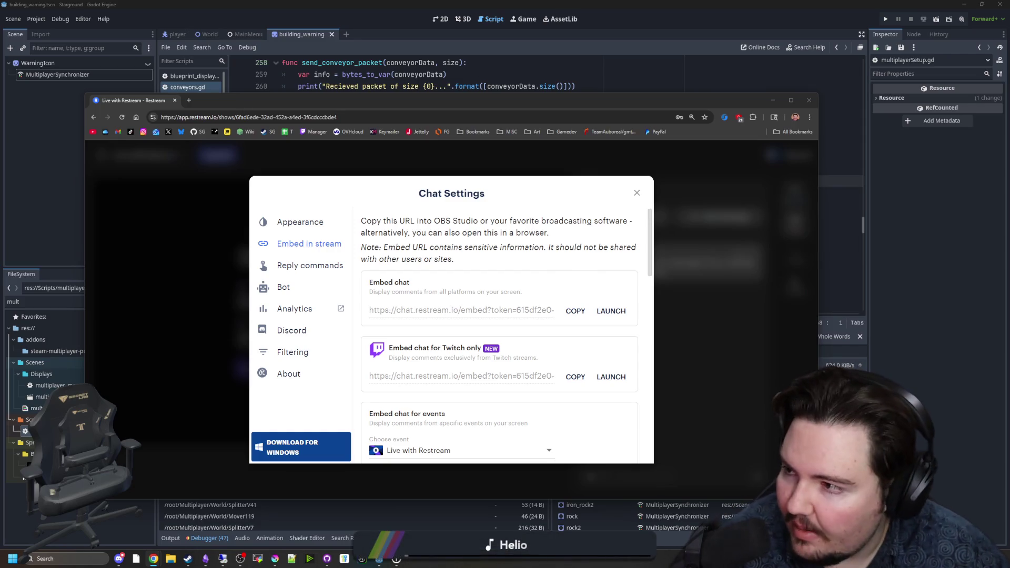
{"action": "left_click", "coordinate": [240, 559]}
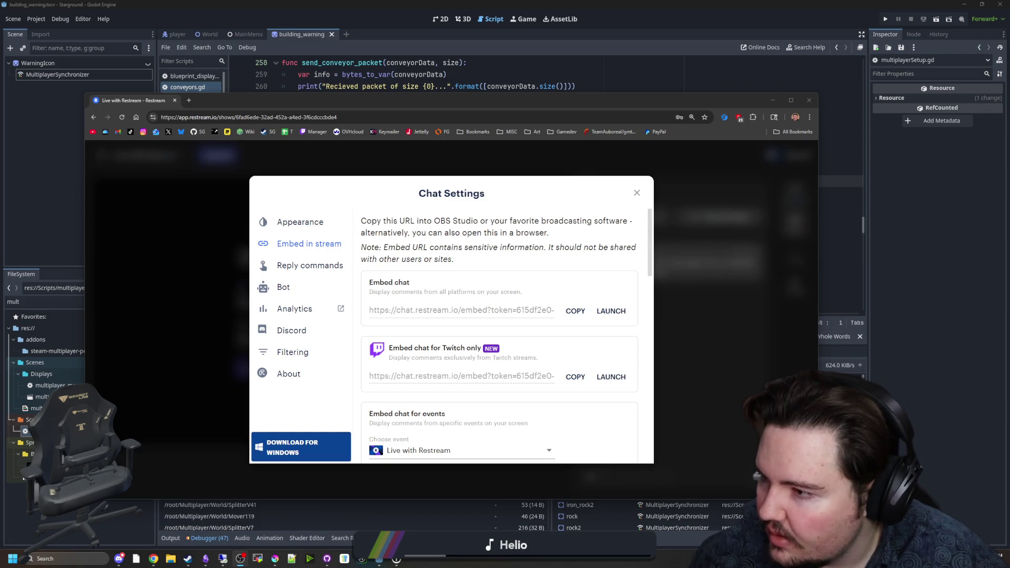
Close the Restream tab, return to conveyors.gd in Godot, and save the project
{"action": "left_click", "coordinate": [173, 102]}
{"action": "left_click", "coordinate": [176, 101]}
{"action": "left_click", "coordinate": [388, 194]}
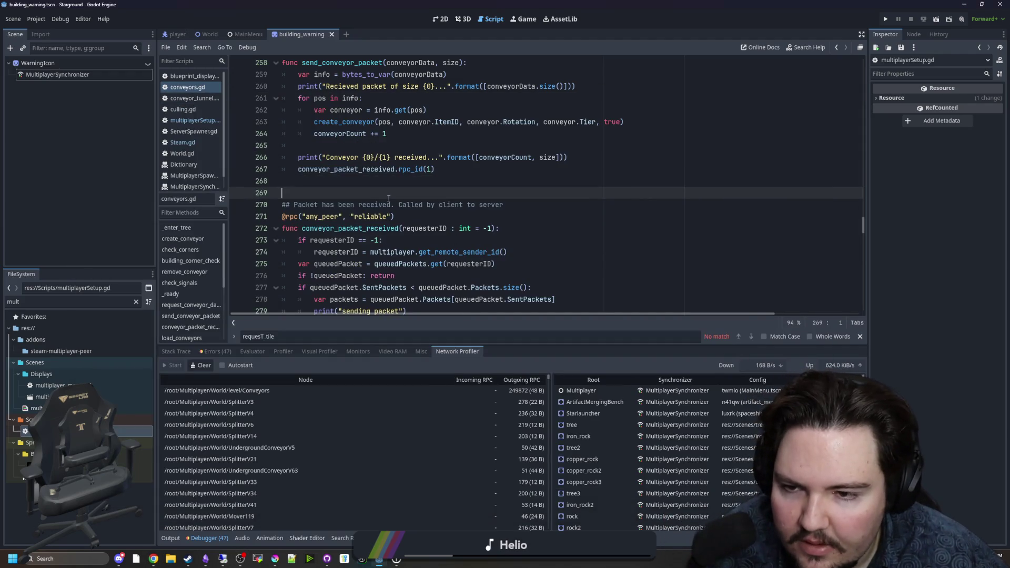
{"action": "left_click", "coordinate": [440, 185]}
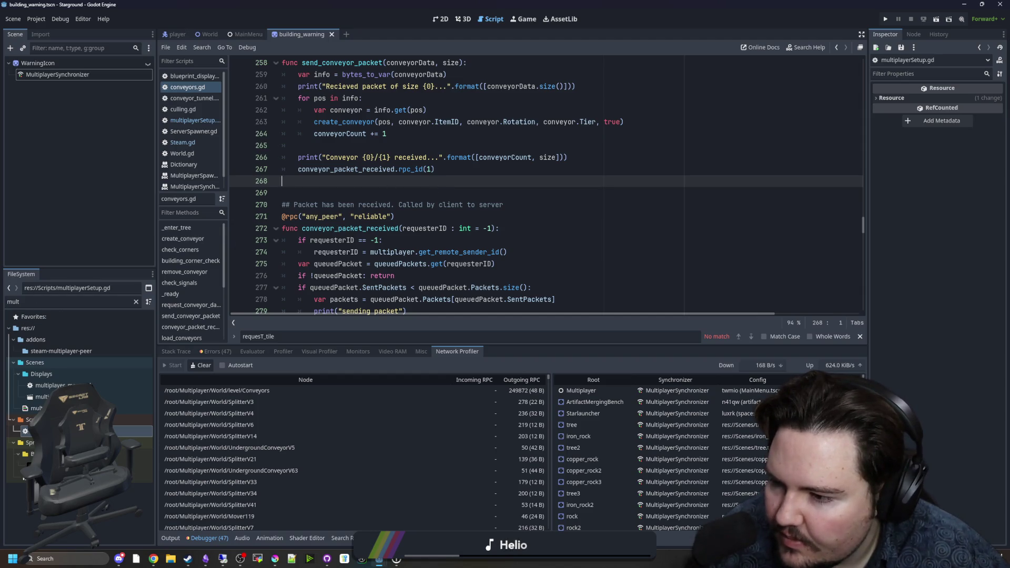
{"action": "key", "text": "alt+Tab"}
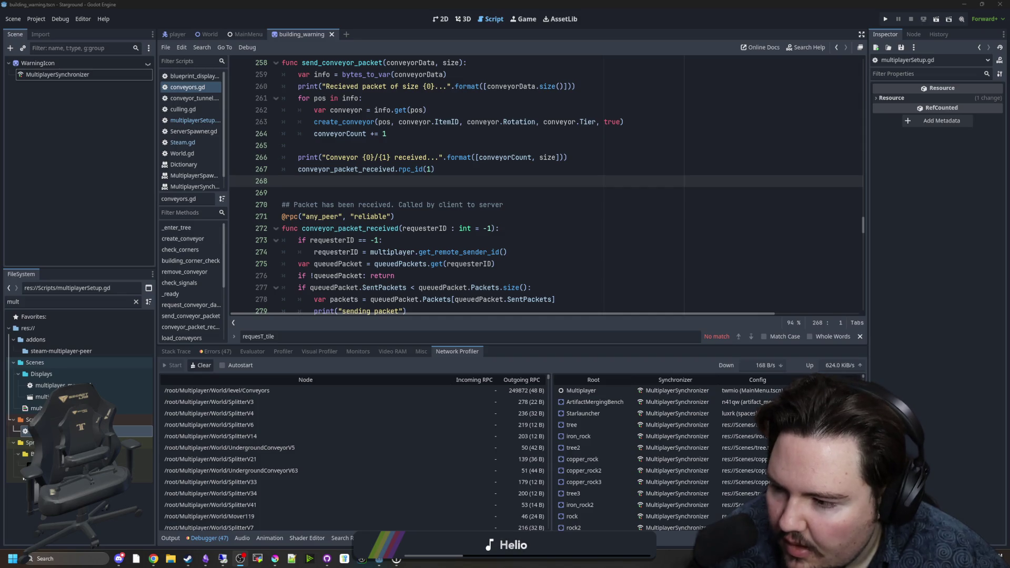
{"action": "left_click", "coordinate": [463, 184]}
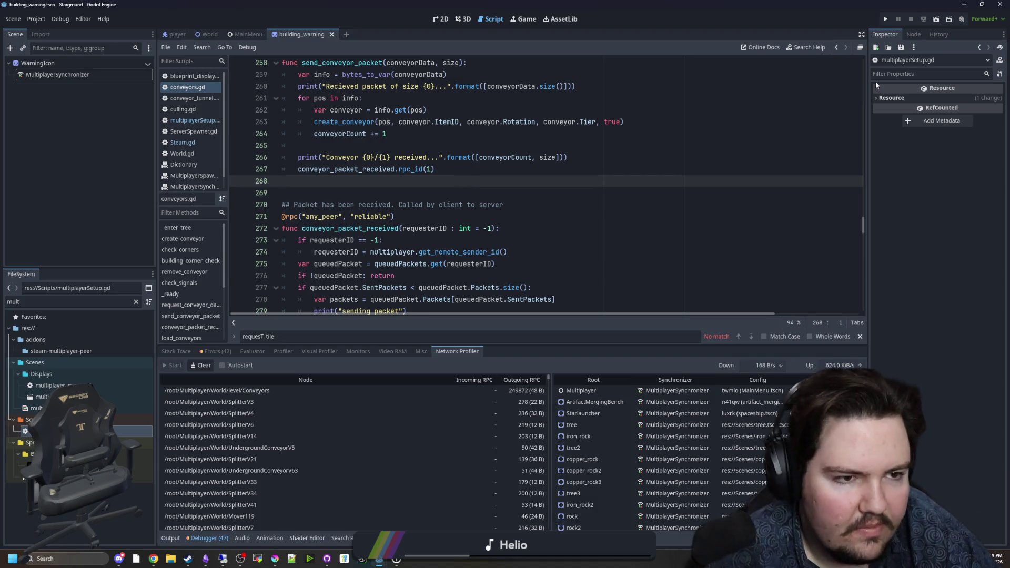
{"action": "key", "text": "alt+Tab"}
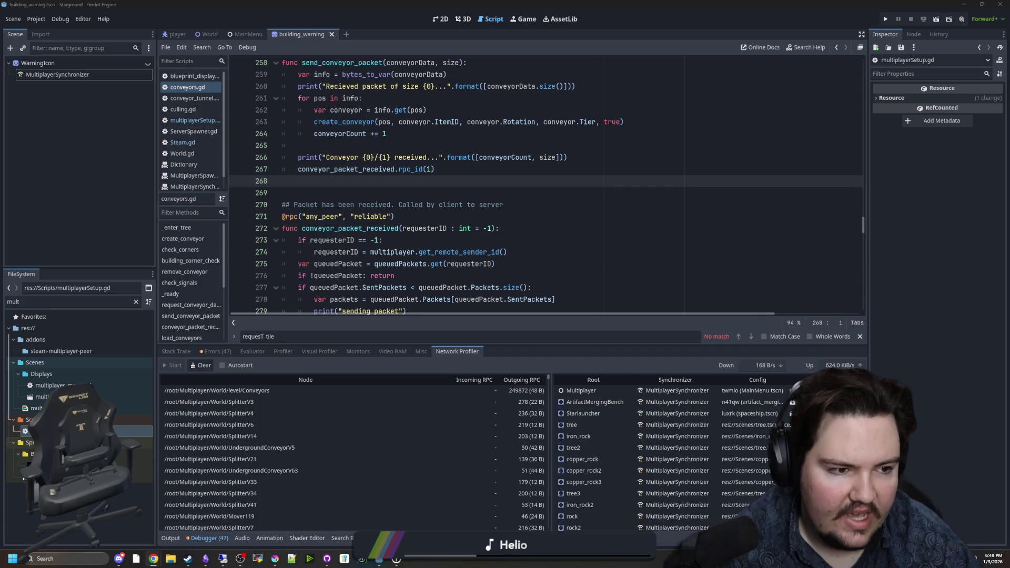
{"action": "key", "text": "Down"}
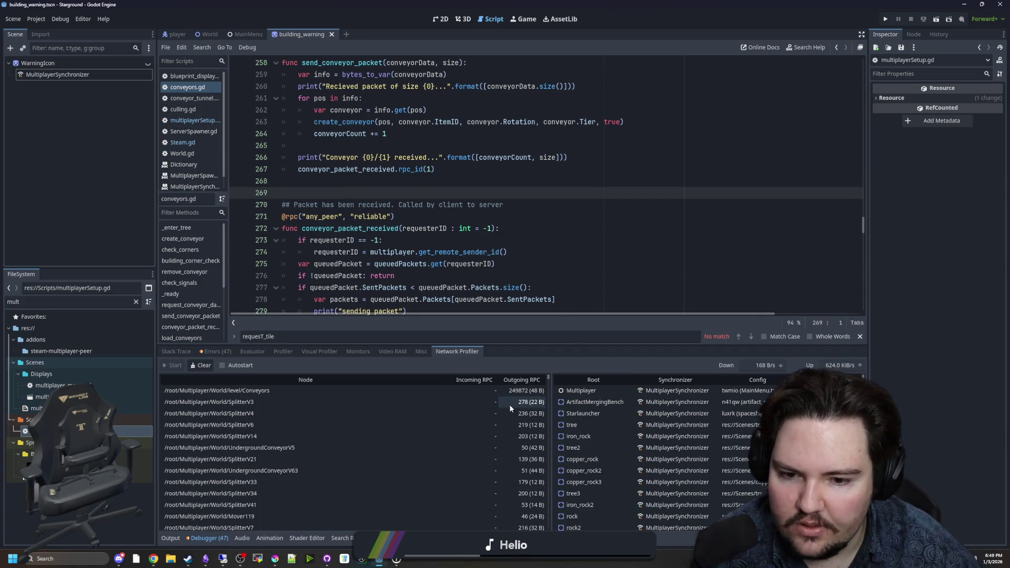
{"action": "key", "text": "ctrl+s"}
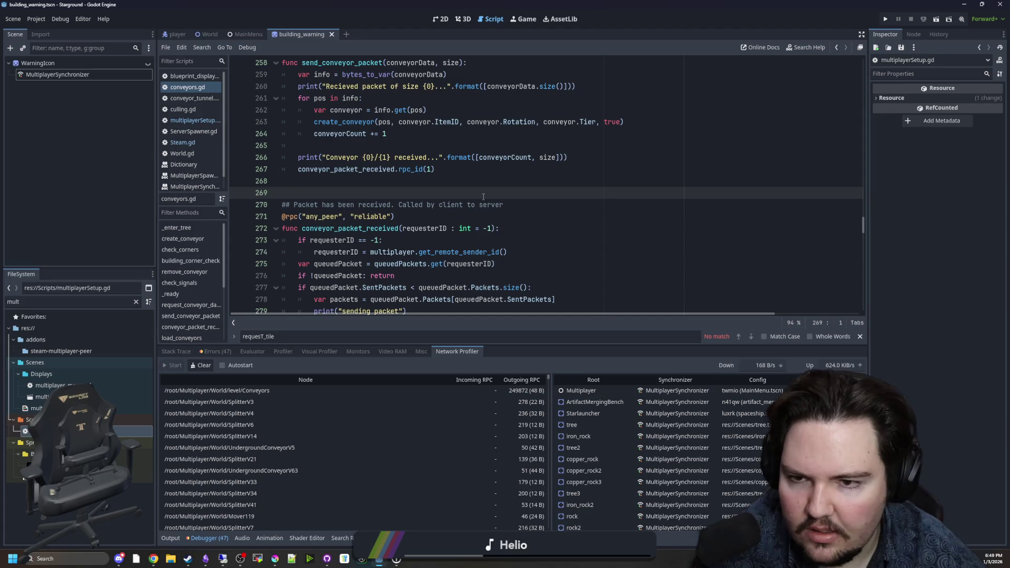
Scroll down through conveyors.gd past line 316
{"action": "scroll", "coordinate": [423, 204], "scroll_direction": "down", "scroll_amount": 7}
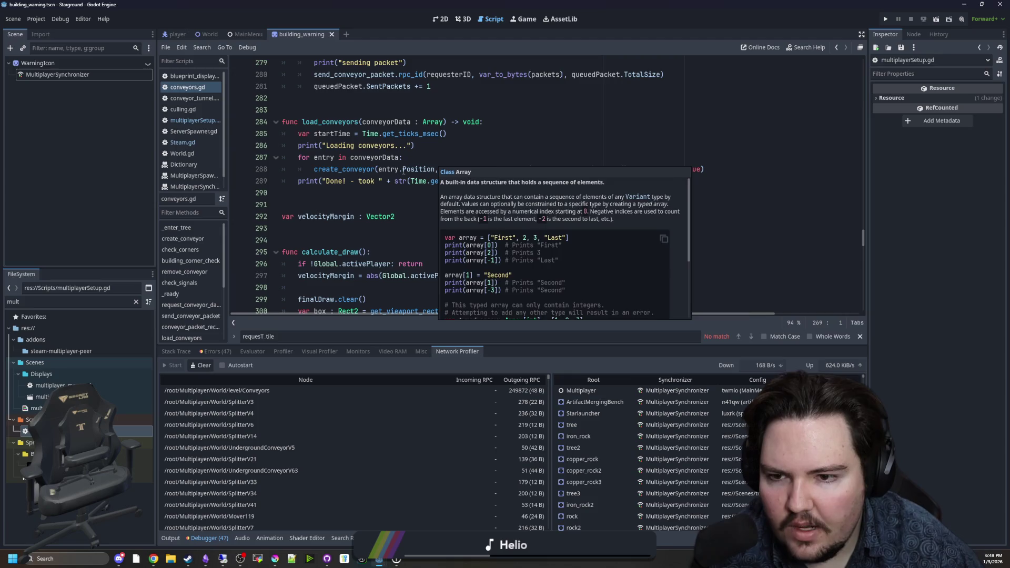
{"action": "left_click", "coordinate": [372, 205]}
{"action": "scroll", "coordinate": [371, 202], "scroll_direction": "down", "scroll_amount": 4}
{"action": "scroll", "coordinate": [372, 201], "scroll_direction": "down", "scroll_amount": 6}
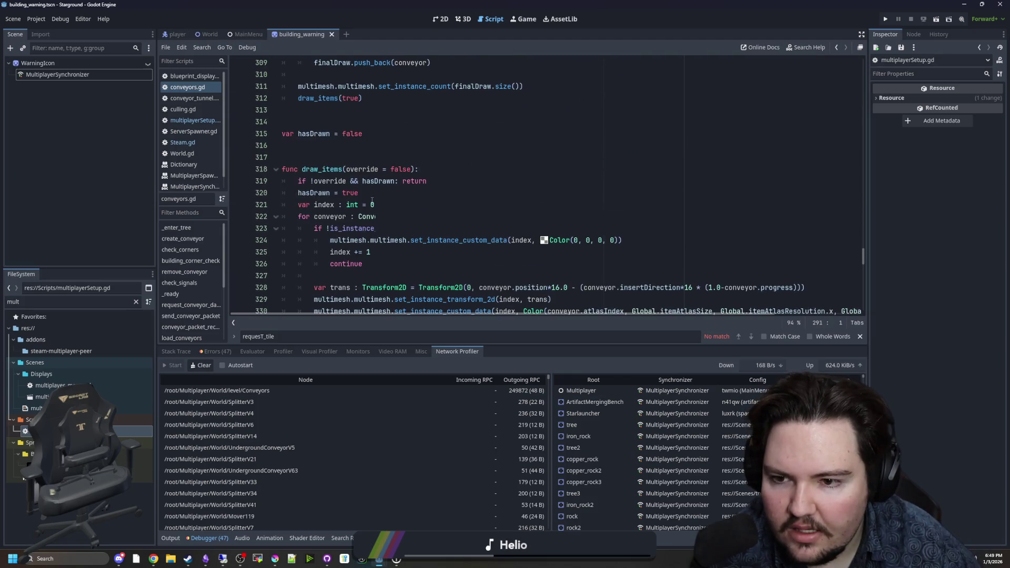
{"action": "left_click", "coordinate": [361, 146]}
{"action": "scroll", "coordinate": [425, 199], "scroll_direction": "down", "scroll_amount": 10}
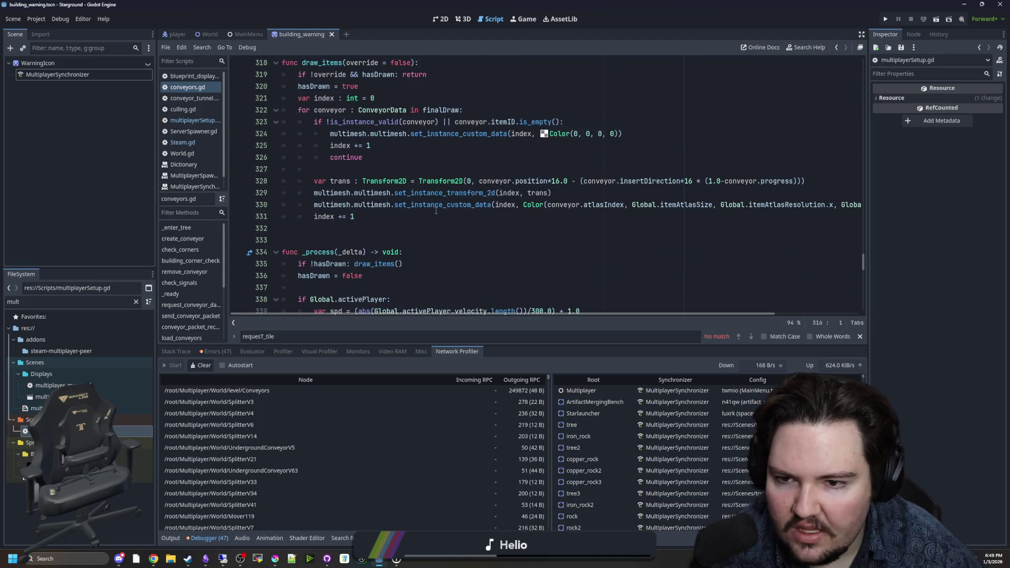
{"action": "scroll", "coordinate": [388, 199], "scroll_direction": "down", "scroll_amount": 4}
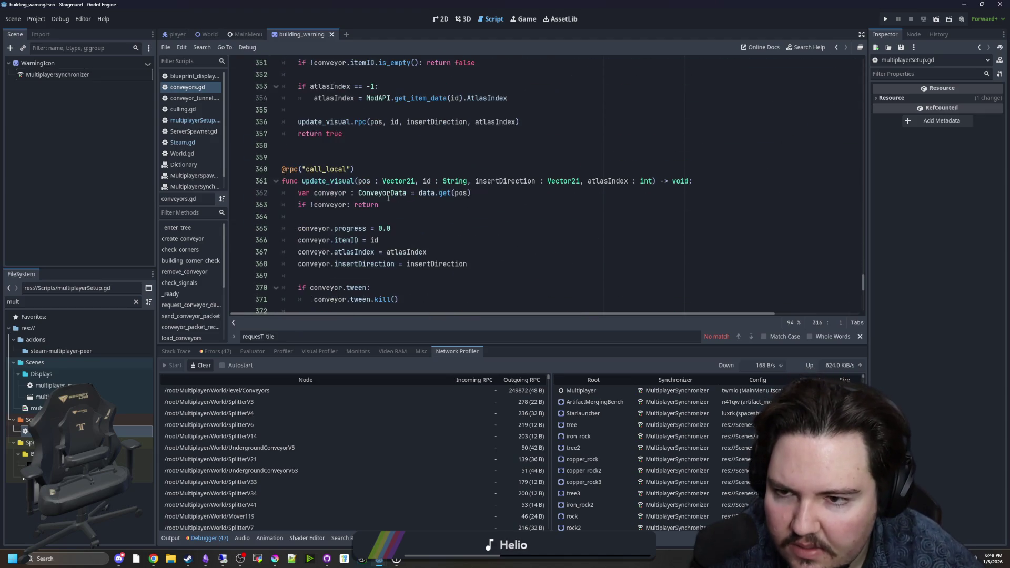
{"action": "scroll", "coordinate": [329, 202], "scroll_direction": "down", "scroll_amount": 3}
{"action": "scroll", "coordinate": [342, 185], "scroll_direction": "down", "scroll_amount": 3}
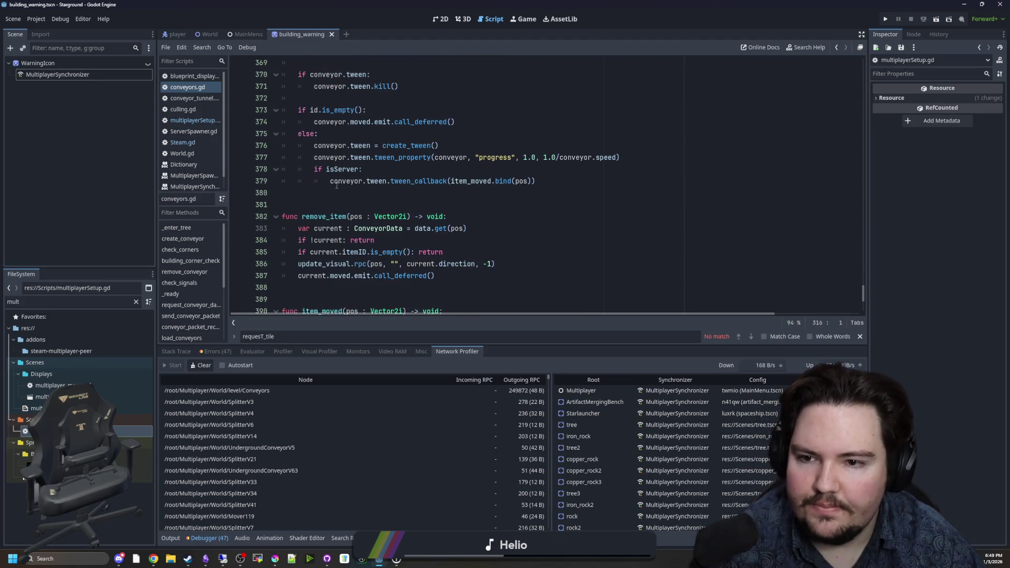
Check the isServer code, open multiplayerSetup.gd, and clear the FileSystem filter
{"action": "left_click", "coordinate": [419, 168]}
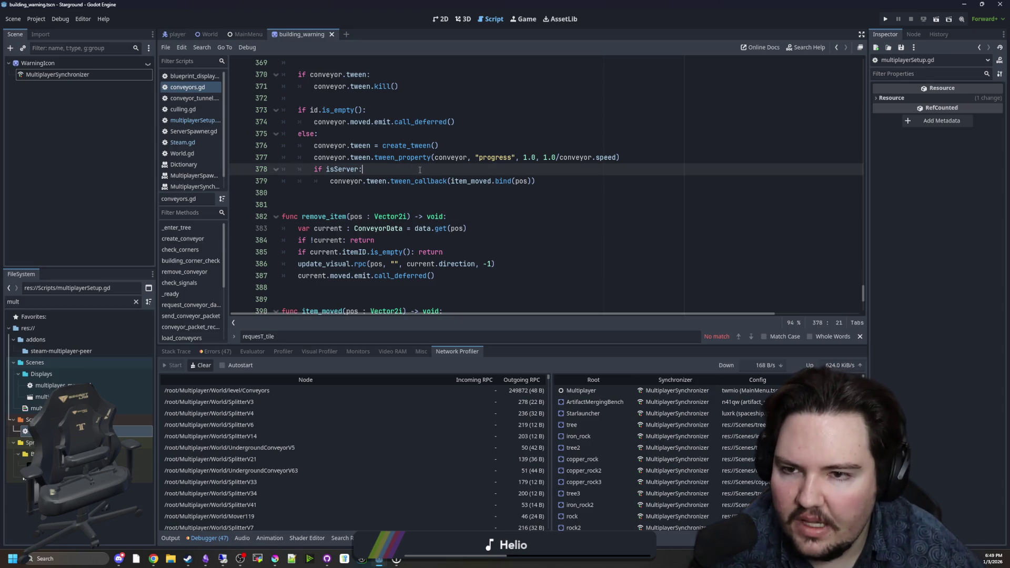
{"action": "scroll", "coordinate": [420, 169], "scroll_direction": "down", "scroll_amount": 3}
{"action": "scroll", "coordinate": [420, 168], "scroll_direction": "down", "scroll_amount": 2}
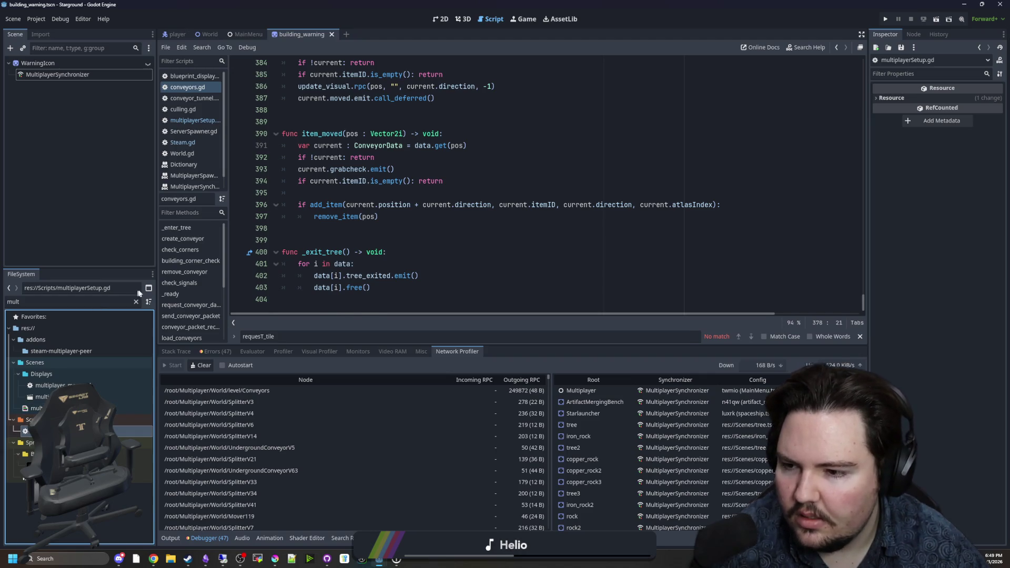
{"action": "double_click", "coordinate": [132, 431]}
{"action": "left_click", "coordinate": [136, 302]}
Filter files by 'level', open level.tscn, and select its Conveyors node
{"action": "type", "text": "level"}
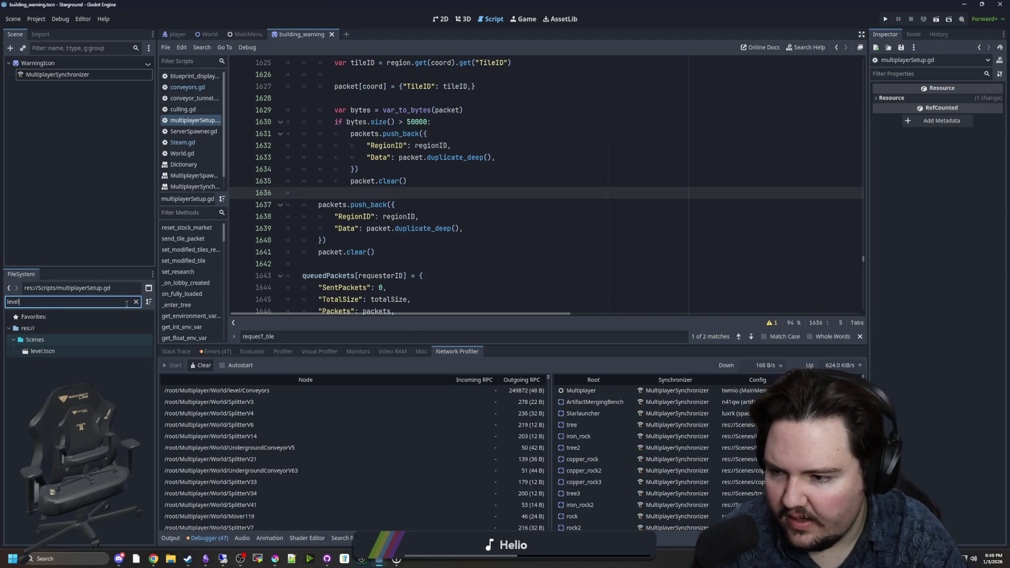
{"action": "double_click", "coordinate": [62, 348]}
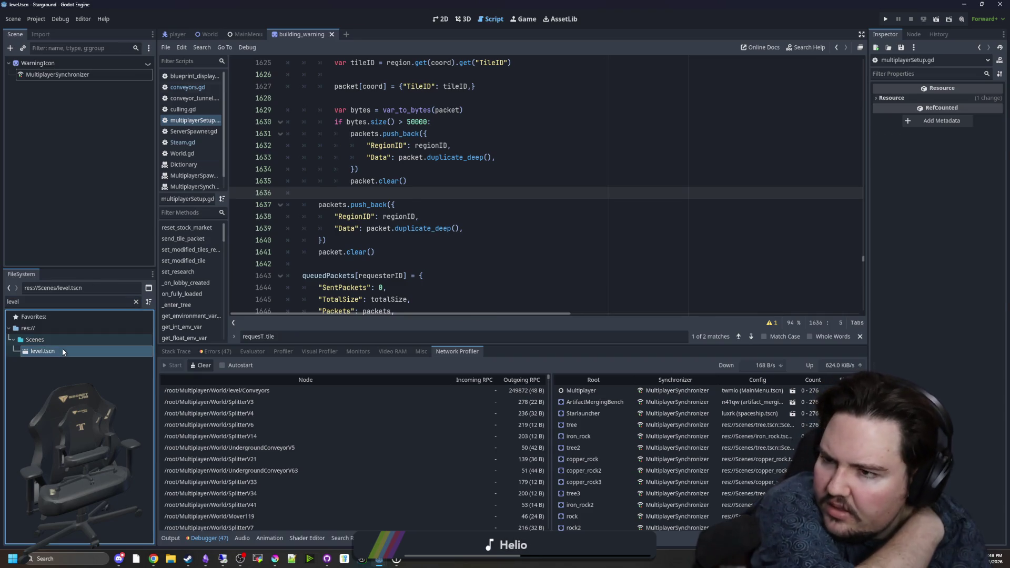
{"action": "scroll", "coordinate": [64, 175], "scroll_direction": "down", "scroll_amount": 3}
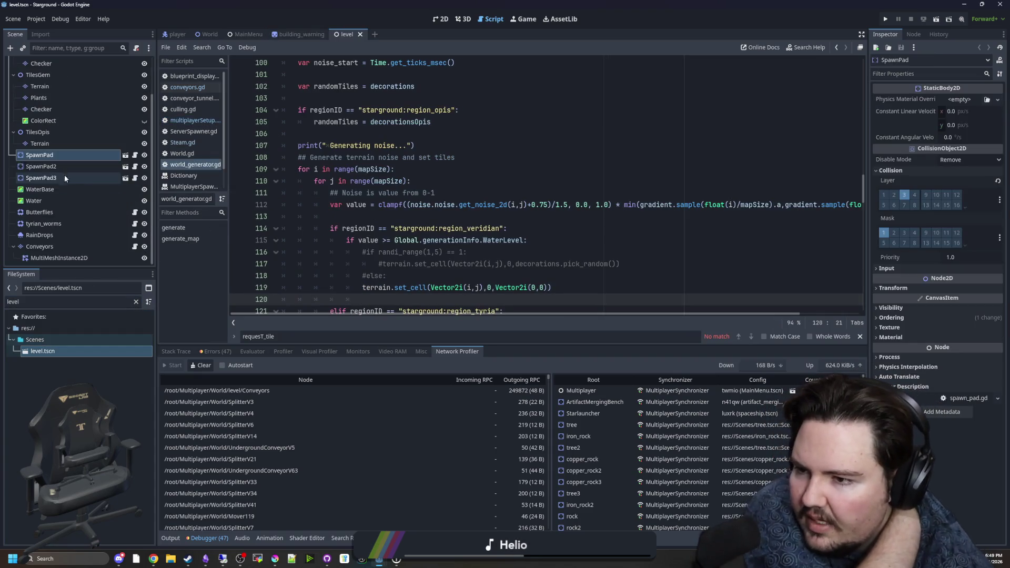
{"action": "left_click", "coordinate": [48, 247]}
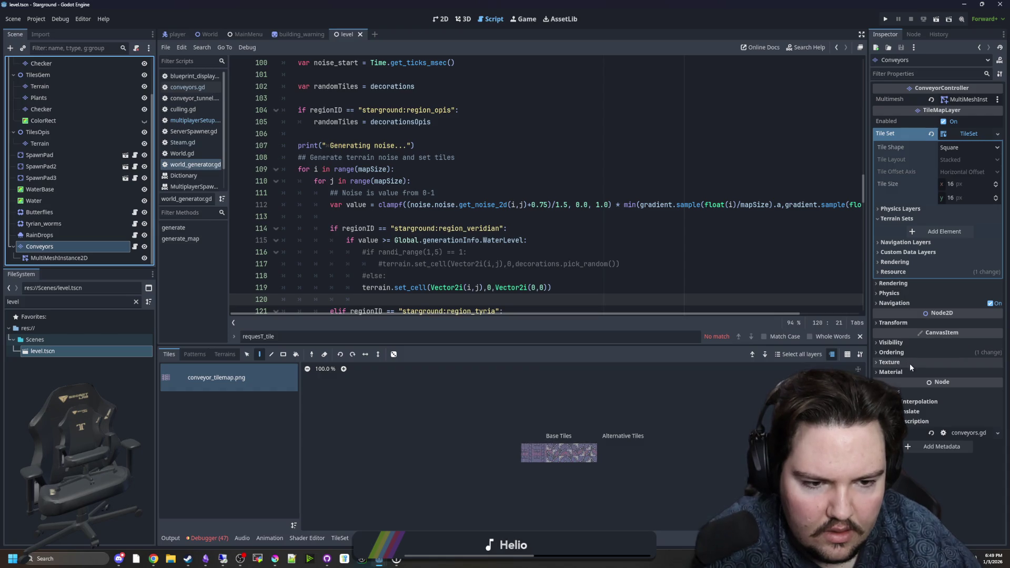
Toggle the Conveyors node's Visibility properties, then open its conveyors.gd script
{"action": "left_click", "coordinate": [911, 342]}
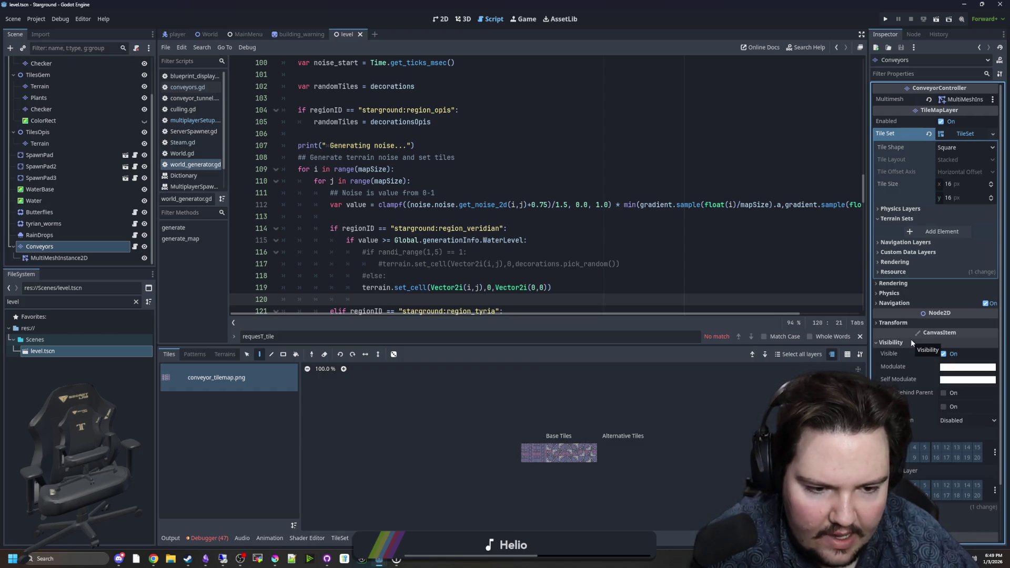
{"action": "left_click", "coordinate": [911, 341]}
{"action": "left_click", "coordinate": [526, 252]}
{"action": "left_click", "coordinate": [136, 248]}
{"action": "left_click", "coordinate": [135, 248]}
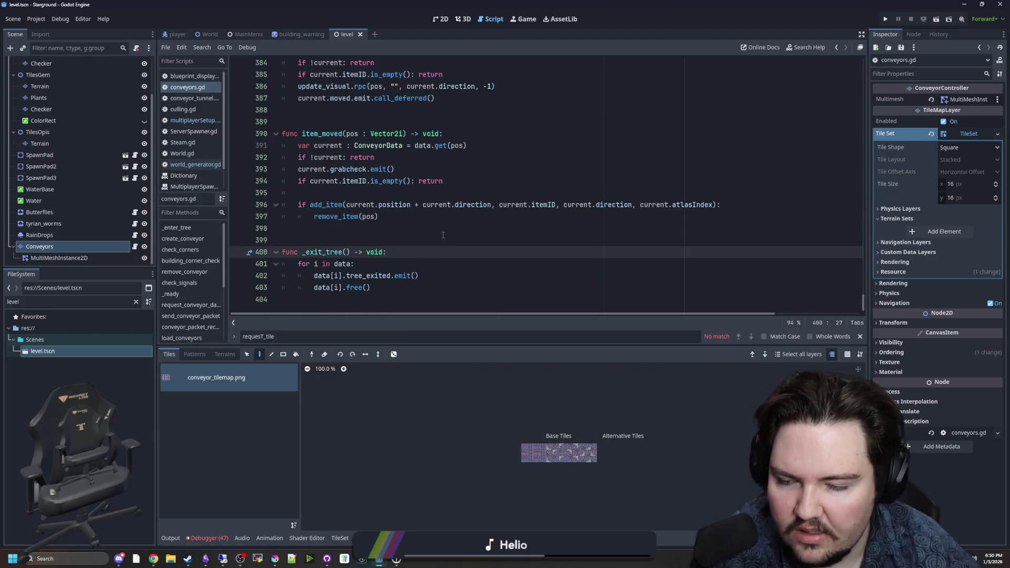
Remove .rpc from the update_visual call on line 386 so it runs as a direct call
{"action": "left_click", "coordinate": [396, 186]}
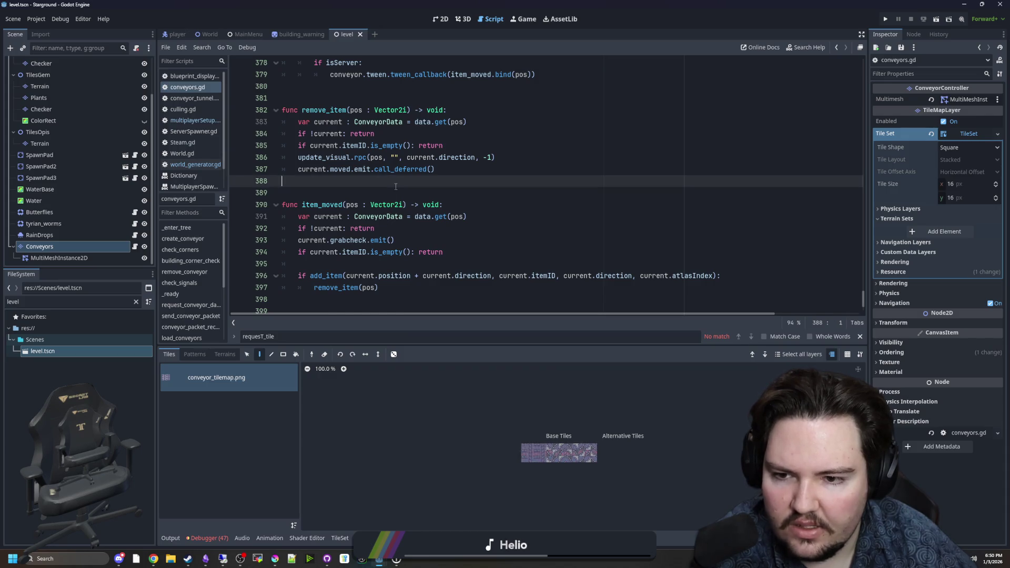
{"action": "scroll", "coordinate": [394, 203], "scroll_direction": "up", "scroll_amount": 2}
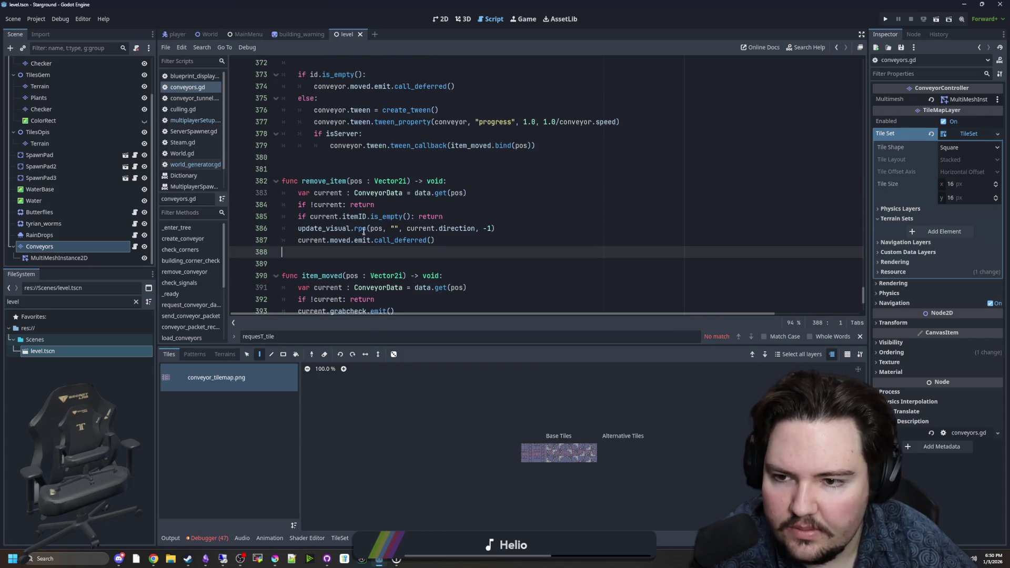
{"action": "left_click", "coordinate": [379, 228]}
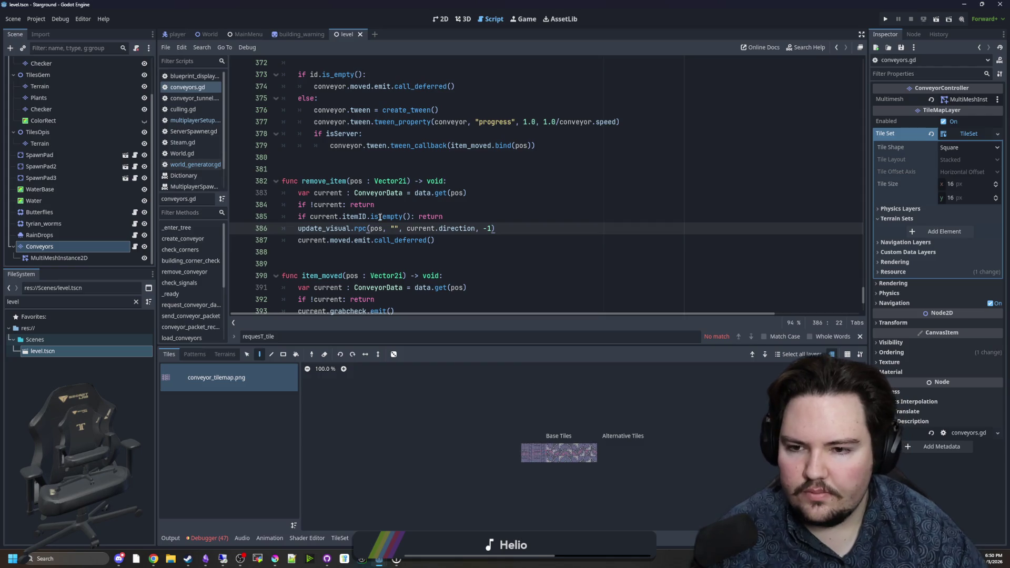
{"action": "left_click", "coordinate": [404, 169]}
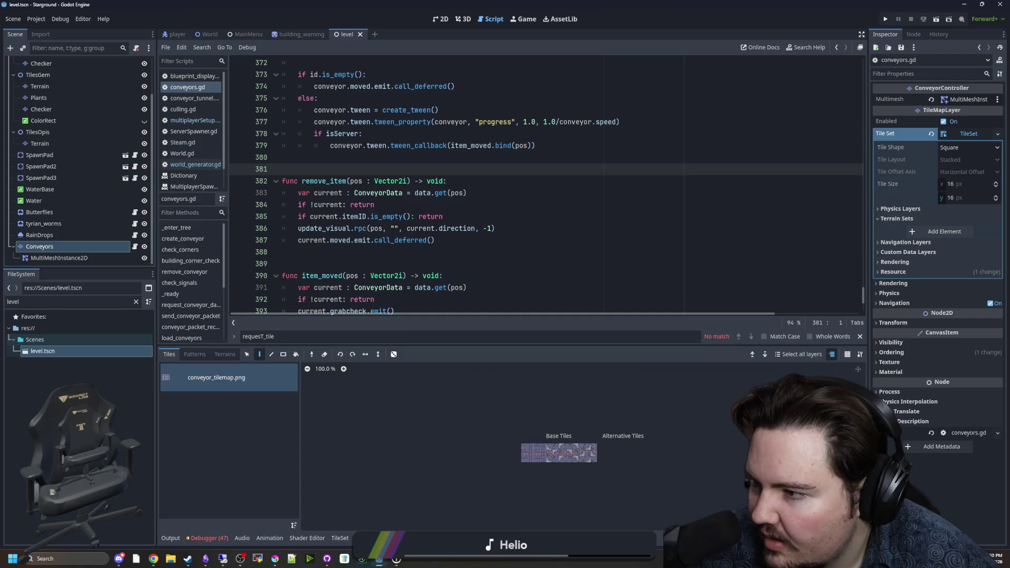
{"action": "left_click", "coordinate": [383, 205]}
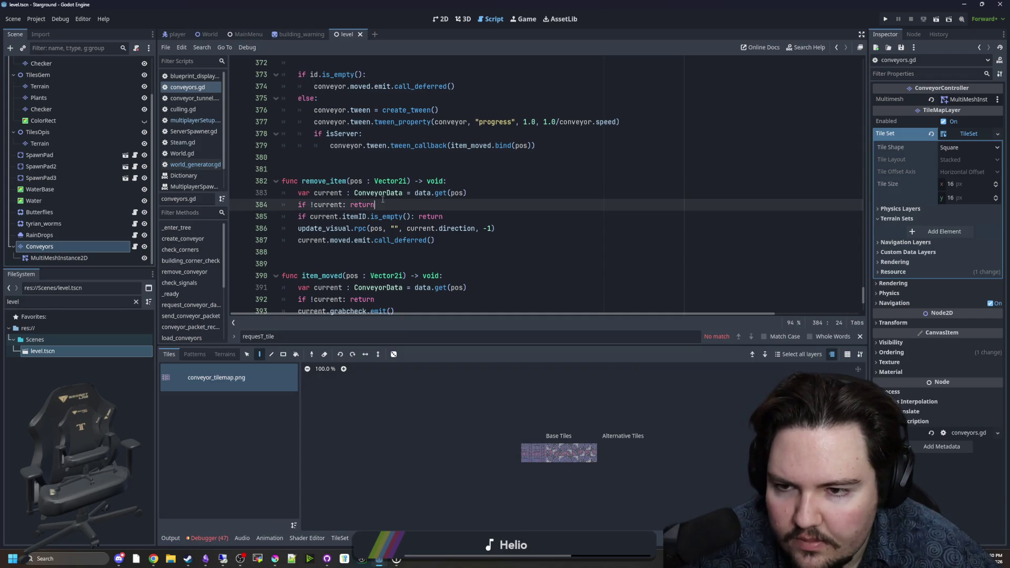
{"action": "left_click", "coordinate": [367, 228]}
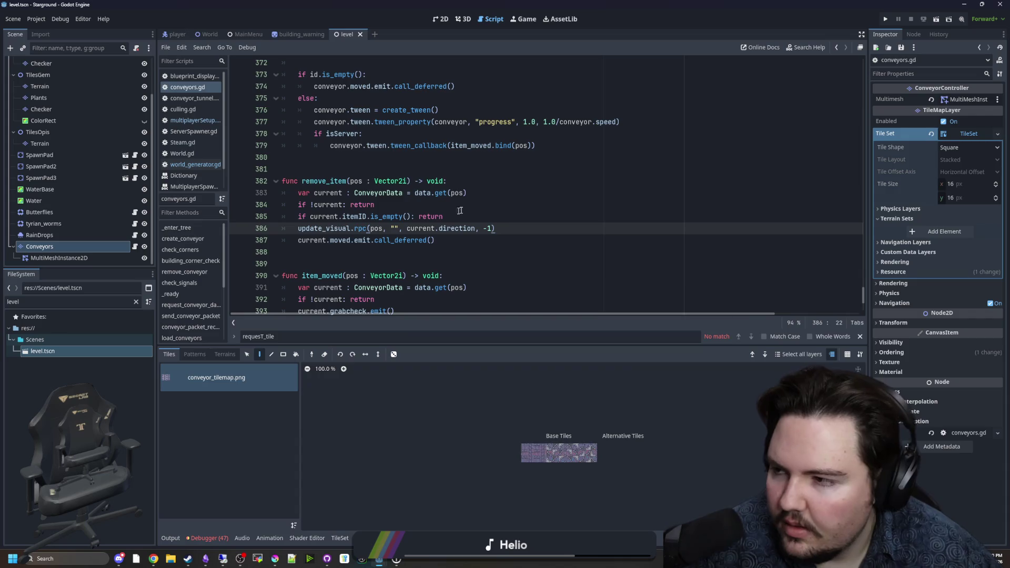
{"action": "key", "text": "BackSpace"}
{"action": "key", "text": "BackSpace"}
{"action": "key", "text": "BackSpace"}
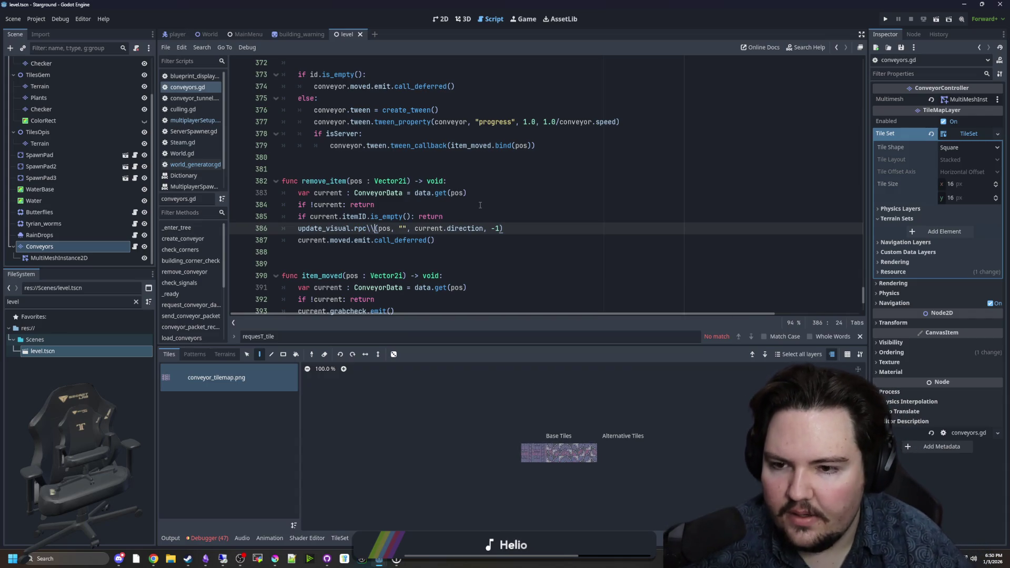
Delete .rpc from update_visual on line 356 so add_item updates visuals locally
{"action": "scroll", "coordinate": [450, 233], "scroll_direction": "up", "scroll_amount": 2}
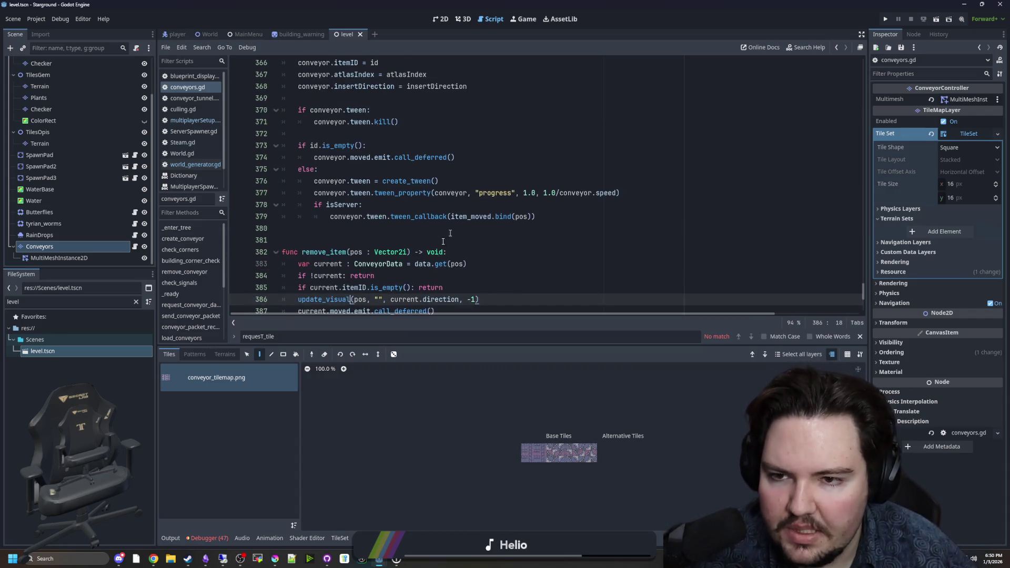
{"action": "scroll", "coordinate": [469, 235], "scroll_direction": "up", "scroll_amount": 8}
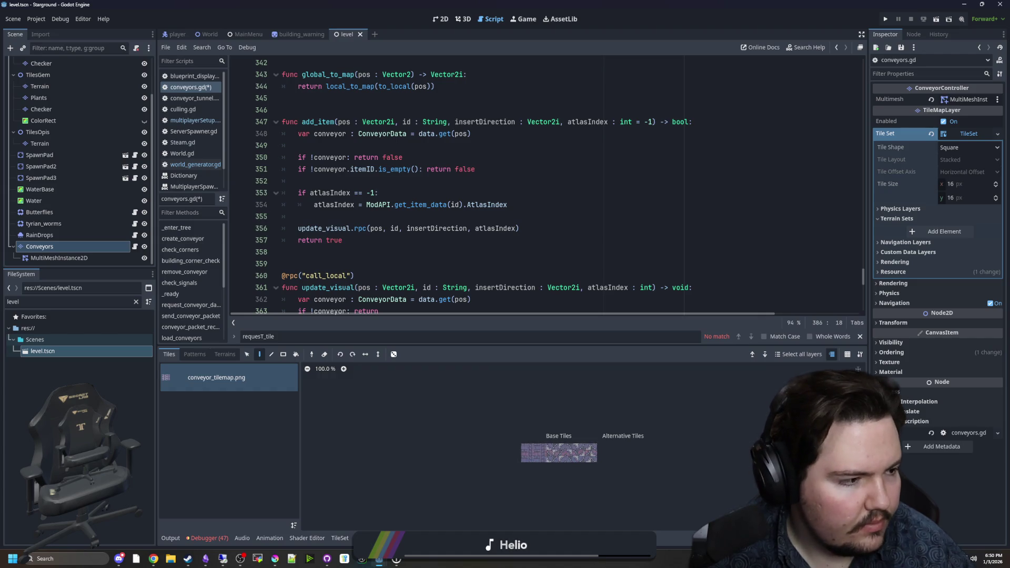
{"action": "scroll", "coordinate": [321, 269], "scroll_direction": "up", "scroll_amount": 5}
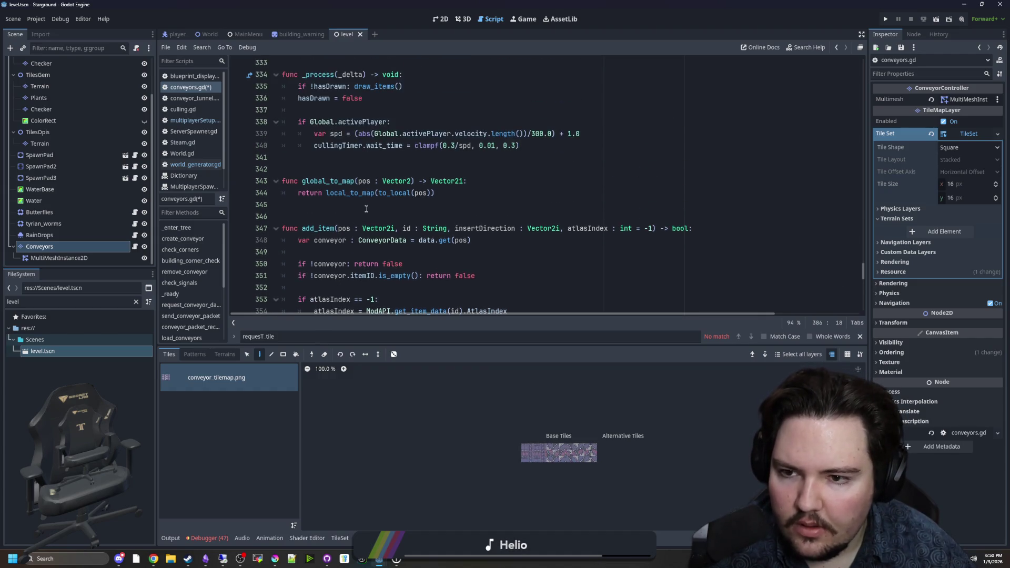
{"action": "left_click", "coordinate": [367, 209]}
{"action": "left_click", "coordinate": [394, 241]}
{"action": "scroll", "coordinate": [394, 242], "scroll_direction": "up", "scroll_amount": 3}
{"action": "left_click", "coordinate": [389, 244]}
{"action": "scroll", "coordinate": [400, 239], "scroll_direction": "up", "scroll_amount": 3}
{"action": "scroll", "coordinate": [401, 239], "scroll_direction": "down", "scroll_amount": 4}
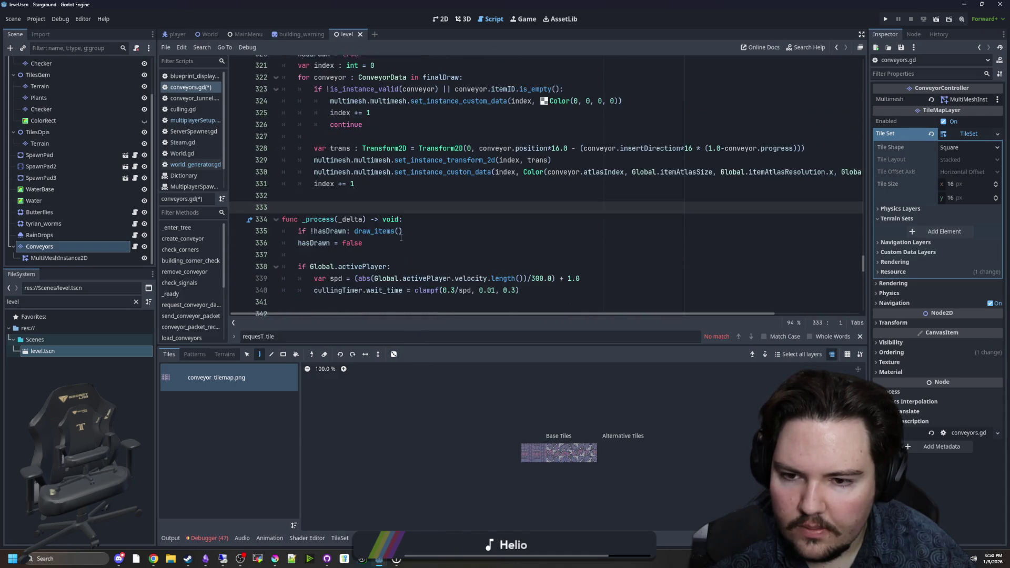
{"action": "left_click", "coordinate": [442, 209]}
{"action": "scroll", "coordinate": [442, 209], "scroll_direction": "up", "scroll_amount": 6}
{"action": "scroll", "coordinate": [441, 210], "scroll_direction": "up", "scroll_amount": 3}
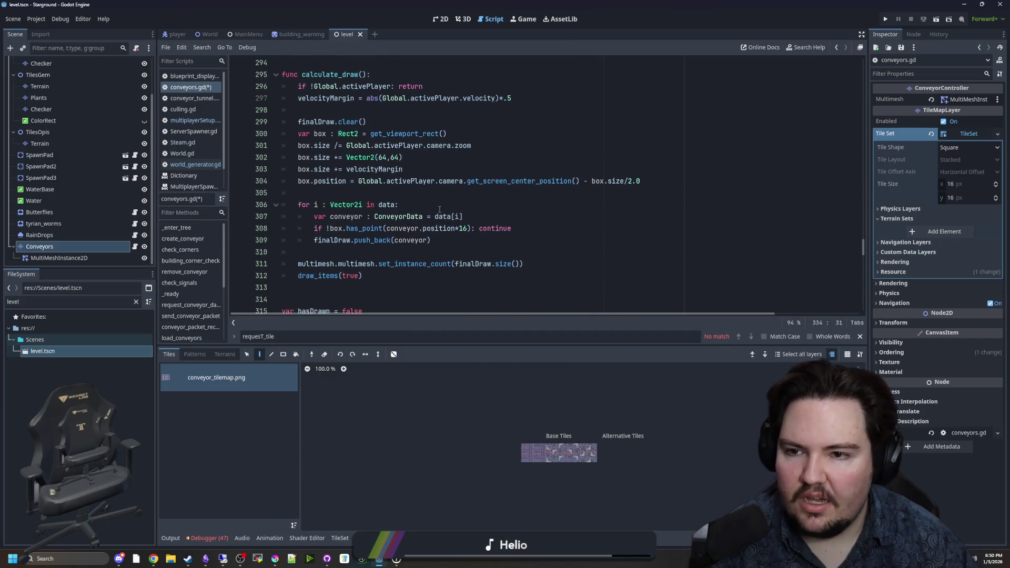
{"action": "scroll", "coordinate": [439, 209], "scroll_direction": "down", "scroll_amount": 14}
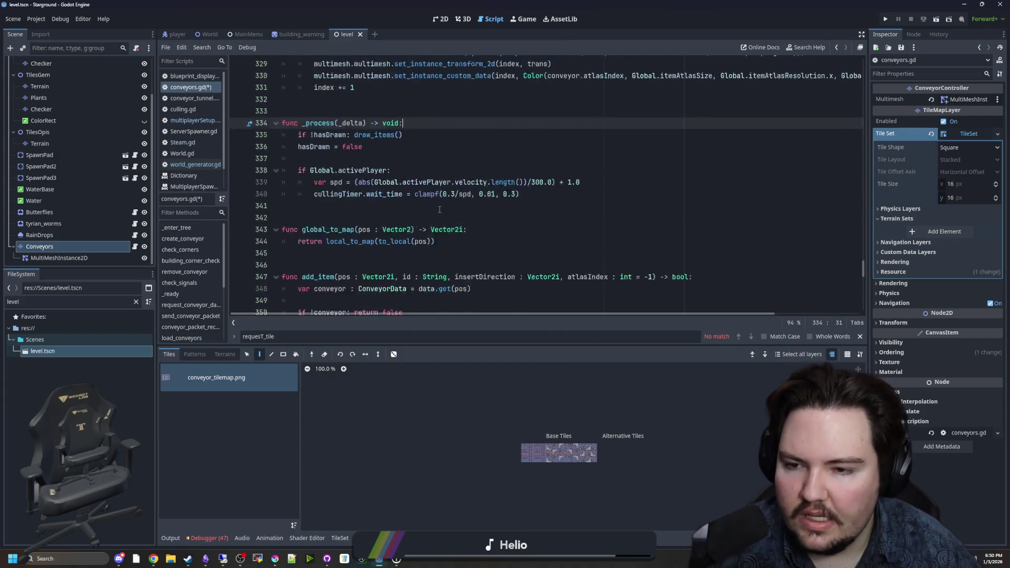
{"action": "scroll", "coordinate": [439, 209], "scroll_direction": "down", "scroll_amount": 2}
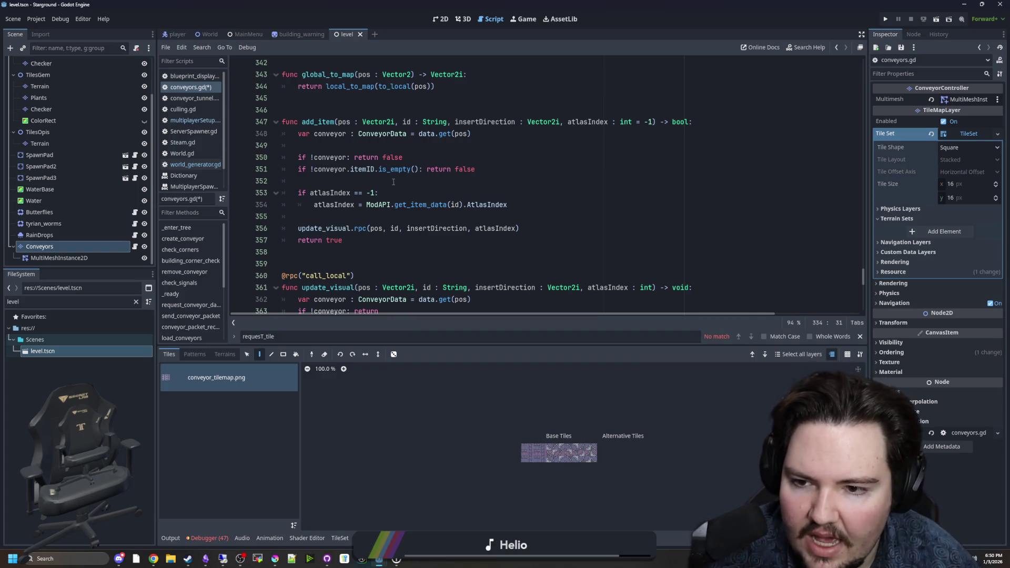
{"action": "left_click", "coordinate": [365, 223]}
{"action": "key", "text": "BackSpace"}
{"action": "key", "text": "BackSpace"}
{"action": "key", "text": "BackSpace"}
Save conveyors.gd and switch to the 2D scene view
{"action": "scroll", "coordinate": [440, 225], "scroll_direction": "down", "scroll_amount": 3}
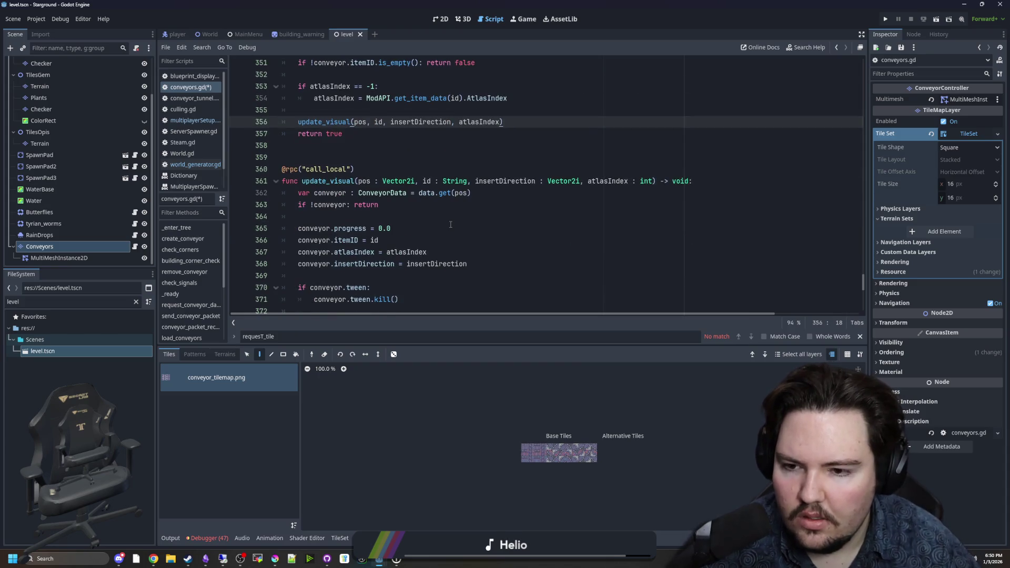
{"action": "scroll", "coordinate": [450, 224], "scroll_direction": "down", "scroll_amount": 7}
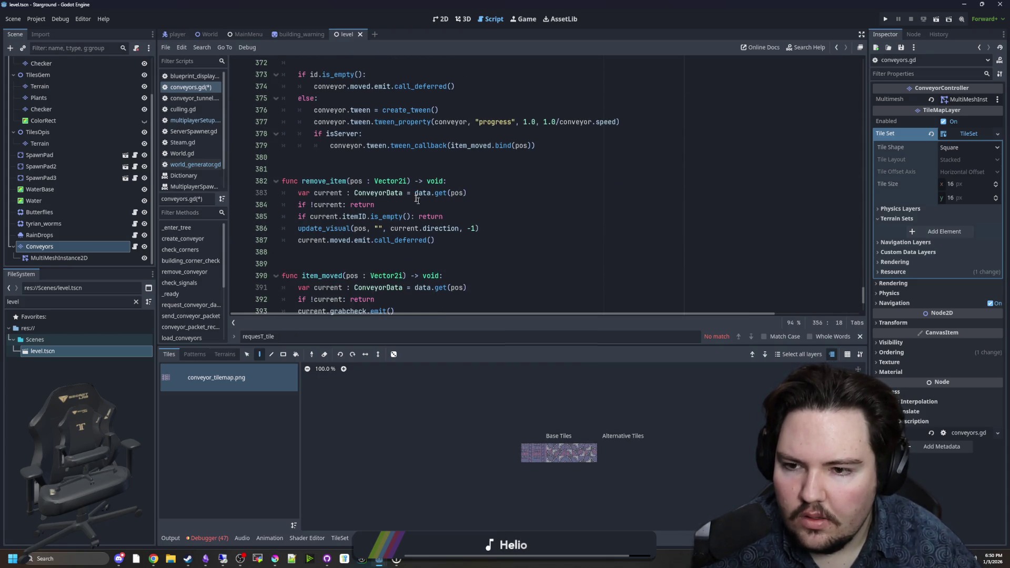
{"action": "scroll", "coordinate": [312, 237], "scroll_direction": "down", "scroll_amount": 3}
{"action": "left_click", "coordinate": [371, 149]}
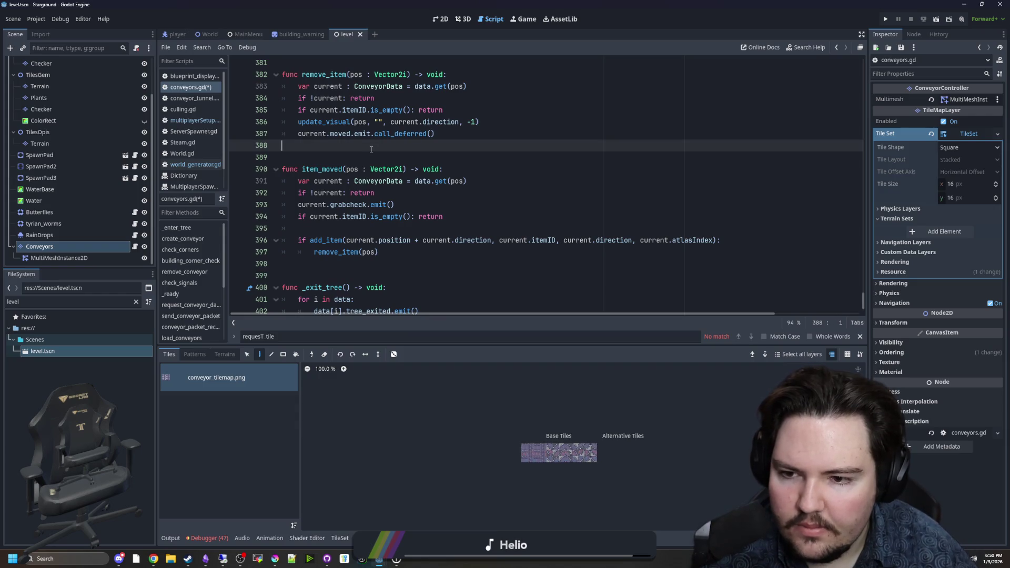
{"action": "key", "text": "ctrl+s"}
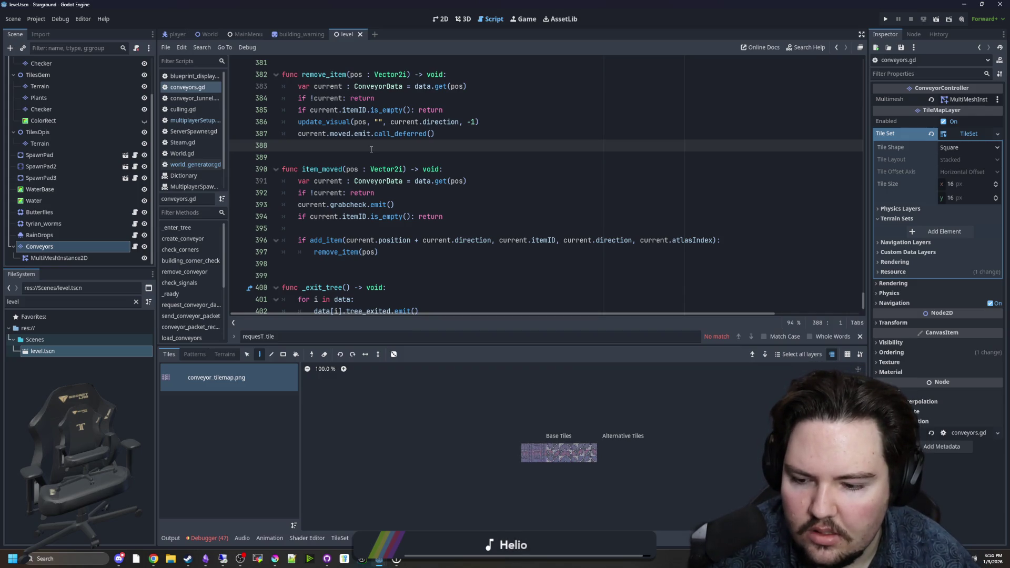
{"action": "left_click", "coordinate": [441, 20]}
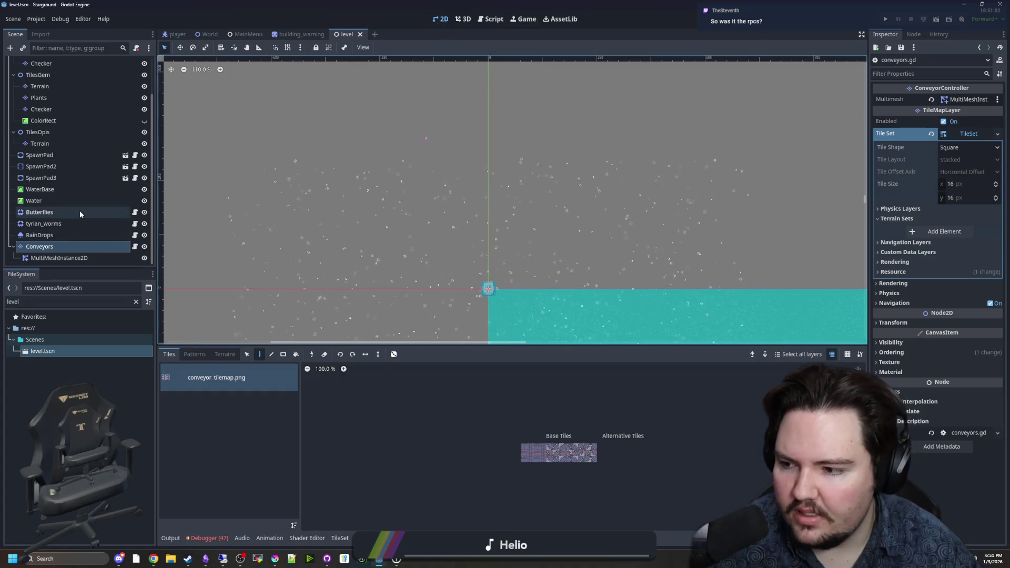
Return to conveyors.gd, then search the remote Godot's script for 'update_visual'
{"action": "left_click", "coordinate": [135, 246]}
{"action": "left_click", "coordinate": [376, 193]}
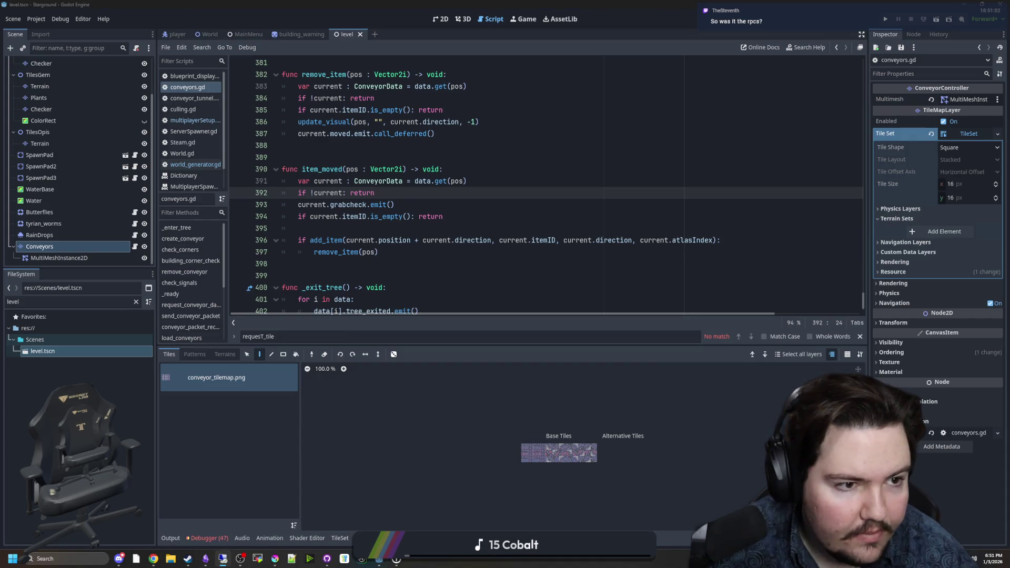
{"action": "key", "text": "alt+Tab"}
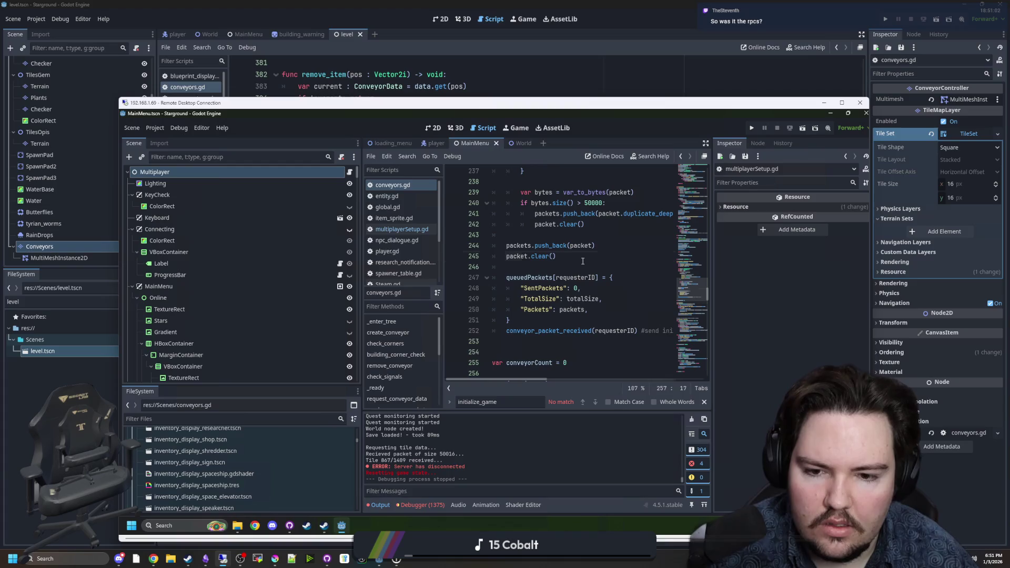
{"action": "key", "text": "ctrl+f"}
{"action": "type", "text": "update_visua"}
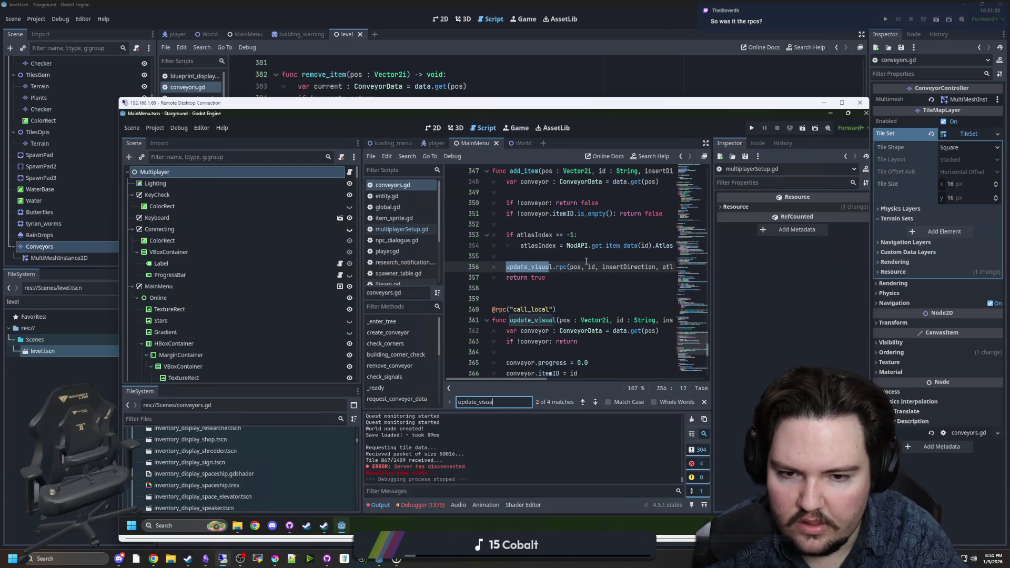
{"action": "type", "text": "l"}
In the remote conveyors.gd, remove .rpc from update_visual on lines 356 and 386
{"action": "left_click", "coordinate": [570, 267]}
{"action": "key", "text": "BackSpace"}
{"action": "key", "text": "BackSpace"}
{"action": "key", "text": "BackSpace"}
{"action": "scroll", "coordinate": [565, 304], "scroll_direction": "down", "scroll_amount": 6}
{"action": "scroll", "coordinate": [565, 304], "scroll_direction": "down", "scroll_amount": 3}
{"action": "left_click", "coordinate": [569, 299]}
{"action": "key", "text": "BackSpace"}
{"action": "key", "text": "BackSpace"}
{"action": "key", "text": "BackSpace"}
Save the remote conveyors.gd and minimize the Remote Desktop window
{"action": "left_click", "coordinate": [572, 242]}
{"action": "key", "text": "ctrl+s"}
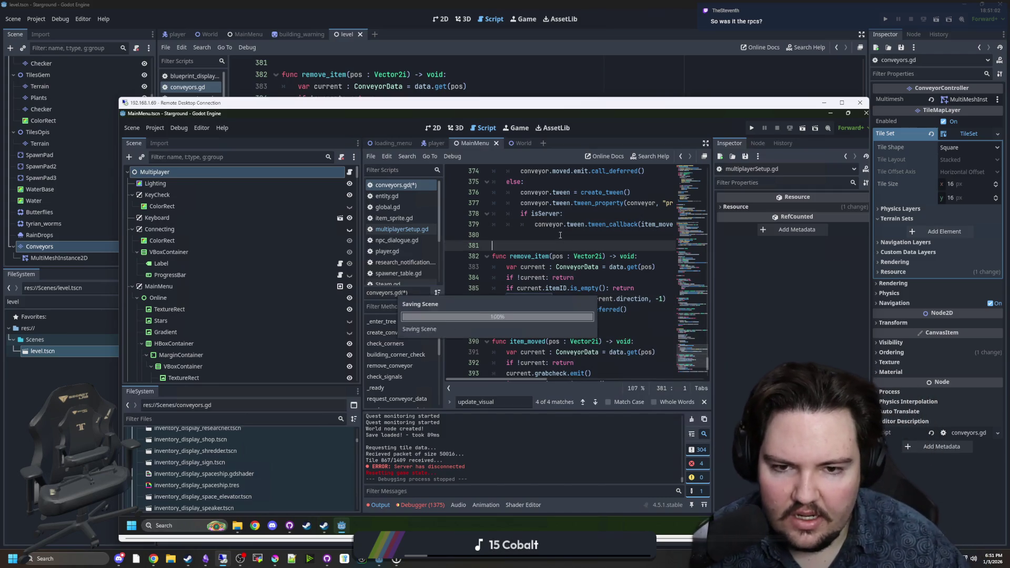
{"action": "left_click", "coordinate": [823, 102]}
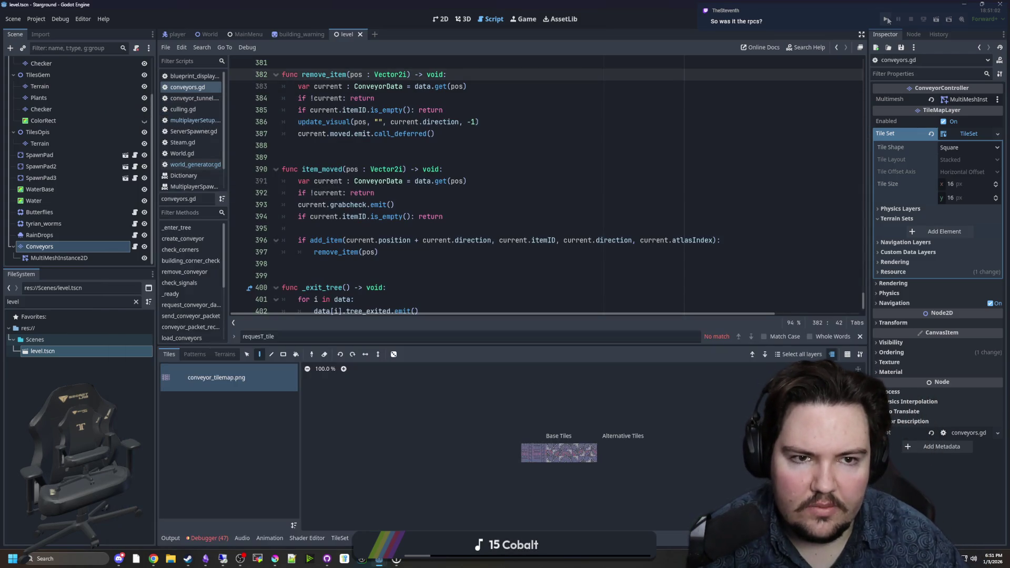
Host Starground from the saved game, join via remote Steam Friends, and check remote Debugger errors
{"action": "left_click", "coordinate": [887, 19]}
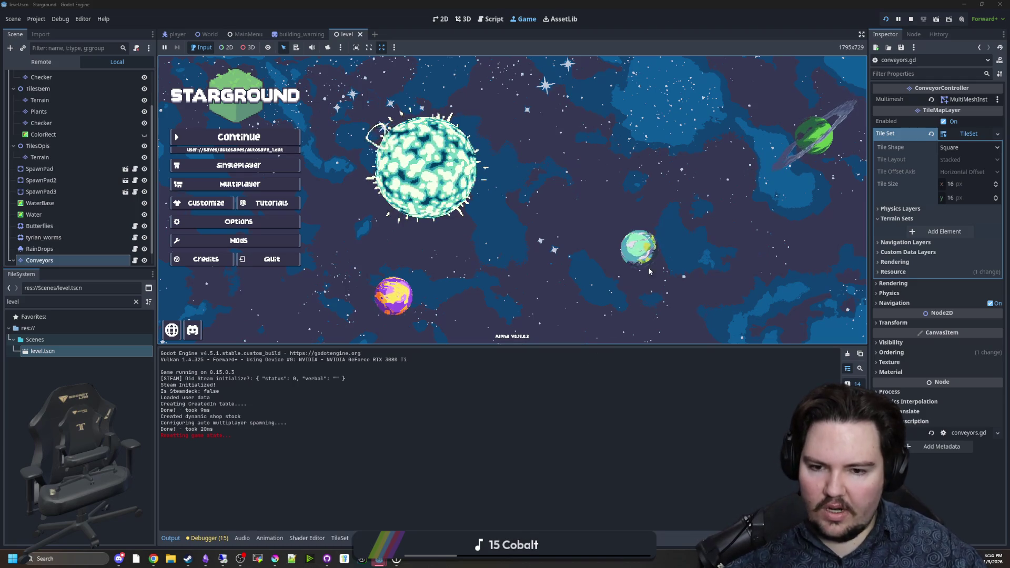
{"action": "left_click", "coordinate": [272, 143]}
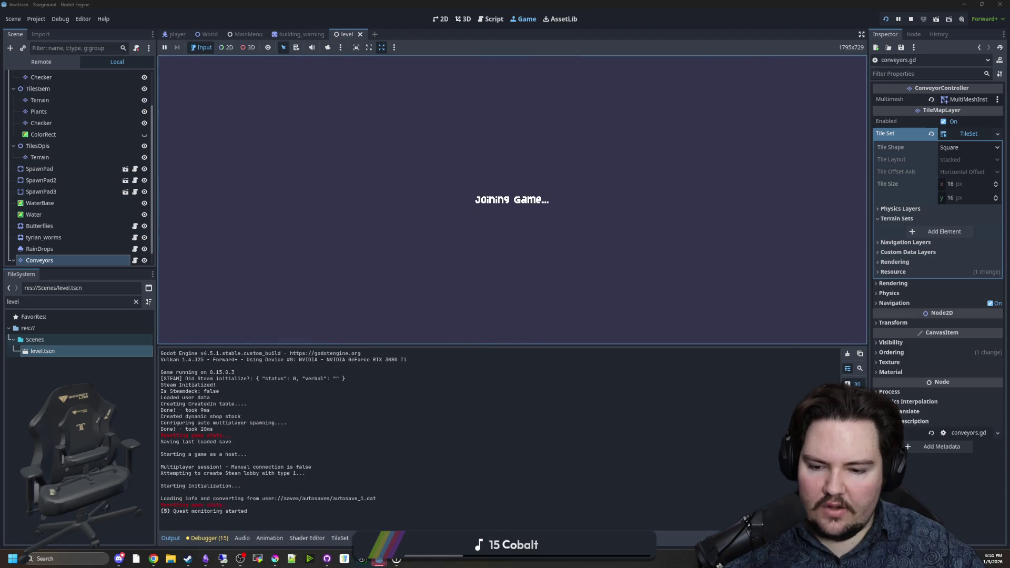
{"action": "left_click", "coordinate": [223, 559]}
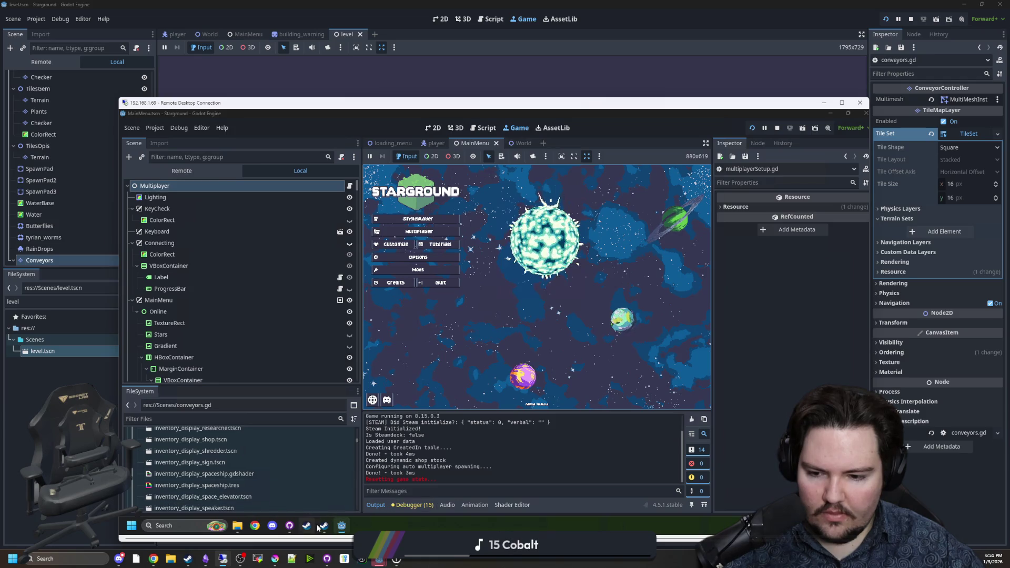
{"action": "mouse_move", "coordinate": [324, 526]}
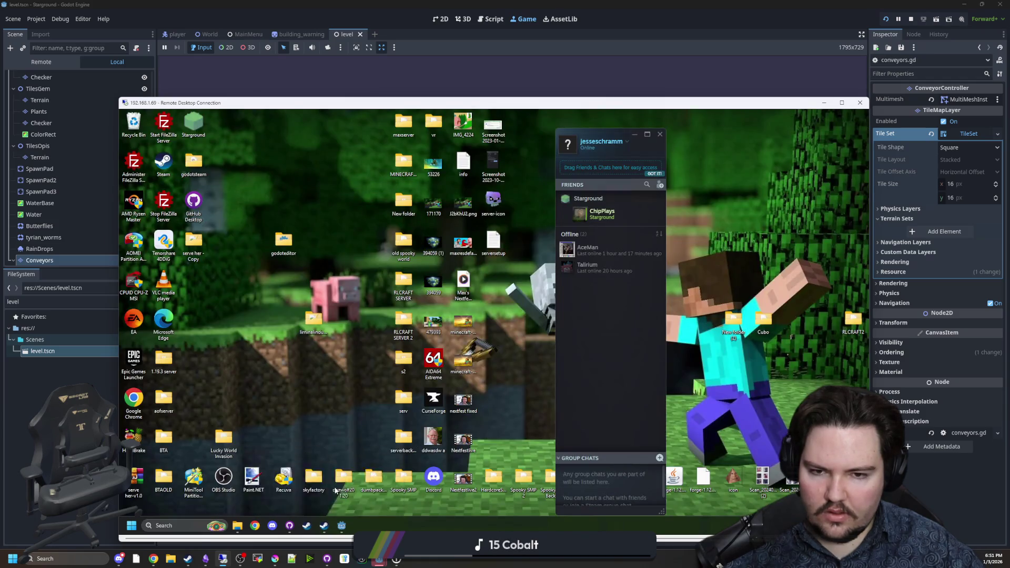
{"action": "left_click", "coordinate": [327, 487]}
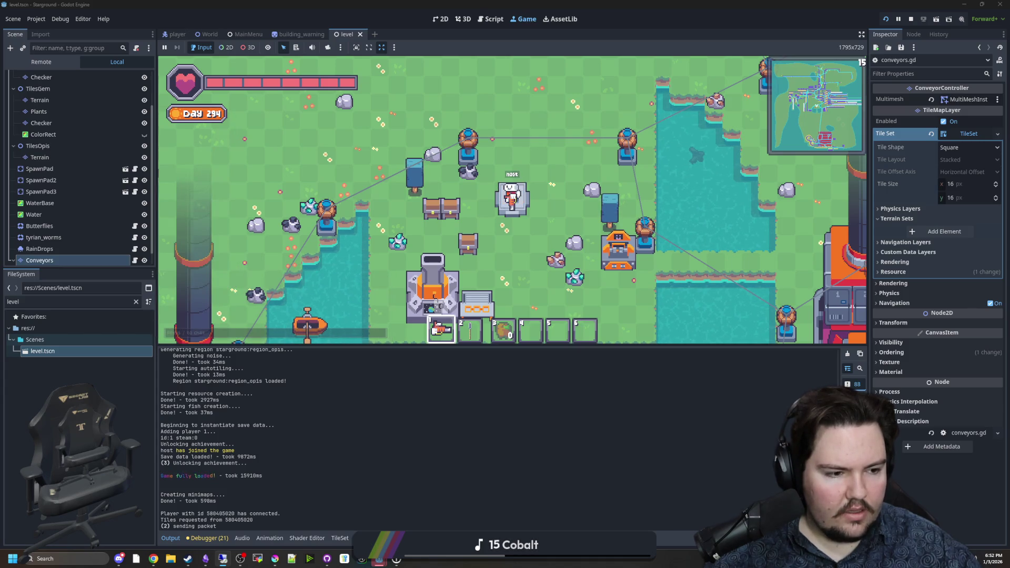
{"action": "mouse_move", "coordinate": [1009, 121]}
{"action": "left_mouse_down"}
{"action": "mouse_move", "coordinate": [564, 108]}
{"action": "mouse_move", "coordinate": [489, 86]}
{"action": "left_mouse_up"}
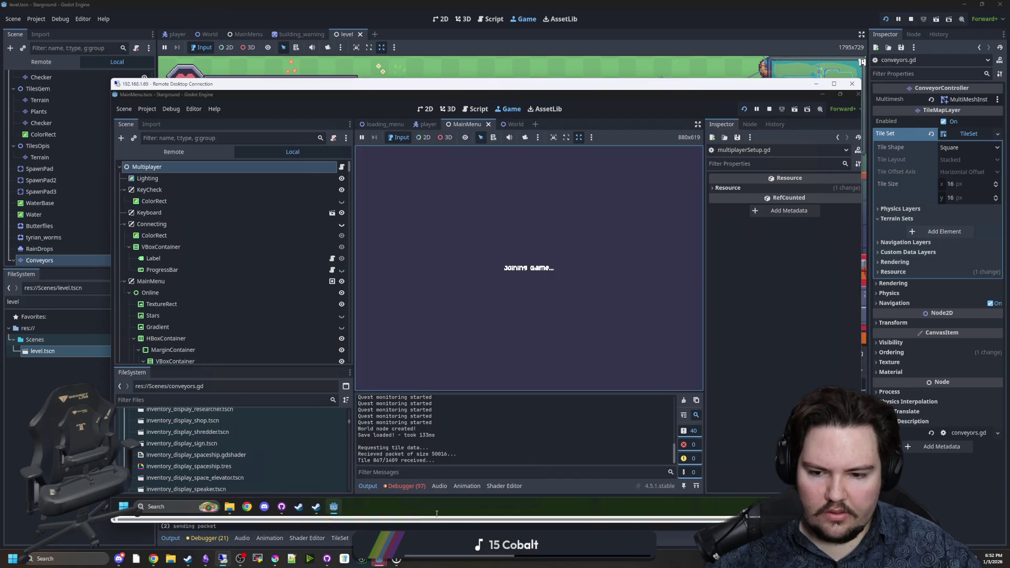
{"action": "left_click", "coordinate": [402, 488]}
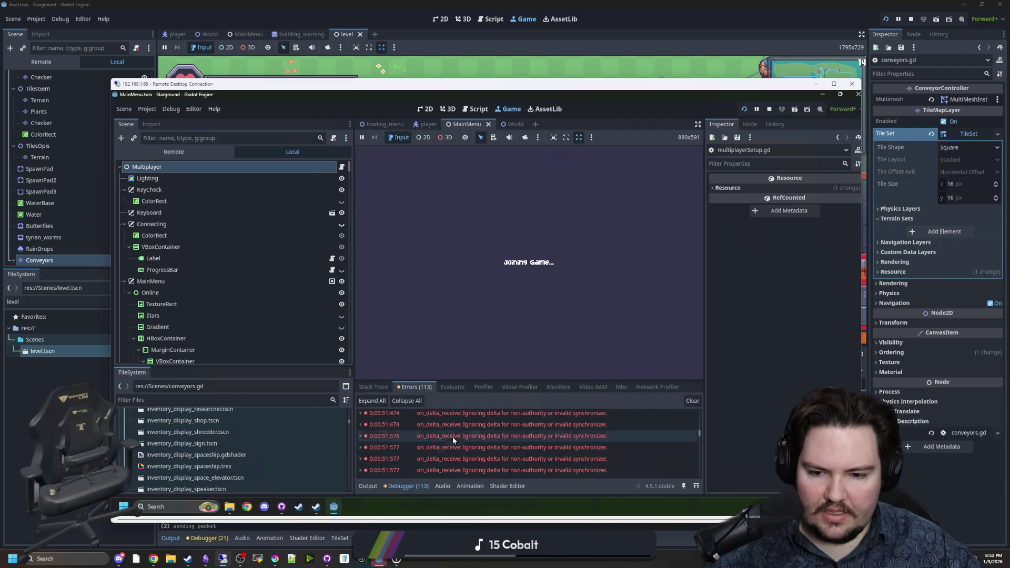
{"action": "left_click", "coordinate": [554, 74]}
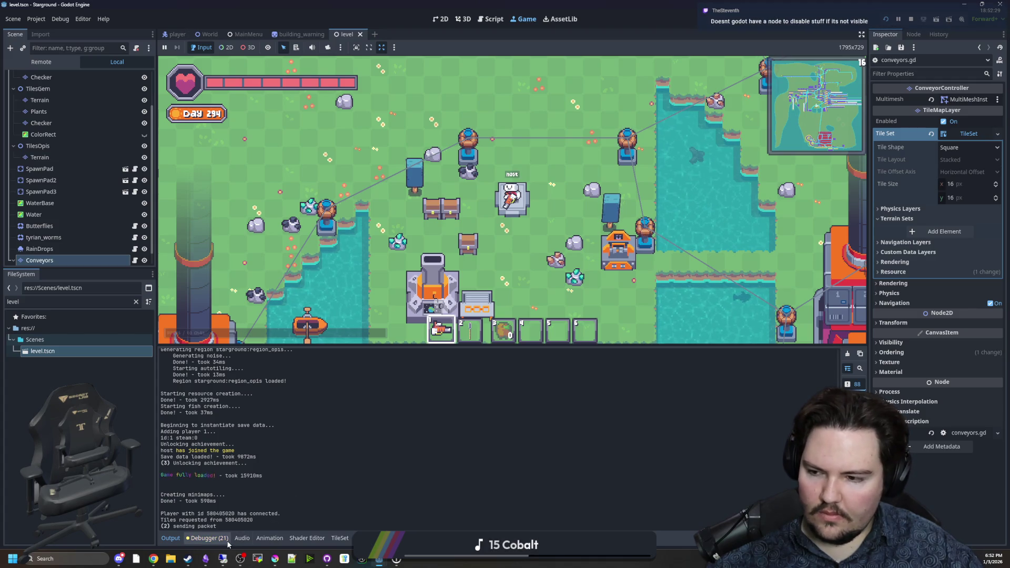
Start recording in the Debugger's Network Profiler, then stop the running game
{"action": "left_click", "coordinate": [208, 538]}
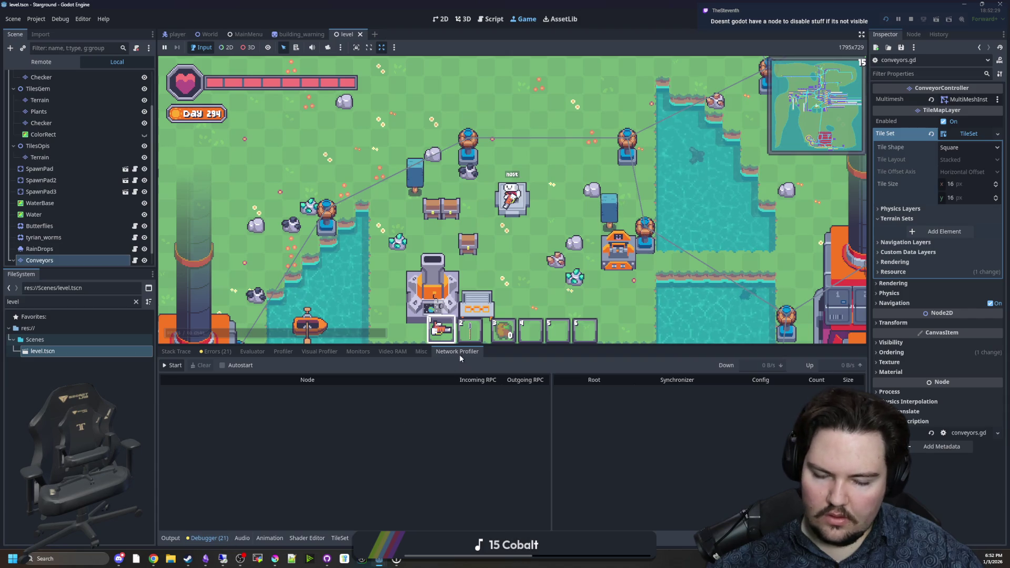
{"action": "left_click", "coordinate": [172, 365]}
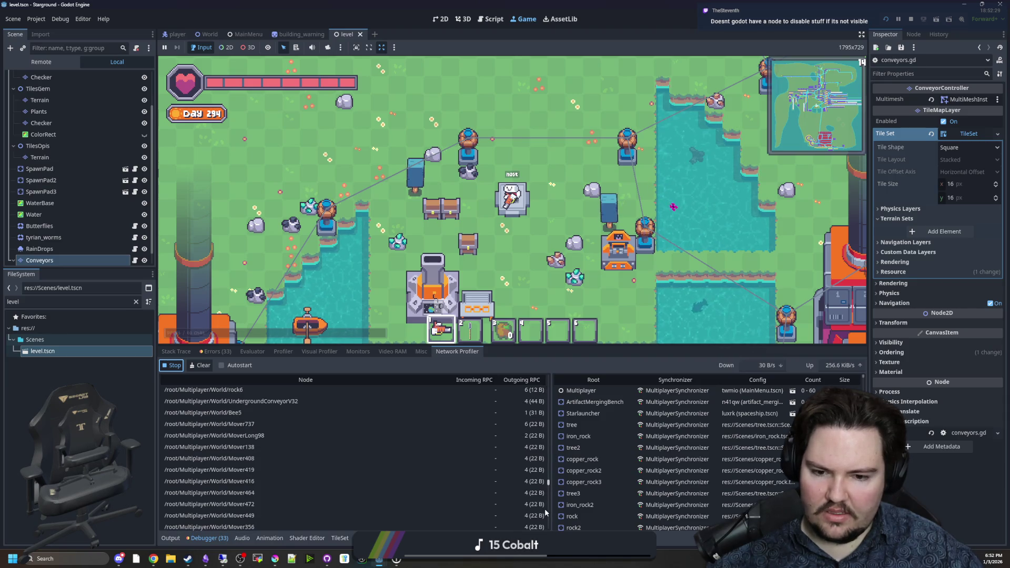
{"action": "left_click", "coordinate": [910, 19]}
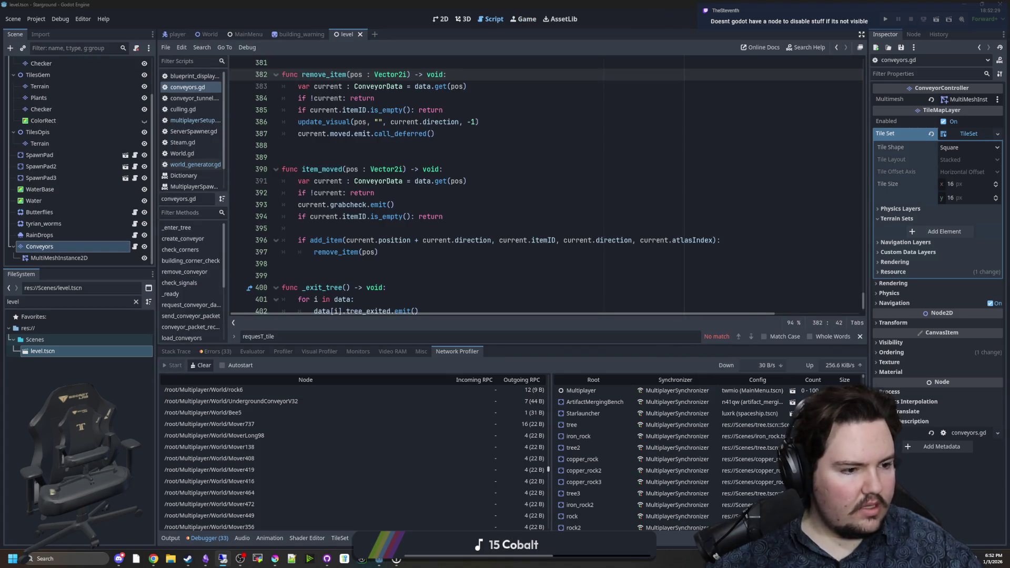
Undo the .rpc removals on lines 356 and 386 of conveyors.gd, then switch to GitHub Desktop
{"action": "left_click", "coordinate": [473, 252]}
{"action": "key", "text": "alt+Left"}
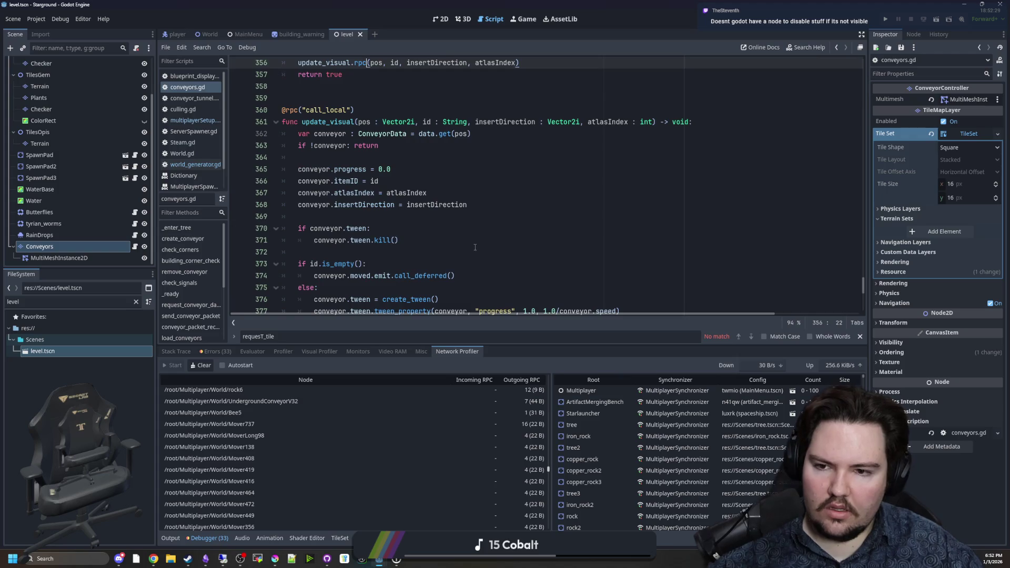
{"action": "key", "text": "alt+Left"}
{"action": "key", "text": "BackSpace"}
{"action": "key", "text": "BackSpace"}
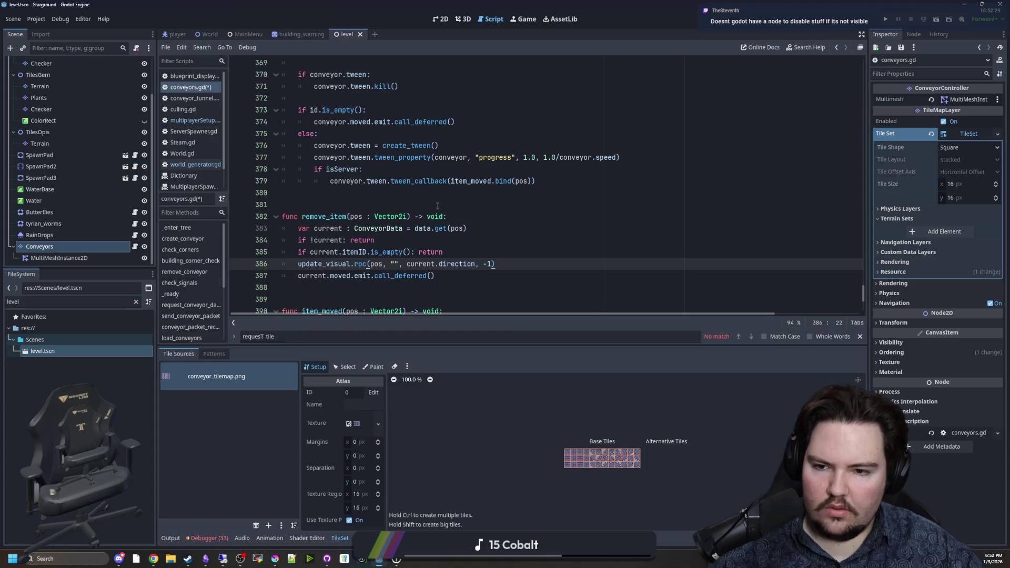
{"action": "left_click", "coordinate": [437, 208]}
{"action": "left_click", "coordinate": [327, 559]}
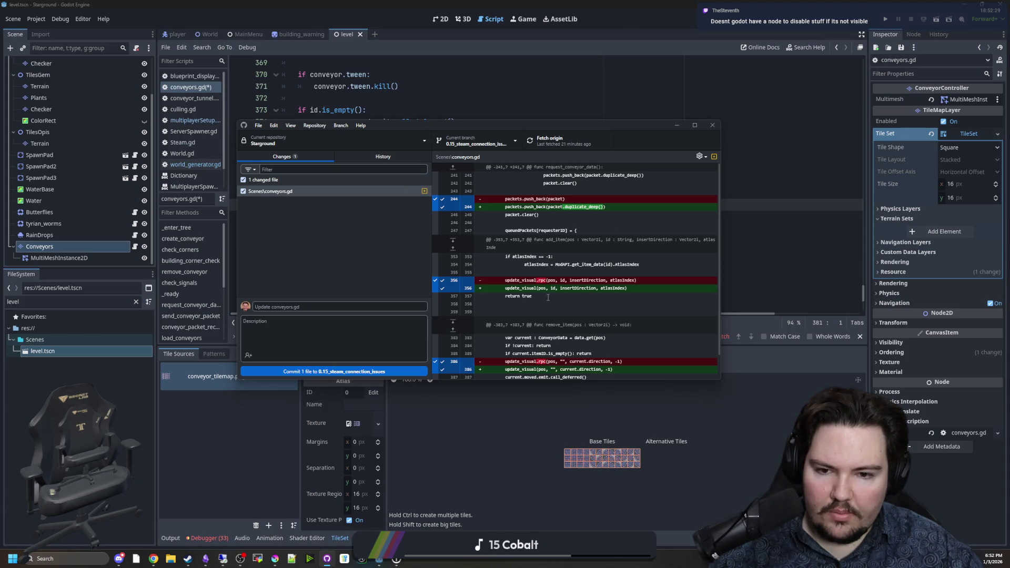
Save conveyors.gd and confirm GitHub Desktop's diff shows only the packet.duplicate_deep() change
{"action": "key", "text": "alt+Tab"}
{"action": "left_click", "coordinate": [600, 173]}
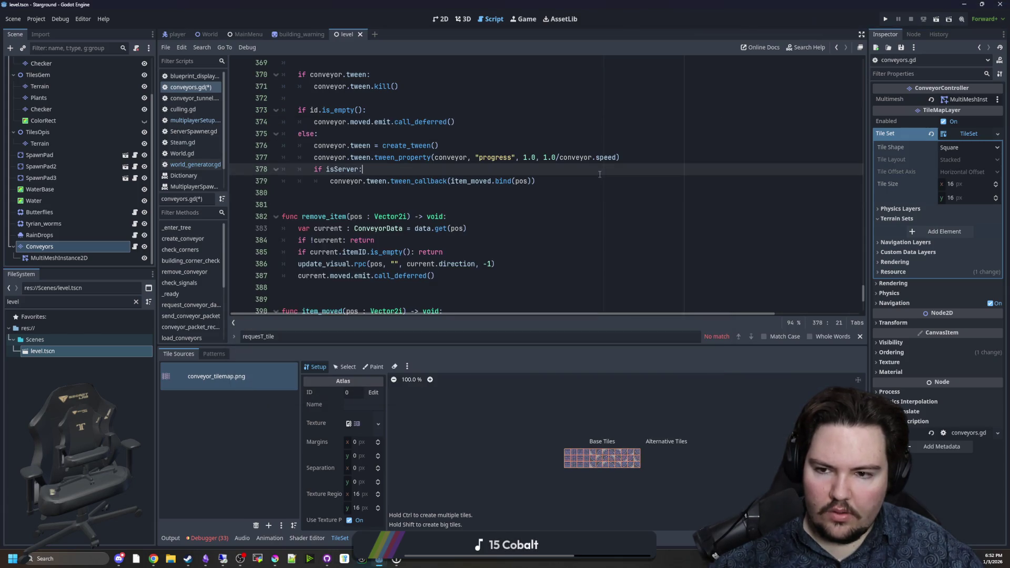
{"action": "left_click", "coordinate": [425, 202]}
{"action": "key", "text": "ctrl+s"}
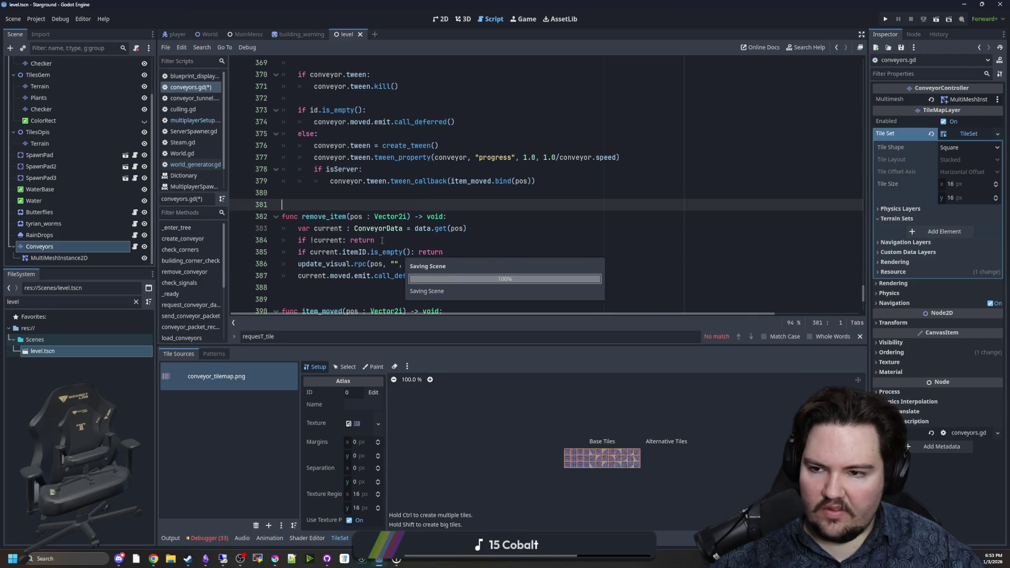
{"action": "left_click", "coordinate": [326, 558]}
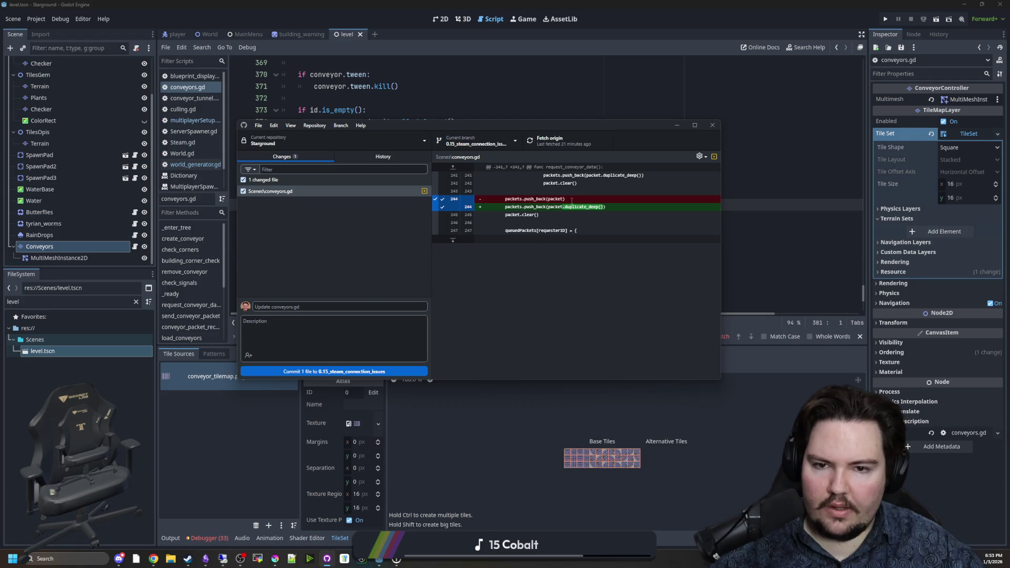
{"action": "key", "text": "alt+Tab"}
{"action": "left_click", "coordinate": [344, 191]}
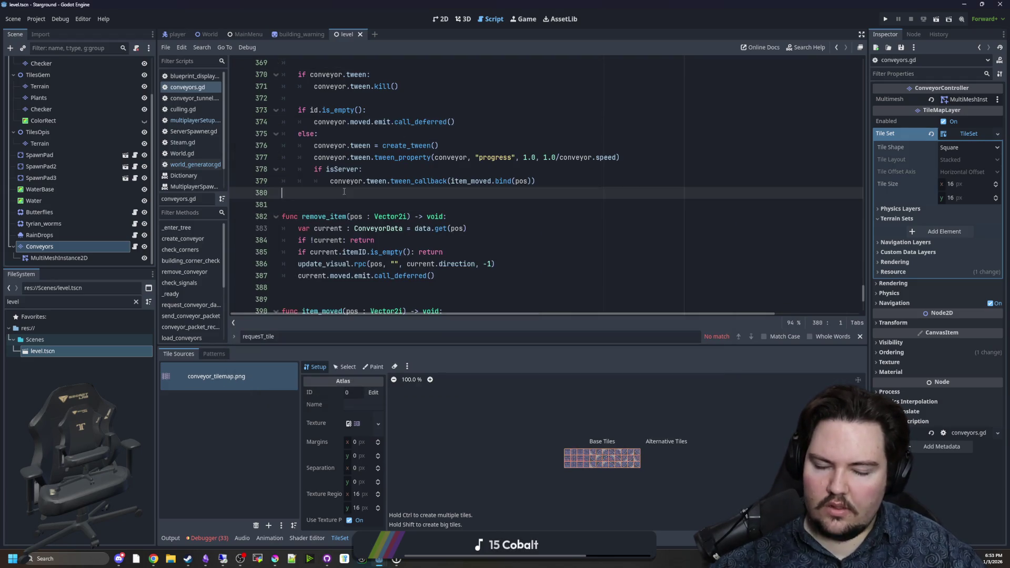
Open multiplayerSetup.gd at the duplicate_deep packet code around lines 1631–1640 and save
{"action": "key", "text": "ctrl+s"}
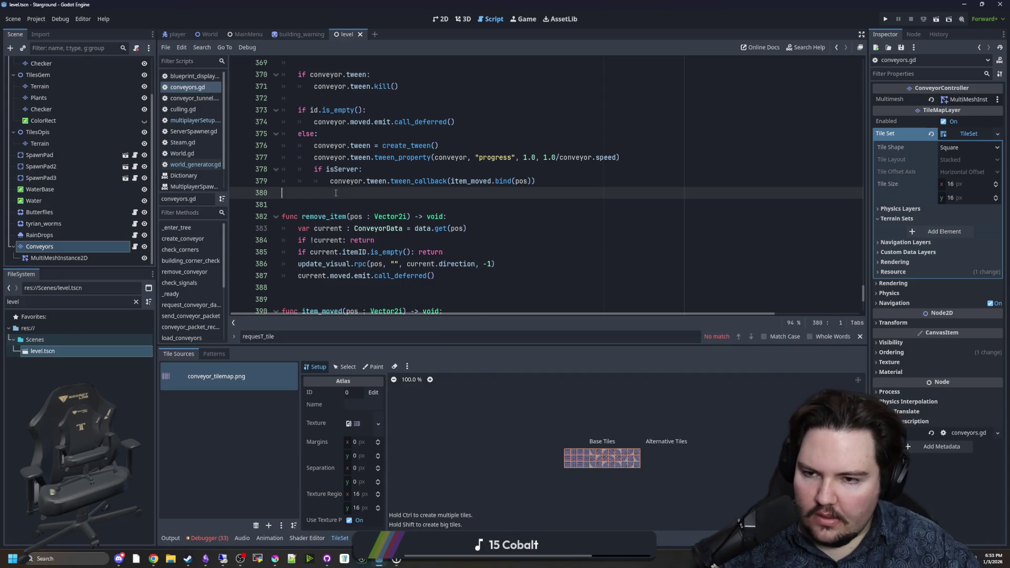
{"action": "key", "text": "ctrl+s"}
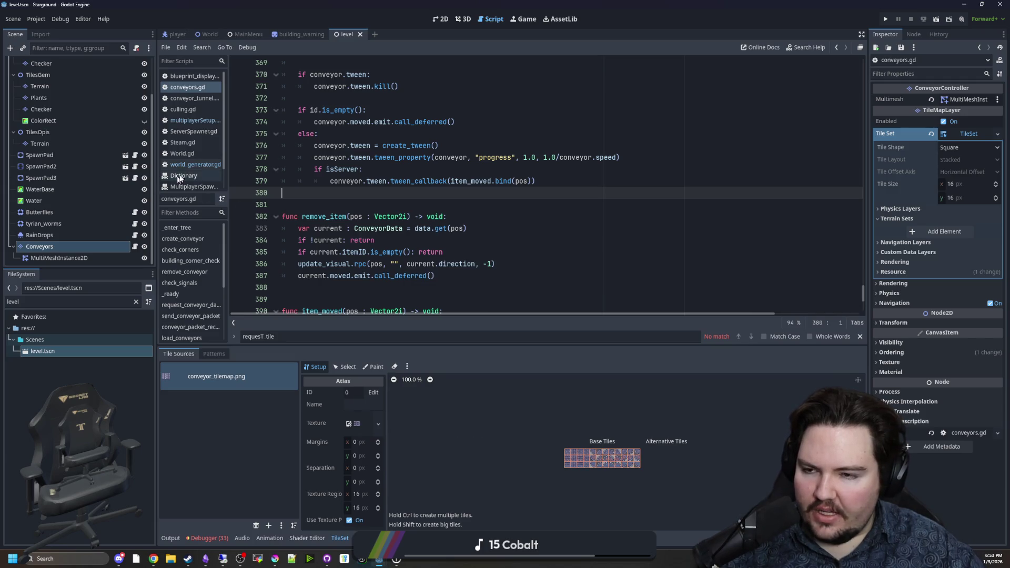
{"action": "key", "text": "ctrl+s"}
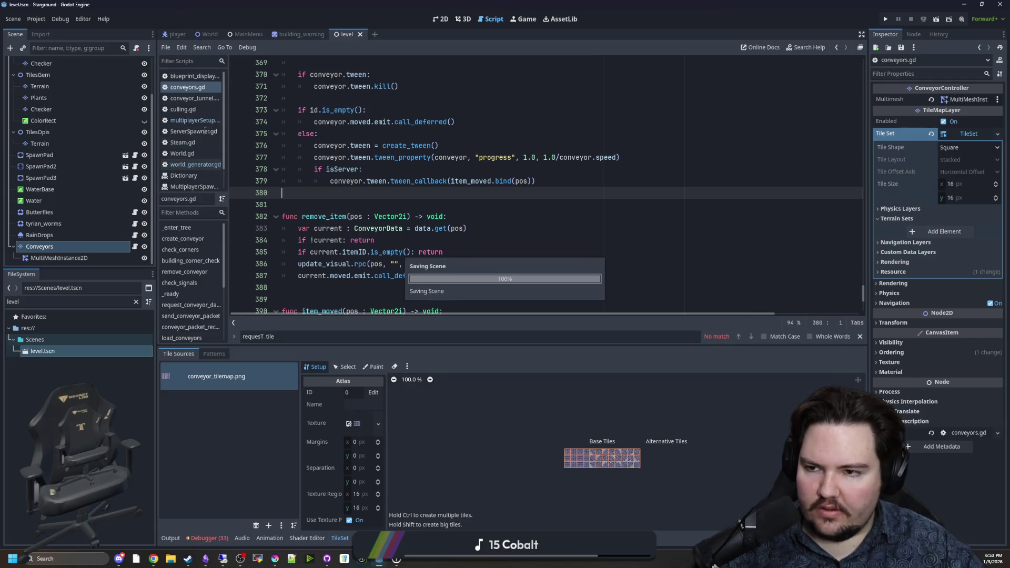
{"action": "left_click", "coordinate": [196, 120]}
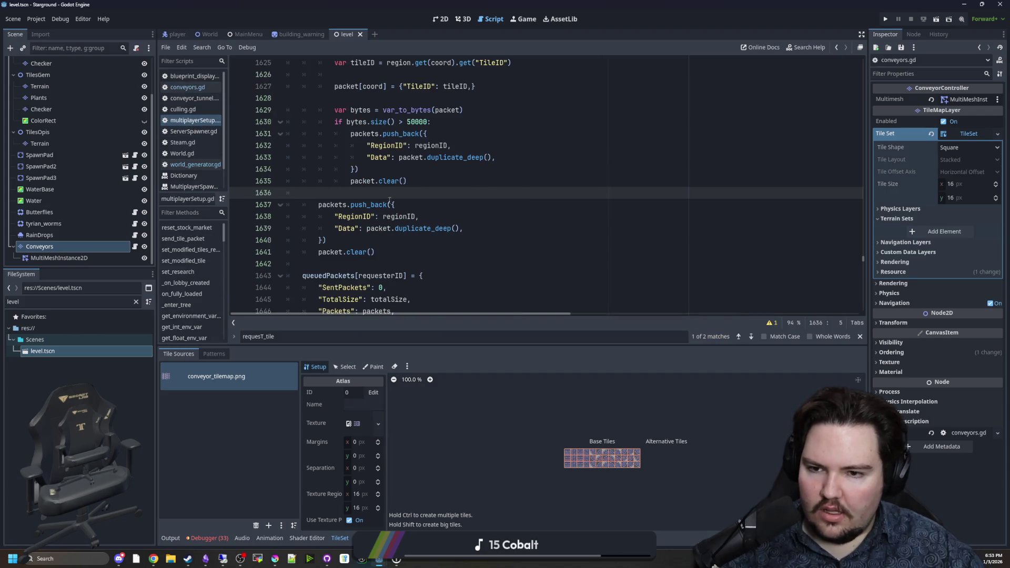
{"action": "key", "text": "ctrl+s"}
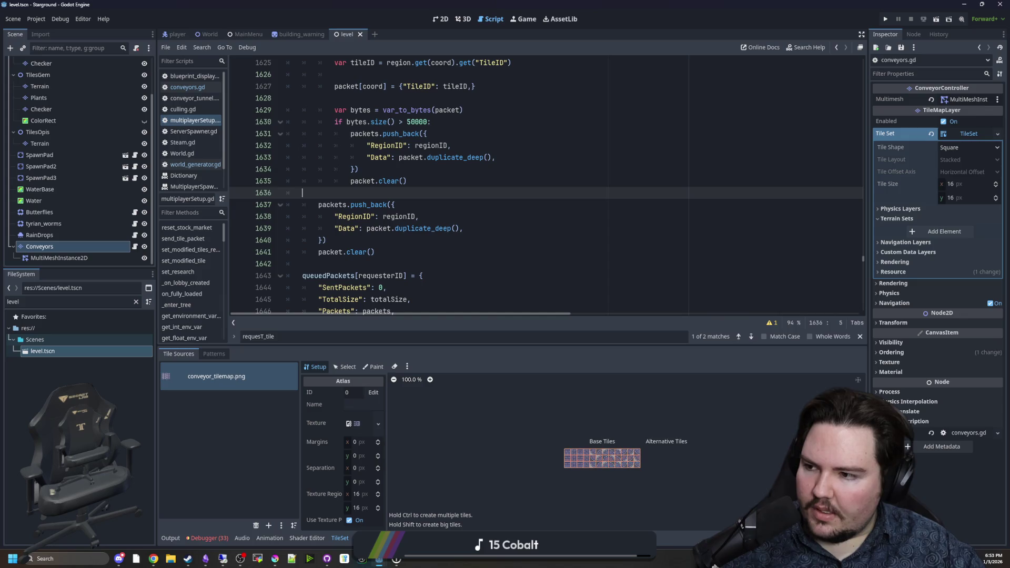
{"action": "key", "text": "ctrl+s"}
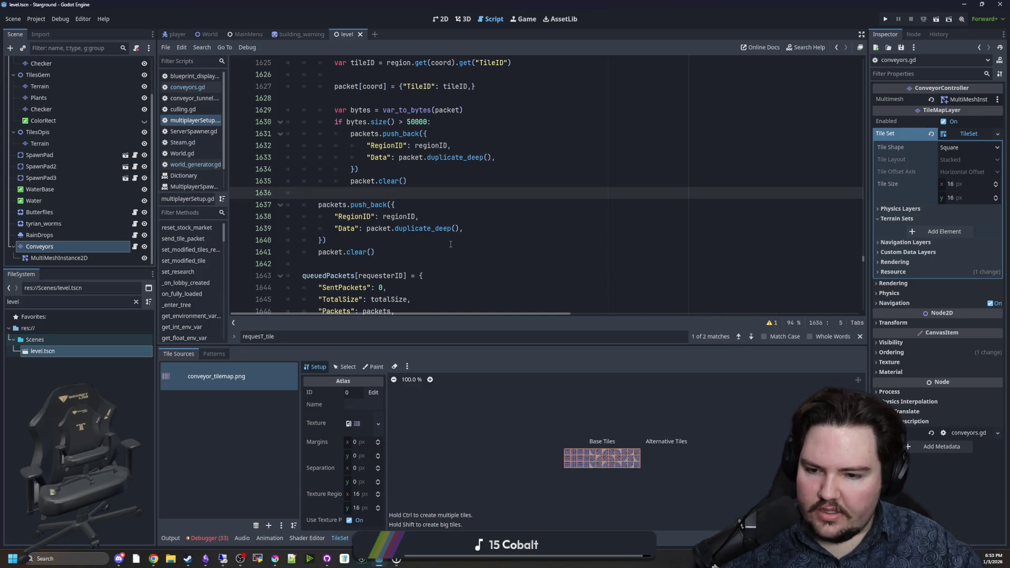
{"action": "left_click", "coordinate": [326, 240]}
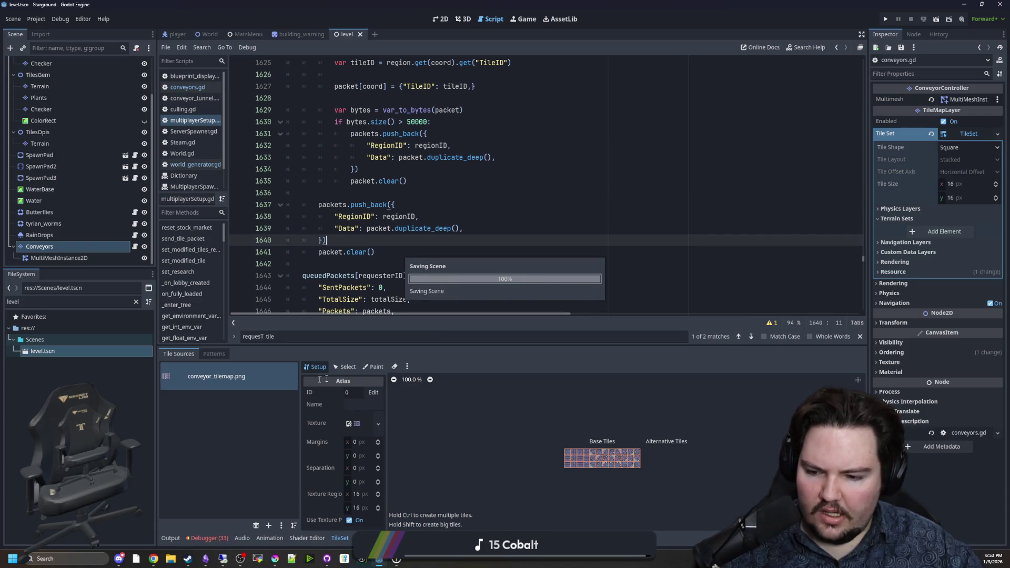
{"action": "mouse_move", "coordinate": [153, 558]}
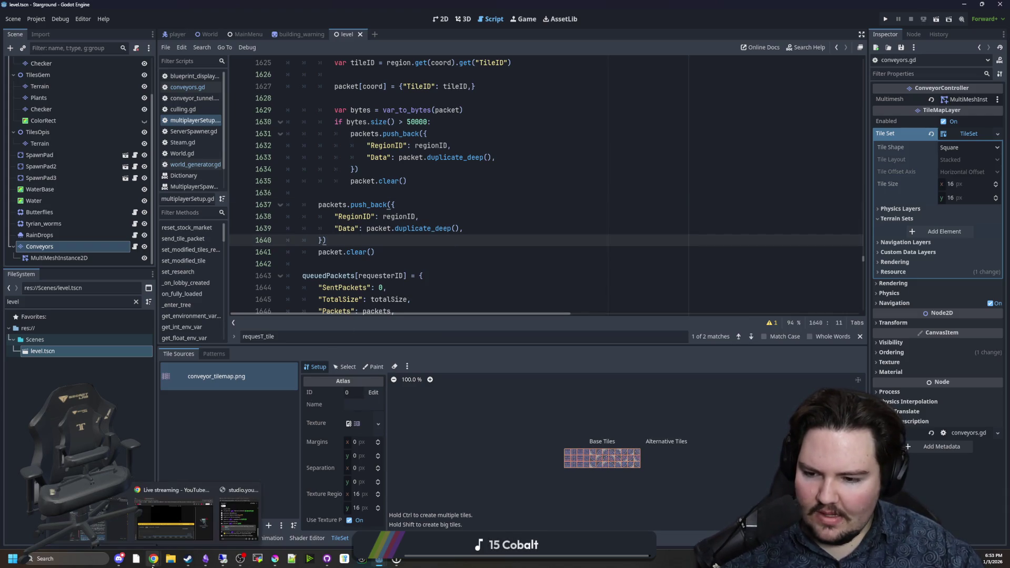
{"action": "mouse_move", "coordinate": [237, 523]}
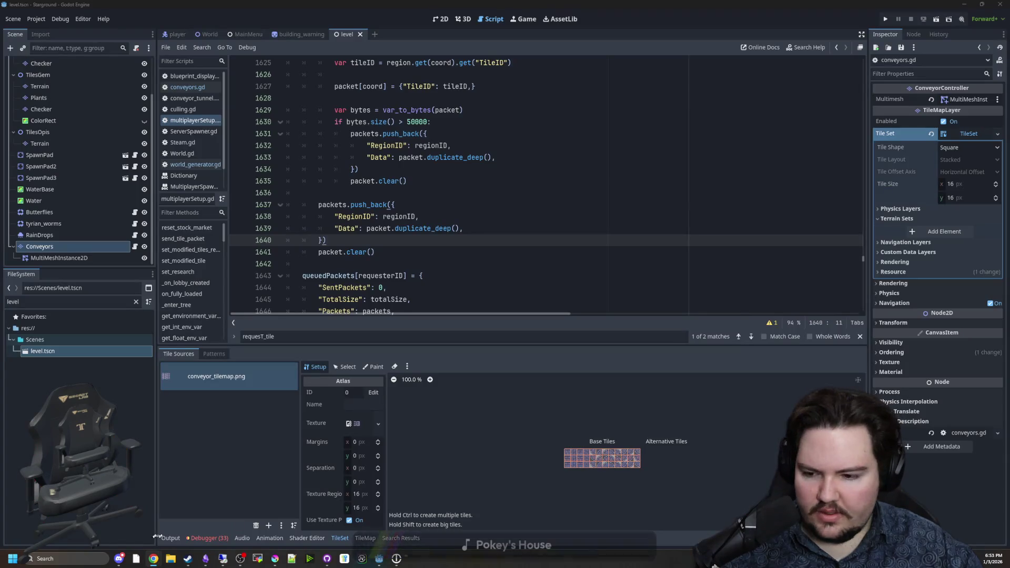
{"action": "mouse_move", "coordinate": [148, 513]}
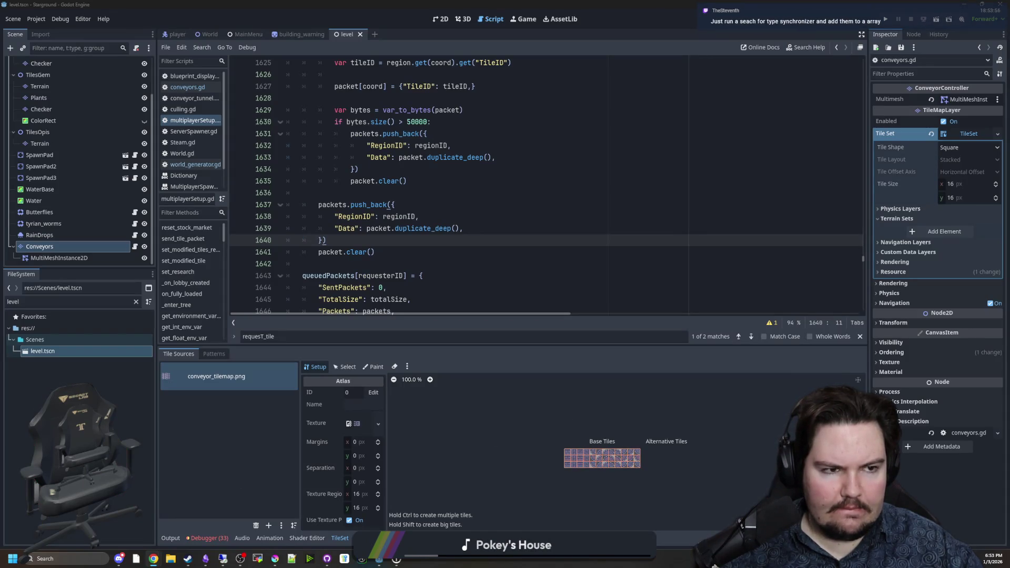
{"action": "left_click", "coordinate": [427, 133]}
{"action": "key", "text": "ctrl+s"}
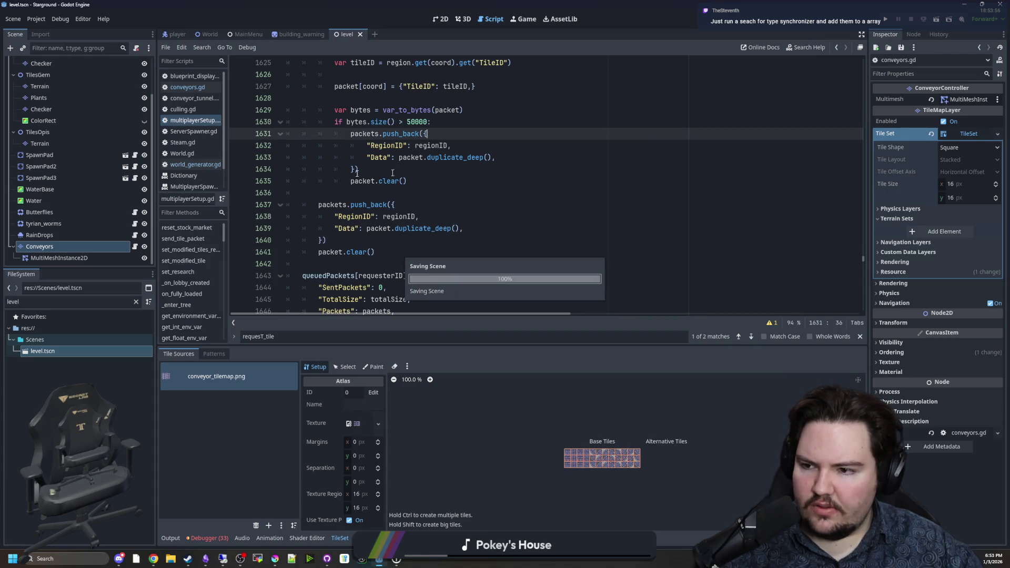
Filter FileSystem for 'world', open World.tscn and the Spawner's ServerSpawner.gd script
{"action": "left_click", "coordinate": [135, 301]}
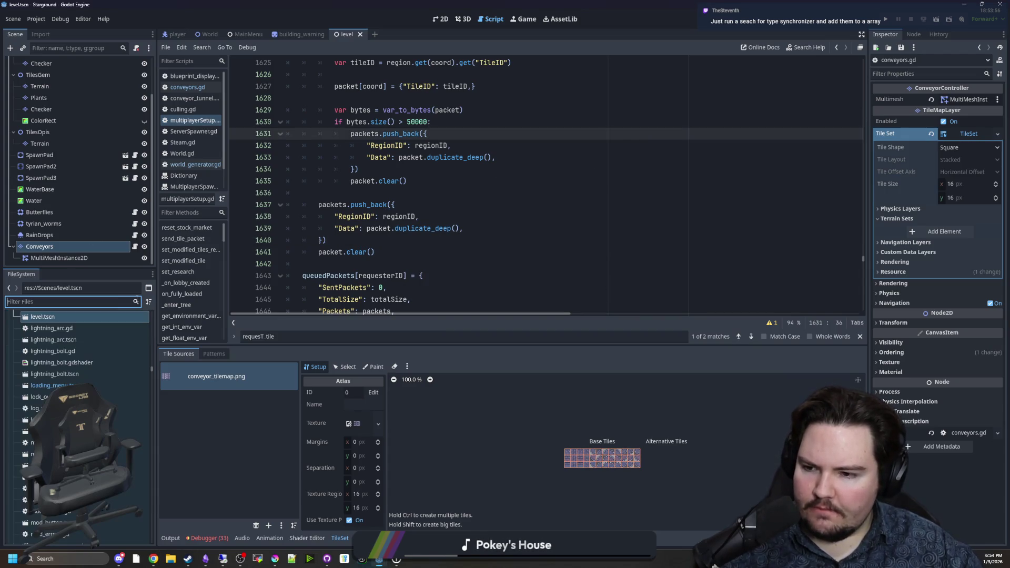
{"action": "type", "text": "world"}
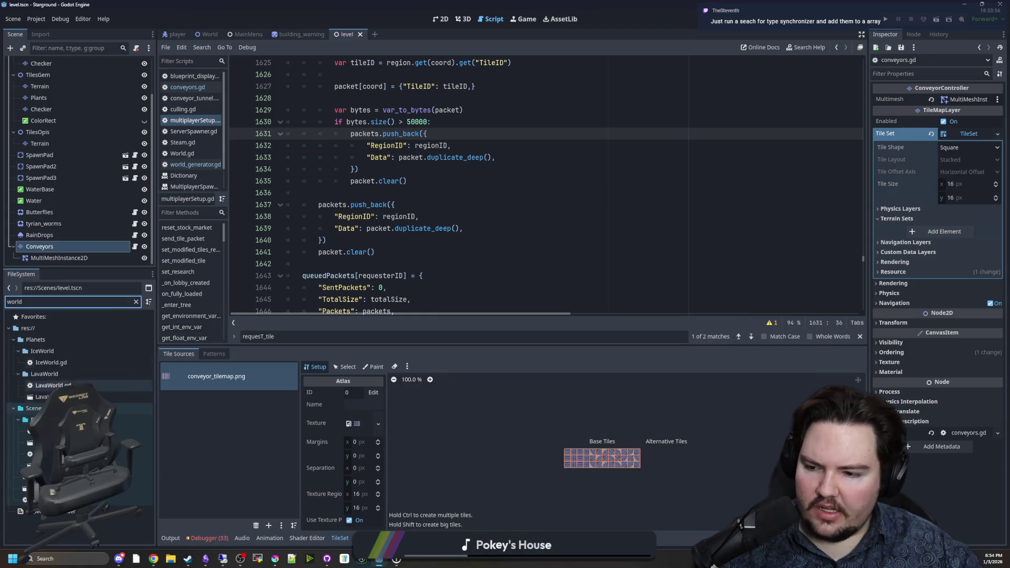
{"action": "left_click", "coordinate": [78, 488]}
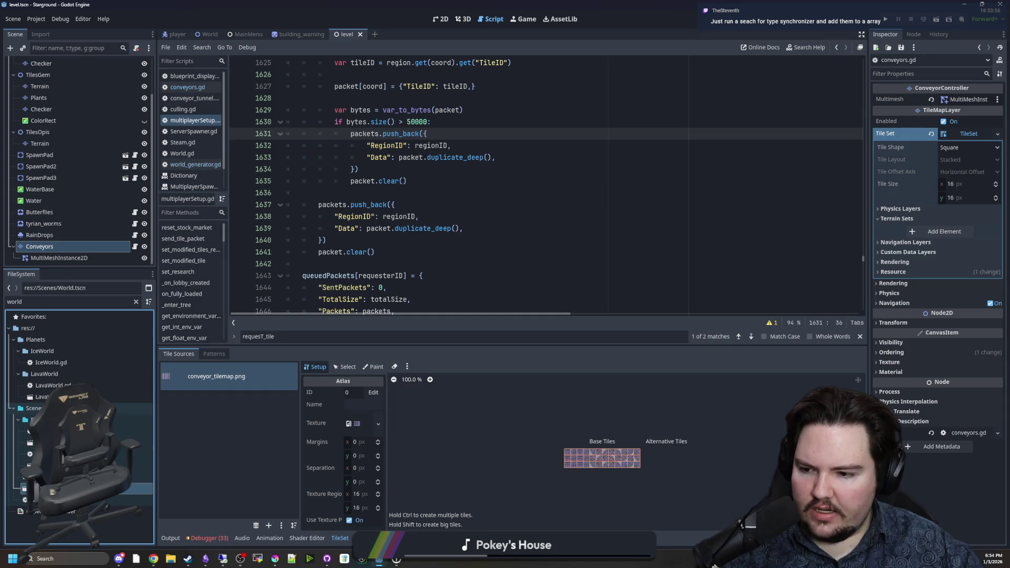
{"action": "key", "text": "Return"}
{"action": "left_click", "coordinate": [38, 89]}
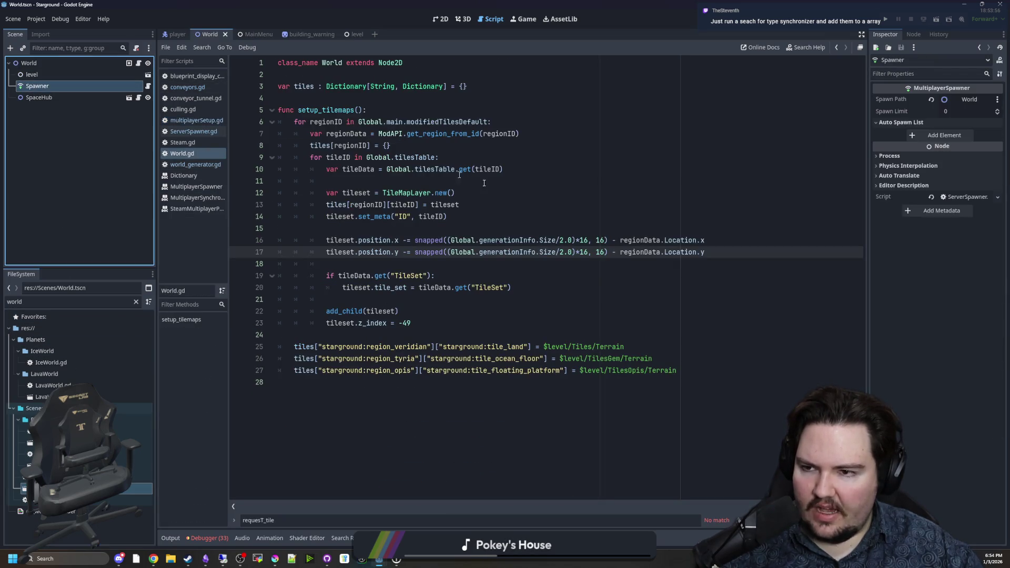
{"action": "left_click", "coordinate": [148, 86]}
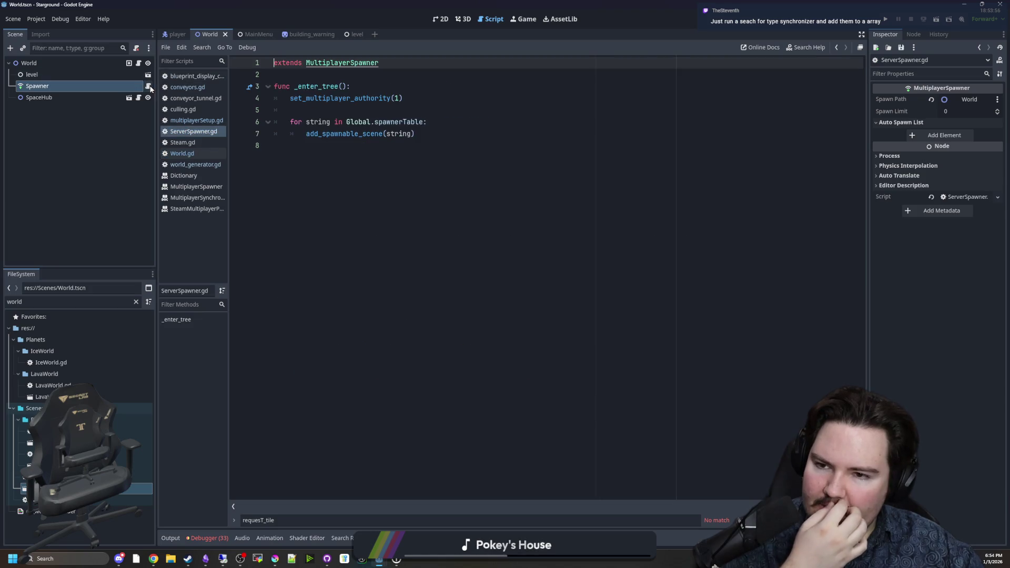
View the MultiplayerSpawner class documentation from the Spawner node
{"action": "left_click", "coordinate": [913, 34]}
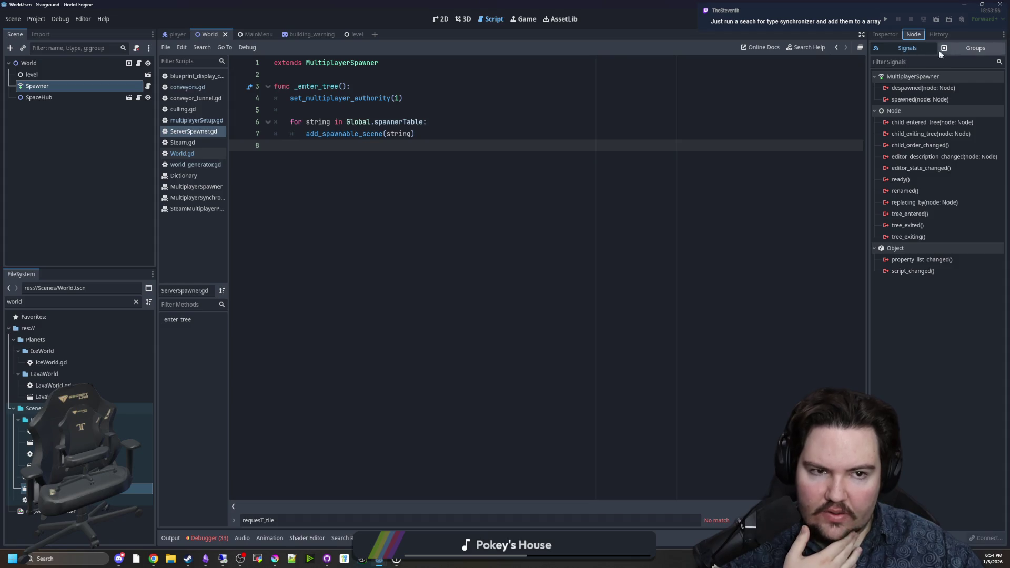
{"action": "left_click", "coordinate": [886, 34]}
{"action": "left_click", "coordinate": [999, 61]}
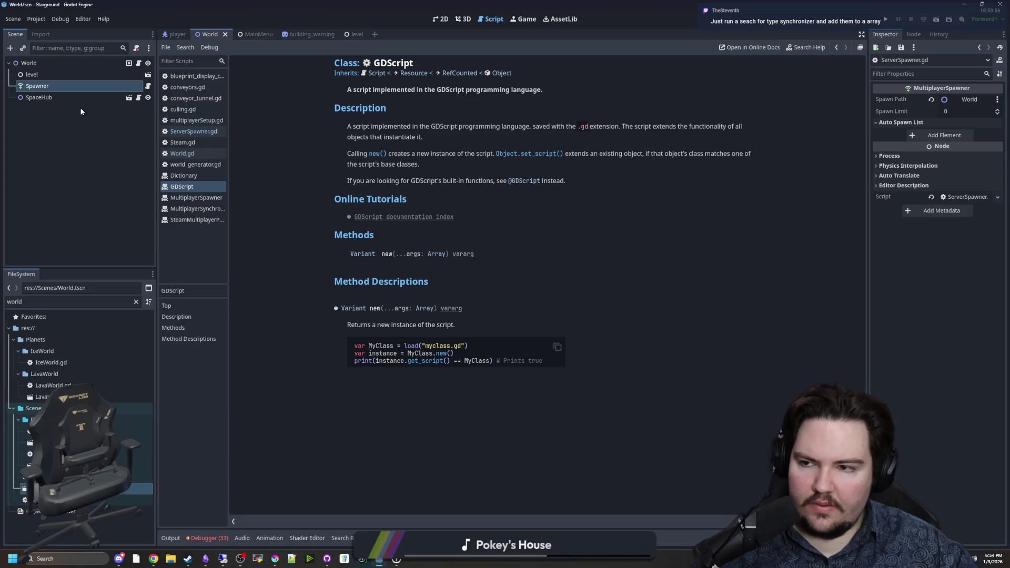
{"action": "left_click", "coordinate": [54, 74]}
{"action": "left_click", "coordinate": [46, 87]}
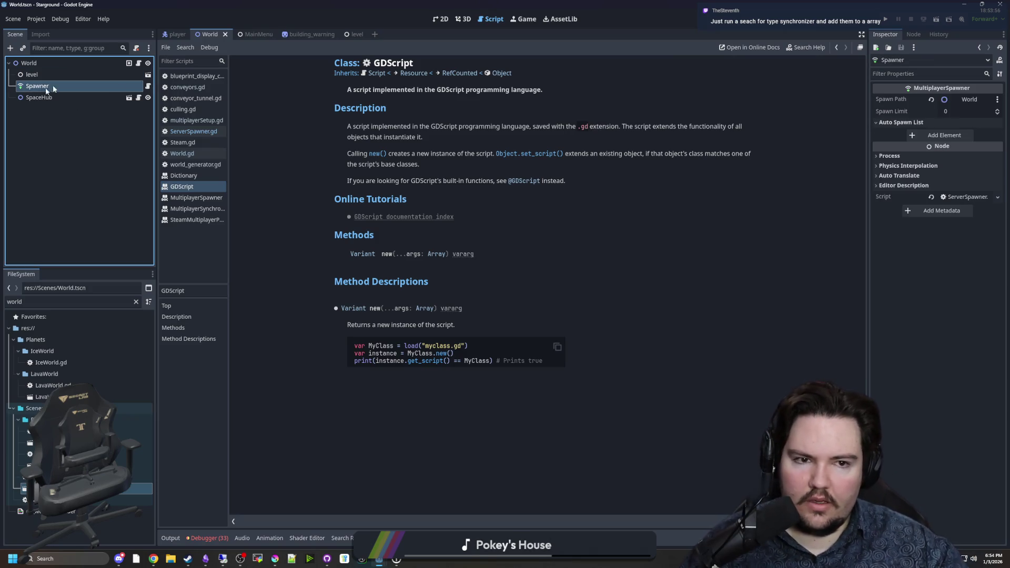
{"action": "left_click", "coordinate": [999, 61]}
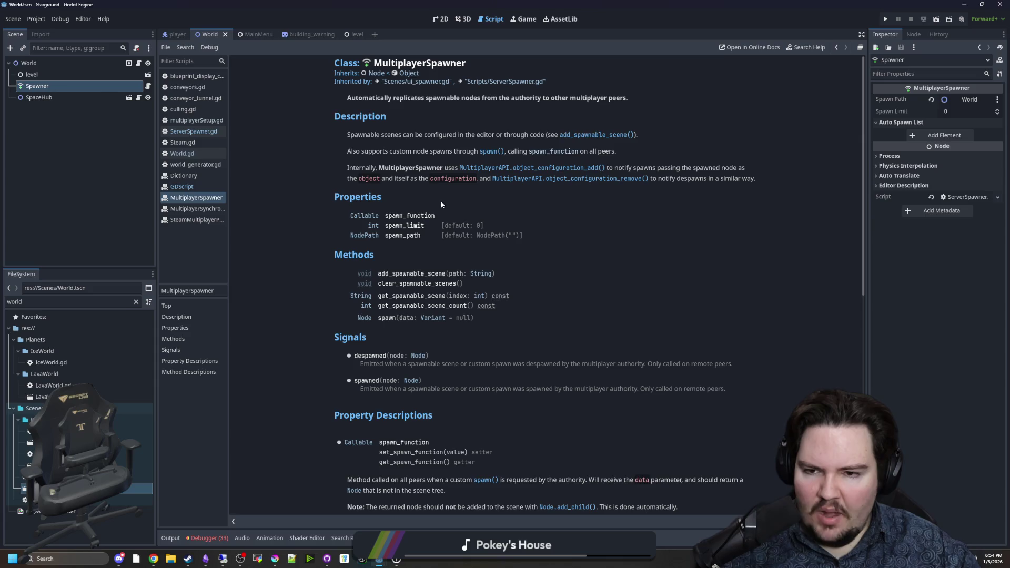
Read the spawn_function property description, then go back to ServerSpawner.gd
{"action": "left_click", "coordinate": [427, 220]}
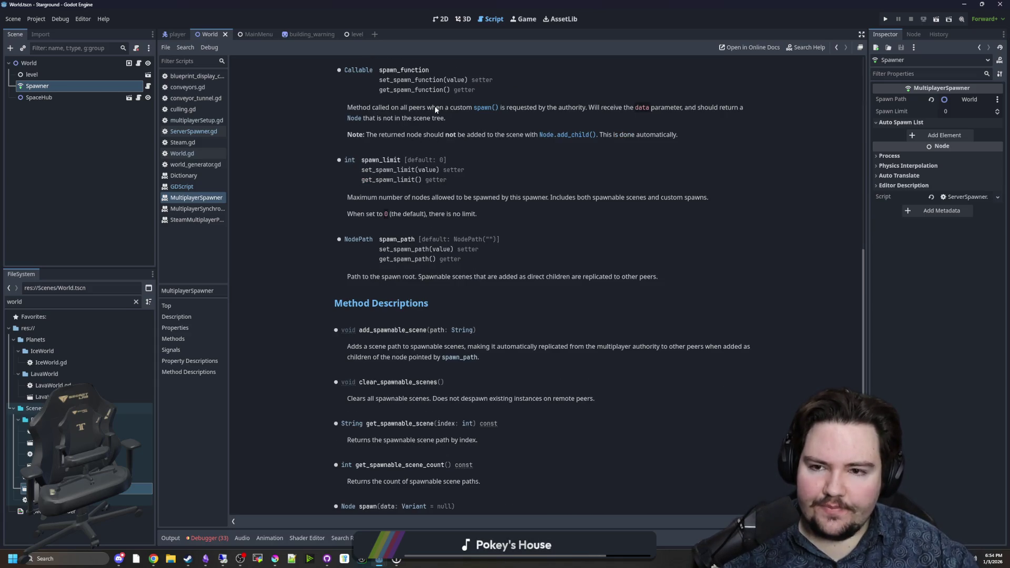
{"action": "scroll", "coordinate": [535, 175], "scroll_direction": "up", "scroll_amount": 2}
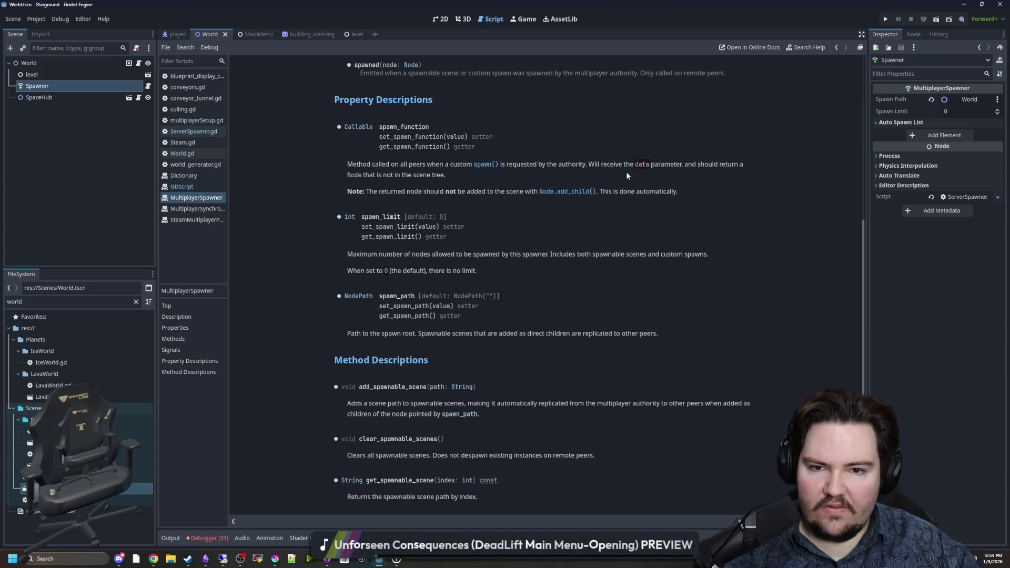
{"action": "left_click_drag", "start_coordinate": [634, 166], "coordinate": [648, 165]}
{"action": "left_click", "coordinate": [648, 165]}
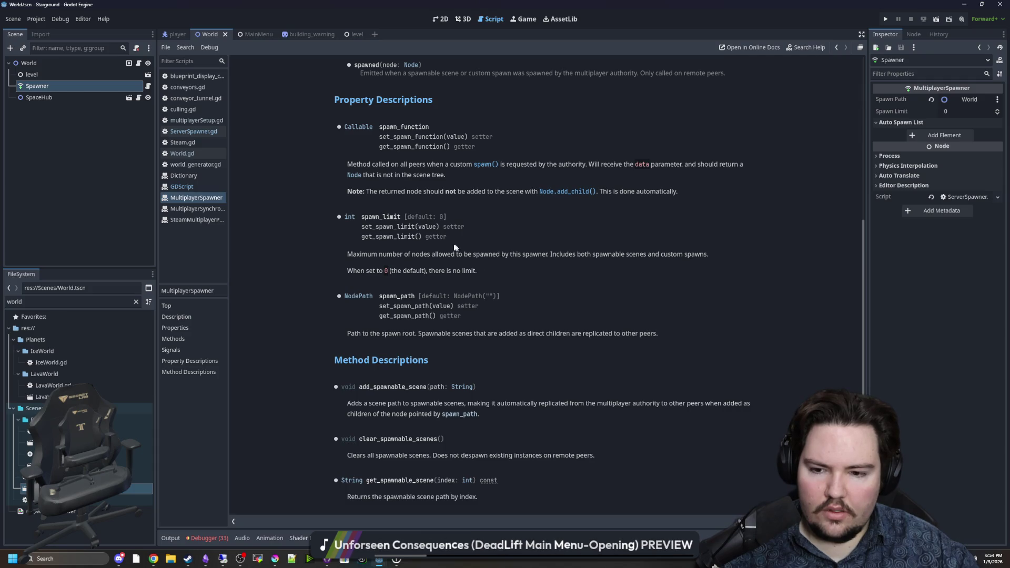
{"action": "scroll", "coordinate": [475, 248], "scroll_direction": "up", "scroll_amount": 2}
{"action": "scroll", "coordinate": [475, 248], "scroll_direction": "up", "scroll_amount": 9}
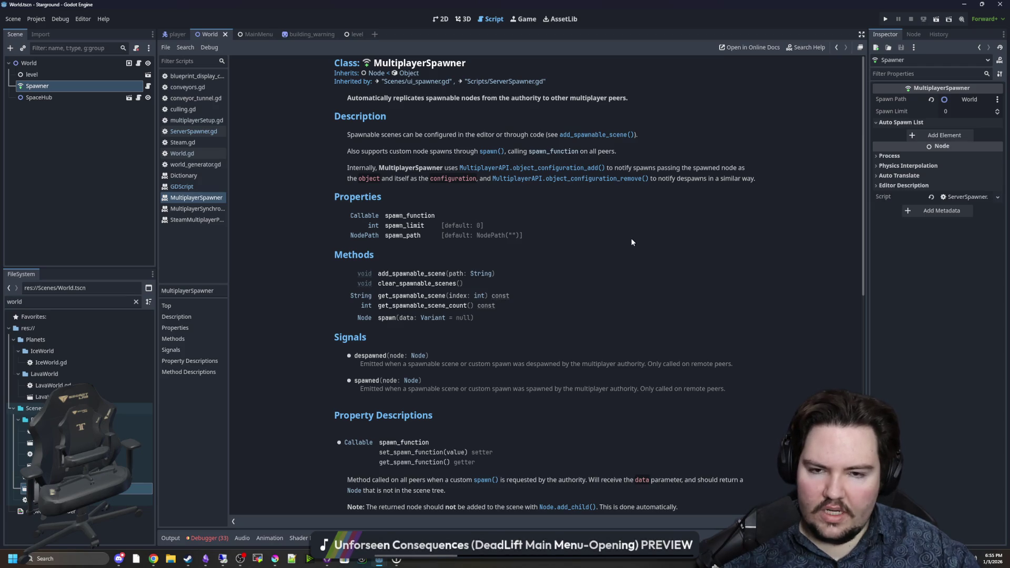
{"action": "key", "text": "alt+Left"}
{"action": "key", "text": "alt+Left"}
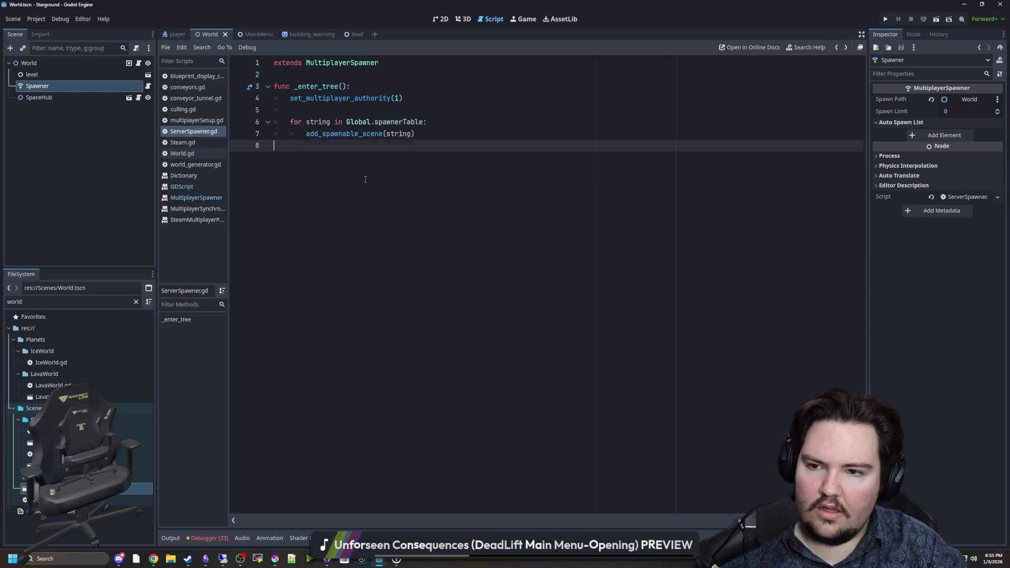
Add an object_added(data) -> Node function whose body prints data
{"action": "key", "text": "Return"}
{"action": "type", "text": "f"}
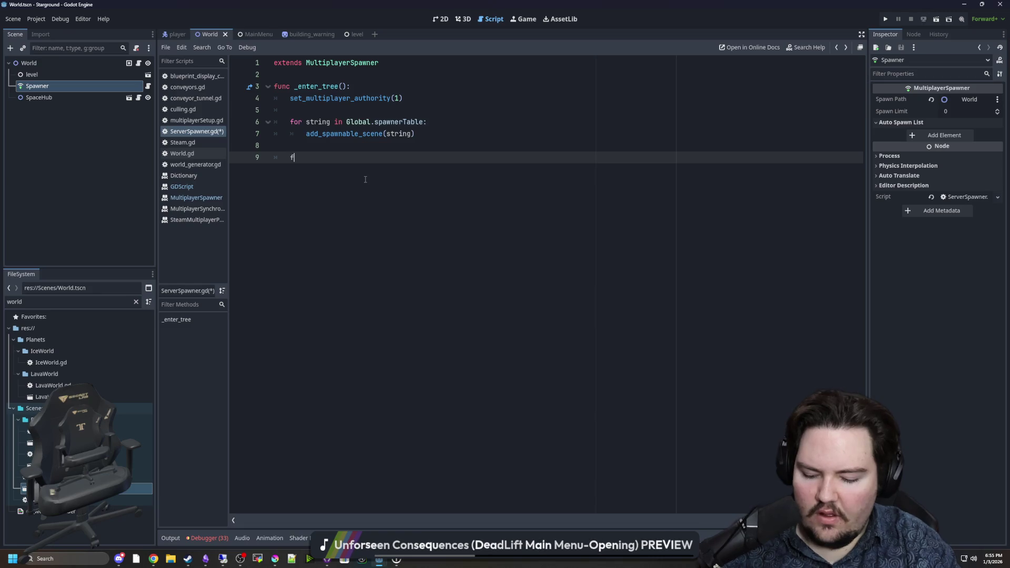
{"action": "type", "text": "unc object_added():"}
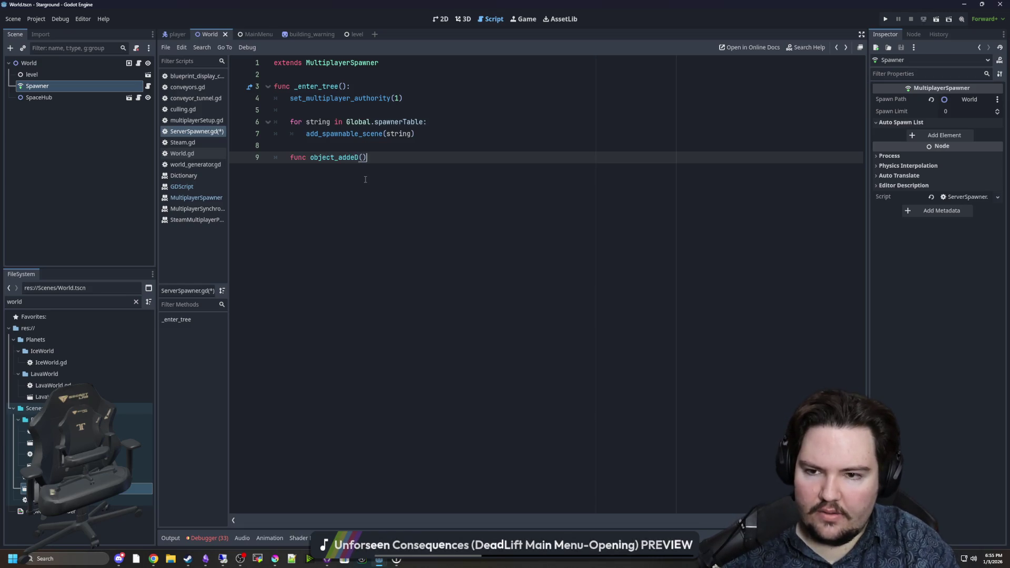
{"action": "key", "text": "Return"}
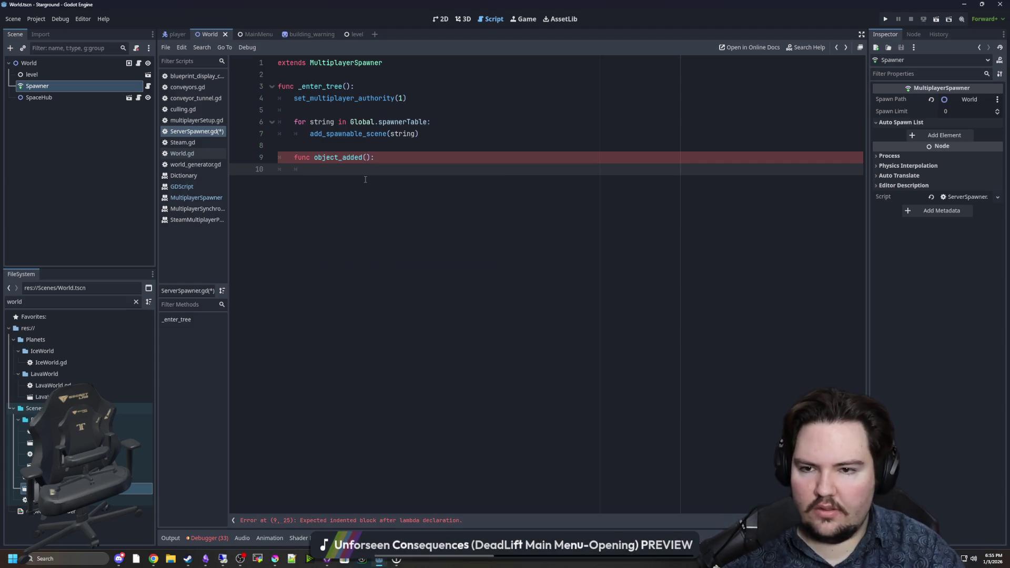
{"action": "left_click", "coordinate": [366, 158]}
{"action": "type", "text": "data) "}
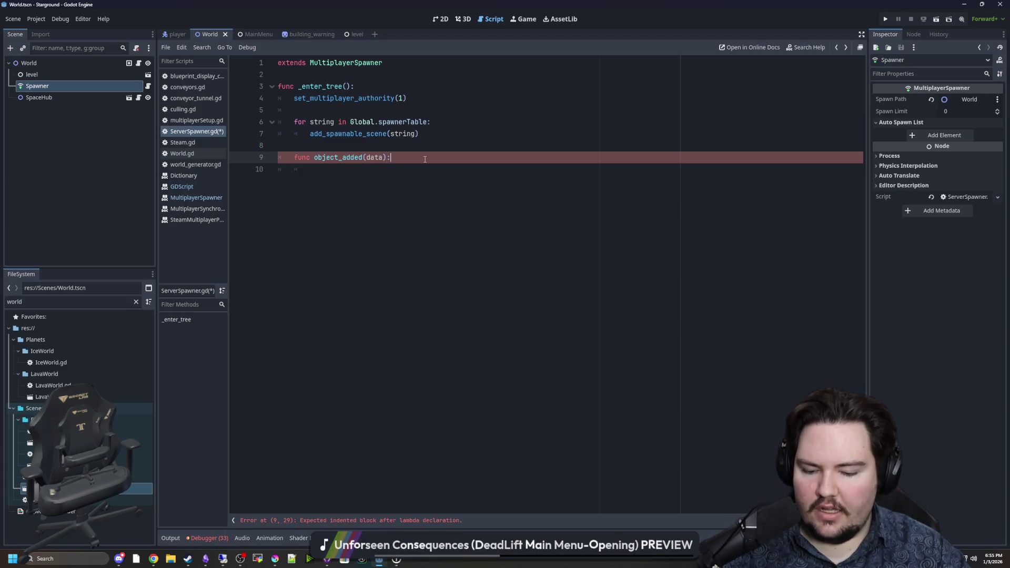
{"action": "type", "text": "-> Node:"}
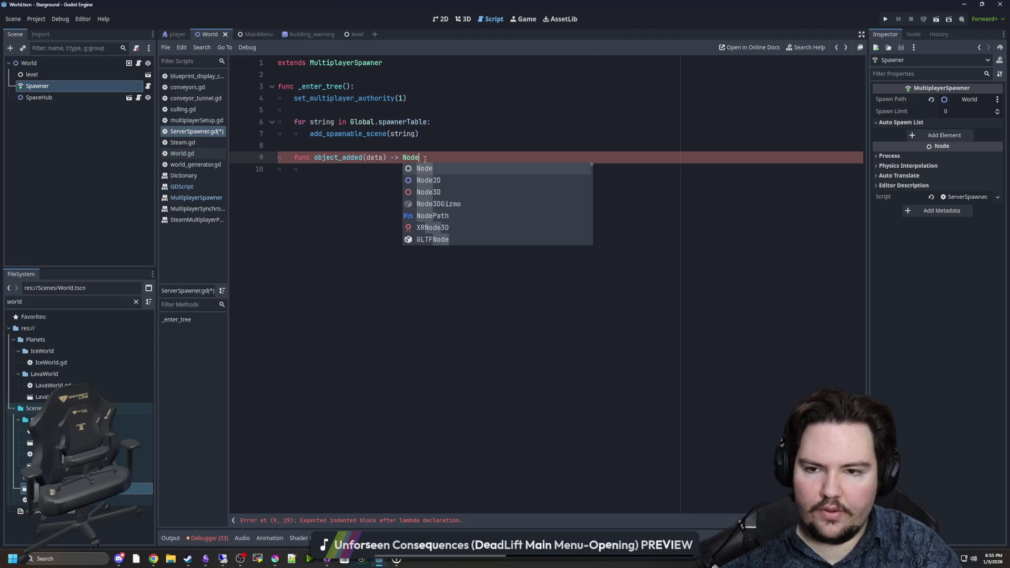
{"action": "key", "text": "Down"}
{"action": "key", "text": "Return"}
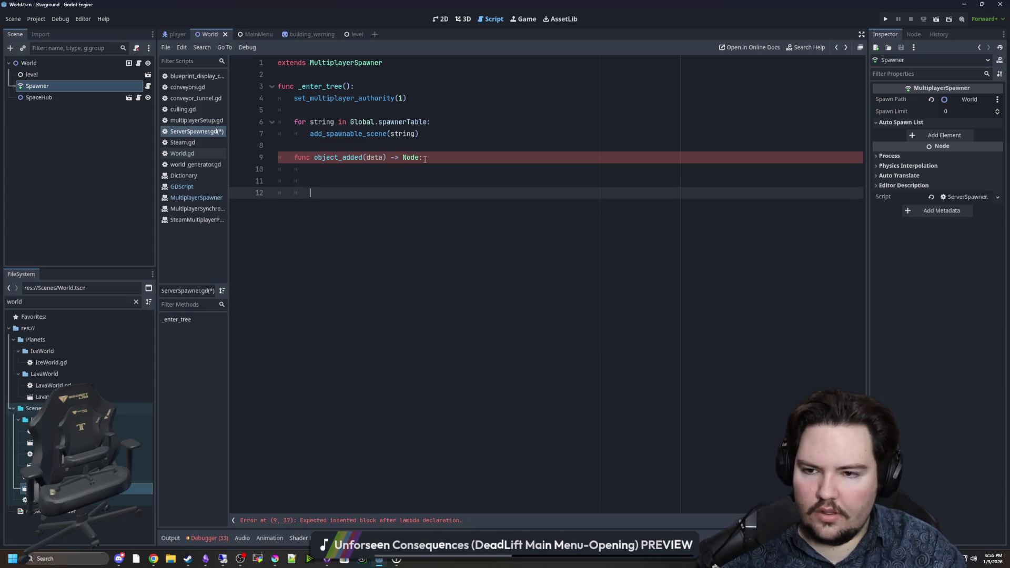
{"action": "key", "text": "Tab"}
{"action": "type", "text": "print(data)"}
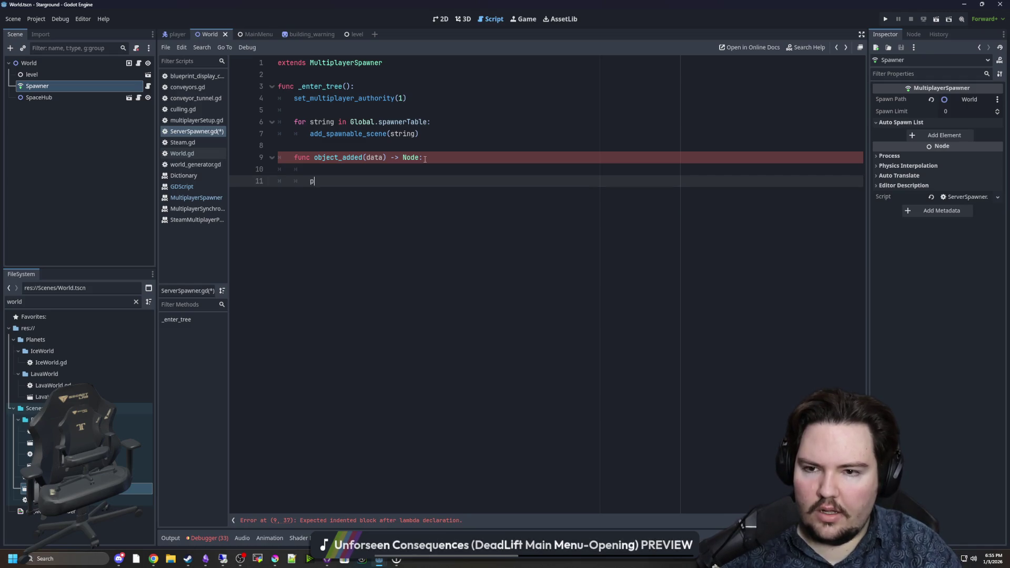
Fix object_added's indentation and tidy the blank lines around it
{"action": "key", "text": "Escape"}
{"action": "left_click_drag", "start_coordinate": [278, 181], "coordinate": [321, 158]}
{"action": "key", "text": "shift+Tab"}
{"action": "key", "text": "Down"}
{"action": "key", "text": "BackSpace"}
{"action": "key", "text": "Up"}
{"action": "key", "text": "Return"}
{"action": "left_click", "coordinate": [326, 134]}
{"action": "left_click", "coordinate": [335, 100]}
{"action": "left_click", "coordinate": [335, 111]}
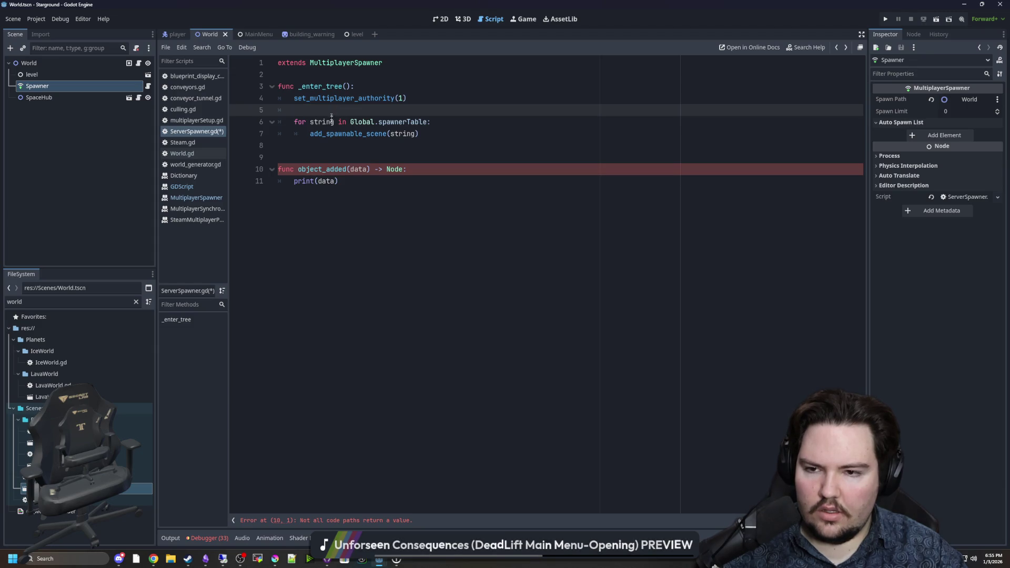
Make object_added end with return Node.new()
{"action": "left_click", "coordinate": [350, 185]}
{"action": "key", "text": "Return"}
{"action": "type", "text": "return "}
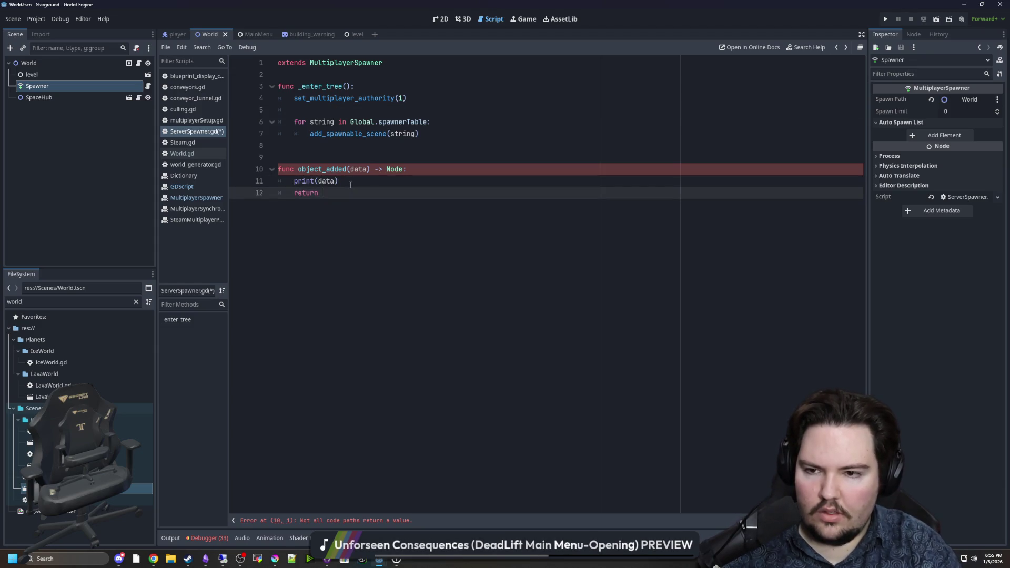
{"action": "type", "text": "Node.new()"}
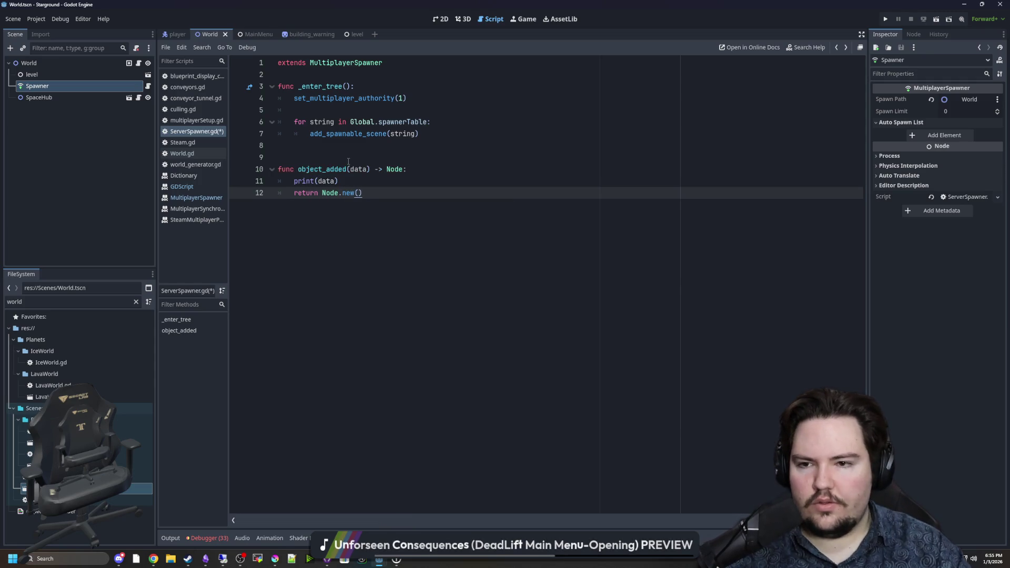
{"action": "left_click", "coordinate": [351, 144]}
Set spawn_function = object_added inside _enter_tree and save the script
{"action": "key", "text": "Return"}
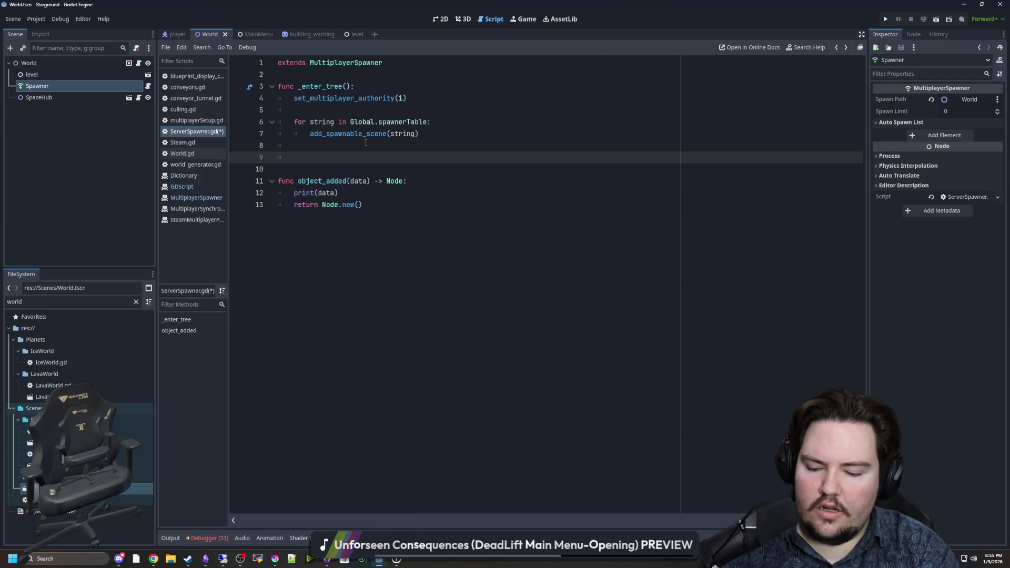
{"action": "type", "text": "spawn_function = object_added"}
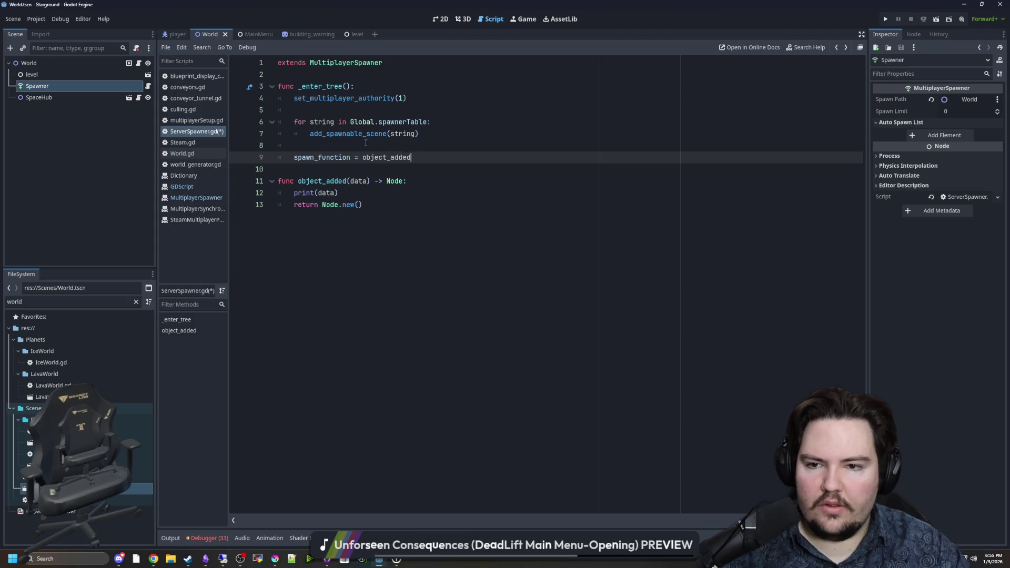
{"action": "left_click", "coordinate": [378, 148]}
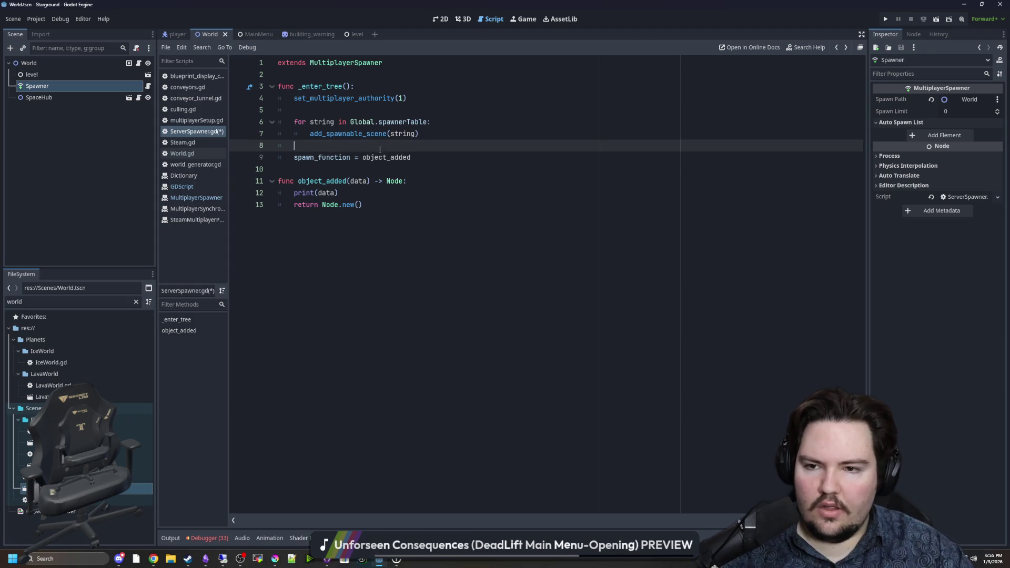
{"action": "key", "text": "ctrl+s"}
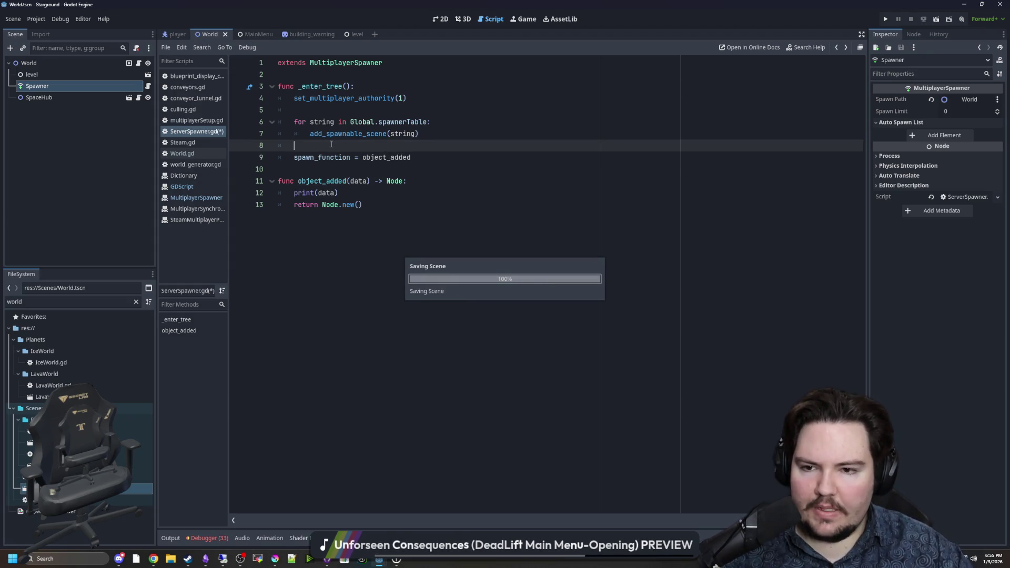
{"action": "key", "text": "Down"}
{"action": "key", "text": "Down"}
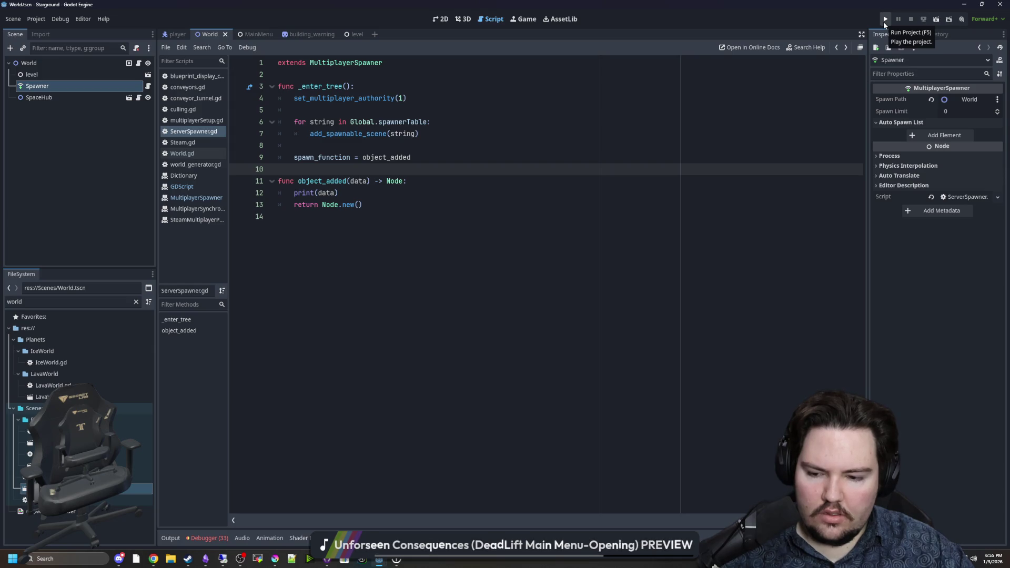
{"action": "left_click", "coordinate": [60, 19]}
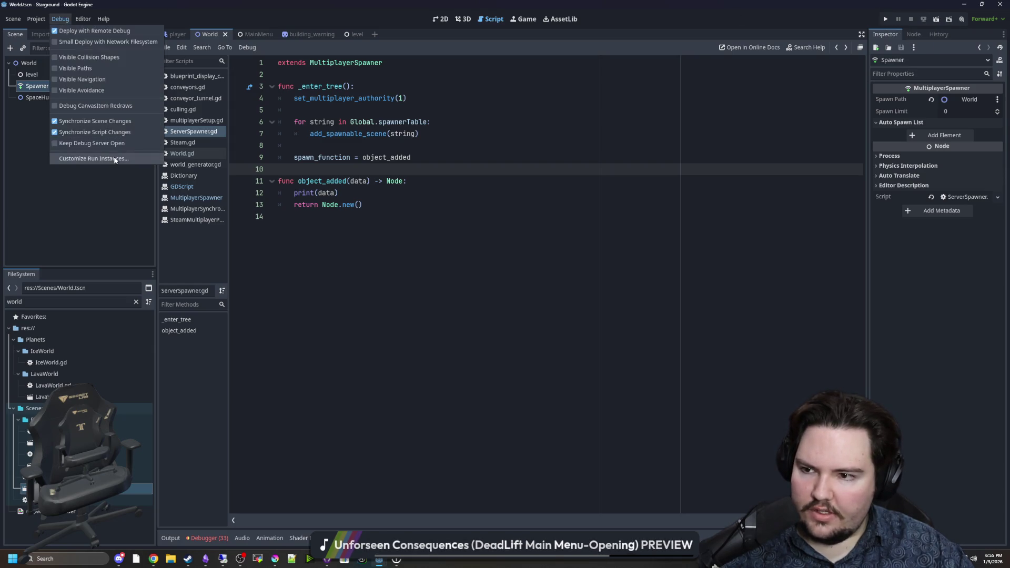
Set Customize Run Instances to 2 instances and launch the project
{"action": "left_click", "coordinate": [93, 158]}
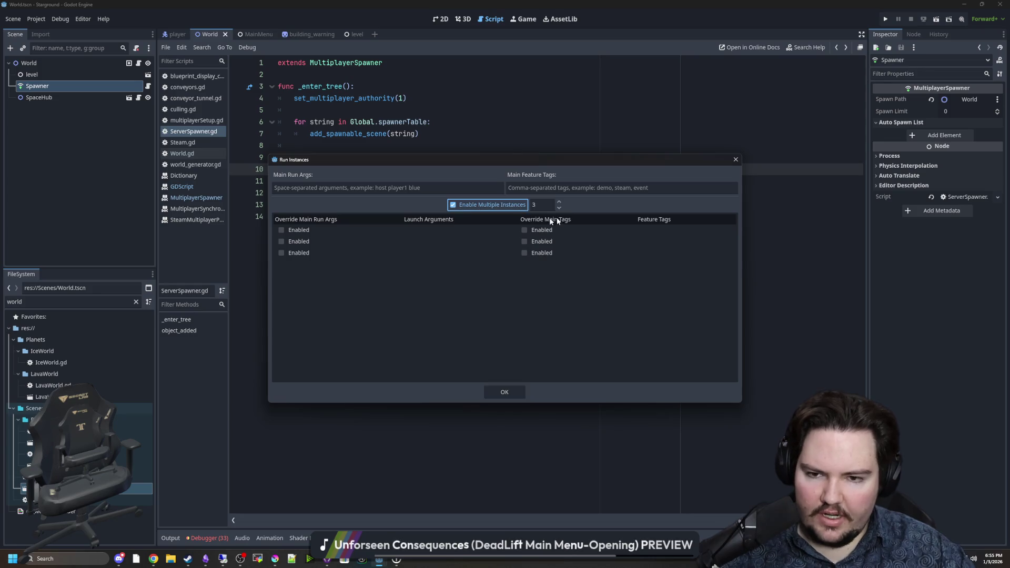
{"action": "type", "text": "2"}
{"action": "key", "text": "Tab"}
{"action": "left_click", "coordinate": [504, 392]}
{"action": "key", "text": "ctrl+s"}
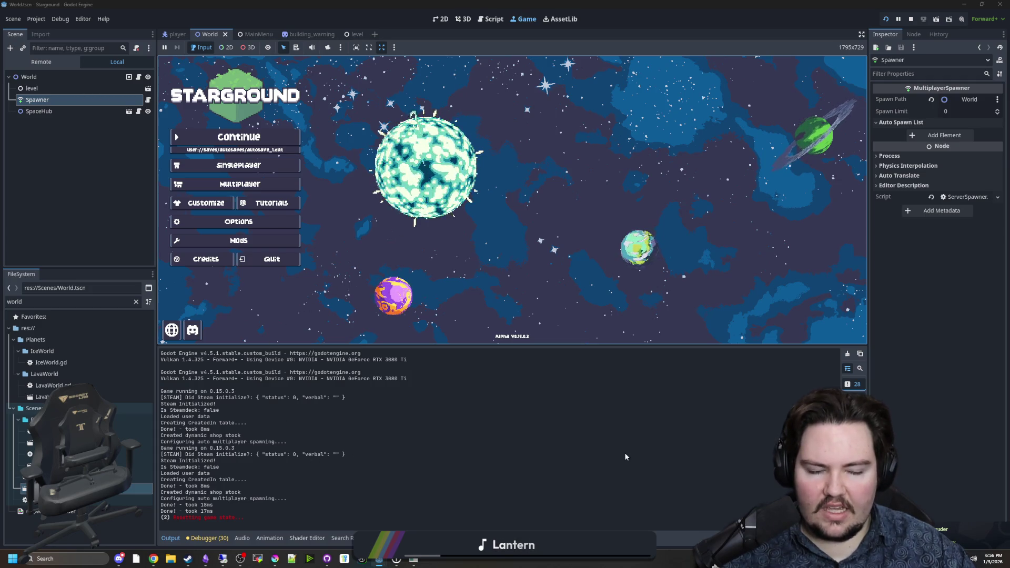
Host the -aba4 save via Multiplayer > Host Saved Game, filtering the list with 'aba'
{"action": "left_click", "coordinate": [225, 184]}
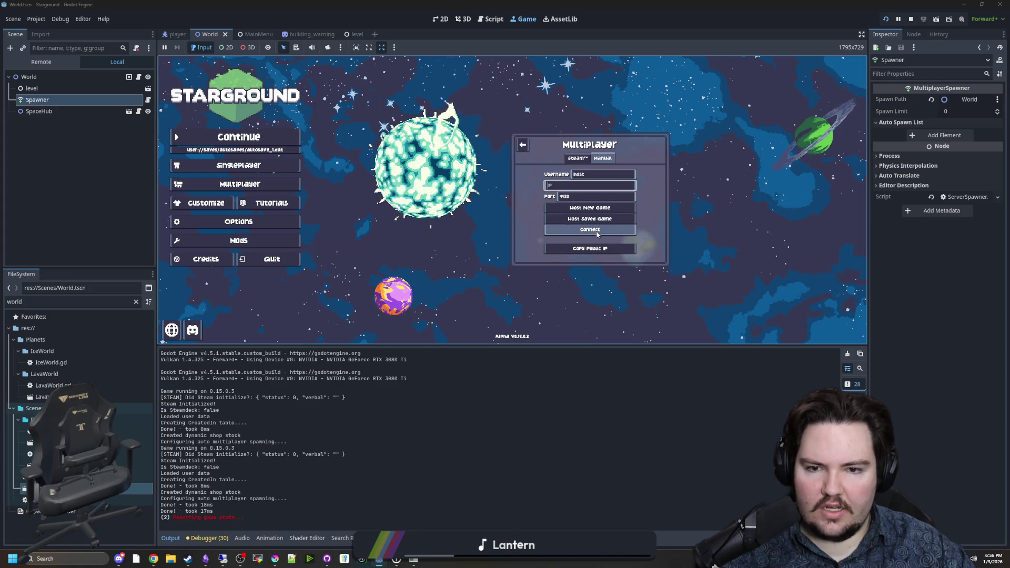
{"action": "left_click", "coordinate": [594, 219]}
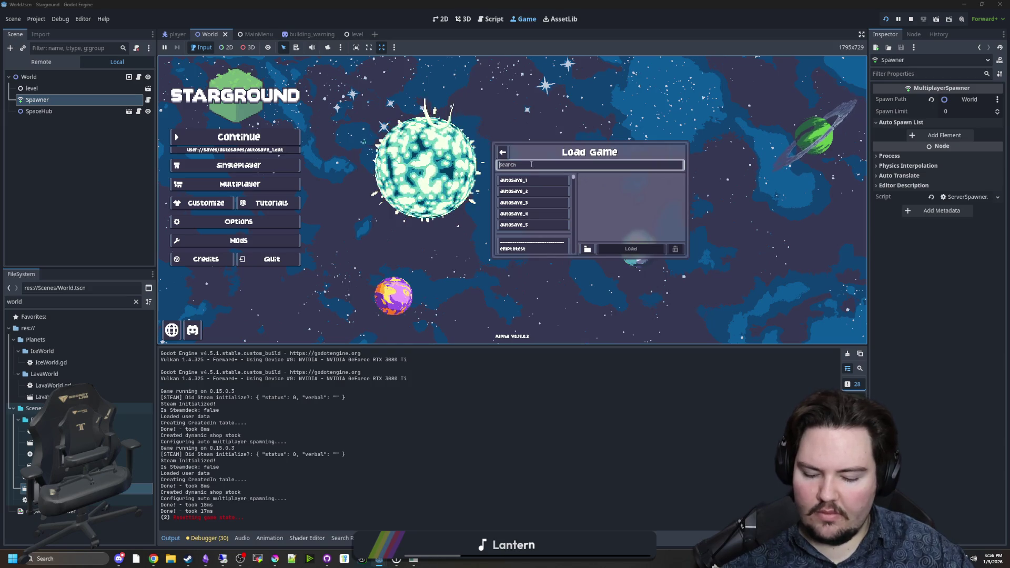
{"action": "type", "text": "aba"}
{"action": "key", "text": "Down"}
{"action": "key", "text": "Down"}
{"action": "key", "text": "Down"}
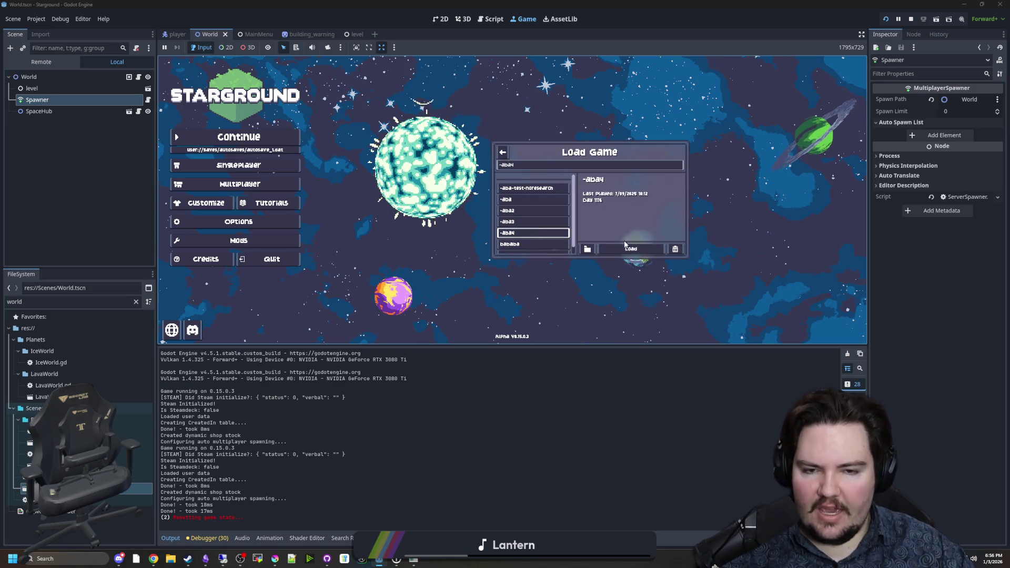
{"action": "left_click", "coordinate": [625, 245]}
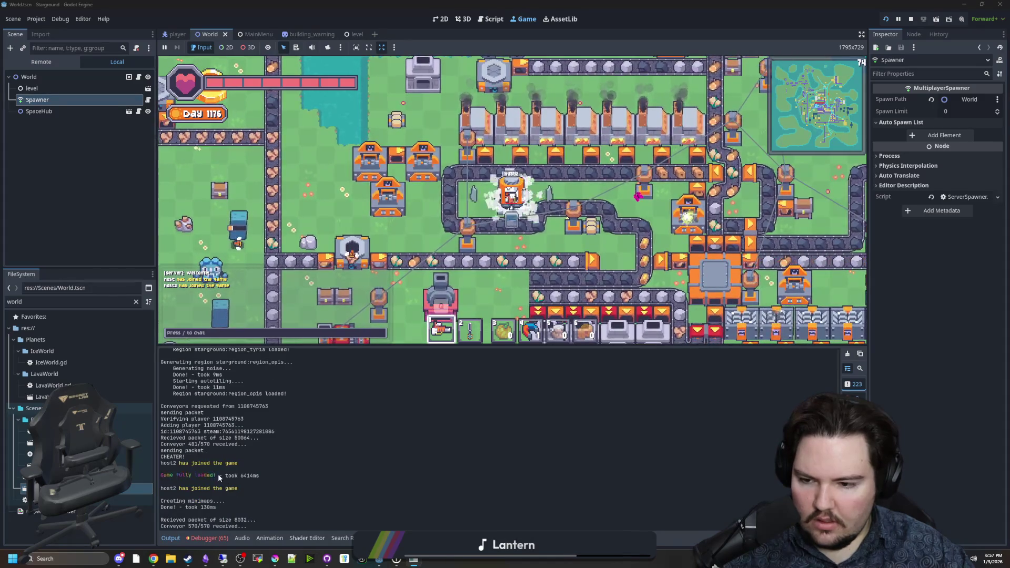
Note the conveyor received count in the log, check the Debugger Errors list, then return to Output
{"action": "left_click_drag", "start_coordinate": [189, 444], "coordinate": [223, 444]}
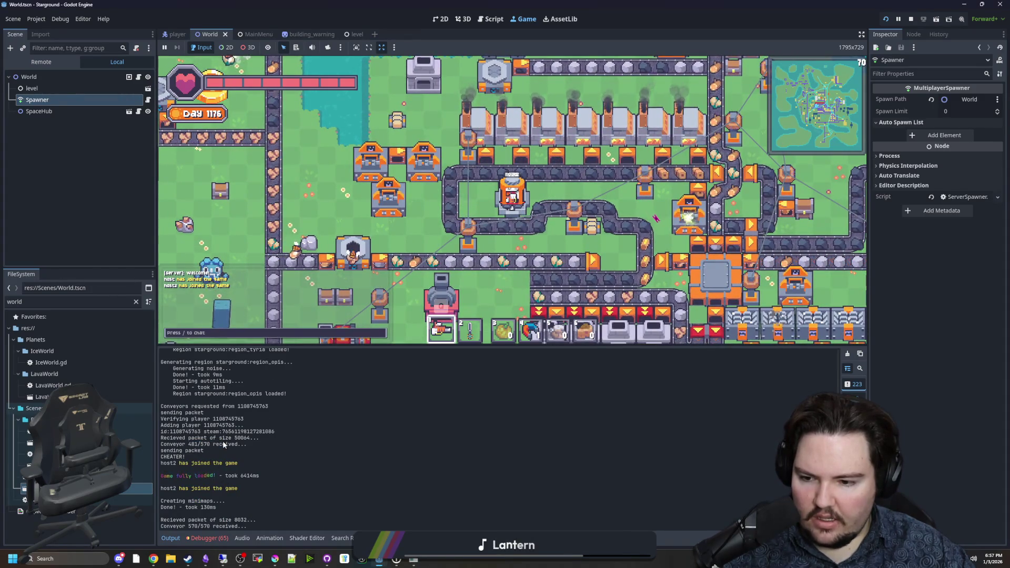
{"action": "left_click", "coordinate": [210, 539]}
{"action": "left_click", "coordinate": [220, 365]}
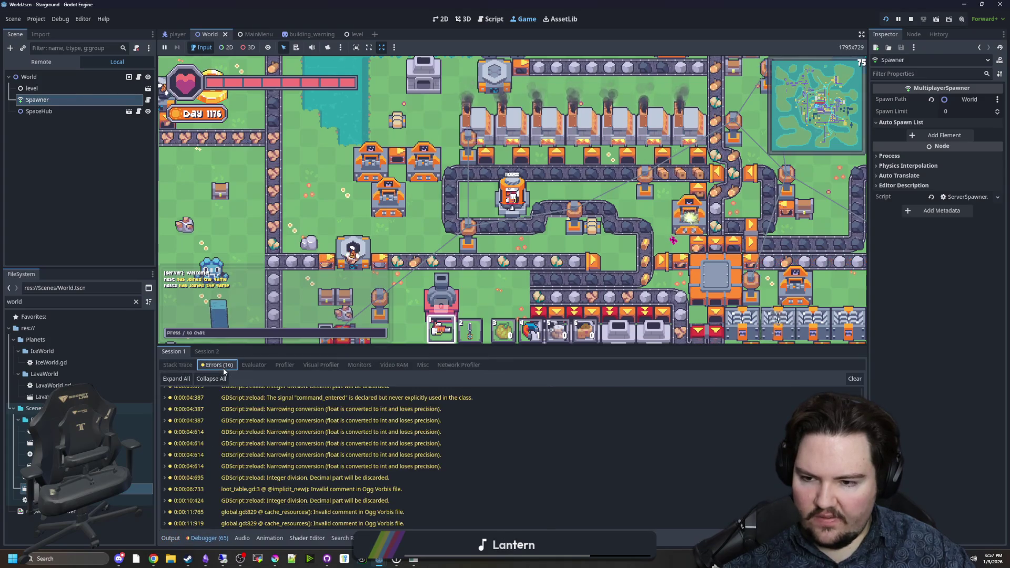
{"action": "left_click", "coordinate": [182, 537]}
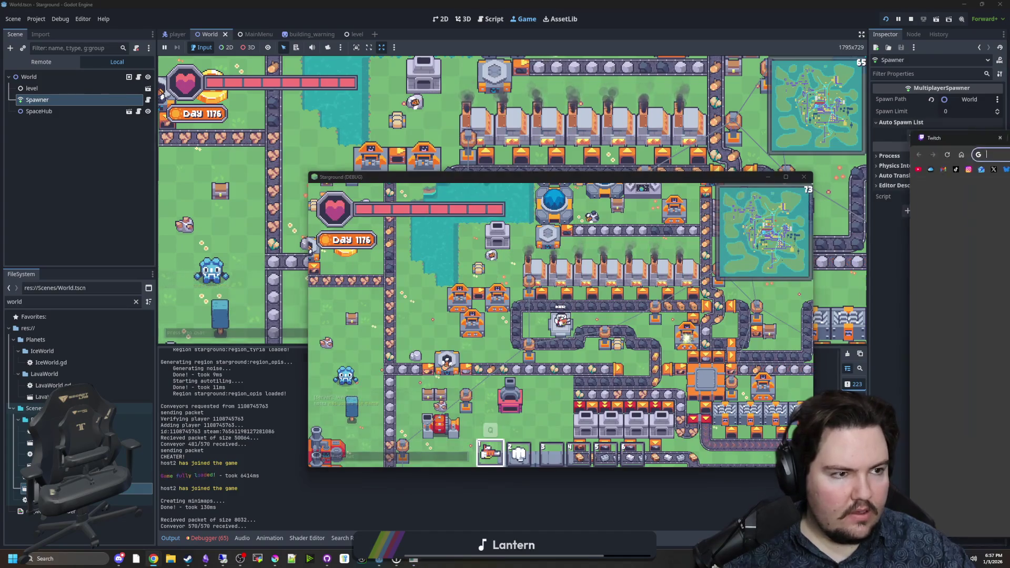
Back in the editor, move the second game window aside and filter FileSystem for 'conveyors'
{"action": "key", "text": "alt+Tab"}
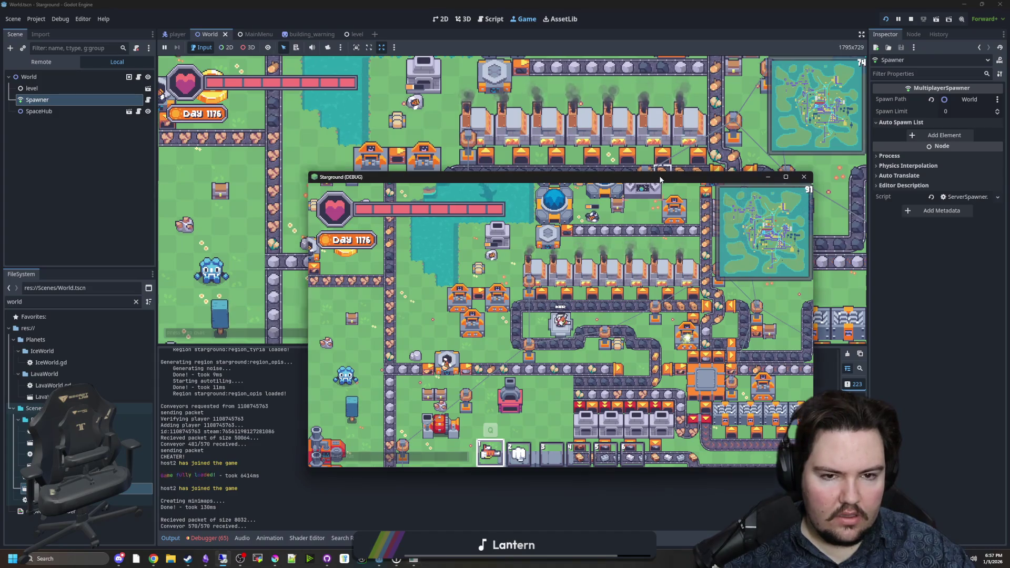
{"action": "left_click_drag", "start_coordinate": [659, 179], "coordinate": [643, 186]}
{"action": "left_click", "coordinate": [170, 538]}
{"action": "left_click", "coordinate": [170, 538]}
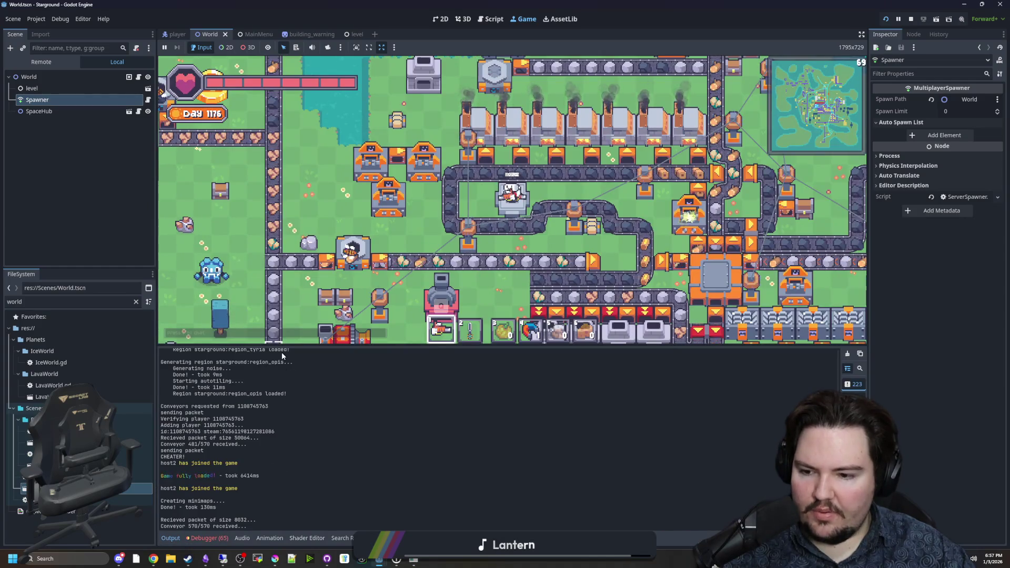
{"action": "left_click", "coordinate": [136, 301]}
{"action": "type", "text": "conve"}
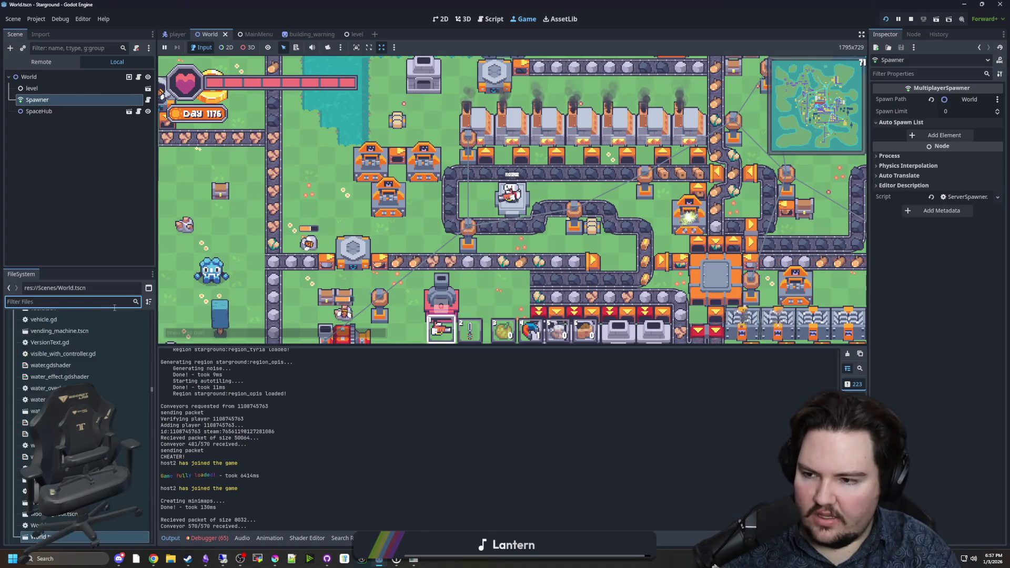
{"action": "type", "text": "yors"}
Open conveyors.gd, save the scripts and rerun the project with F5
{"action": "double_click", "coordinate": [52, 351]}
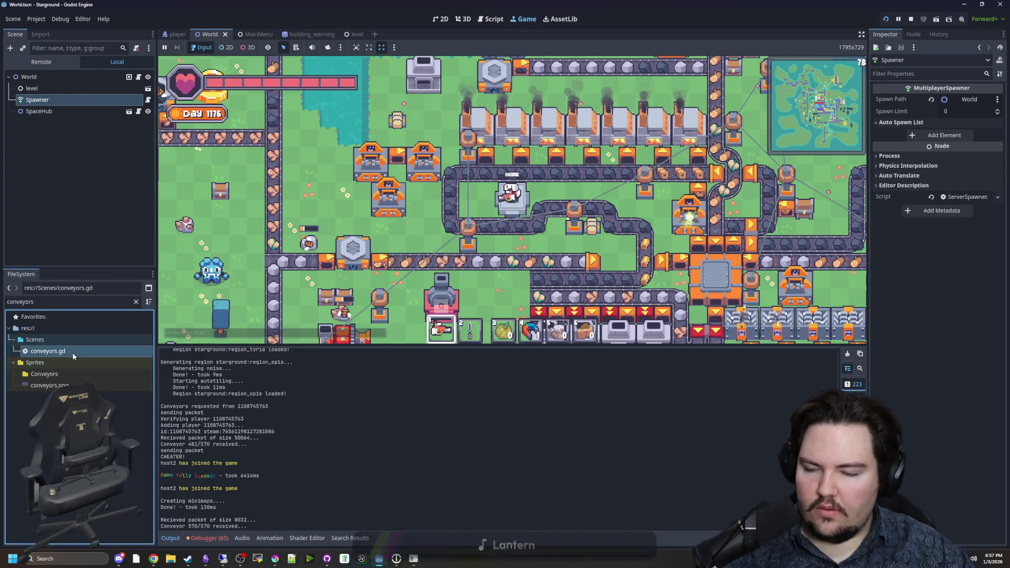
{"action": "scroll", "coordinate": [454, 191], "scroll_direction": "down", "scroll_amount": 4}
{"action": "scroll", "coordinate": [473, 189], "scroll_direction": "up", "scroll_amount": 15}
{"action": "scroll", "coordinate": [499, 188], "scroll_direction": "up", "scroll_amount": 15}
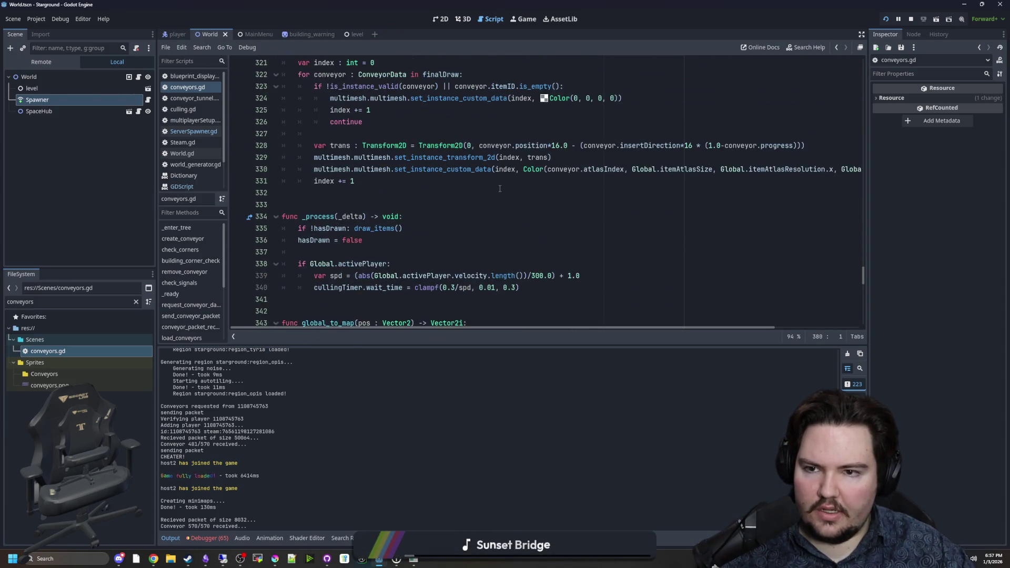
{"action": "scroll", "coordinate": [500, 188], "scroll_direction": "up", "scroll_amount": 10}
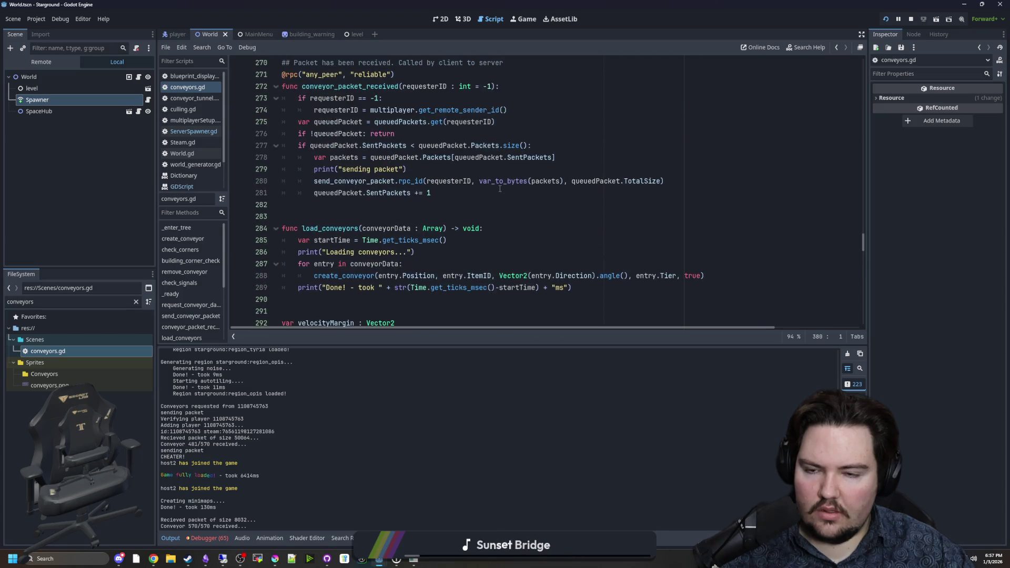
{"action": "key", "text": "ctrl+f"}
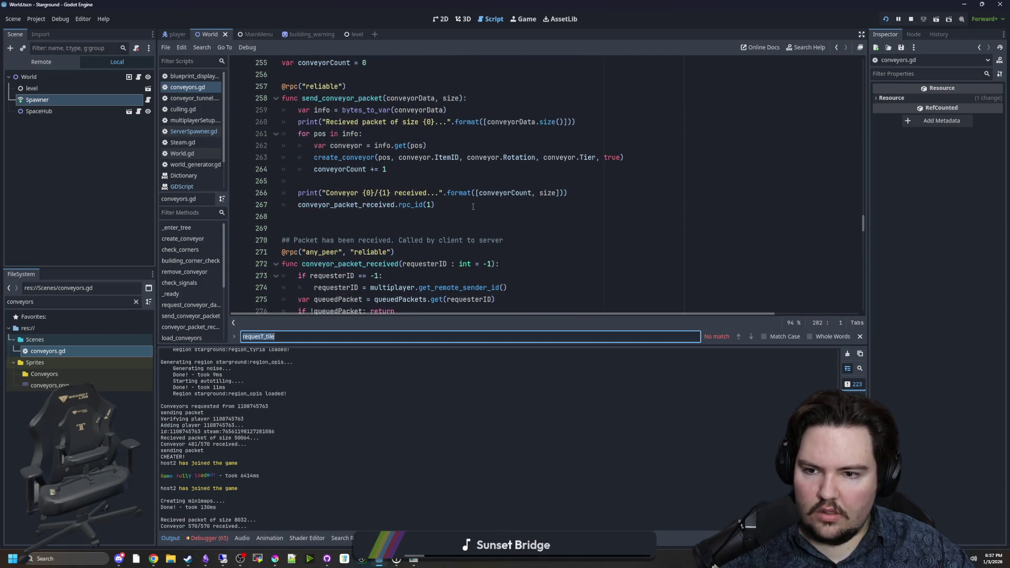
{"action": "scroll", "coordinate": [473, 206], "scroll_direction": "up", "scroll_amount": 5}
{"action": "scroll", "coordinate": [439, 217], "scroll_direction": "up", "scroll_amount": 2}
{"action": "left_click", "coordinate": [405, 216]}
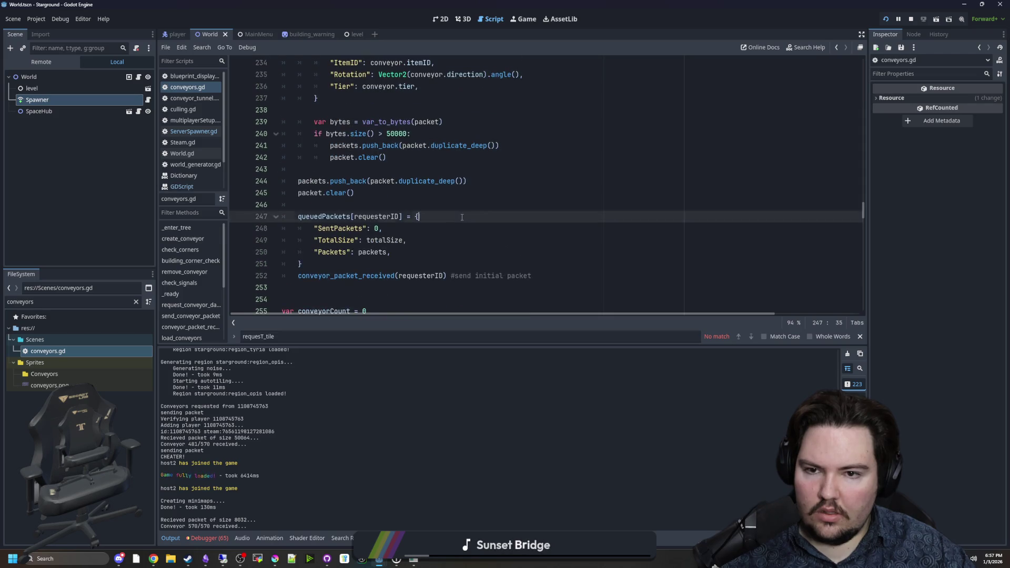
{"action": "left_click", "coordinate": [370, 205]}
{"action": "key", "text": "ctrl+s"}
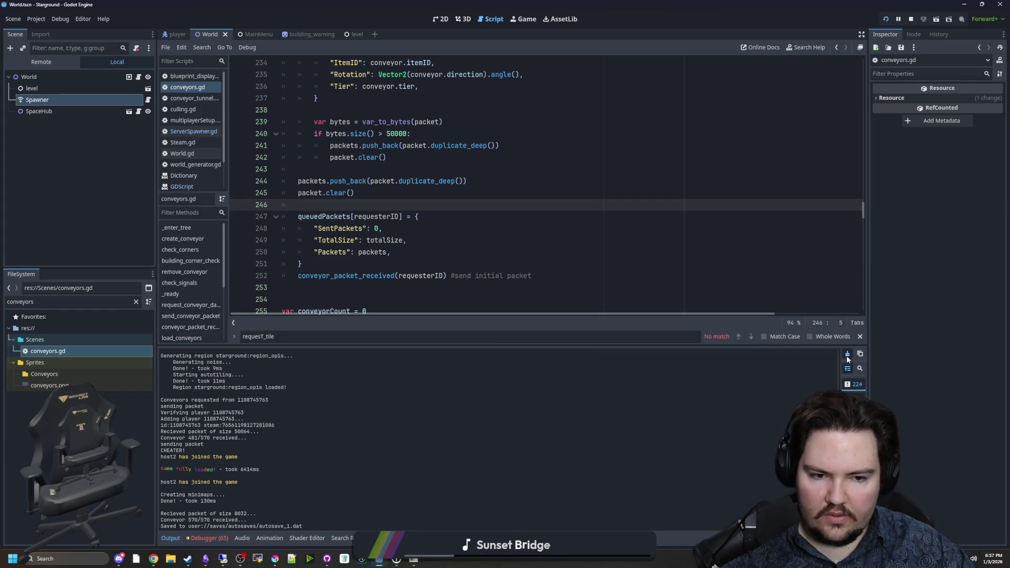
{"action": "key", "text": "F5"}
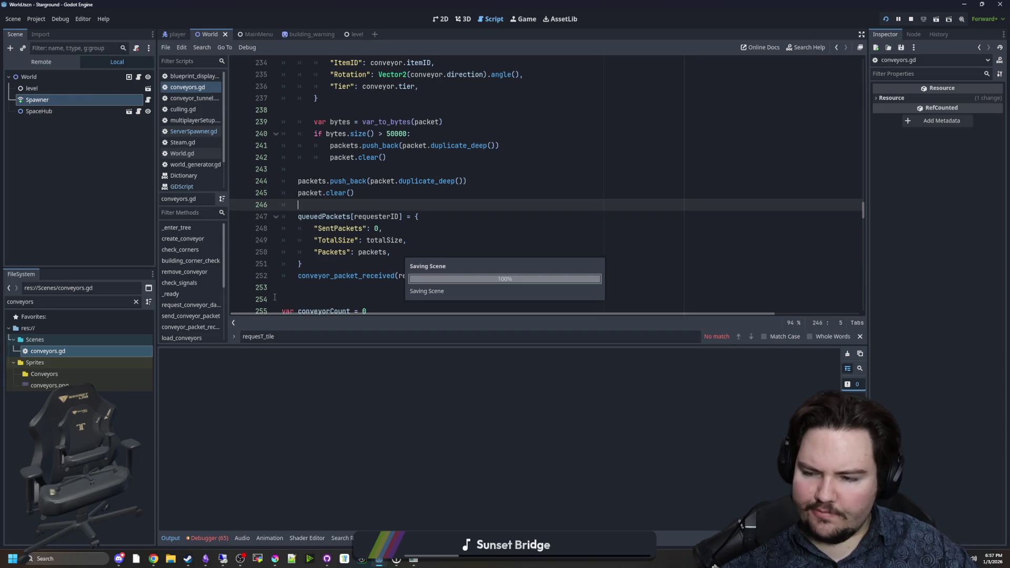
In ServerSpawner.gd, add a blank line above object_added, save, and open spawn_function's documentation
{"action": "left_click", "coordinate": [193, 131]}
{"action": "left_click", "coordinate": [406, 181]}
{"action": "key", "text": "Up"}
{"action": "key", "text": "Return"}
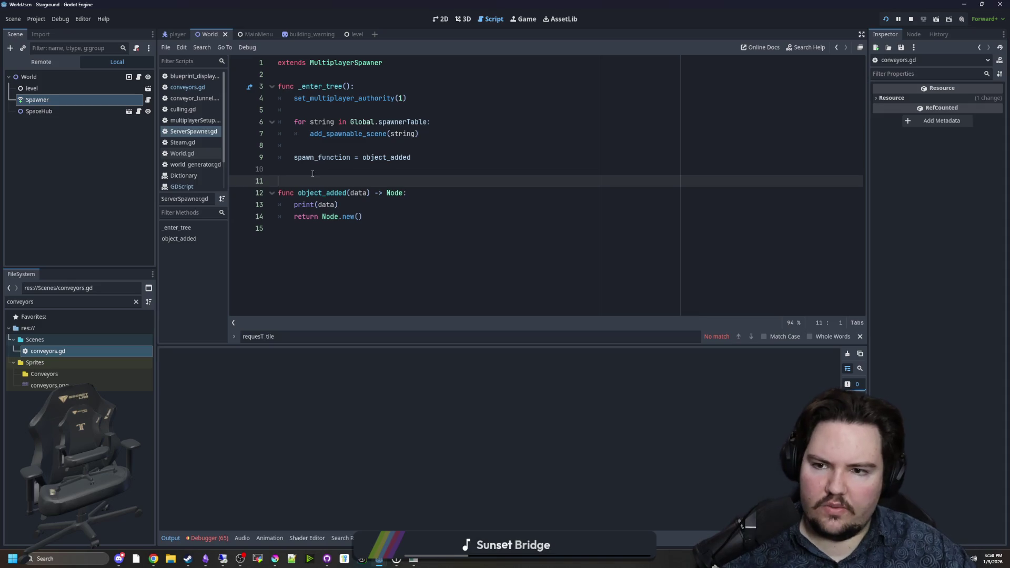
{"action": "key", "text": "Up"}
{"action": "key", "text": "ctrl+s"}
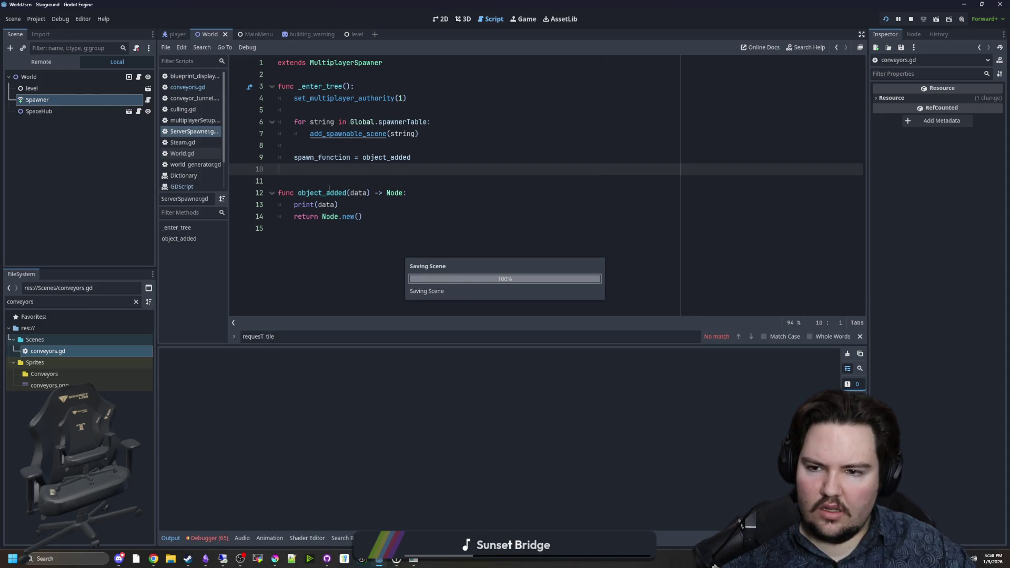
{"action": "left_click", "coordinate": [327, 159], "text": "ctrl"}
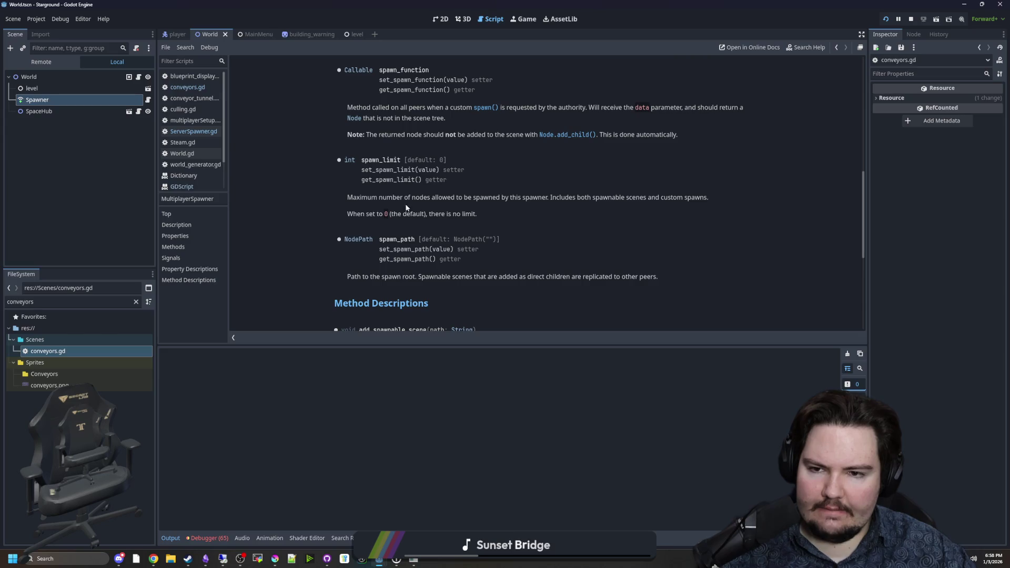
{"action": "scroll", "coordinate": [542, 167], "scroll_direction": "up", "scroll_amount": 1}
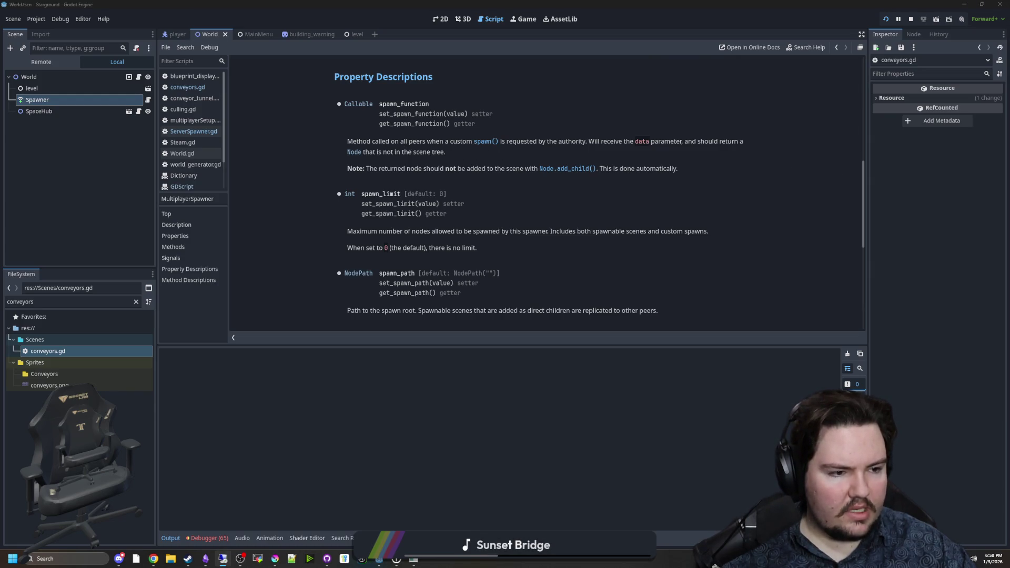
Google 'godot spawn function' and open the 'How does MultiplayerSpawner spawn() work?' thread in a maximized Chrome
{"action": "mouse_move", "coordinate": [158, 559]}
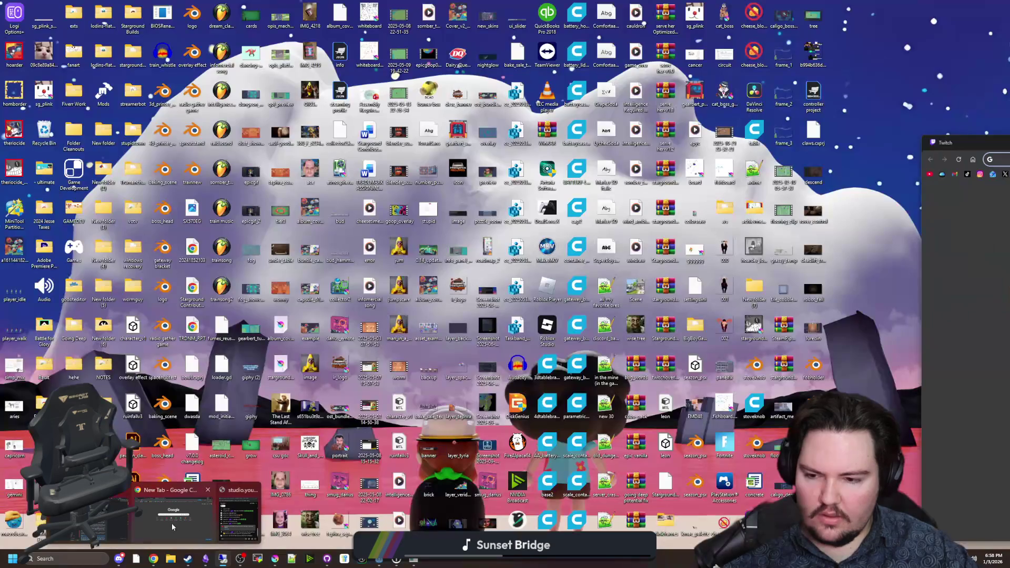
{"action": "left_click", "coordinate": [179, 512]}
{"action": "mouse_move", "coordinate": [420, 297]}
{"action": "left_mouse_down"}
{"action": "mouse_move", "coordinate": [633, 286]}
{"action": "mouse_move", "coordinate": [732, 224]}
{"action": "mouse_move", "coordinate": [768, 184]}
{"action": "left_mouse_up"}
{"action": "type", "text": "g"}
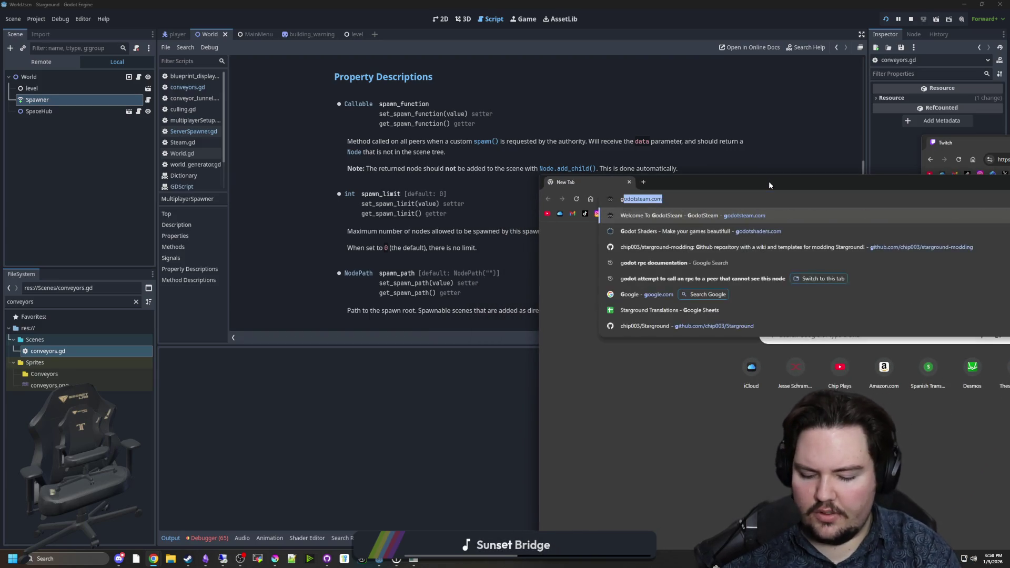
{"action": "type", "text": "odot spawn function"}
{"action": "key", "text": "Return"}
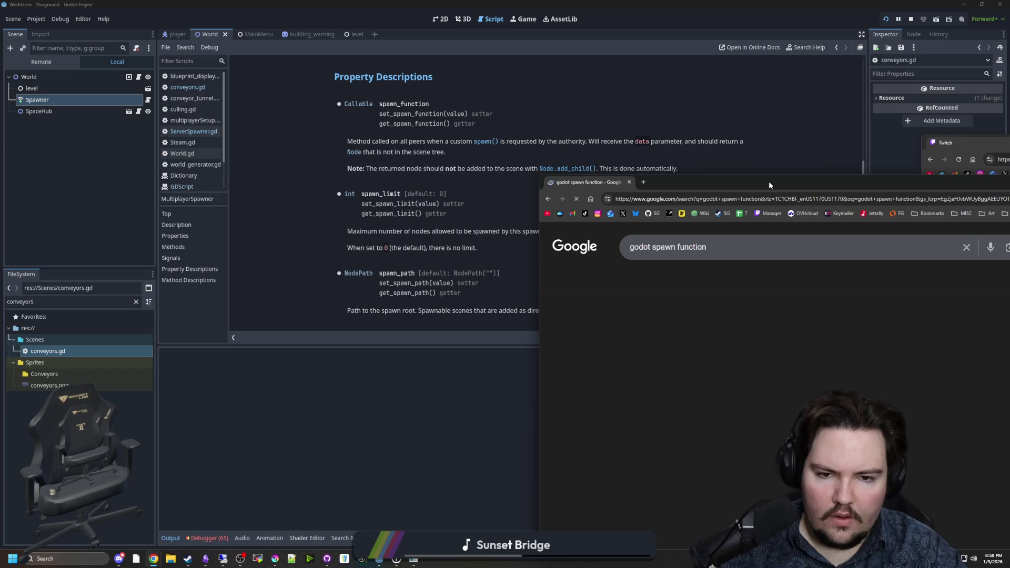
{"action": "mouse_move", "coordinate": [768, 181]}
{"action": "left_mouse_down"}
{"action": "mouse_move", "coordinate": [681, 118]}
{"action": "mouse_move", "coordinate": [486, 93]}
{"action": "left_mouse_up"}
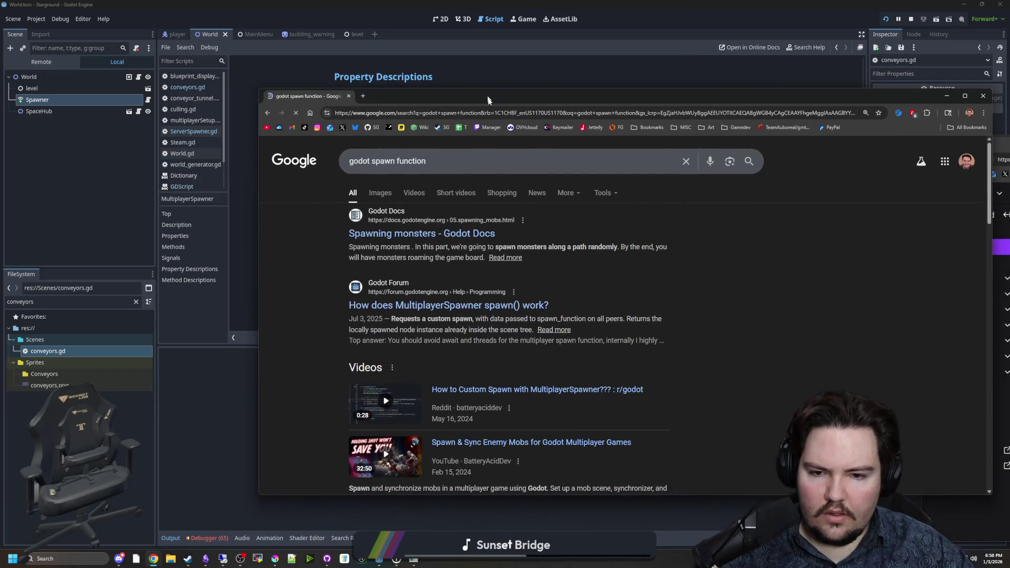
{"action": "left_click", "coordinate": [530, 309]}
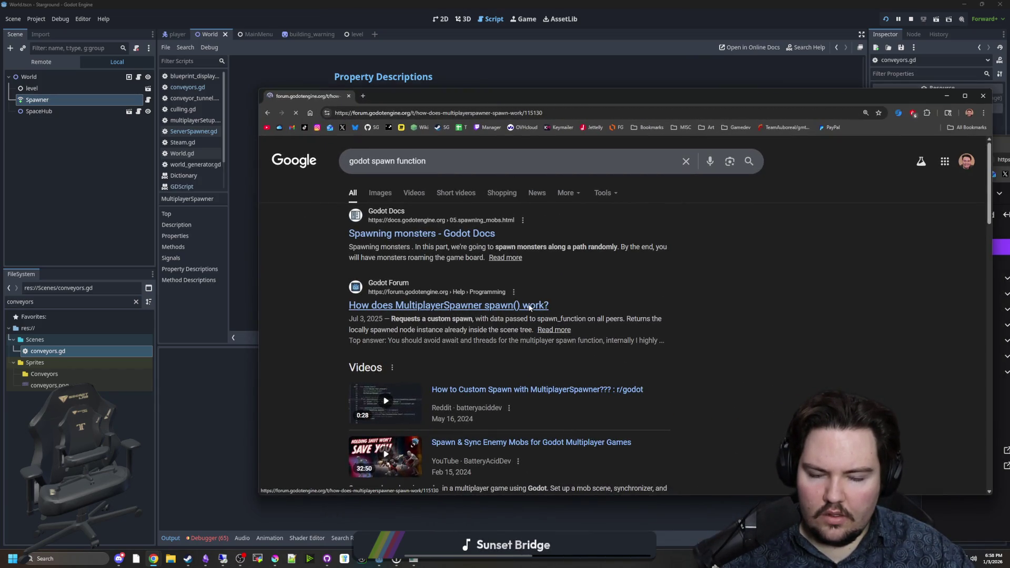
{"action": "left_click_drag", "start_coordinate": [513, 99], "coordinate": [542, 5]}
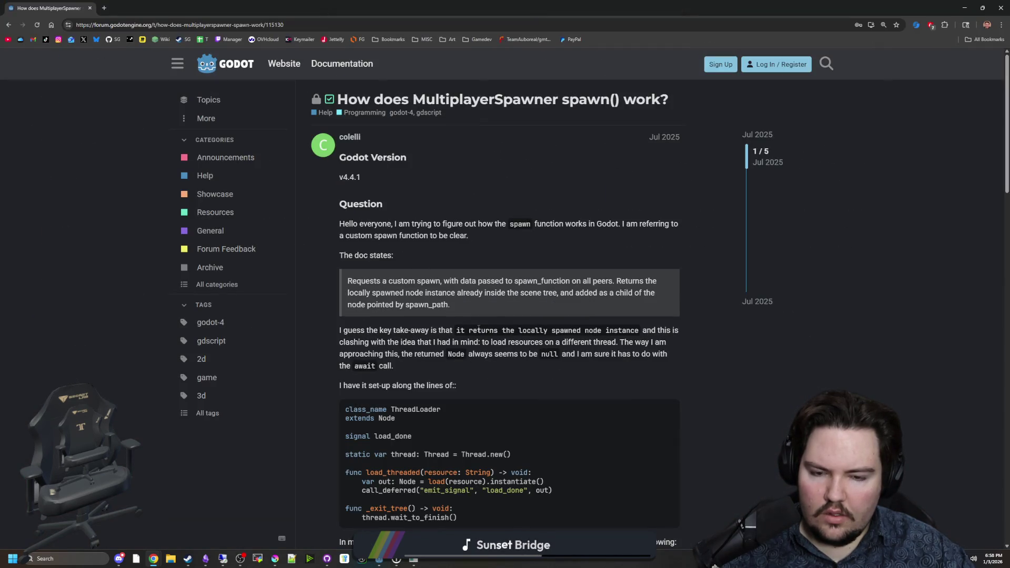
Scroll the thread, reveal the end of the quoted error, read the Solution post, then go back
{"action": "scroll", "coordinate": [440, 351], "scroll_direction": "down", "scroll_amount": 1}
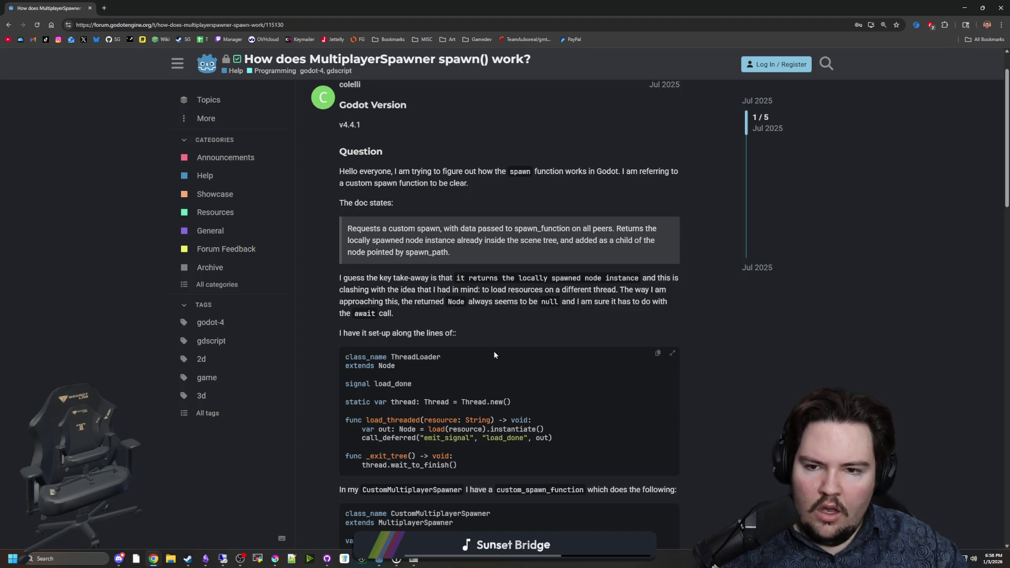
{"action": "scroll", "coordinate": [495, 355], "scroll_direction": "down", "scroll_amount": 9}
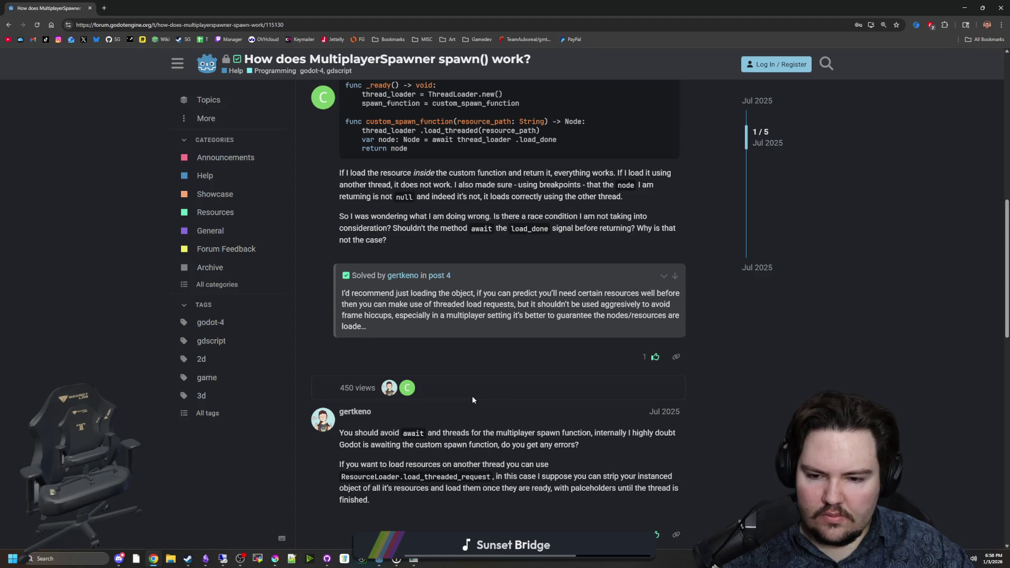
{"action": "scroll", "coordinate": [471, 398], "scroll_direction": "down", "scroll_amount": 6}
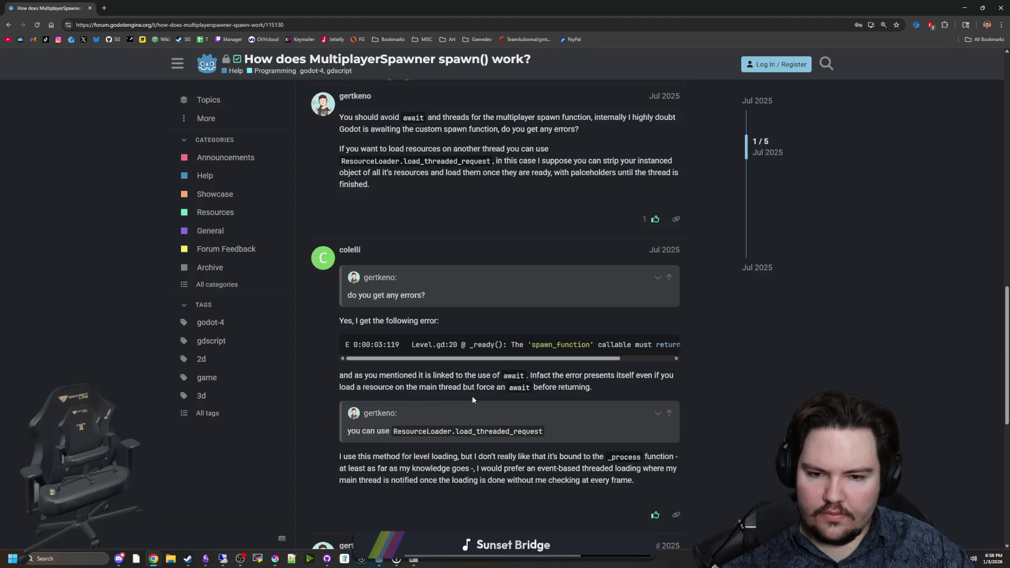
{"action": "left_click", "coordinate": [651, 360]}
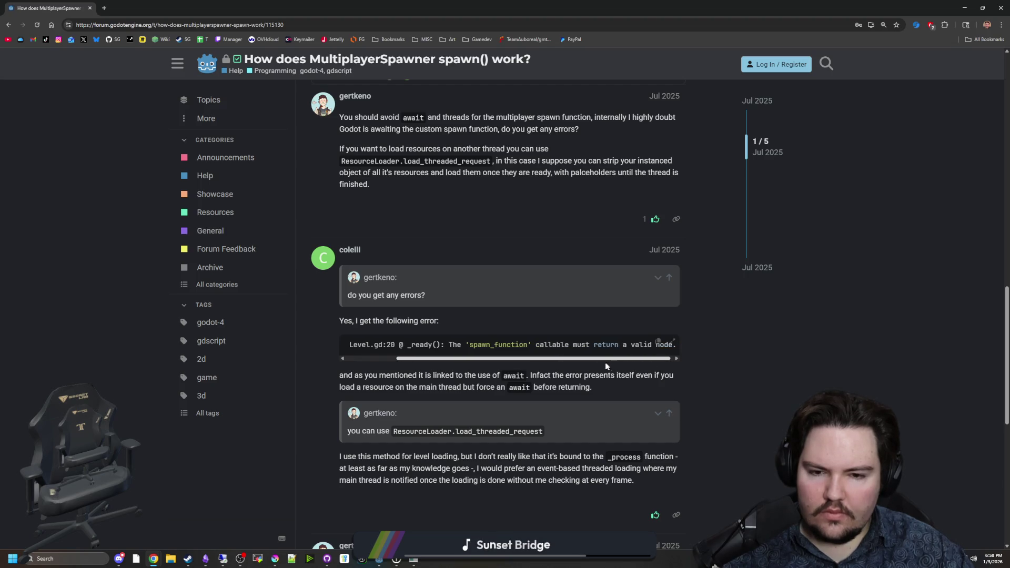
{"action": "left_click_drag", "start_coordinate": [605, 362], "coordinate": [552, 362]}
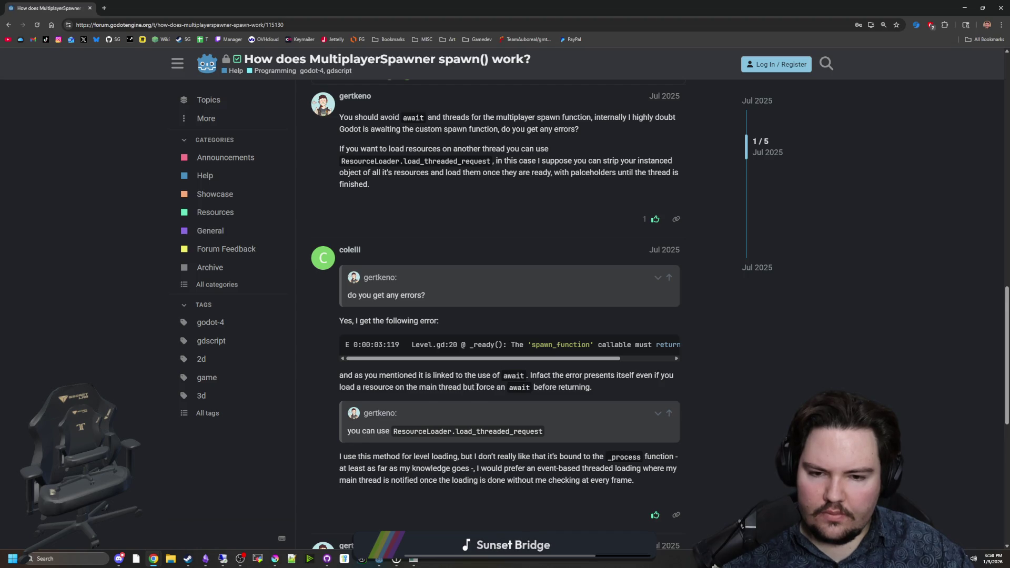
{"action": "scroll", "coordinate": [480, 389], "scroll_direction": "down", "scroll_amount": 5}
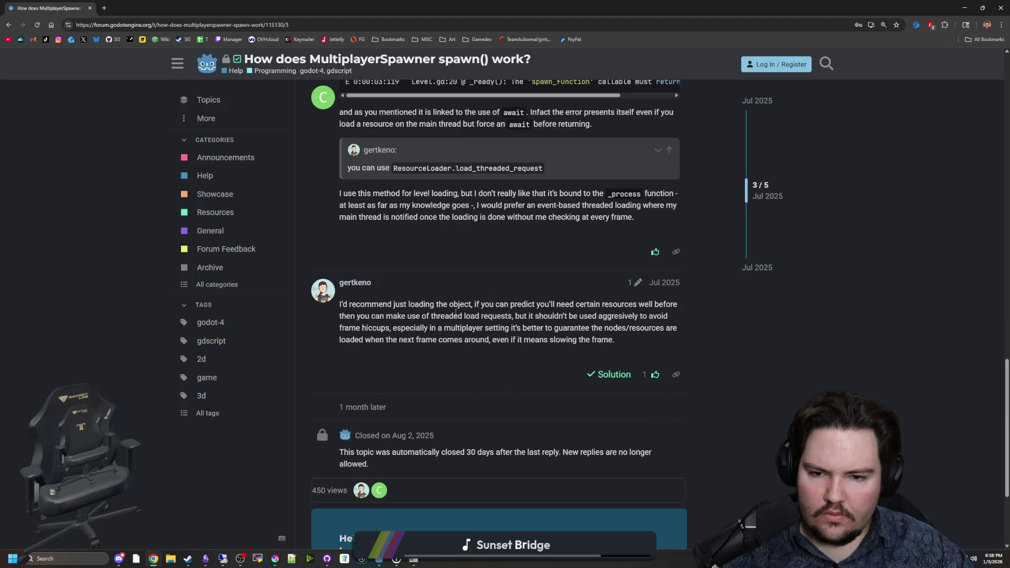
{"action": "key", "text": "alt+Left"}
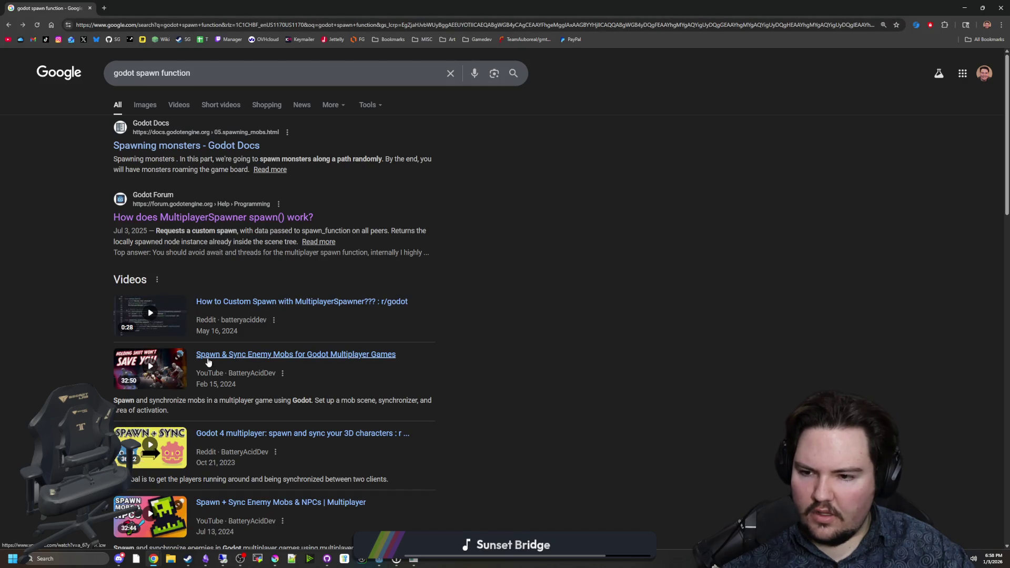
Open the Reddit custom-spawn post in a new tab, skip its demo video to 0:24, pause, and minimize Chrome
{"action": "middle_click", "coordinate": [255, 303]}
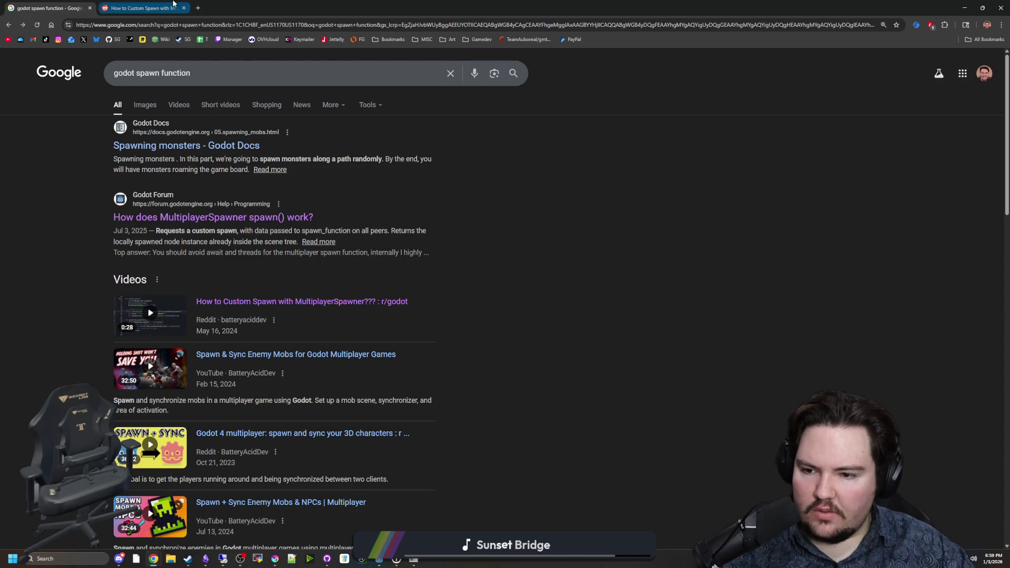
{"action": "left_click", "coordinate": [167, 7]}
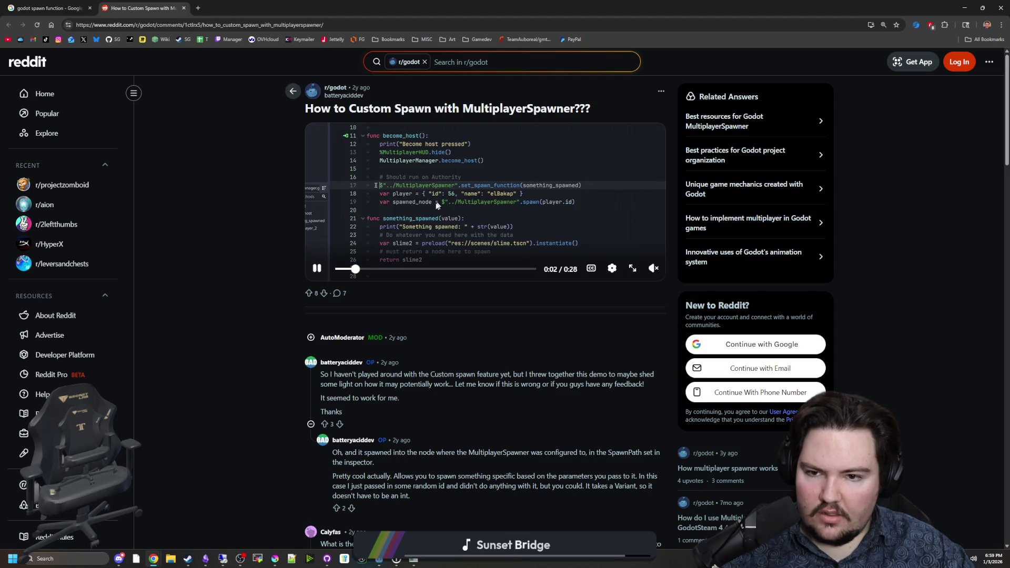
{"action": "mouse_move", "coordinate": [650, 269]}
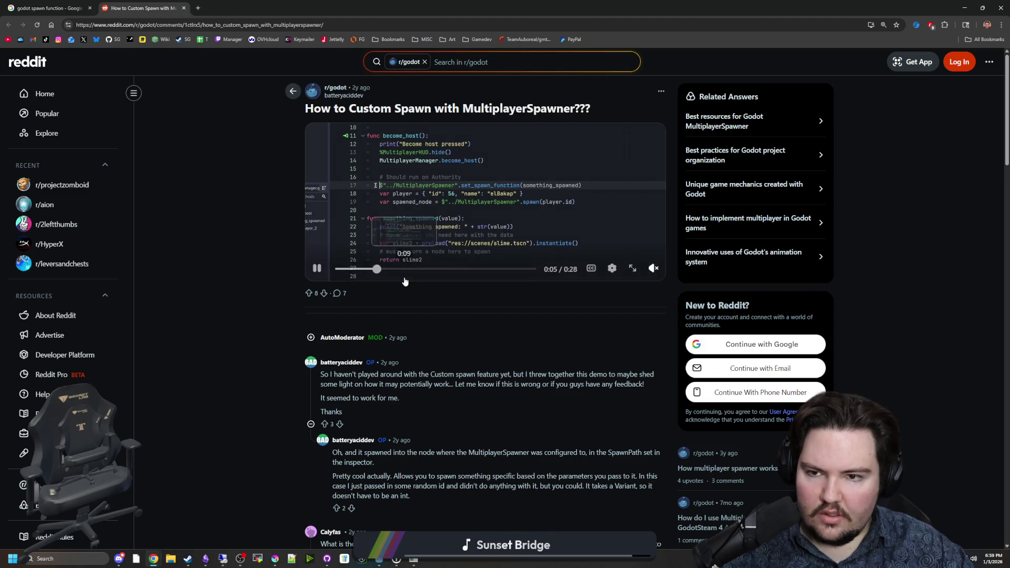
{"action": "left_click", "coordinate": [409, 270]}
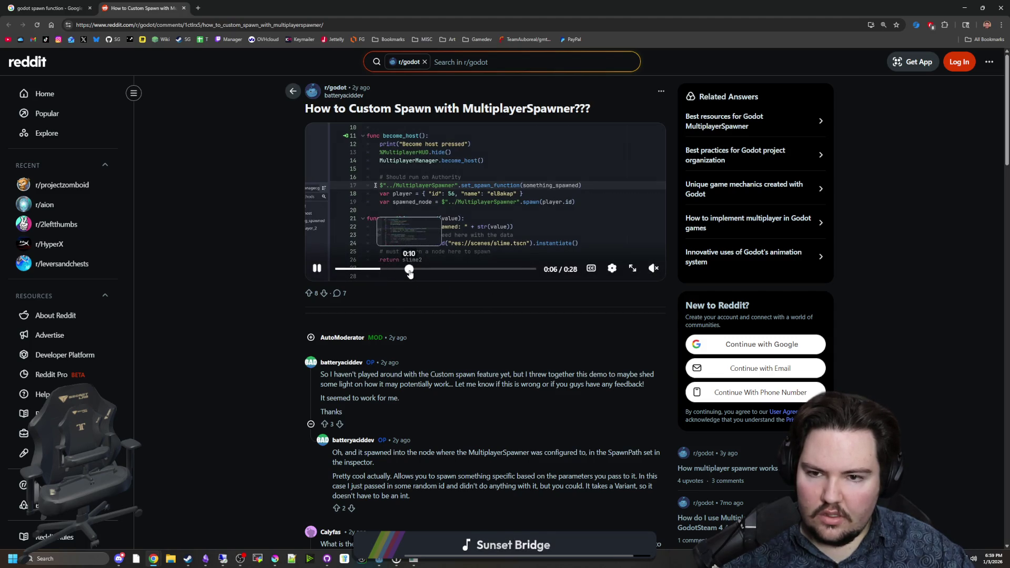
{"action": "left_click", "coordinate": [440, 274]}
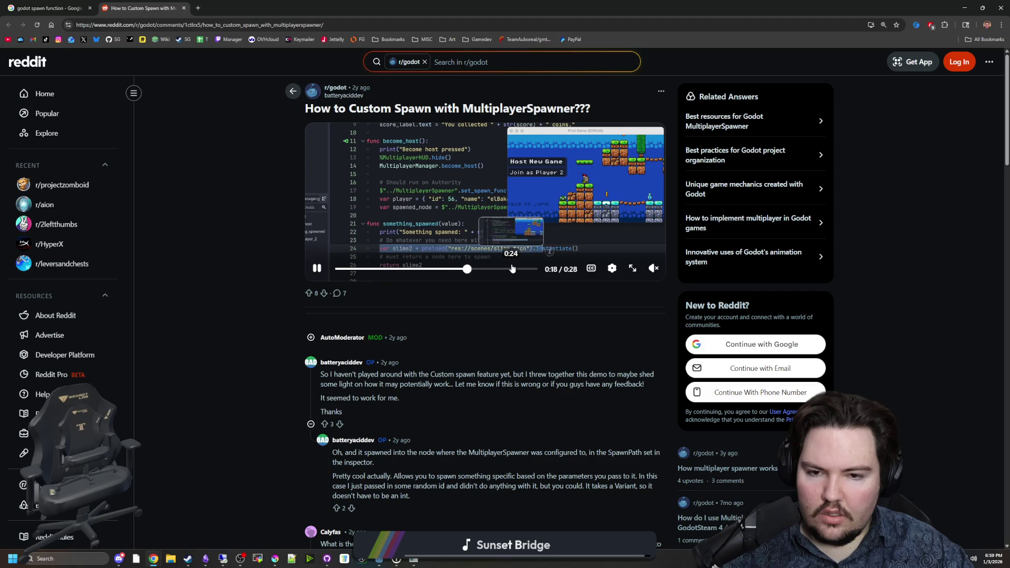
{"action": "left_click", "coordinate": [511, 268]}
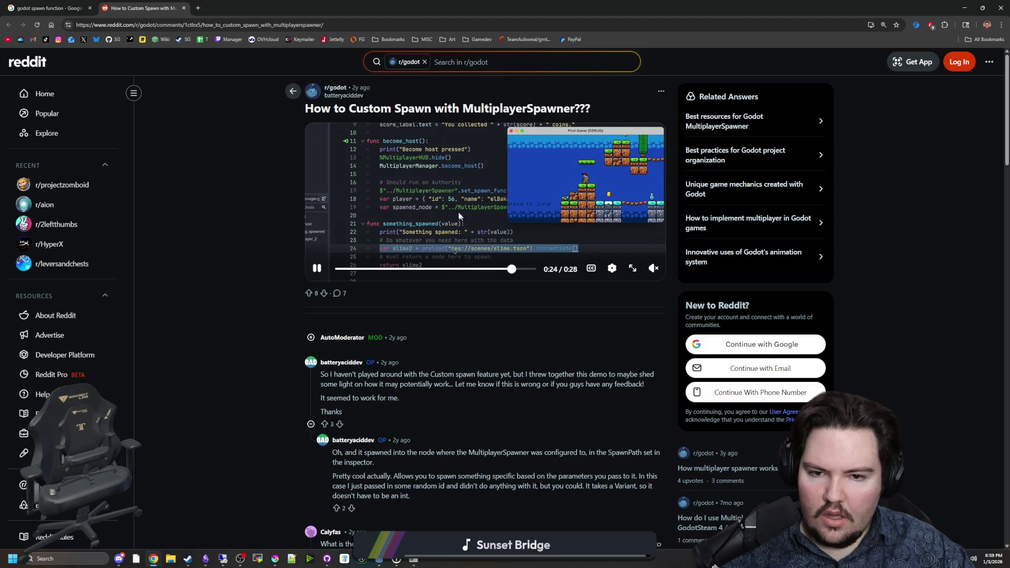
{"action": "left_click", "coordinate": [472, 213]}
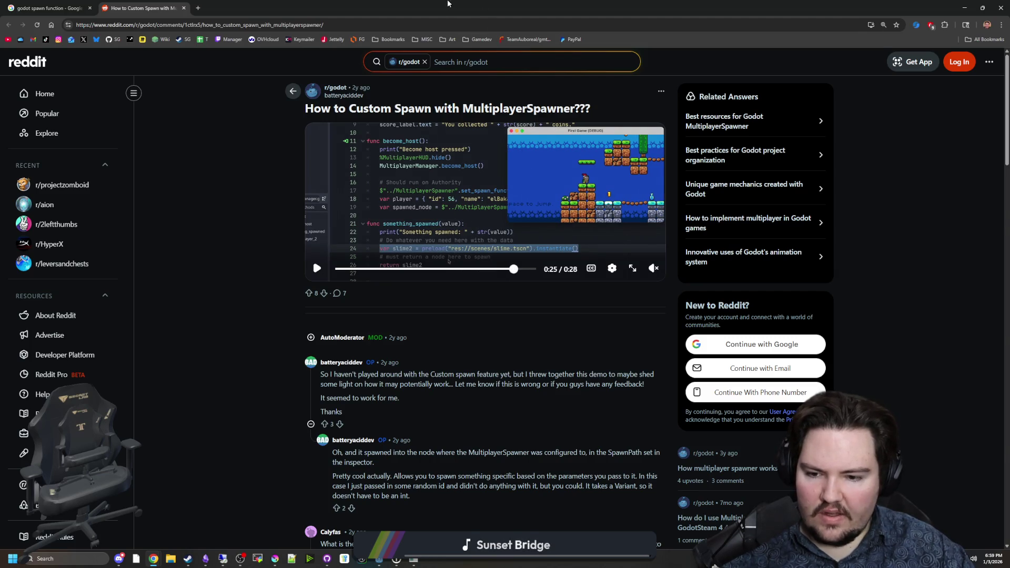
{"action": "key", "text": "super+Down"}
{"action": "key", "text": "super+Down"}
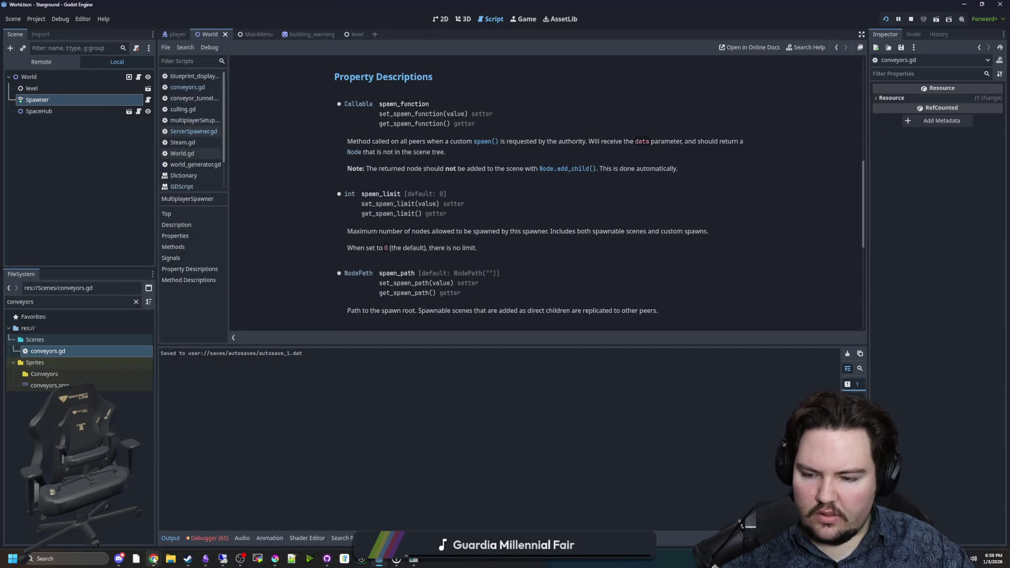
Restore the Reddit window and scroll through the post's comments
{"action": "mouse_move", "coordinate": [154, 560]}
{"action": "left_click", "coordinate": [244, 512]}
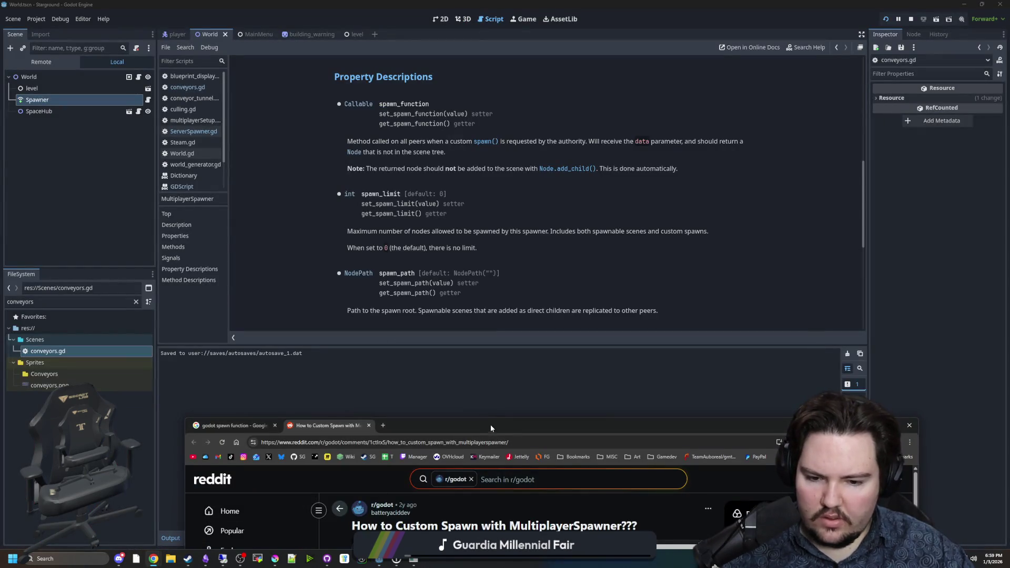
{"action": "left_click_drag", "start_coordinate": [491, 425], "coordinate": [403, 66]}
{"action": "scroll", "coordinate": [427, 376], "scroll_direction": "down", "scroll_amount": 3}
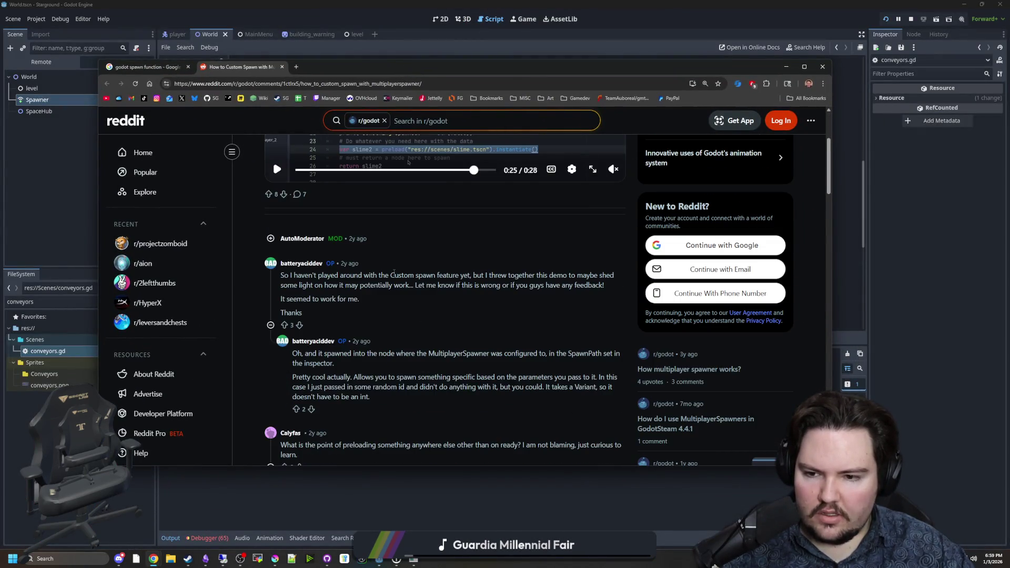
{"action": "scroll", "coordinate": [399, 257], "scroll_direction": "down", "scroll_amount": 2}
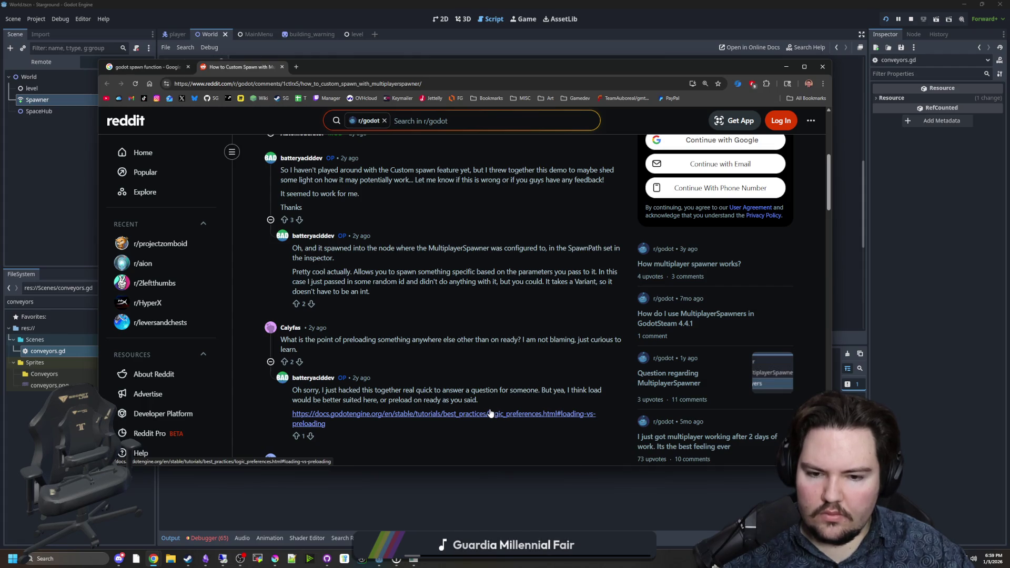
{"action": "scroll", "coordinate": [342, 376], "scroll_direction": "down", "scroll_amount": 2}
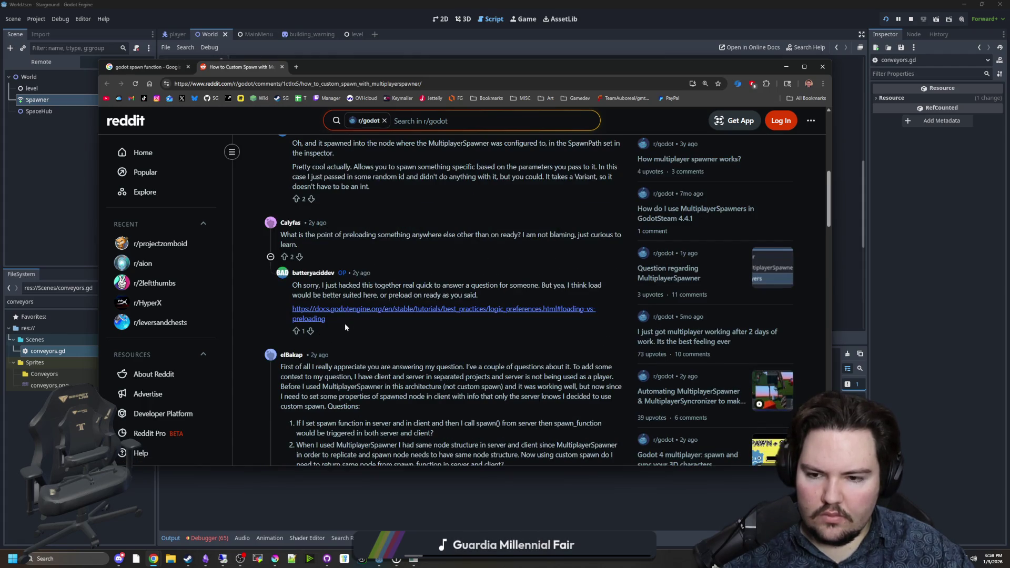
{"action": "scroll", "coordinate": [348, 321], "scroll_direction": "down", "scroll_amount": 2}
{"action": "scroll", "coordinate": [492, 284], "scroll_direction": "up", "scroll_amount": 10}
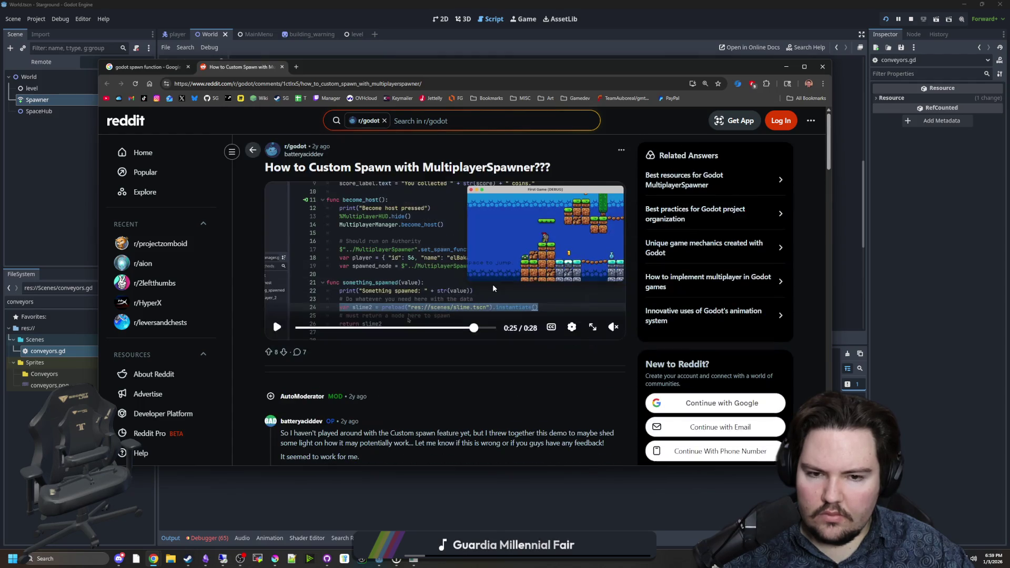
Rewind the demo video to 0:10, view it full screen, then return to the Godot editor
{"action": "left_click", "coordinate": [464, 328]}
{"action": "left_click_drag", "start_coordinate": [464, 327], "coordinate": [419, 328]}
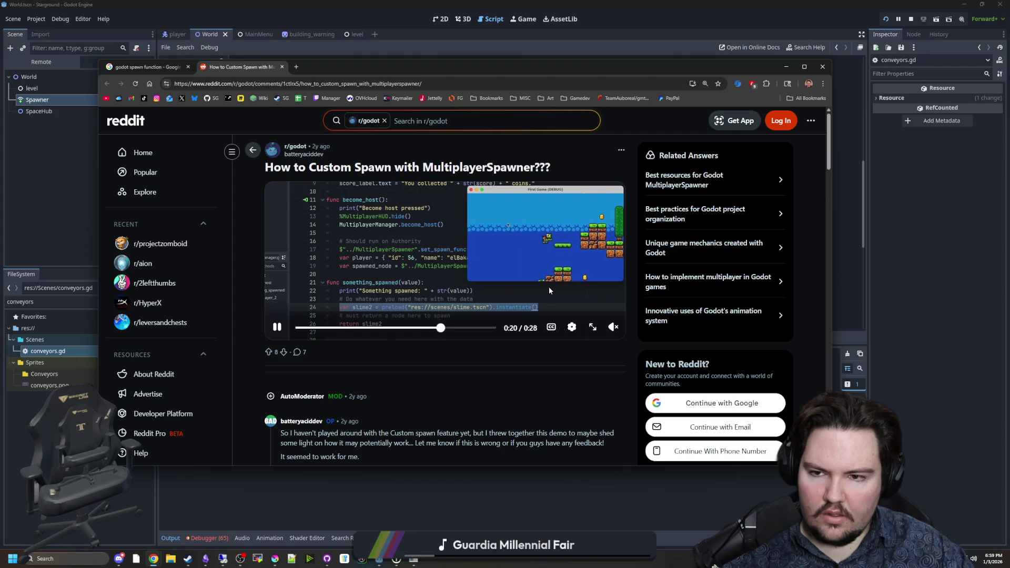
{"action": "left_click", "coordinate": [418, 265]}
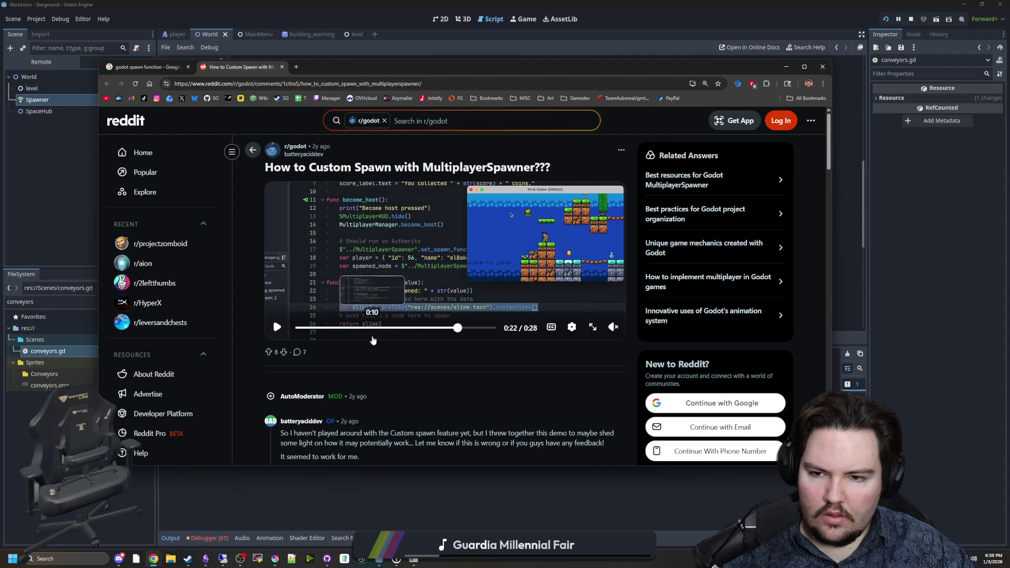
{"action": "left_click", "coordinate": [371, 330]}
{"action": "left_click", "coordinate": [592, 327]}
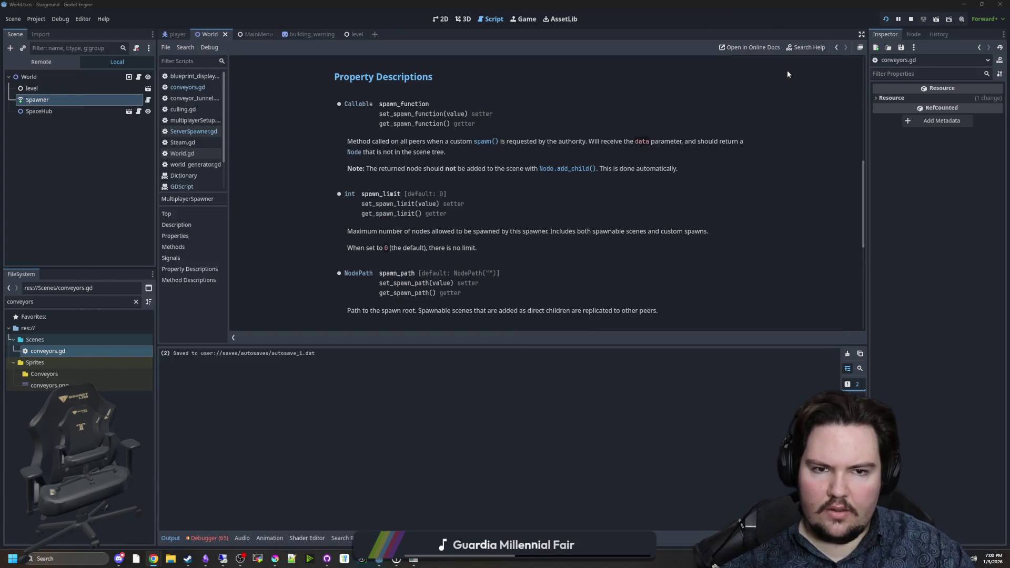
{"action": "left_click", "coordinate": [787, 73]}
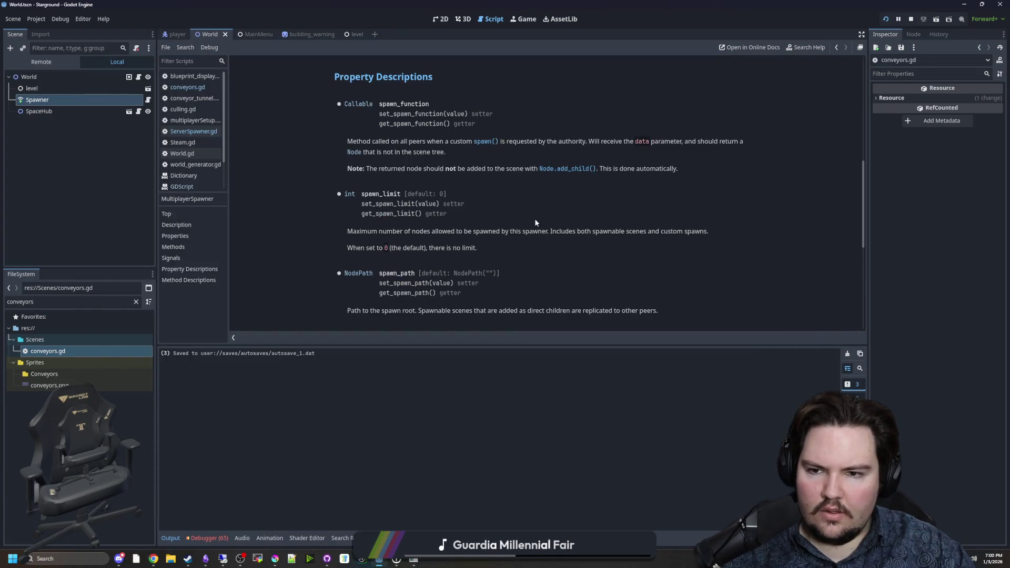
Review conveyors.gd and ServerSpawner.gd, check the spawn_function docs, then go back to ServerSpawner.gd
{"action": "double_click", "coordinate": [70, 349]}
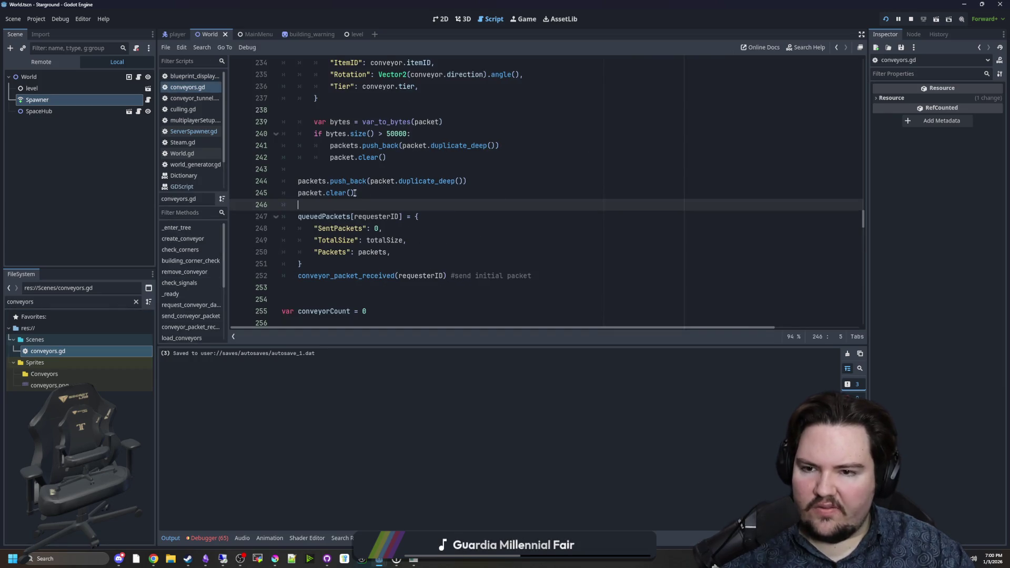
{"action": "left_click", "coordinate": [392, 265]}
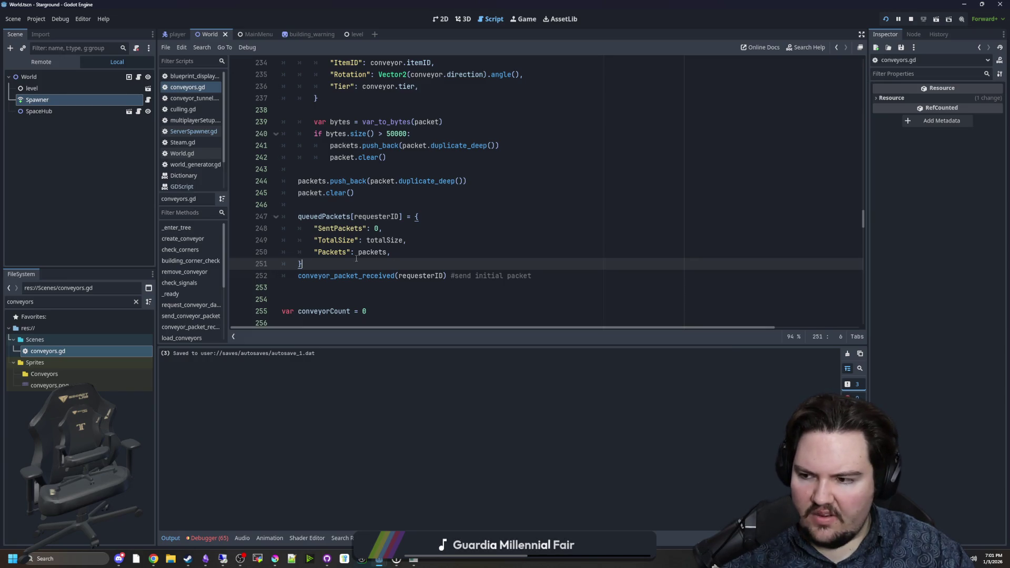
{"action": "left_click", "coordinate": [193, 131]}
{"action": "left_click", "coordinate": [345, 179]}
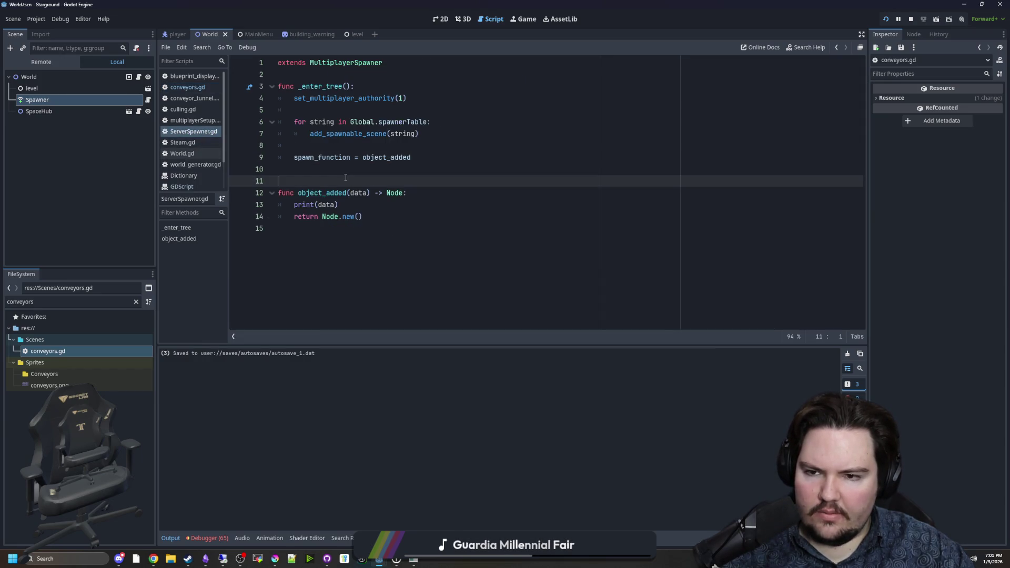
{"action": "left_click", "coordinate": [384, 157], "text": "ctrl"}
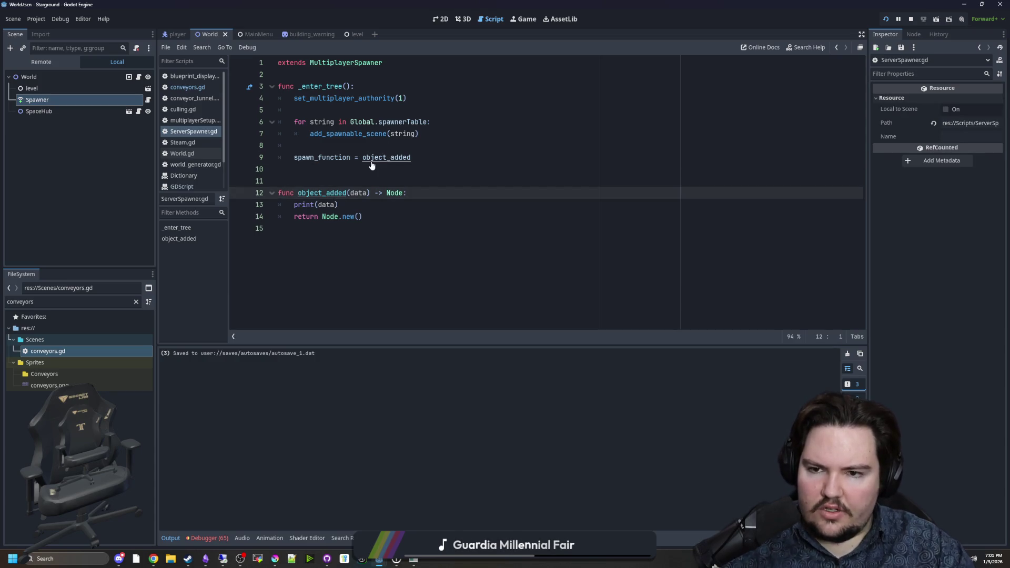
{"action": "left_click", "coordinate": [333, 159], "text": "ctrl"}
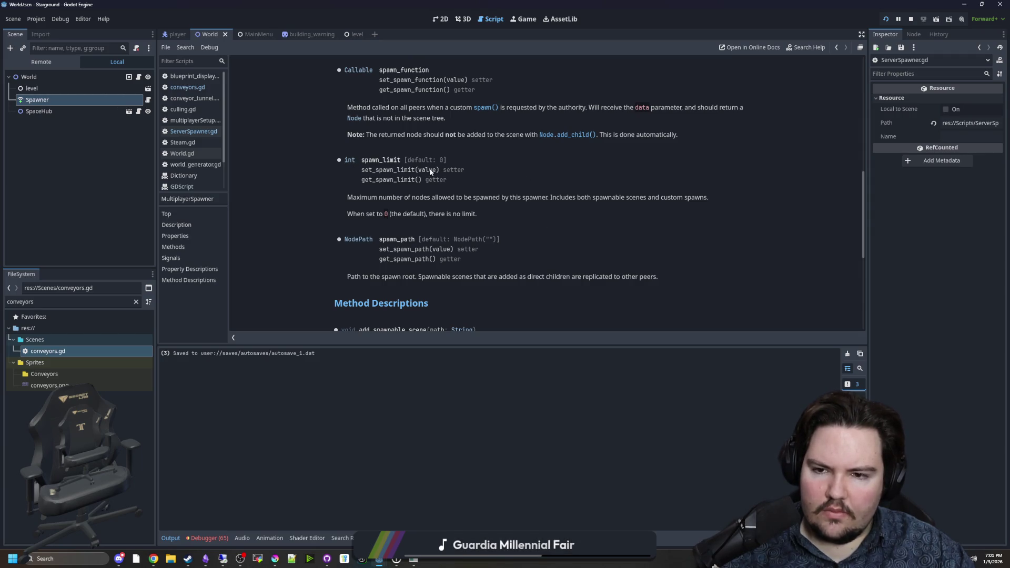
{"action": "key", "text": "alt+Left"}
Select the spawn_function line and object_added function, delete them, and save
{"action": "left_click_drag", "start_coordinate": [379, 217], "coordinate": [263, 176]}
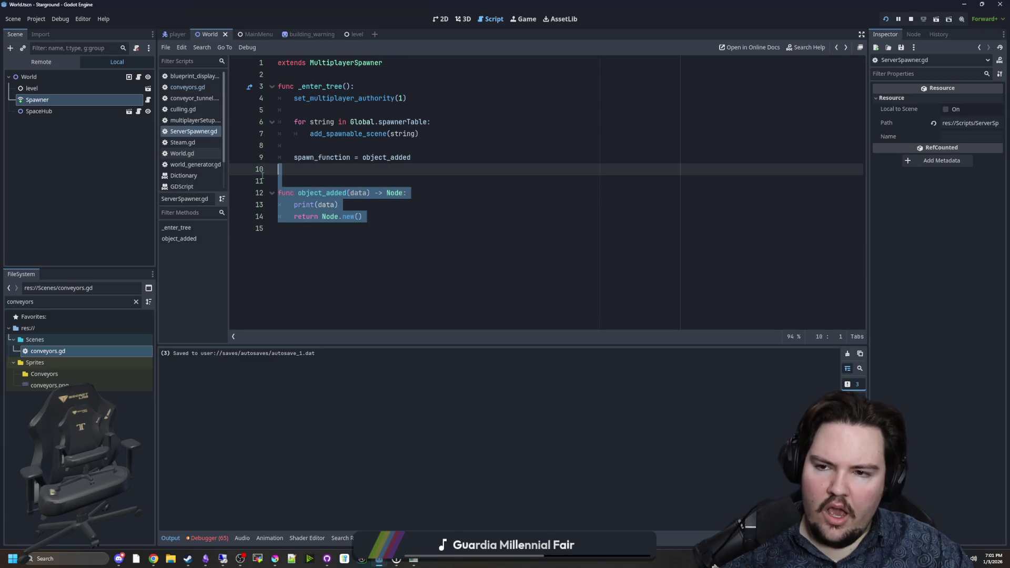
{"action": "key", "text": "shift+Up"}
{"action": "key", "text": "BackSpace"}
{"action": "key", "text": "BackSpace"}
{"action": "key", "text": "ctrl+s"}
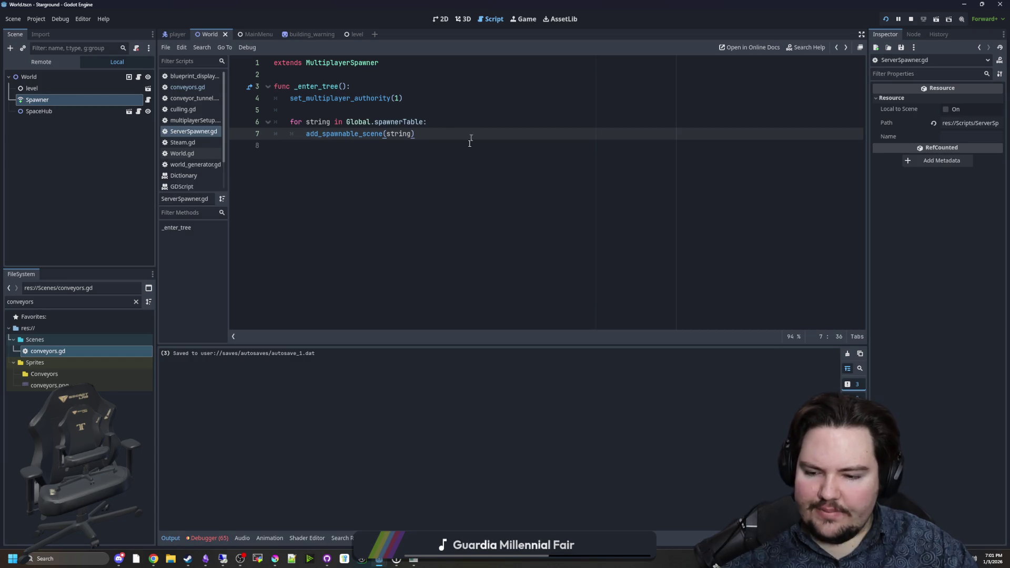
Deselect the Spawner node, show the Debugger's error list, and save the project
{"action": "left_click", "coordinate": [95, 229]}
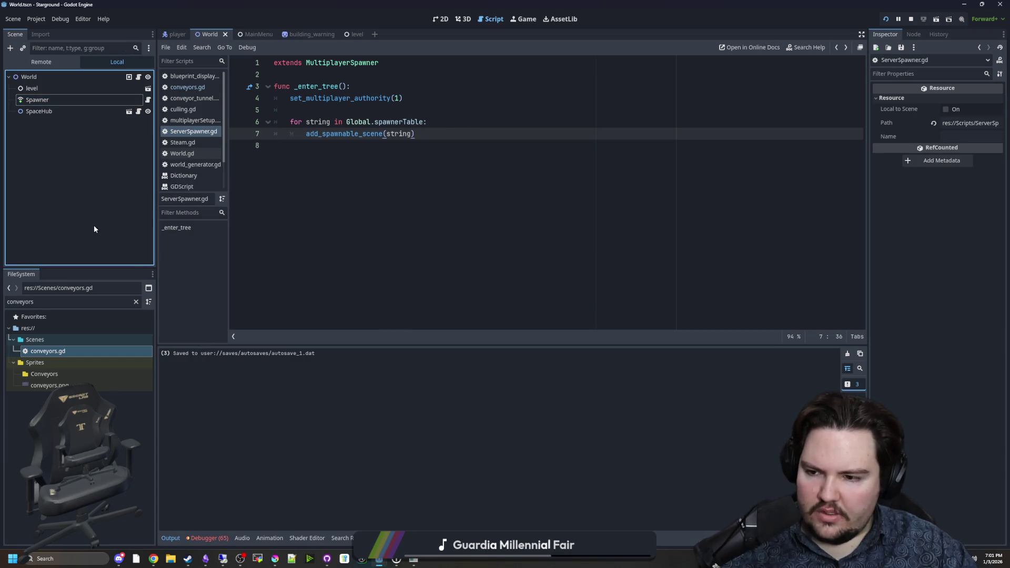
{"action": "left_click", "coordinate": [207, 538]}
{"action": "scroll", "coordinate": [339, 469], "scroll_direction": "up", "scroll_amount": 2}
{"action": "key", "text": "Down"}
{"action": "key", "text": "ctrl+s"}
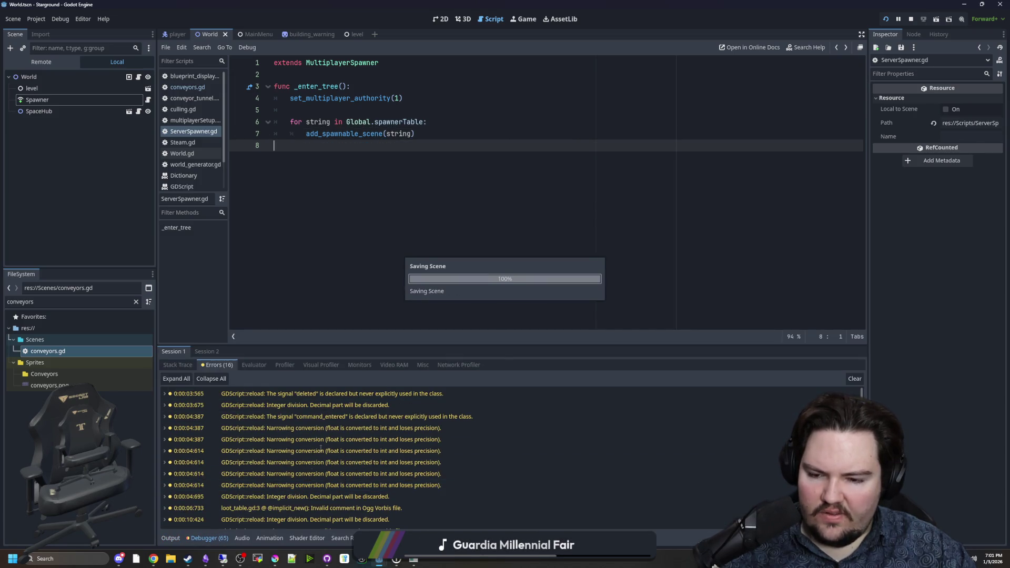
{"action": "scroll", "coordinate": [310, 453], "scroll_direction": "down", "scroll_amount": 2}
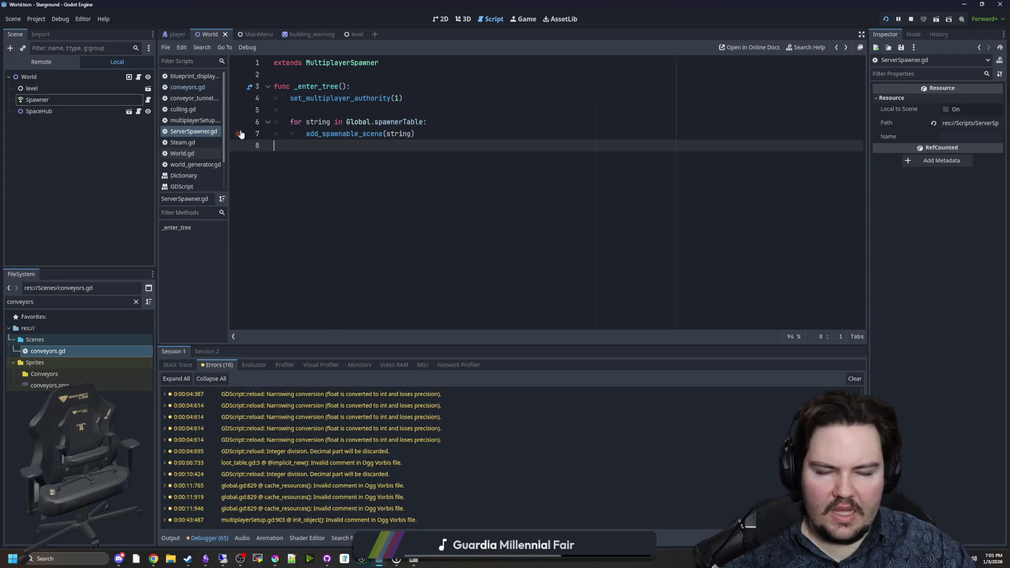
Open conveyors.gd and step through lines 246, 243 and 253, saving at each
{"action": "left_click", "coordinate": [184, 92]}
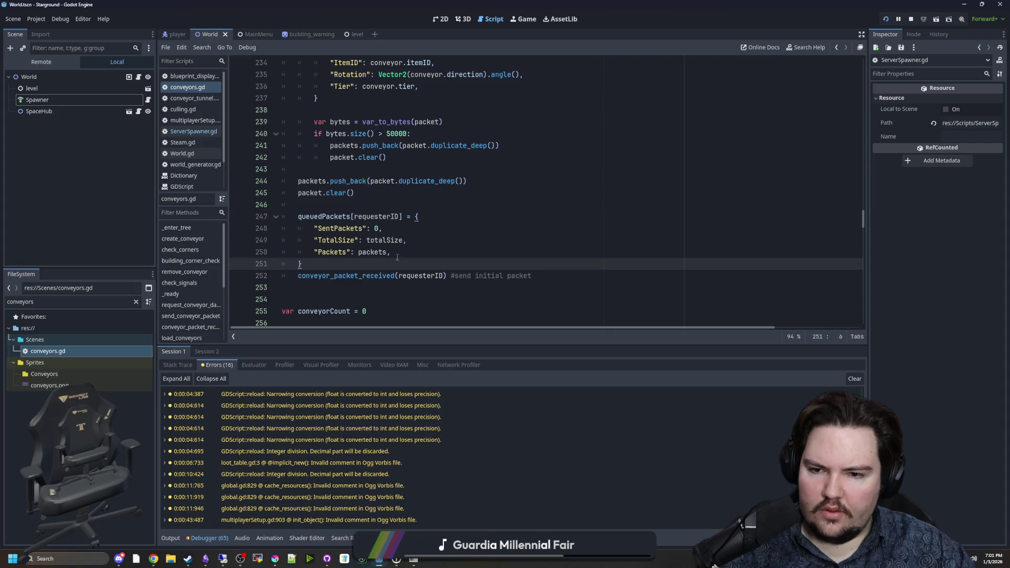
{"action": "left_click", "coordinate": [347, 204]}
{"action": "key", "text": "ctrl+s"}
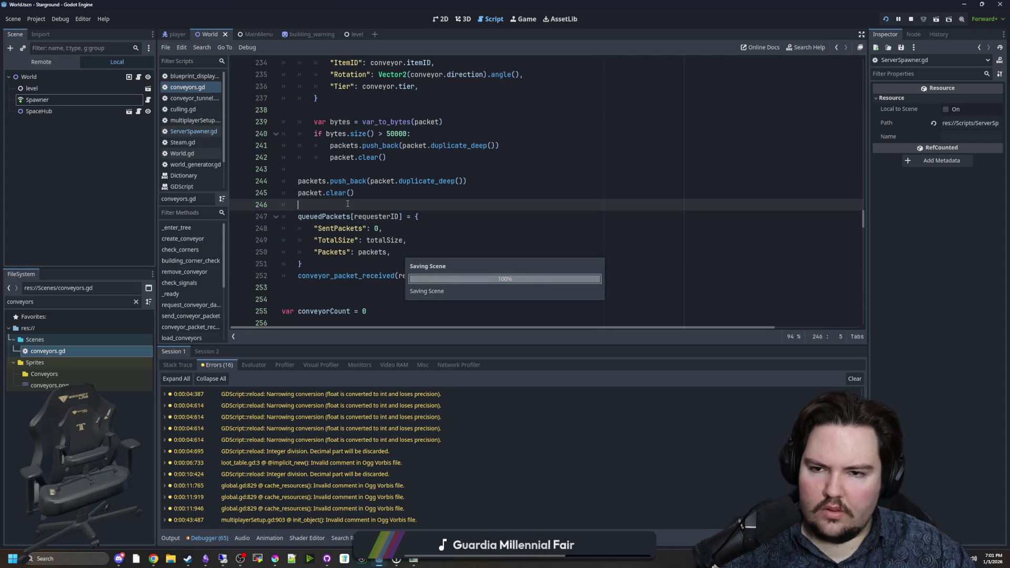
{"action": "scroll", "coordinate": [347, 204], "scroll_direction": "up", "scroll_amount": 6}
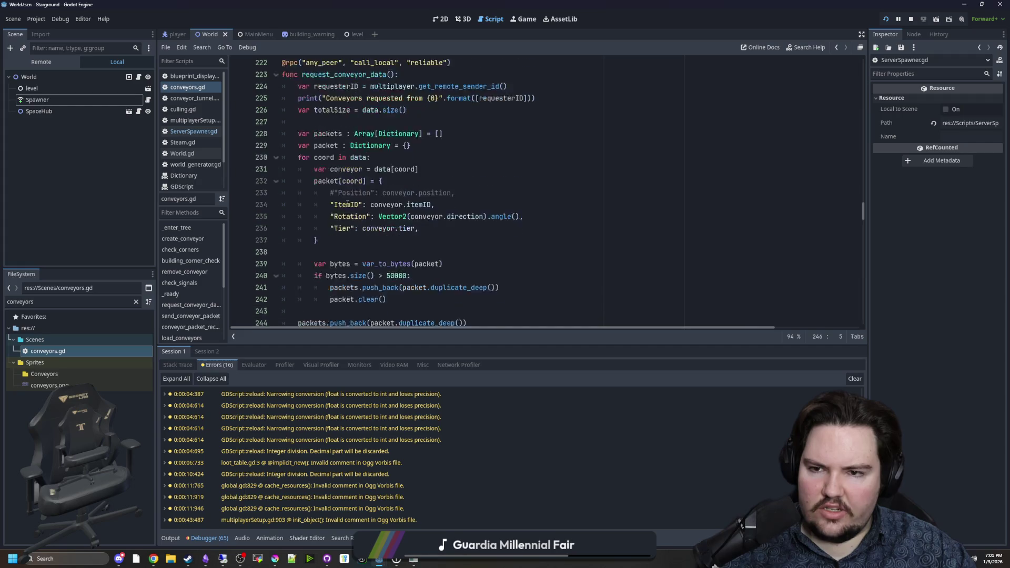
{"action": "scroll", "coordinate": [347, 208], "scroll_direction": "down", "scroll_amount": 4}
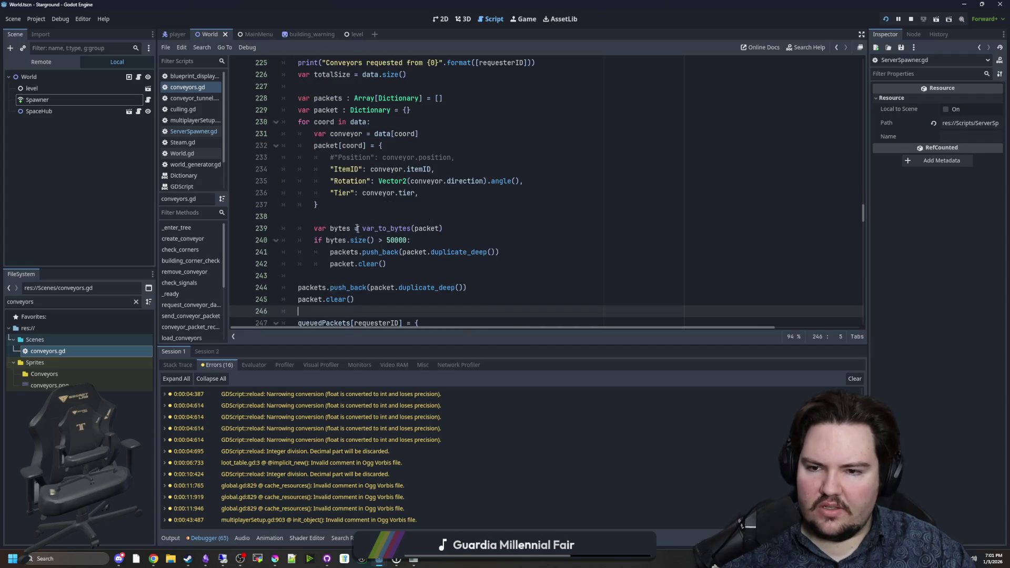
{"action": "scroll", "coordinate": [357, 228], "scroll_direction": "down", "scroll_amount": 2}
{"action": "left_click", "coordinate": [344, 210]}
{"action": "key", "text": "ctrl+s"}
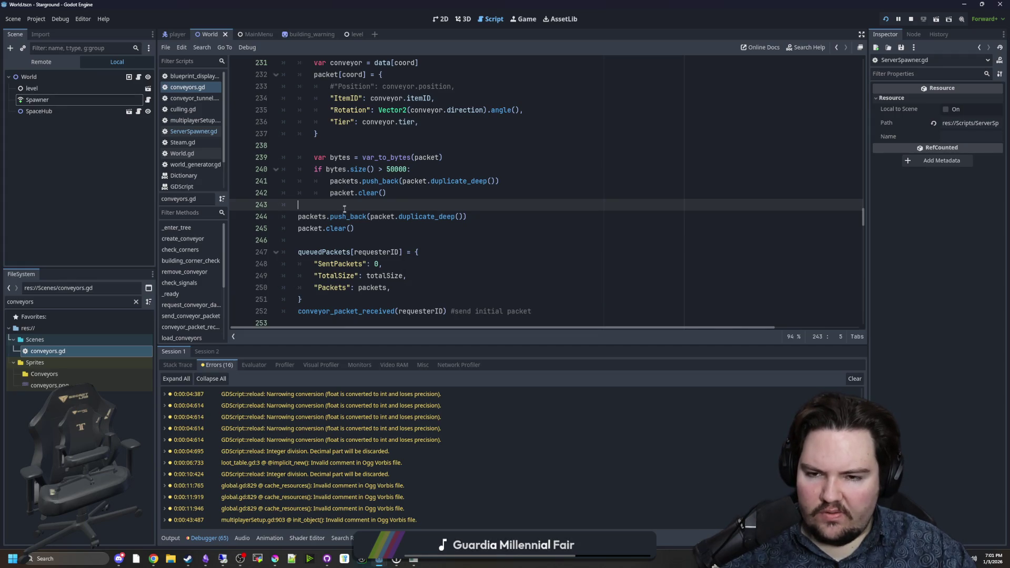
{"action": "scroll", "coordinate": [345, 209], "scroll_direction": "down", "scroll_amount": 3}
{"action": "left_click", "coordinate": [323, 216]}
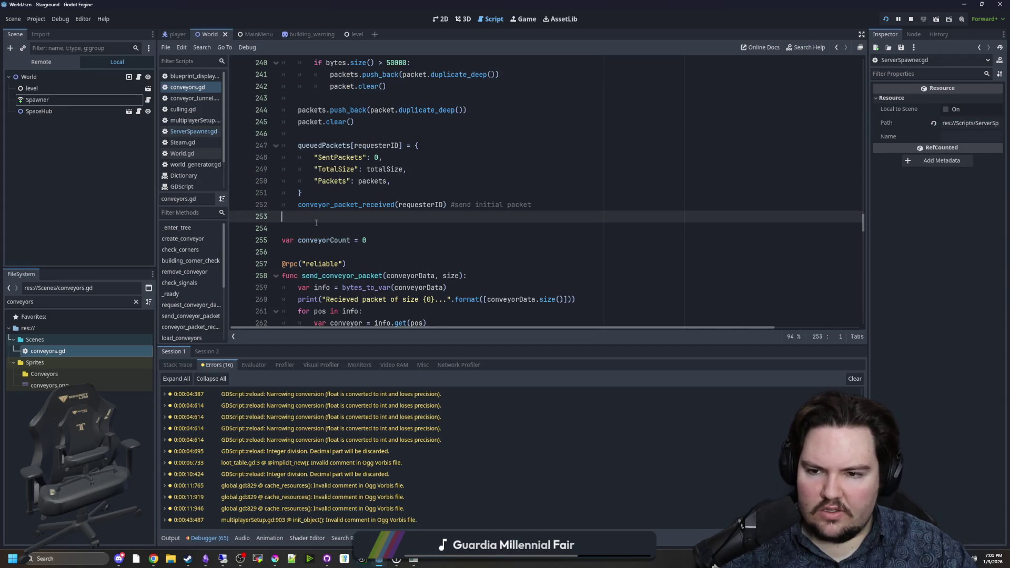
{"action": "scroll", "coordinate": [323, 216], "scroll_direction": "down", "scroll_amount": 4}
{"action": "key", "text": "ctrl+s"}
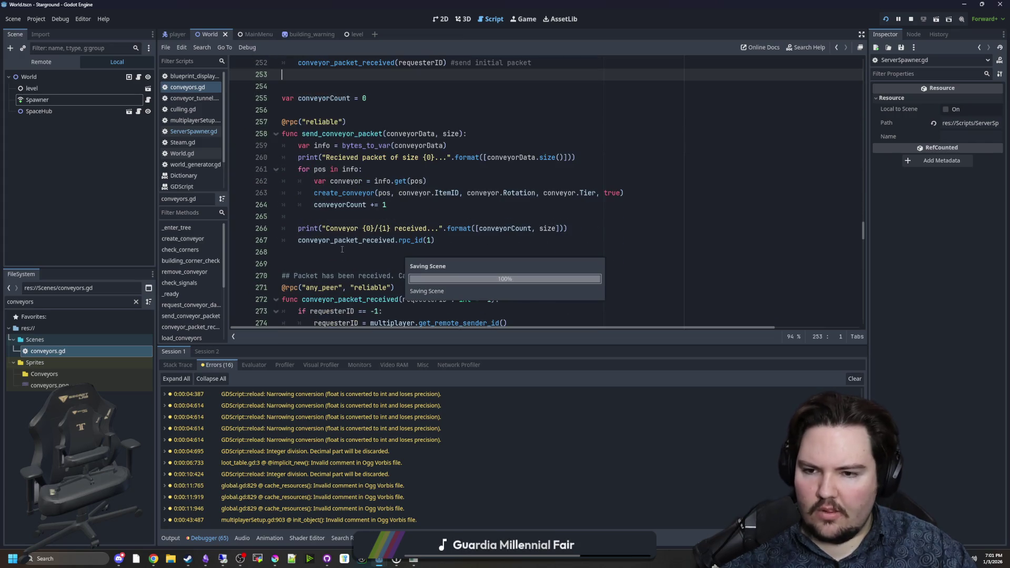
Continue through conveyors.gd lines 268, 282 and 291, saving again
{"action": "left_click", "coordinate": [342, 250]}
{"action": "scroll", "coordinate": [341, 248], "scroll_direction": "down", "scroll_amount": 5}
{"action": "left_click", "coordinate": [338, 241]}
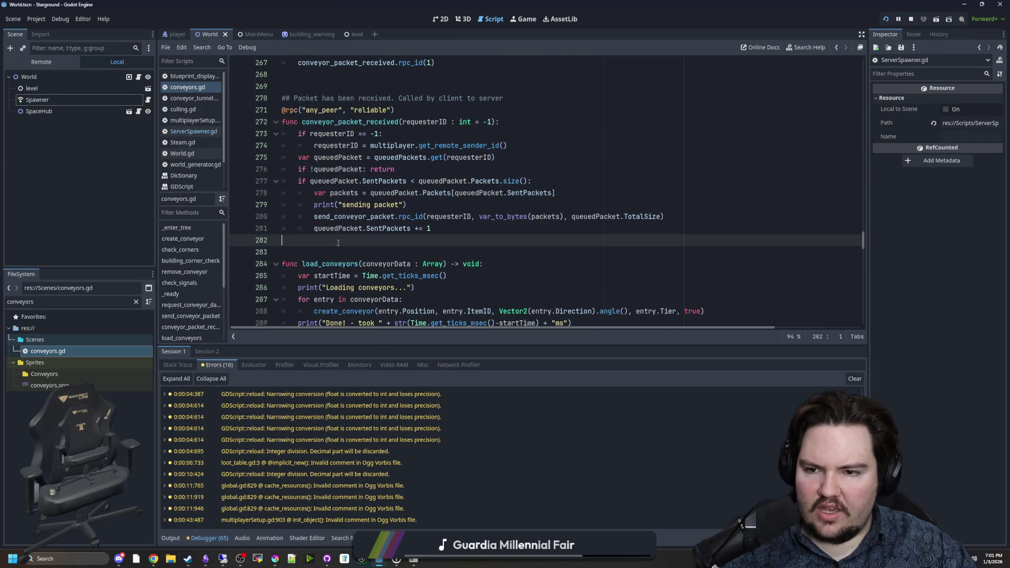
{"action": "scroll", "coordinate": [338, 243], "scroll_direction": "down", "scroll_amount": 3}
{"action": "key", "text": "ctrl+s"}
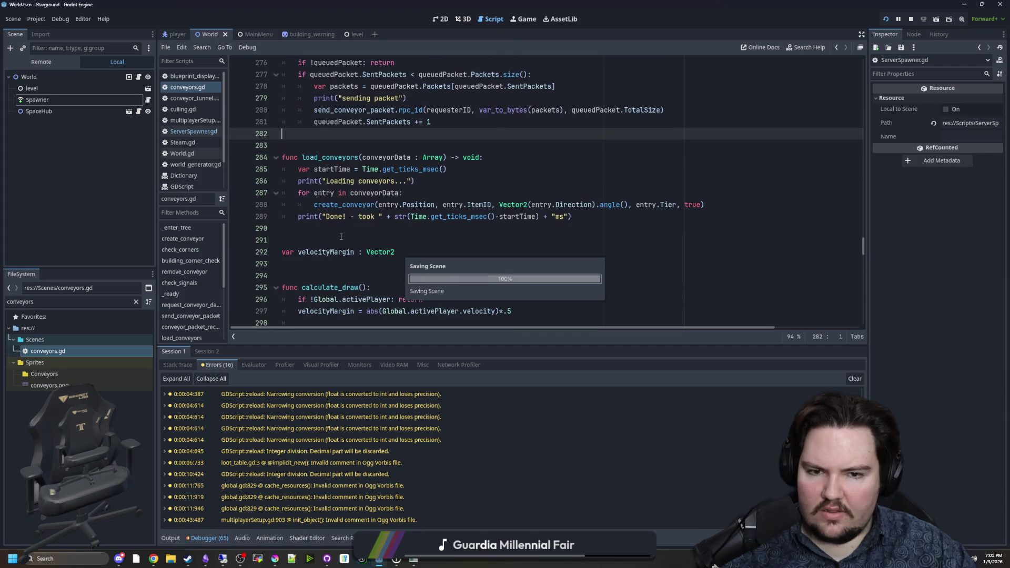
{"action": "left_click", "coordinate": [342, 237]}
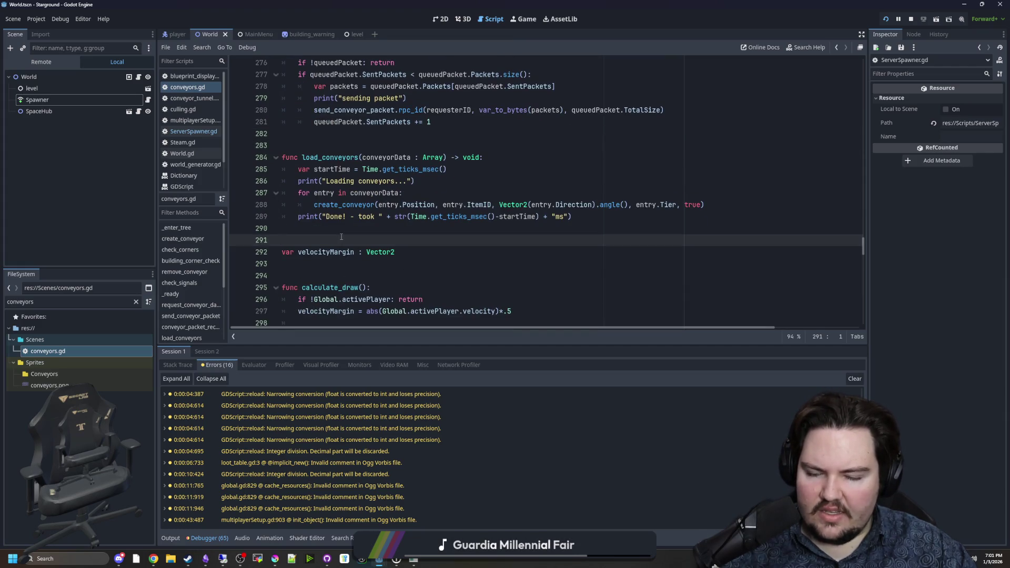
{"action": "scroll", "coordinate": [342, 236], "scroll_direction": "down", "scroll_amount": 3}
Test-run the game with F5, walk the player left, then stop it with F8
{"action": "key", "text": "F5"}
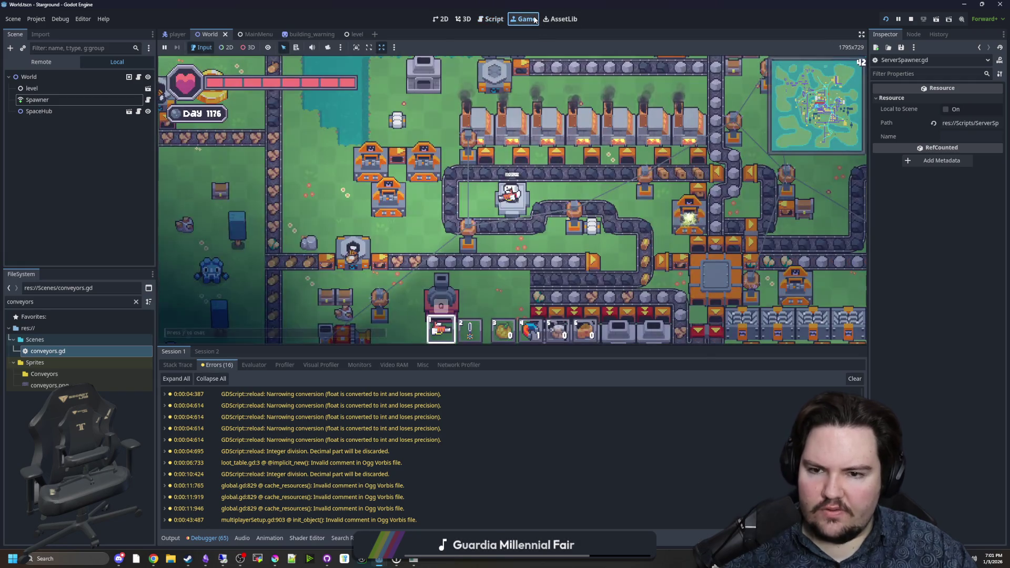
{"action": "key", "text": "a"}
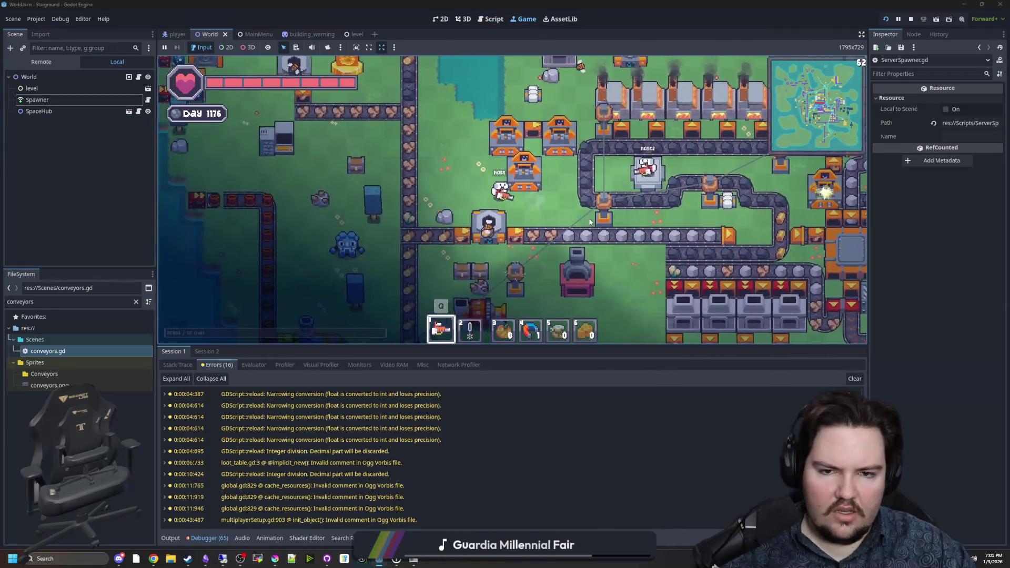
{"action": "scroll", "coordinate": [622, 223], "scroll_direction": "down", "scroll_amount": 5}
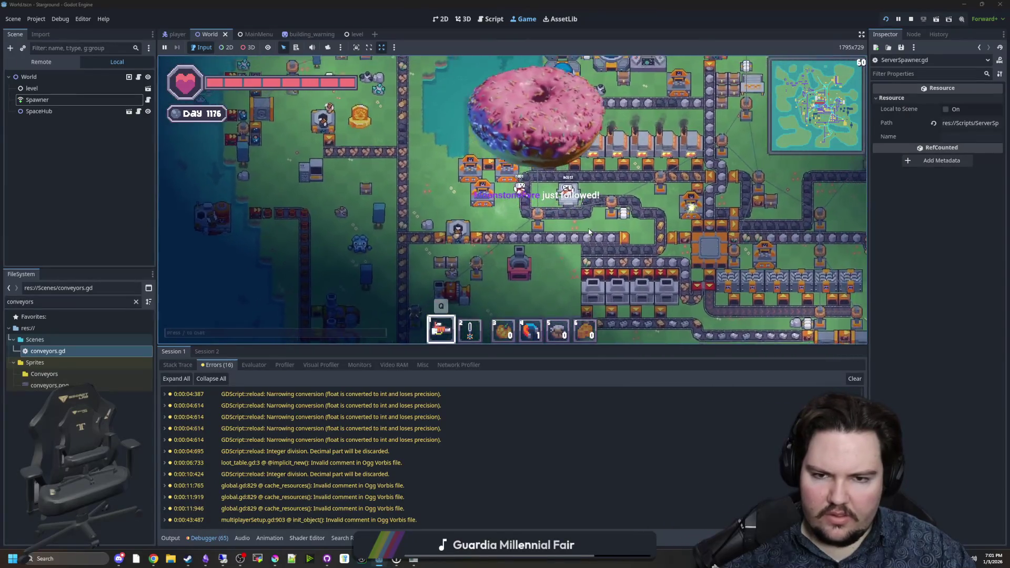
{"action": "key", "text": "F8"}
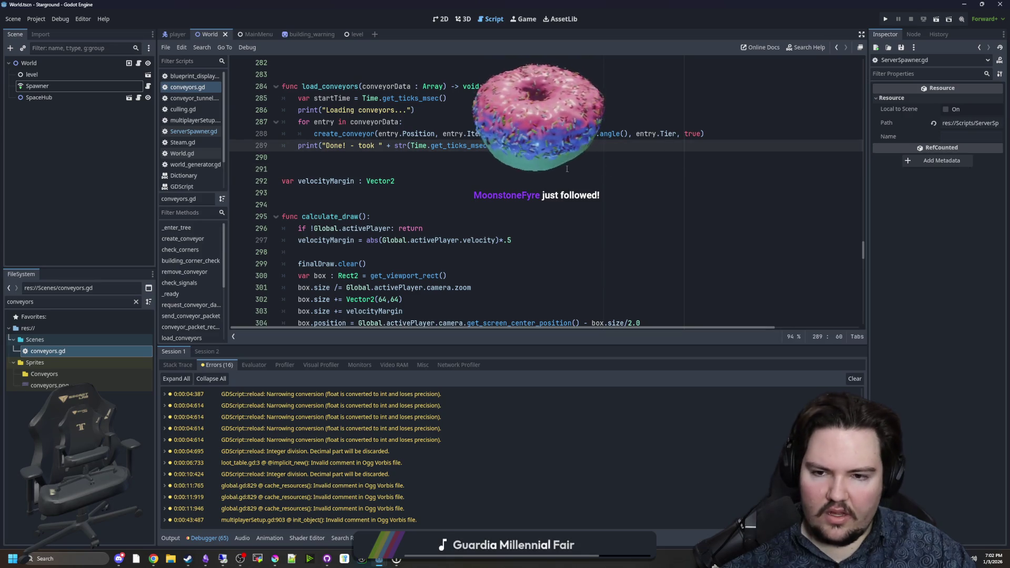
Save, then switch to the Remote Desktop session whose debugger lists 206 errors
{"action": "key", "text": "ctrl+s"}
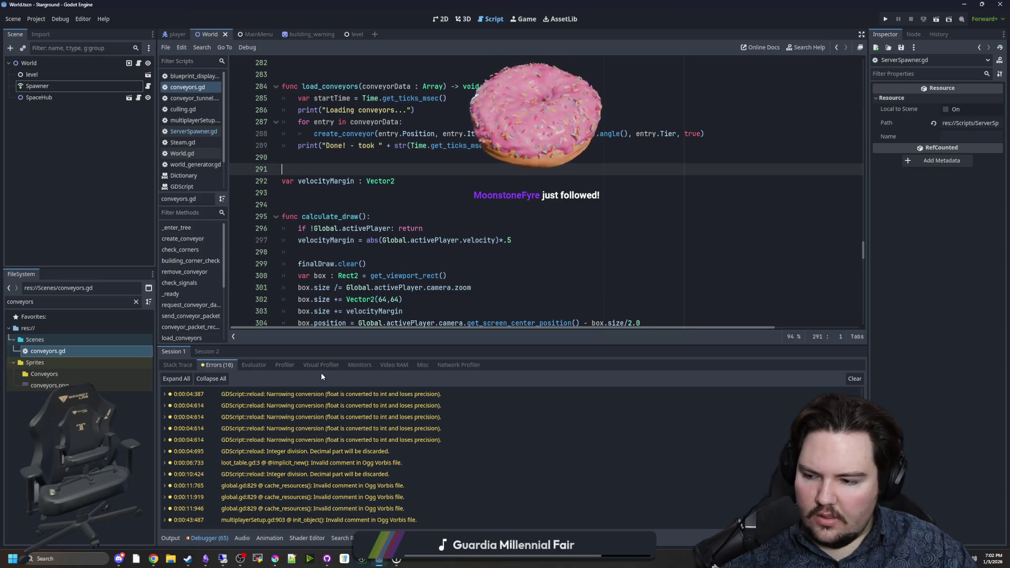
{"action": "left_click", "coordinate": [316, 252]}
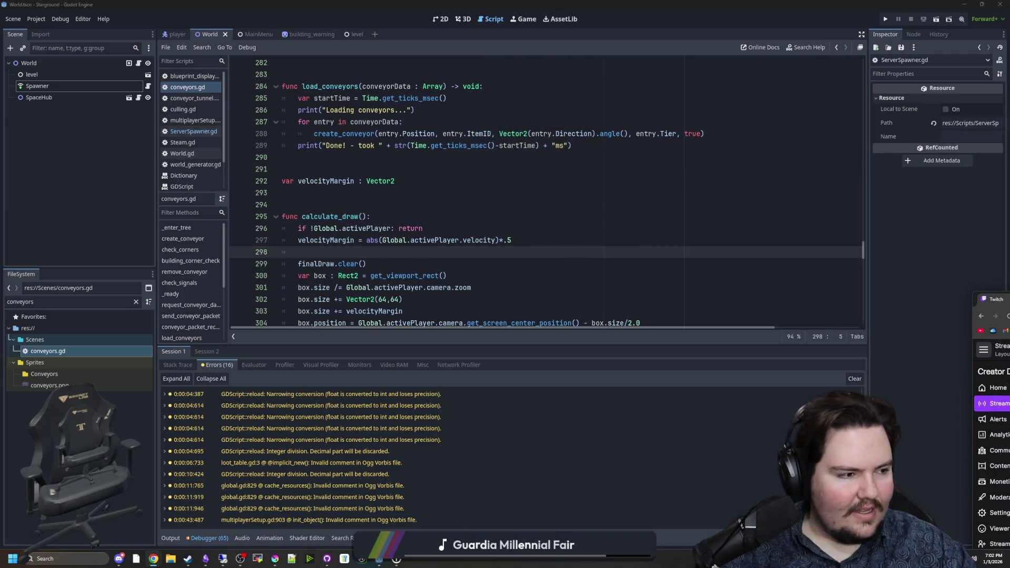
{"action": "key", "text": "alt+Tab"}
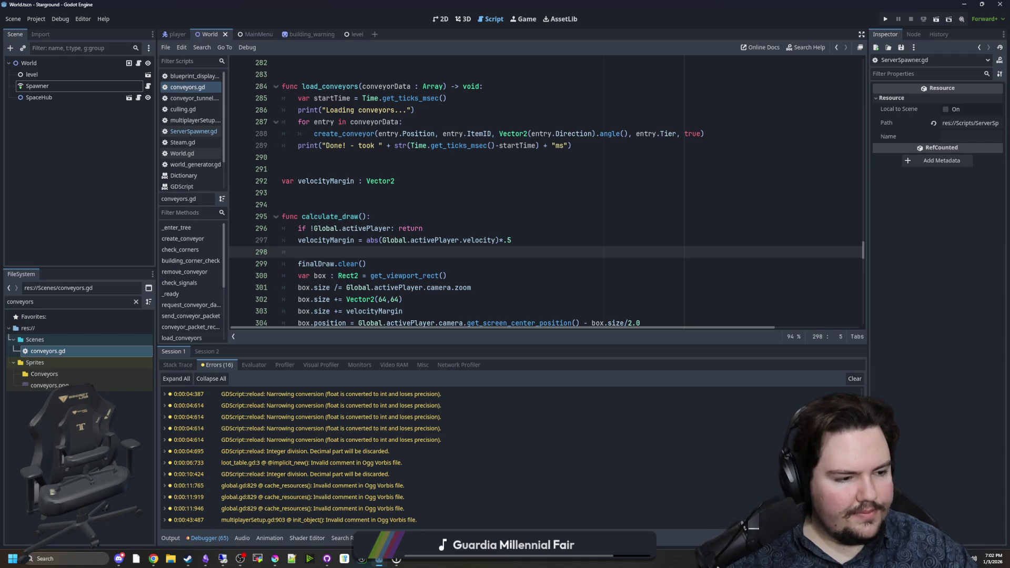
{"action": "key", "text": "alt+Tab"}
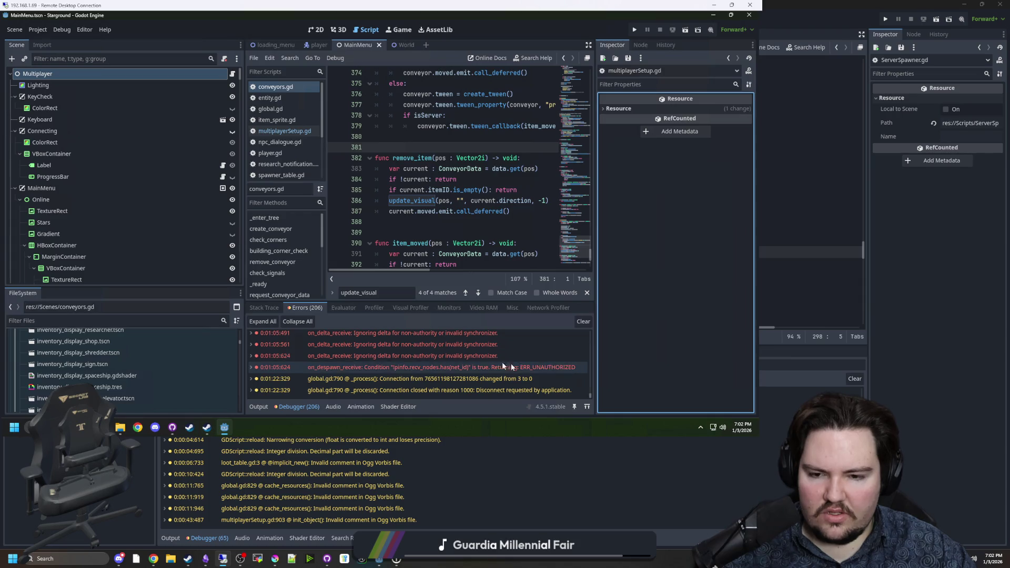
{"action": "left_click_drag", "start_coordinate": [591, 395], "coordinate": [606, 323]}
{"action": "scroll", "coordinate": [453, 354], "scroll_direction": "down", "scroll_amount": 5}
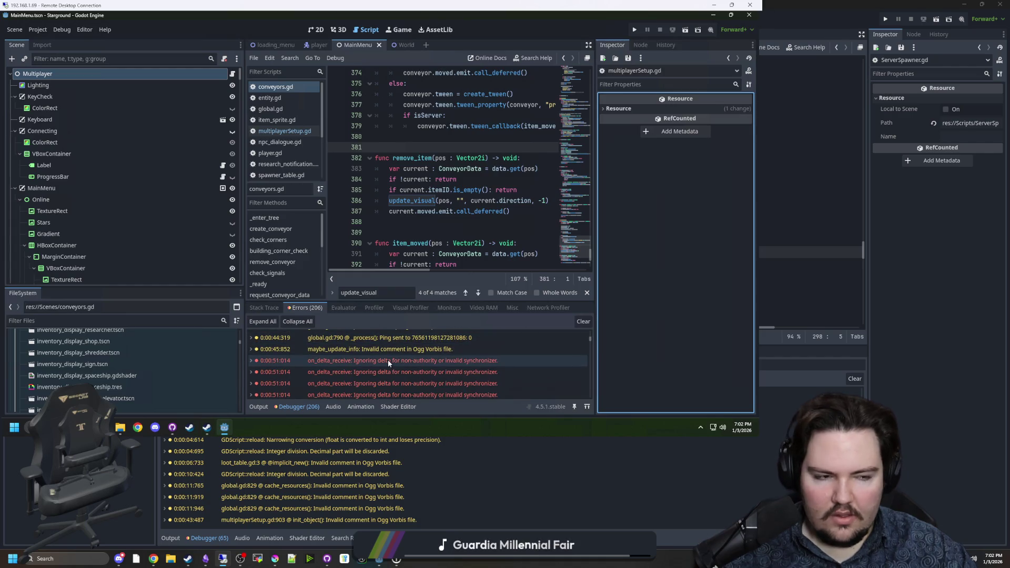
{"action": "mouse_move", "coordinate": [387, 360]}
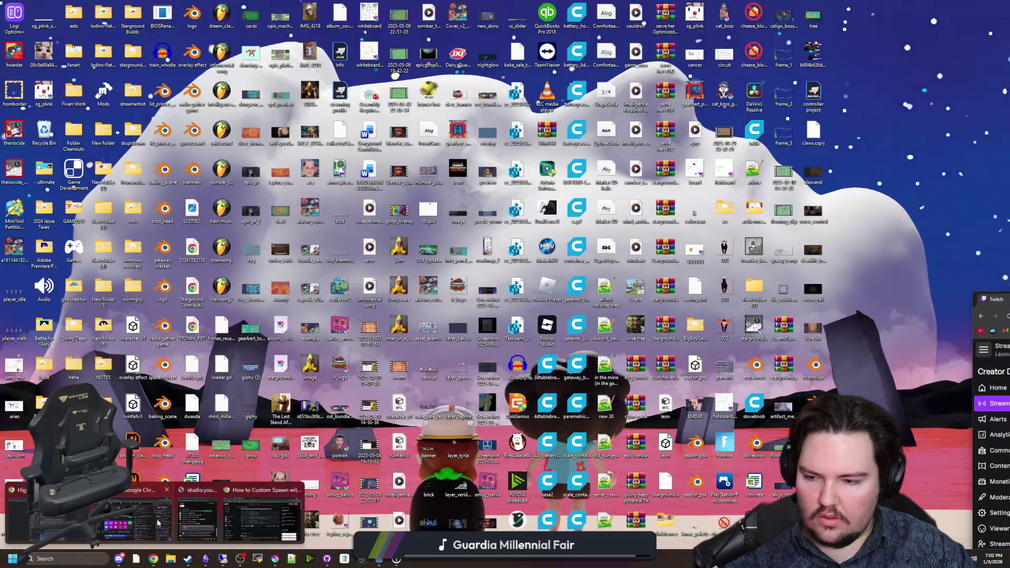
{"action": "left_click", "coordinate": [140, 520]}
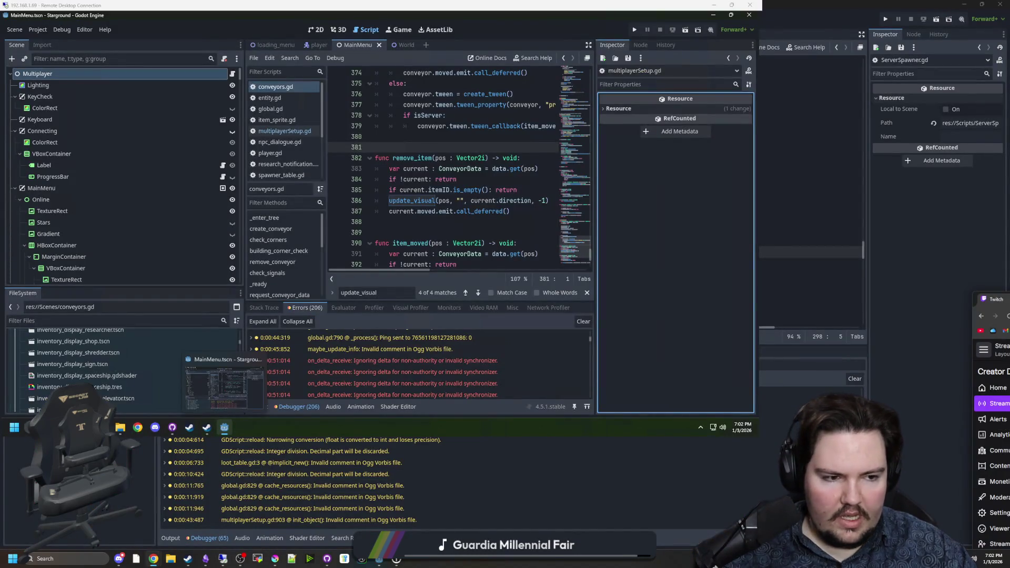
{"action": "key", "text": "ctrl+n"}
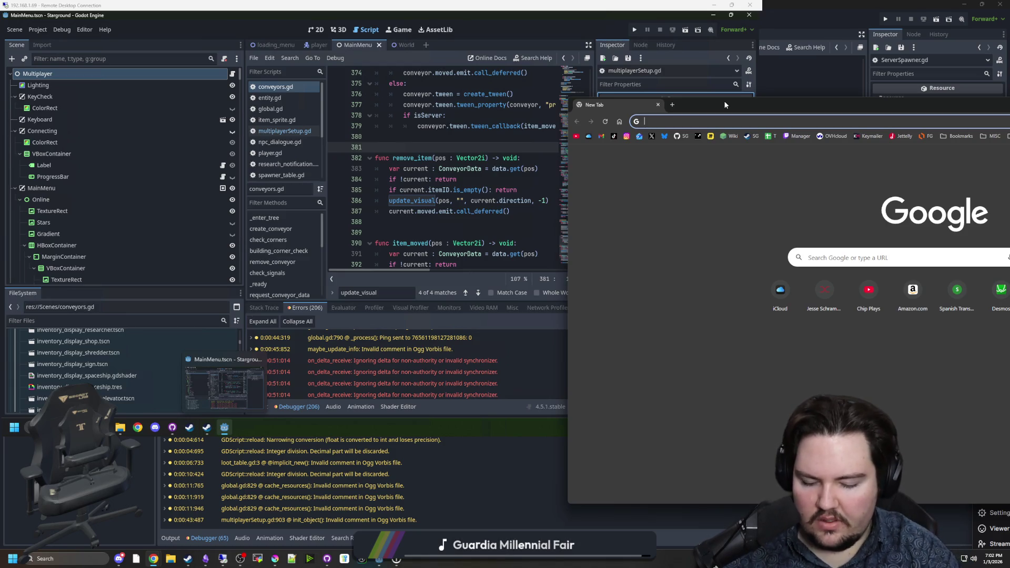
Search Google for 'on_delta_receive: Ignoring delta for non-authority or invalid synchronizer' and maximize Chrome
{"action": "type", "text": "on_delta_rece"}
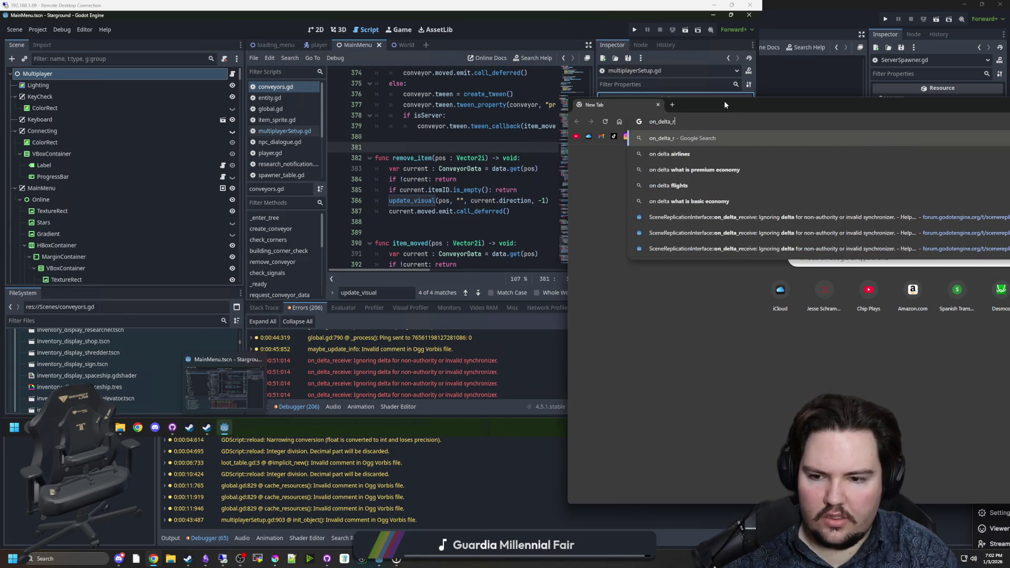
{"action": "type", "text": "ive"}
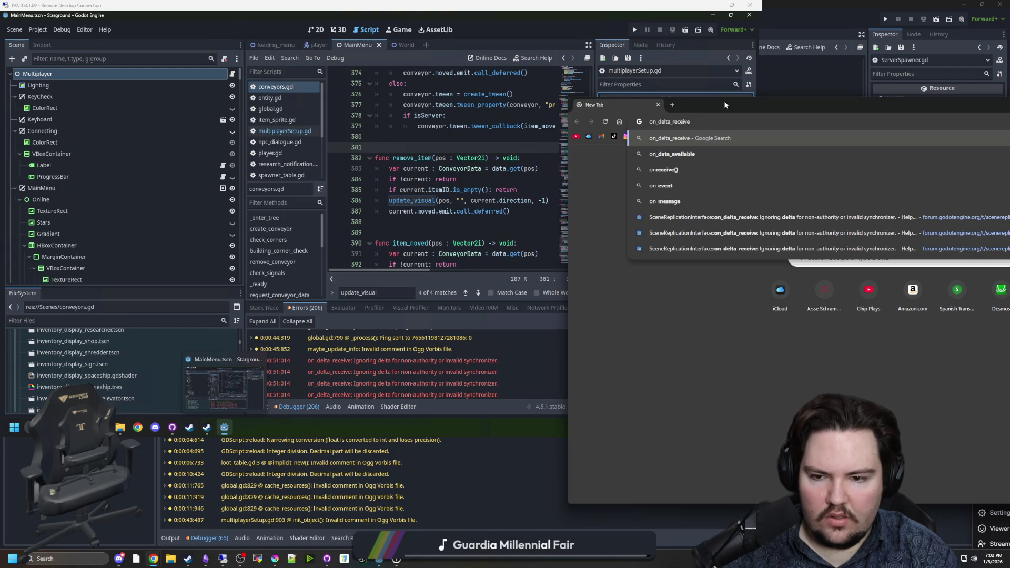
{"action": "type", "text": ": Ignoring "}
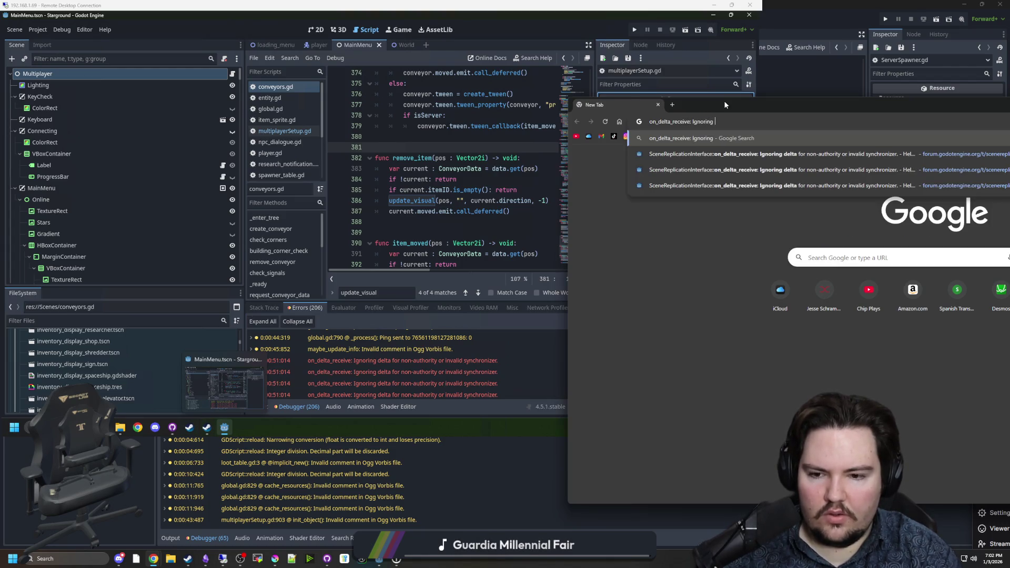
{"action": "type", "text": "delta for non-autho"}
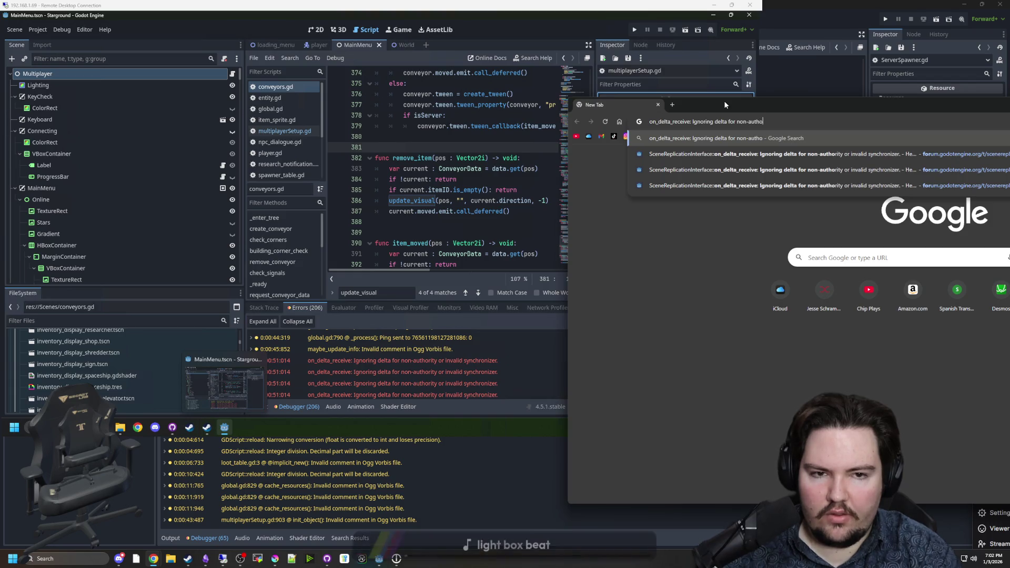
{"action": "type", "text": "rity or invalid synchronizer"}
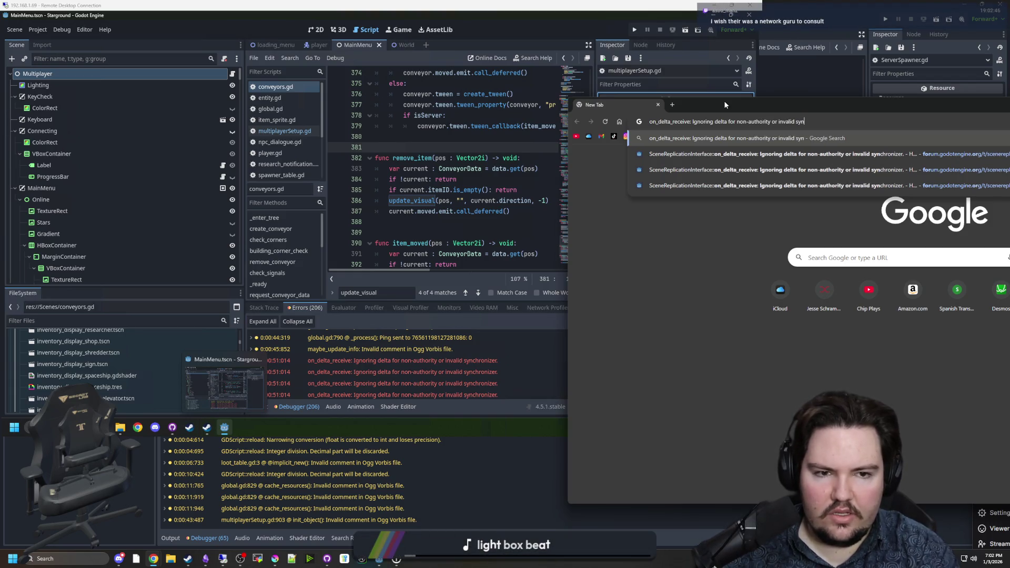
{"action": "key", "text": "Return"}
{"action": "double_click", "coordinate": [724, 100]}
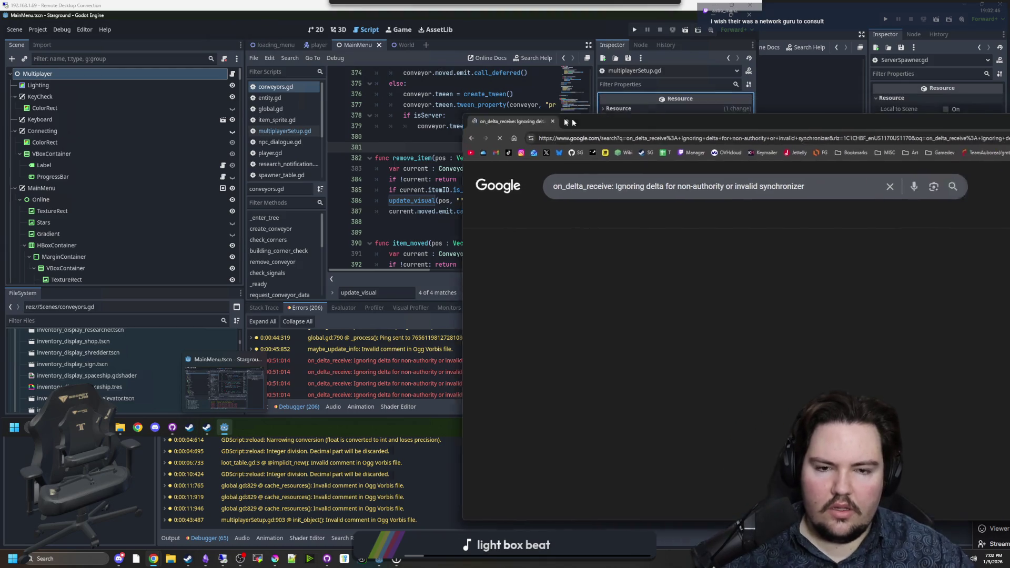
{"action": "left_click_drag", "start_coordinate": [415, 243], "coordinate": [99, 222]}
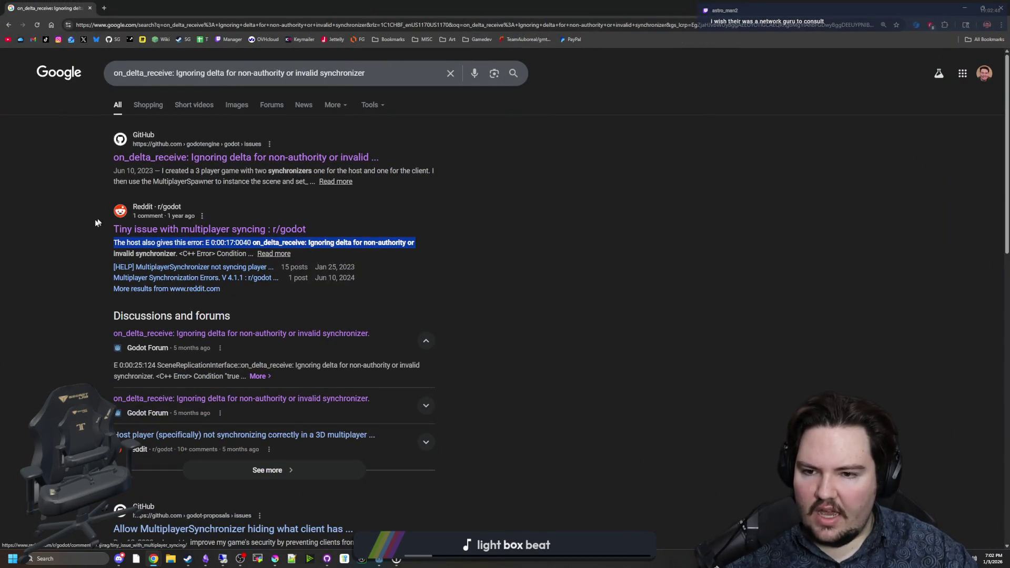
Open the GitHub issue, Reddit thread and Godot Forum results in background tabs
{"action": "left_click", "coordinate": [99, 222]}
{"action": "middle_click", "coordinate": [221, 157]}
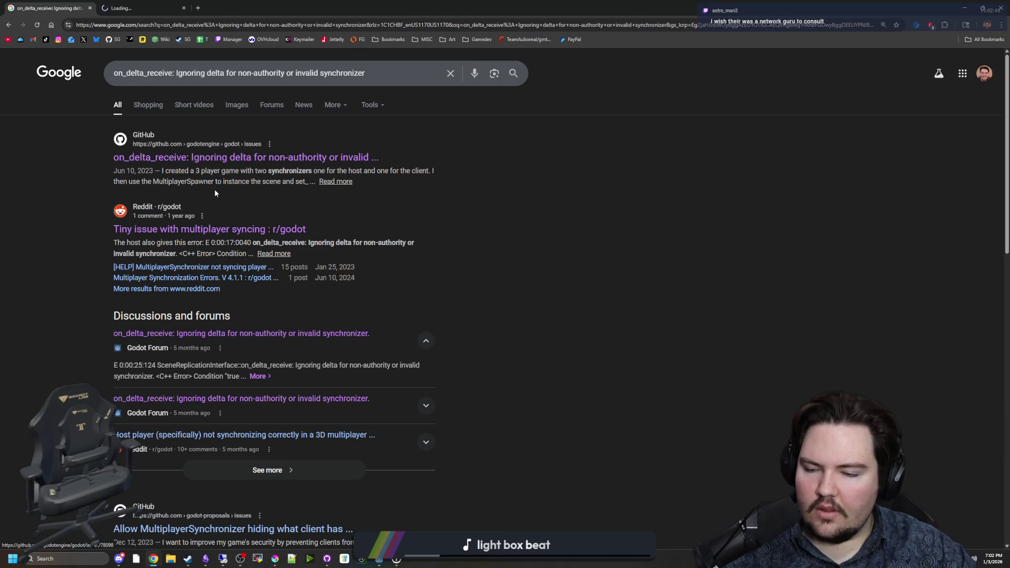
{"action": "middle_click", "coordinate": [211, 230]}
{"action": "scroll", "coordinate": [211, 230], "scroll_direction": "down", "scroll_amount": 1}
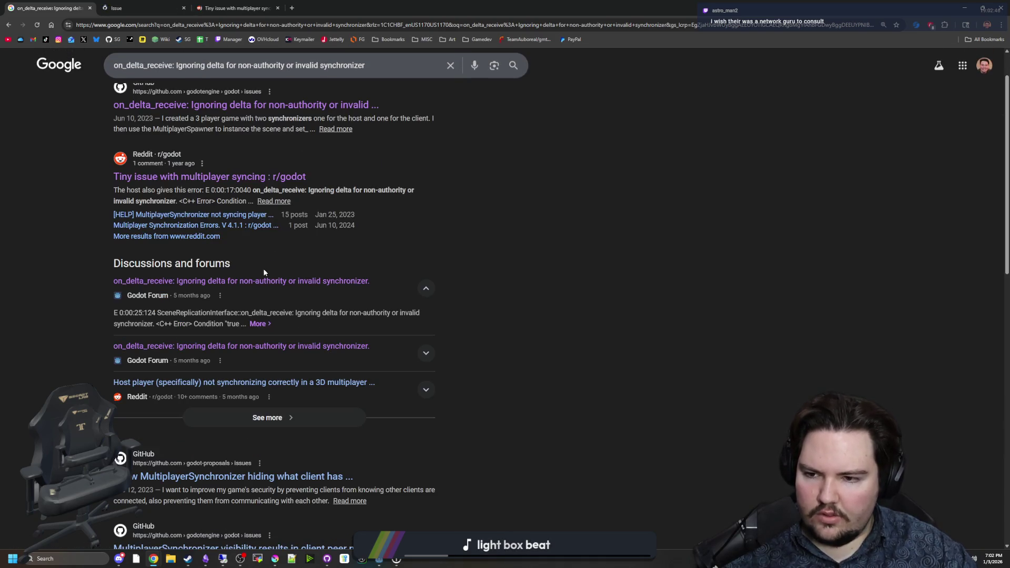
{"action": "middle_click", "coordinate": [293, 280]}
Open the synchronizer hiding proposal, visibility issue and scene_replication_interface.cpp results, then switch to the GitHub tab
{"action": "scroll", "coordinate": [210, 340], "scroll_direction": "down", "scroll_amount": 3}
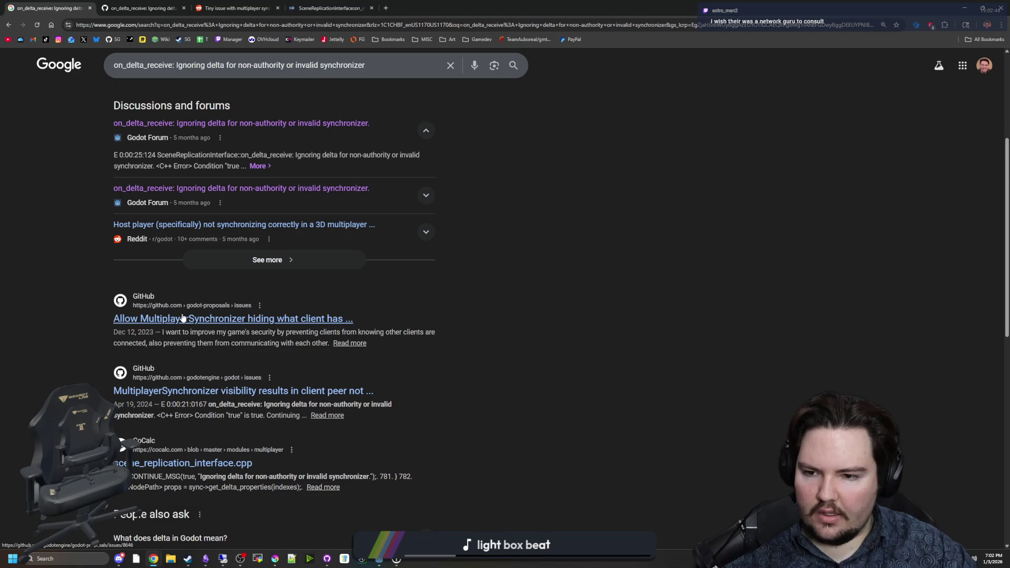
{"action": "middle_click", "coordinate": [205, 318]}
{"action": "scroll", "coordinate": [206, 315], "scroll_direction": "down", "scroll_amount": 2}
{"action": "middle_click", "coordinate": [205, 286]}
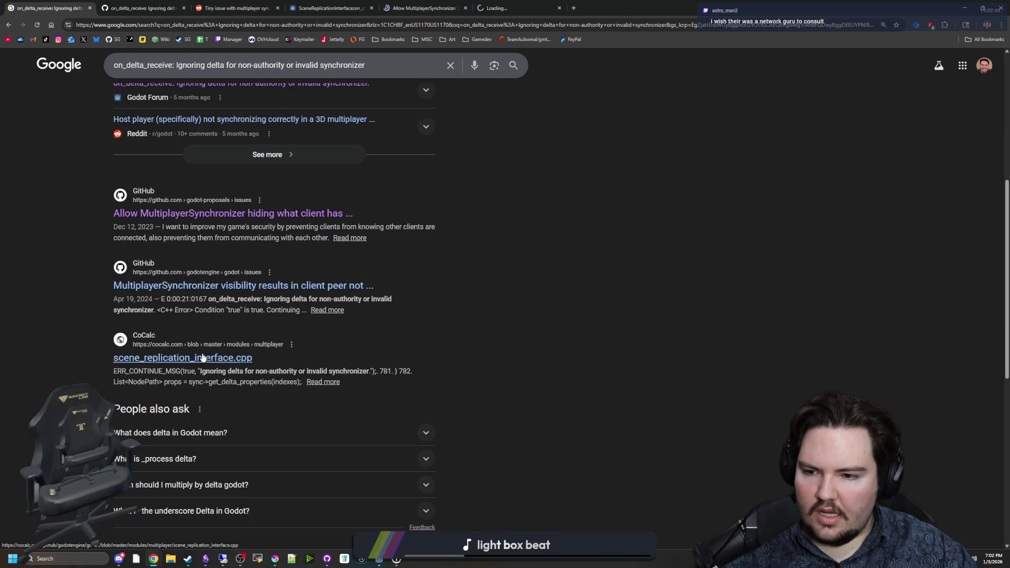
{"action": "middle_click", "coordinate": [203, 358]}
{"action": "scroll", "coordinate": [202, 356], "scroll_direction": "down", "scroll_amount": 3}
{"action": "scroll", "coordinate": [202, 355], "scroll_direction": "down", "scroll_amount": 3}
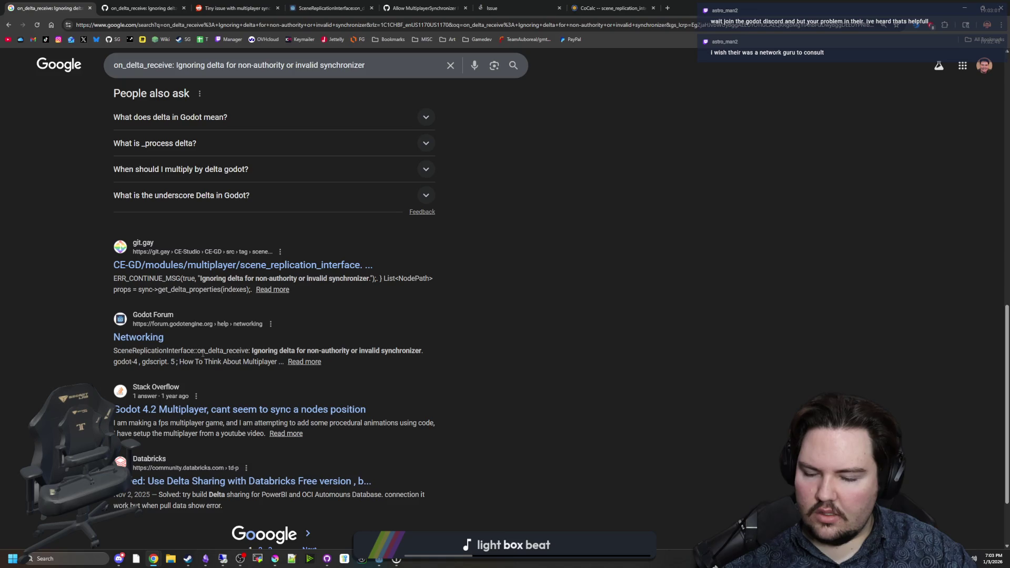
{"action": "scroll", "coordinate": [204, 351], "scroll_direction": "up", "scroll_amount": 10}
{"action": "scroll", "coordinate": [205, 348], "scroll_direction": "down", "scroll_amount": 1}
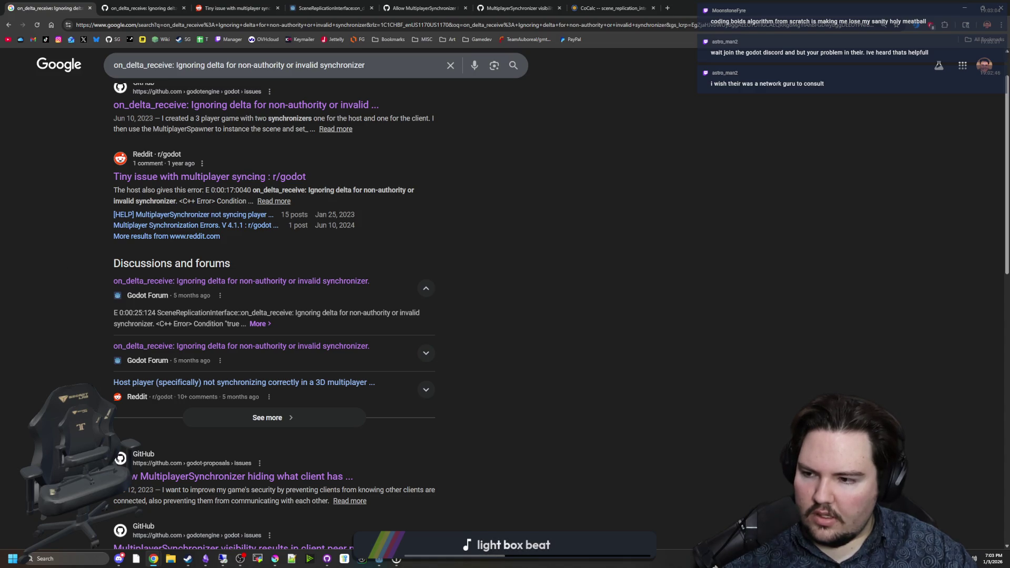
{"action": "scroll", "coordinate": [180, 180], "scroll_direction": "up", "scroll_amount": 1}
{"action": "key", "text": "ctrl+Tab"}
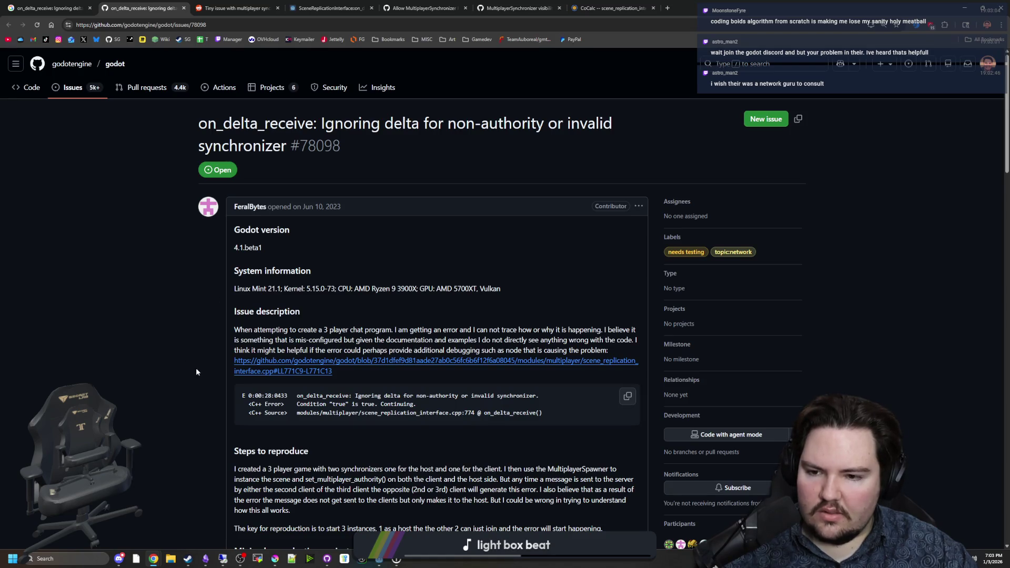
Scroll through the discussion on GitHub issue #78098 about the on_delta_receive error
{"action": "scroll", "coordinate": [196, 372], "scroll_direction": "down", "scroll_amount": 7}
{"action": "scroll", "coordinate": [132, 322], "scroll_direction": "down", "scroll_amount": 4}
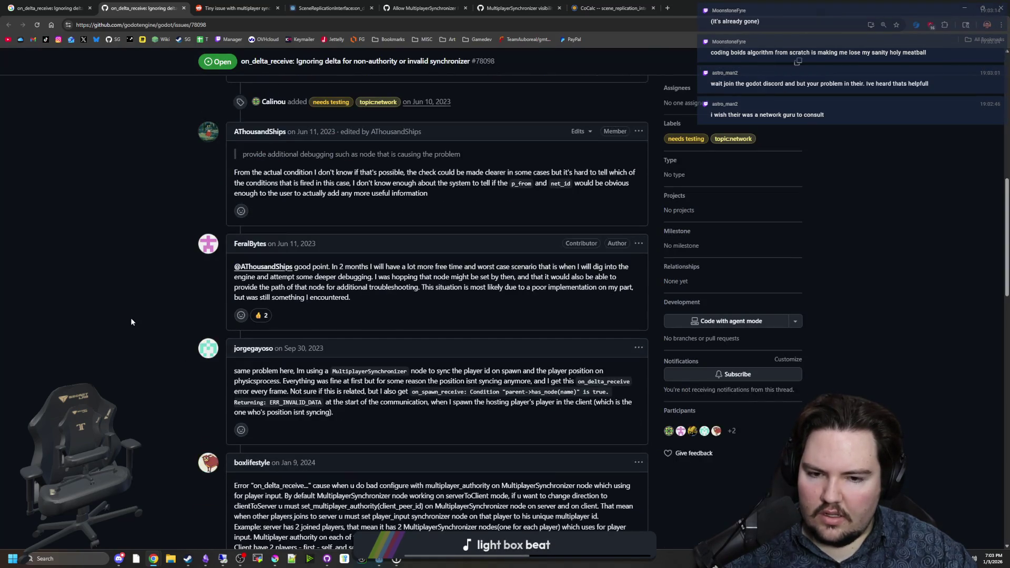
{"action": "scroll", "coordinate": [132, 321], "scroll_direction": "down", "scroll_amount": 4}
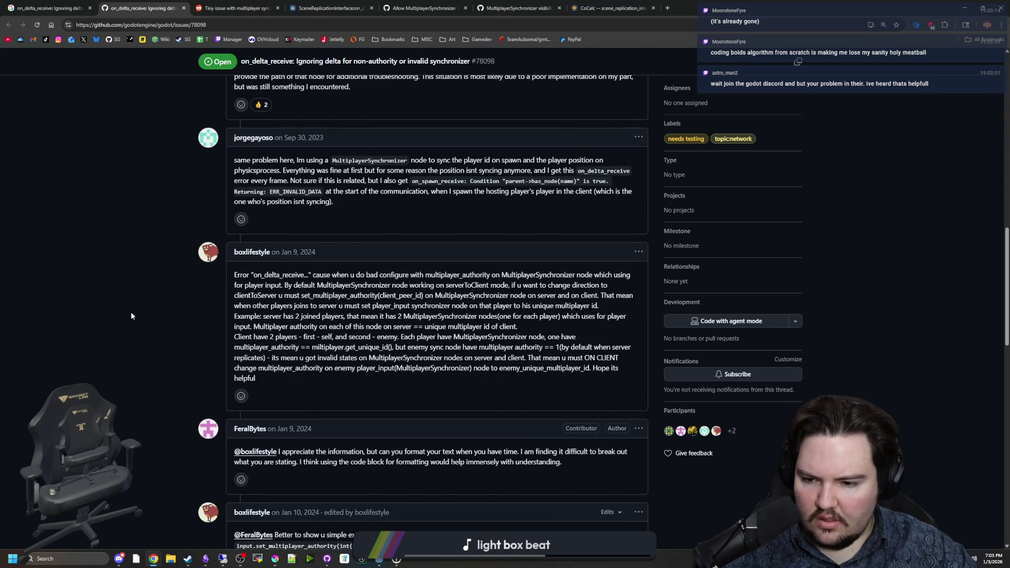
{"action": "scroll", "coordinate": [131, 316], "scroll_direction": "down", "scroll_amount": 12}
{"action": "scroll", "coordinate": [131, 311], "scroll_direction": "down", "scroll_amount": 5}
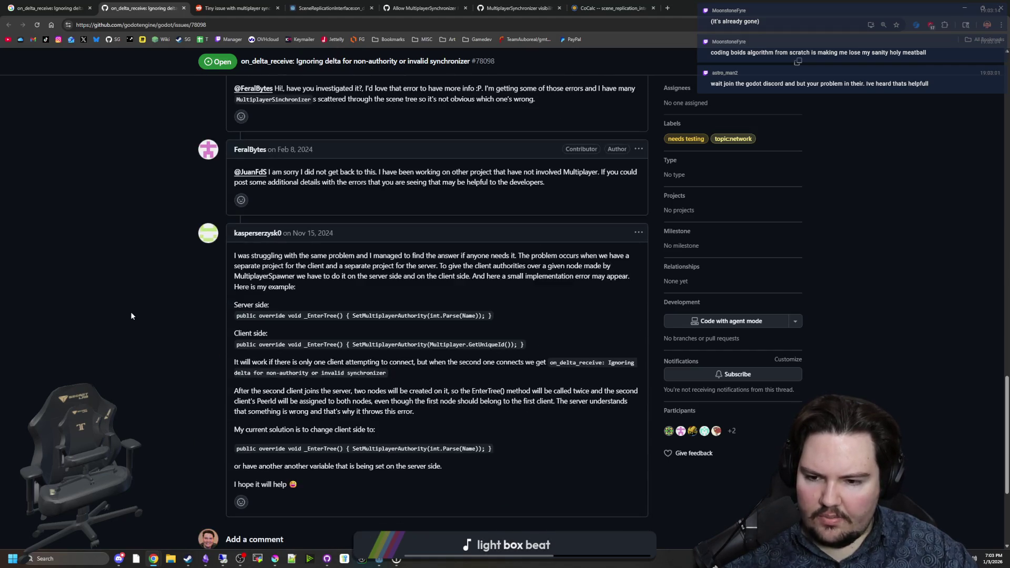
{"action": "scroll", "coordinate": [138, 291], "scroll_direction": "up", "scroll_amount": 10}
{"action": "scroll", "coordinate": [138, 293], "scroll_direction": "up", "scroll_amount": 8}
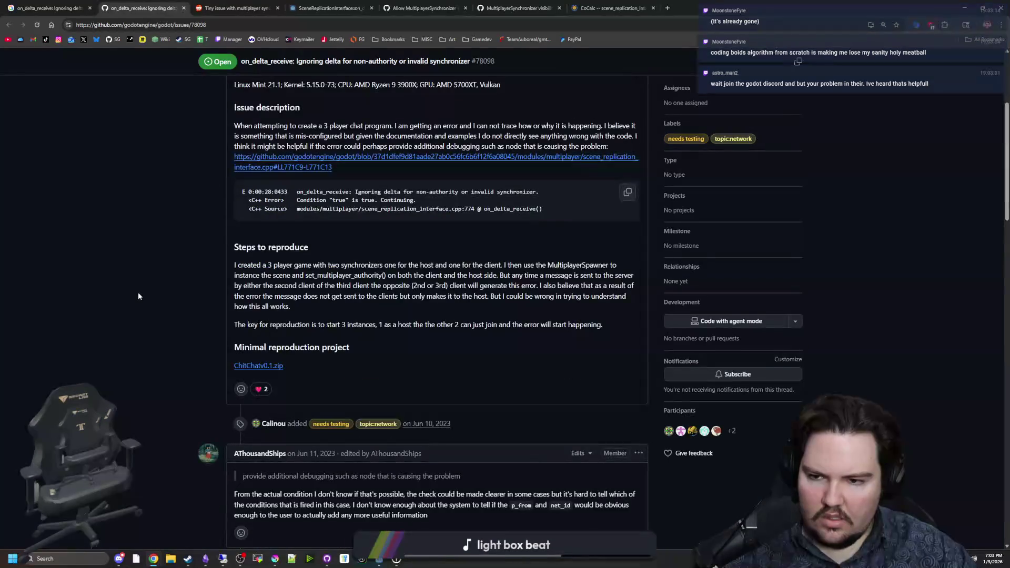
{"action": "scroll", "coordinate": [138, 296], "scroll_direction": "down", "scroll_amount": 8}
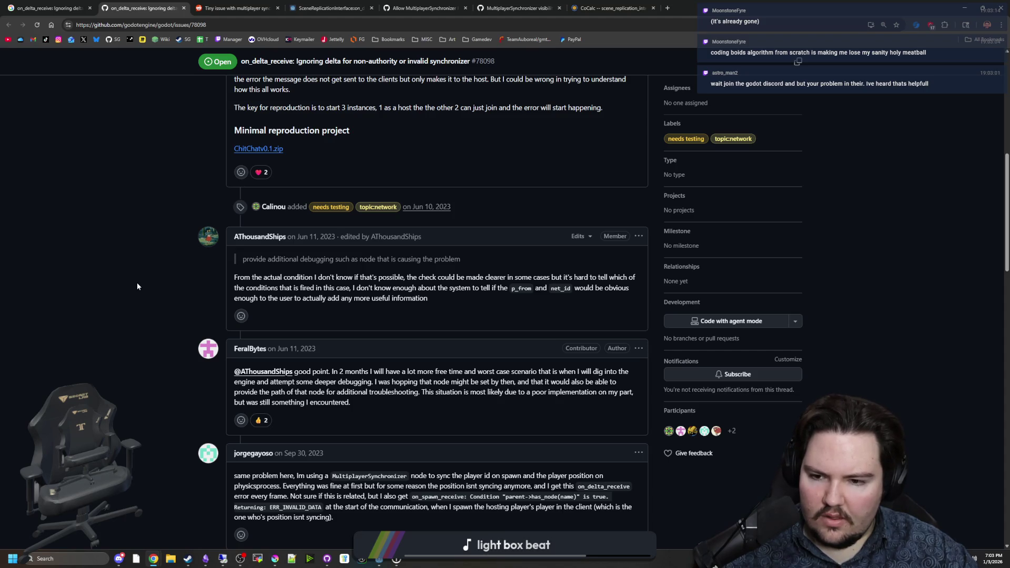
{"action": "scroll", "coordinate": [136, 286], "scroll_direction": "down", "scroll_amount": 3}
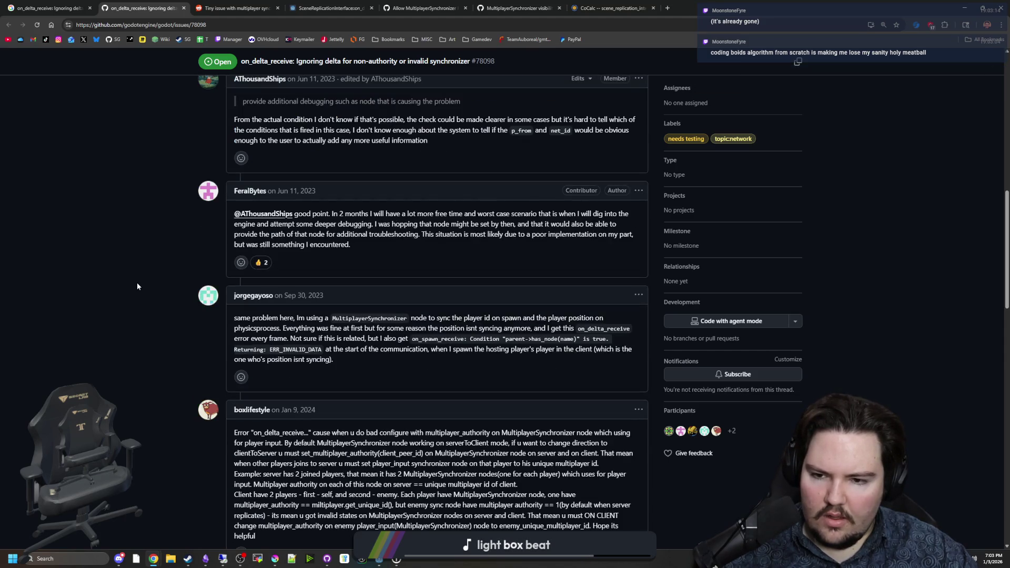
{"action": "scroll", "coordinate": [137, 286], "scroll_direction": "down", "scroll_amount": 3}
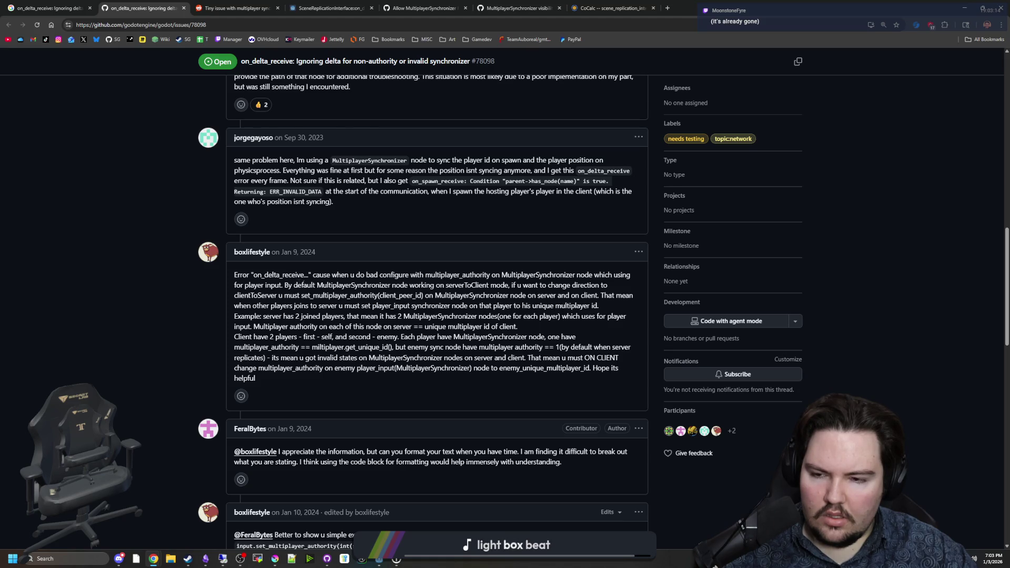
Highlight the SetMultiplayerAuthority workaround comment, read to the last comment, and return to Godot
{"action": "mouse_move", "coordinate": [323, 275]}
{"action": "left_mouse_down"}
{"action": "mouse_move", "coordinate": [374, 285]}
{"action": "mouse_move", "coordinate": [634, 273]}
{"action": "left_mouse_up"}
{"action": "left_click_drag", "start_coordinate": [316, 286], "coordinate": [525, 285]}
{"action": "left_click", "coordinate": [524, 285]}
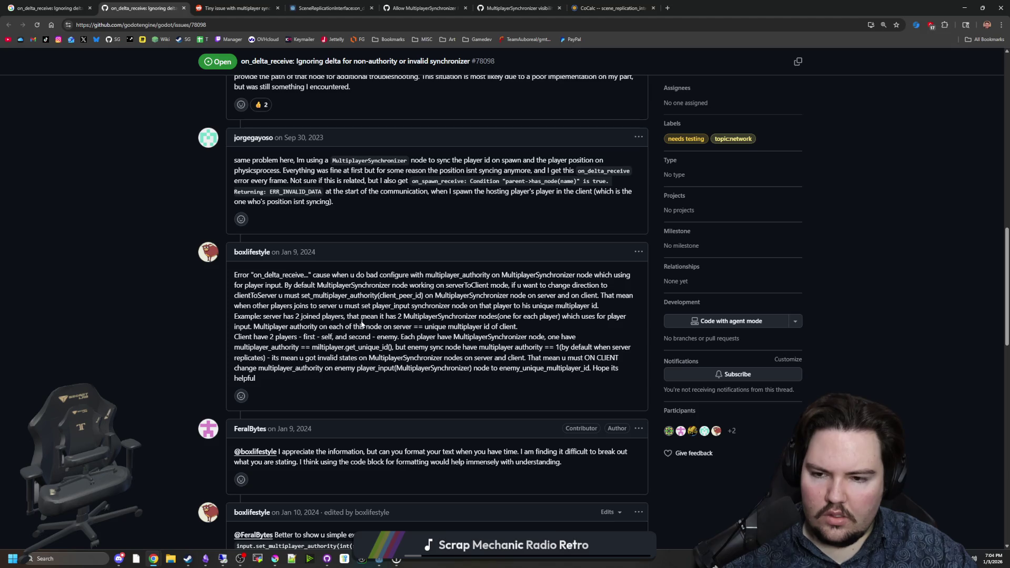
{"action": "scroll", "coordinate": [371, 321], "scroll_direction": "down", "scroll_amount": 3}
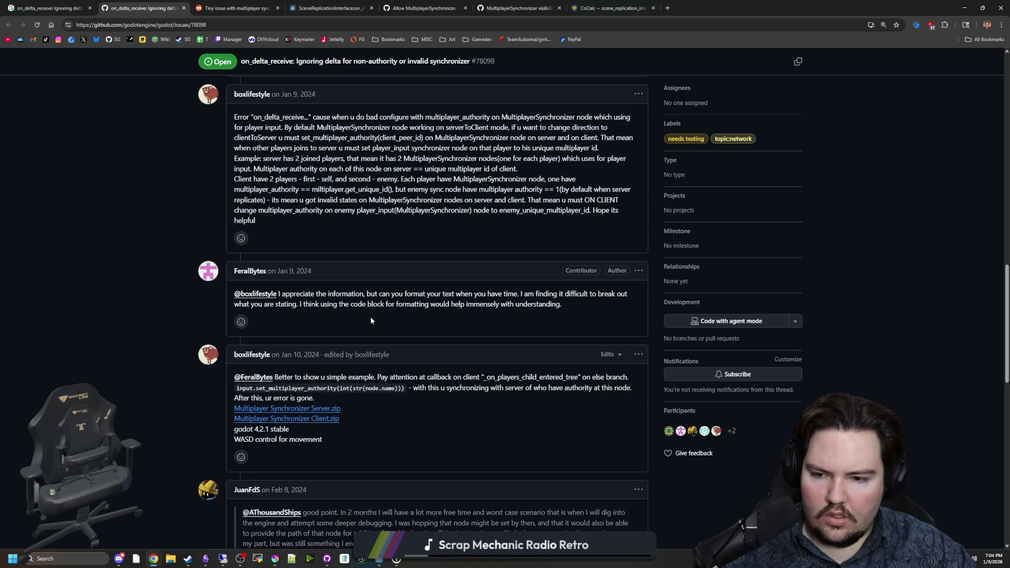
{"action": "scroll", "coordinate": [371, 321], "scroll_direction": "down", "scroll_amount": 2}
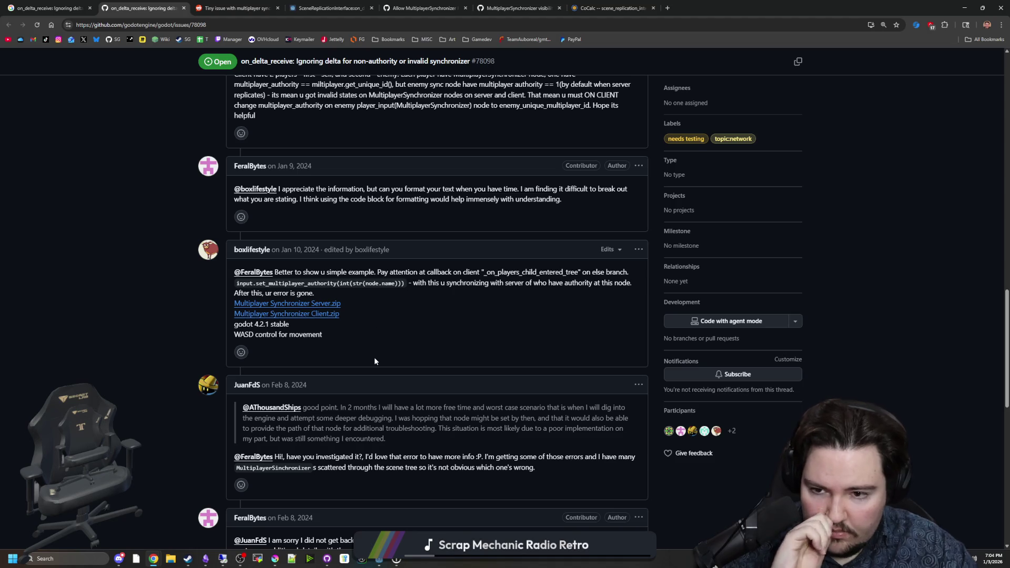
{"action": "scroll", "coordinate": [403, 337], "scroll_direction": "down", "scroll_amount": 3}
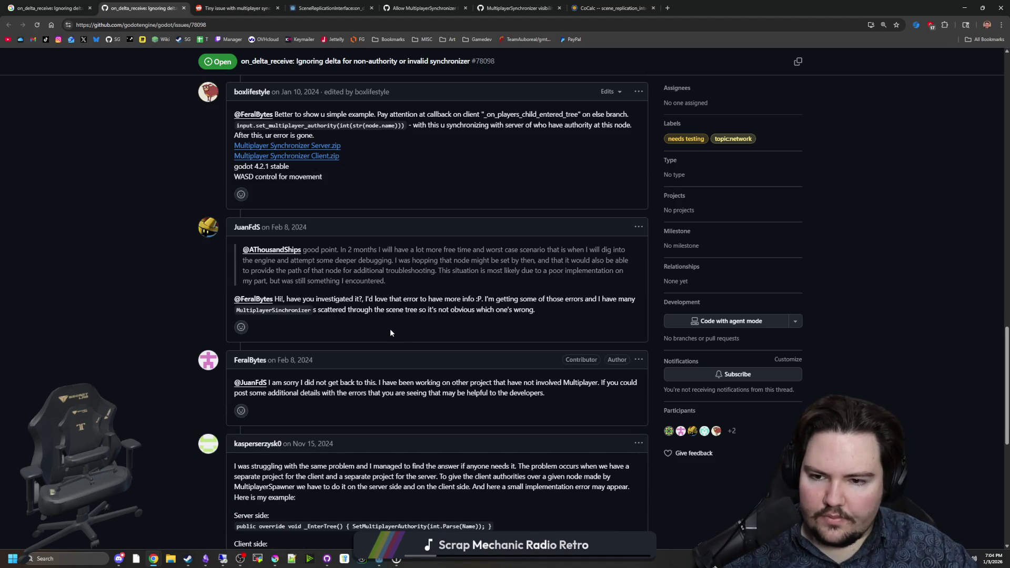
{"action": "scroll", "coordinate": [389, 332], "scroll_direction": "down", "scroll_amount": 2}
{"action": "scroll", "coordinate": [390, 332], "scroll_direction": "down", "scroll_amount": 2}
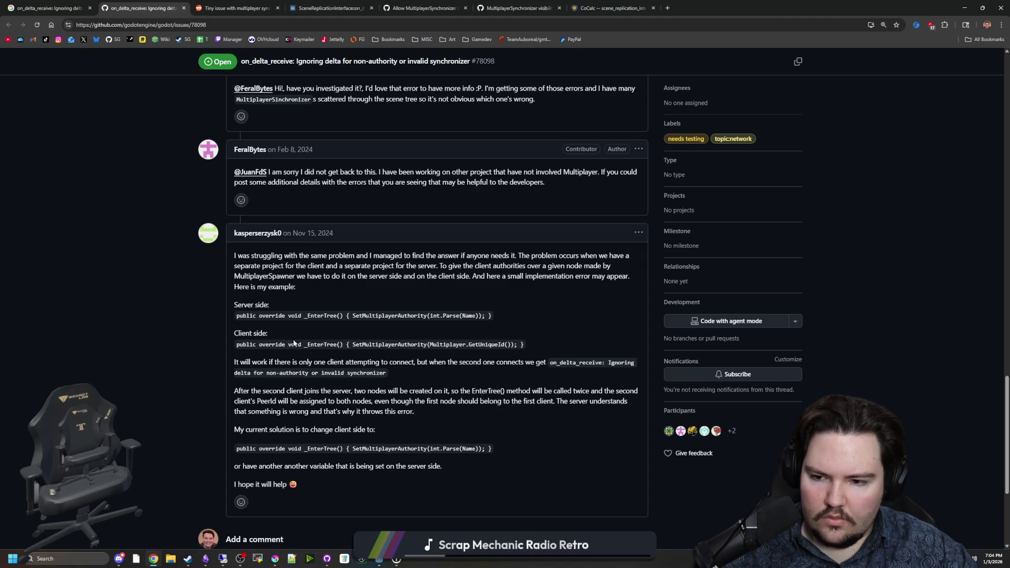
{"action": "key", "text": "alt+Tab"}
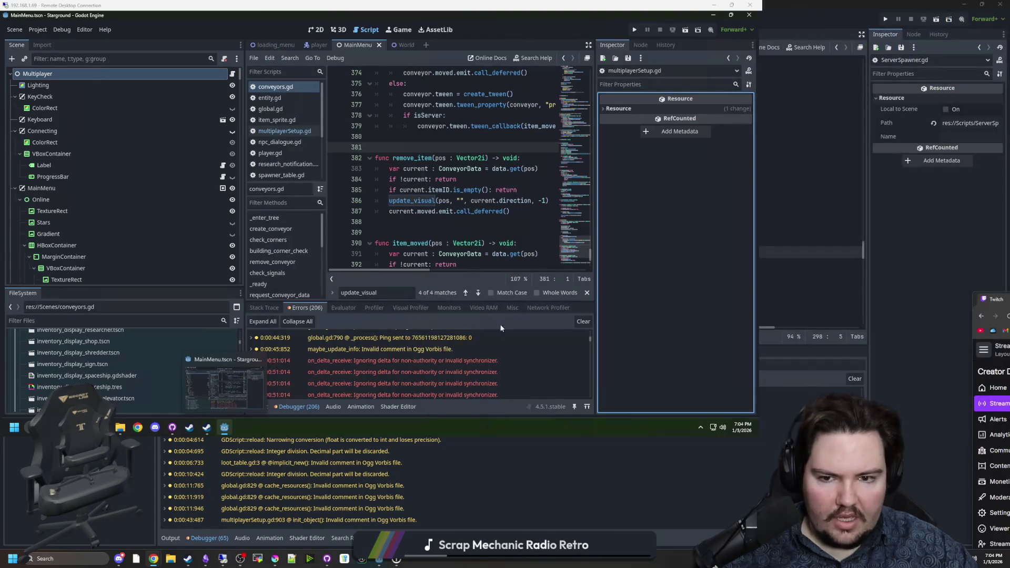
Select the MainMenu MultiplayerSynchronizer node in the Scene tree to view its replication list
{"action": "scroll", "coordinate": [161, 210], "scroll_direction": "down", "scroll_amount": 10}
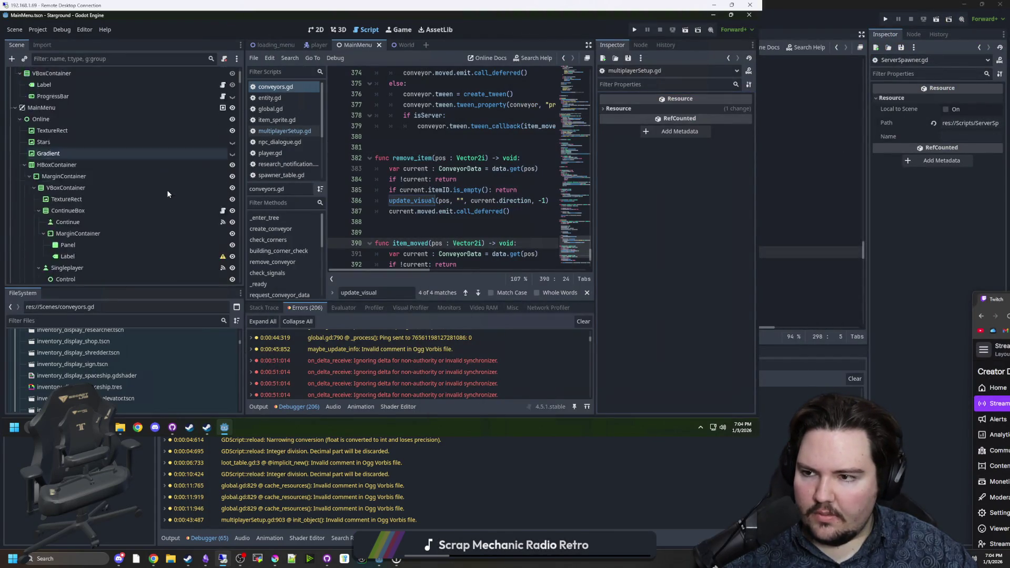
{"action": "scroll", "coordinate": [162, 209], "scroll_direction": "down", "scroll_amount": 10}
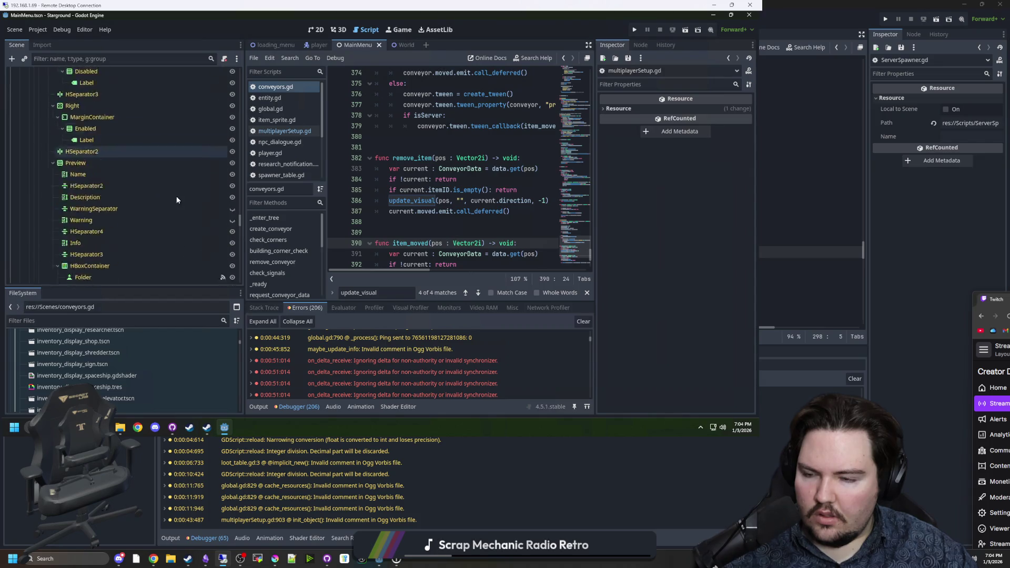
{"action": "left_click", "coordinate": [148, 242]}
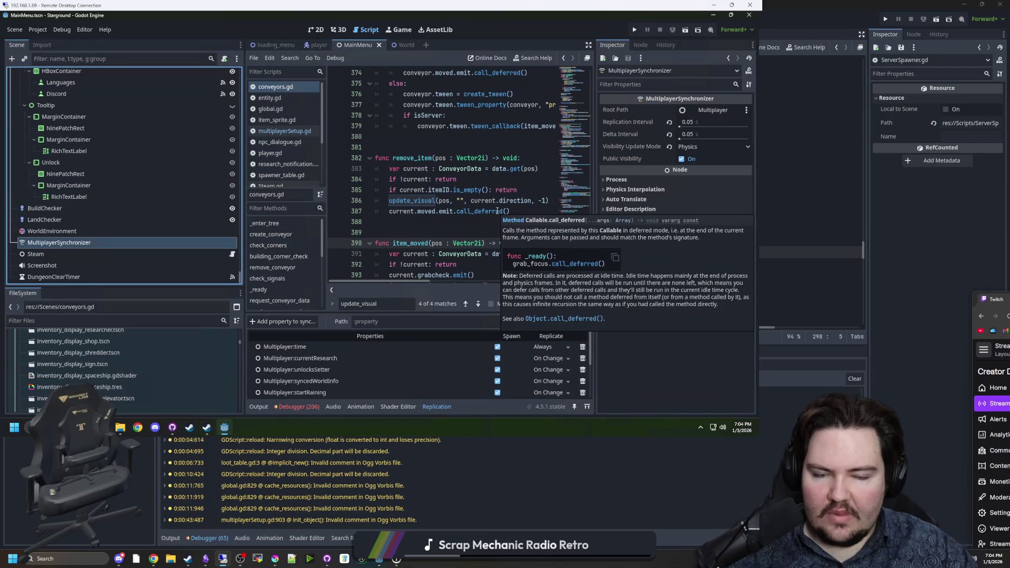
Switch the synchronizer's Visibility Update Mode from Physics to Idle, then return to line 380 of the conveyors script
{"action": "left_click", "coordinate": [693, 146]}
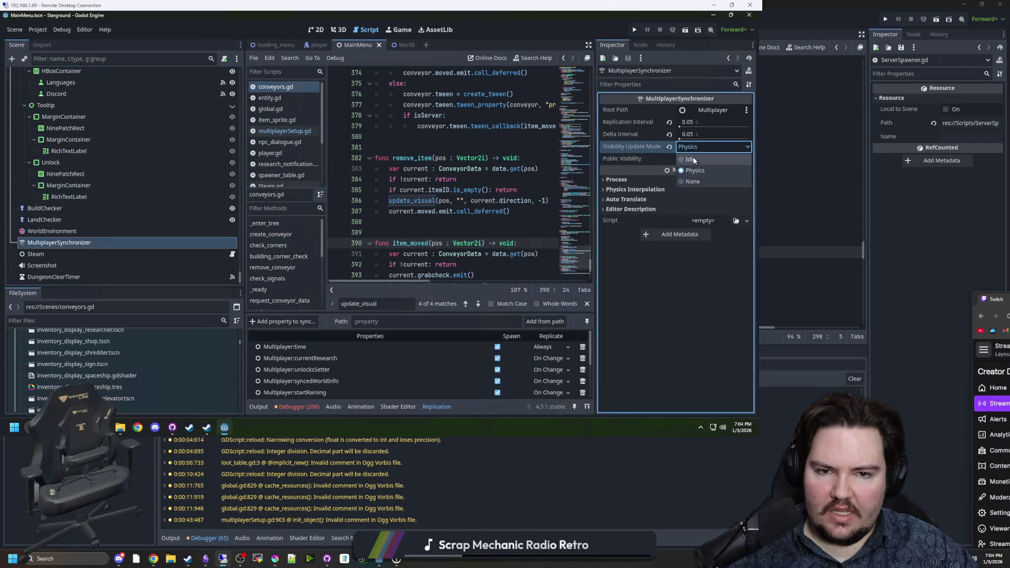
{"action": "left_click", "coordinate": [694, 158]}
{"action": "left_click", "coordinate": [446, 178]}
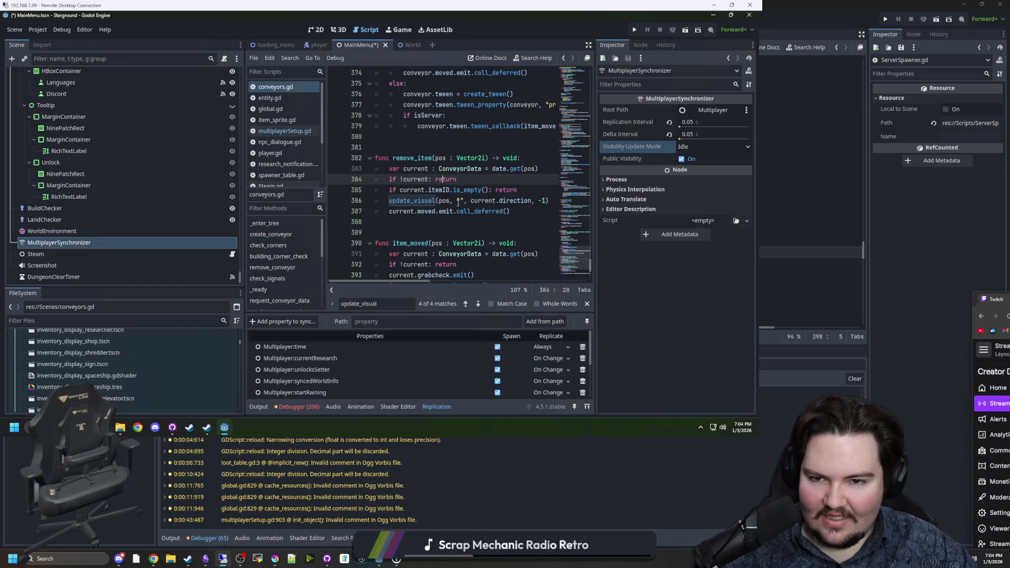
{"action": "left_click", "coordinate": [411, 137]}
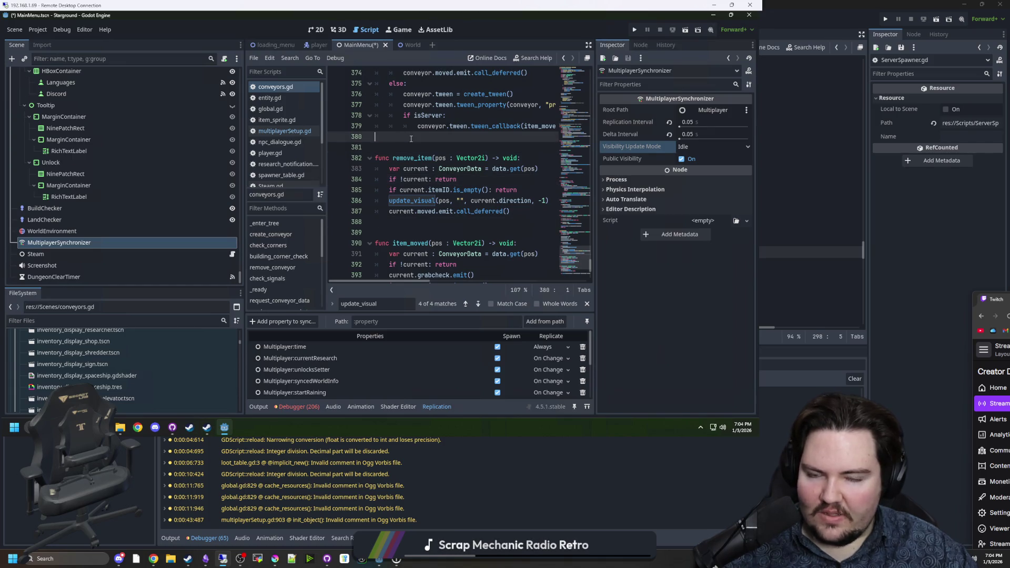
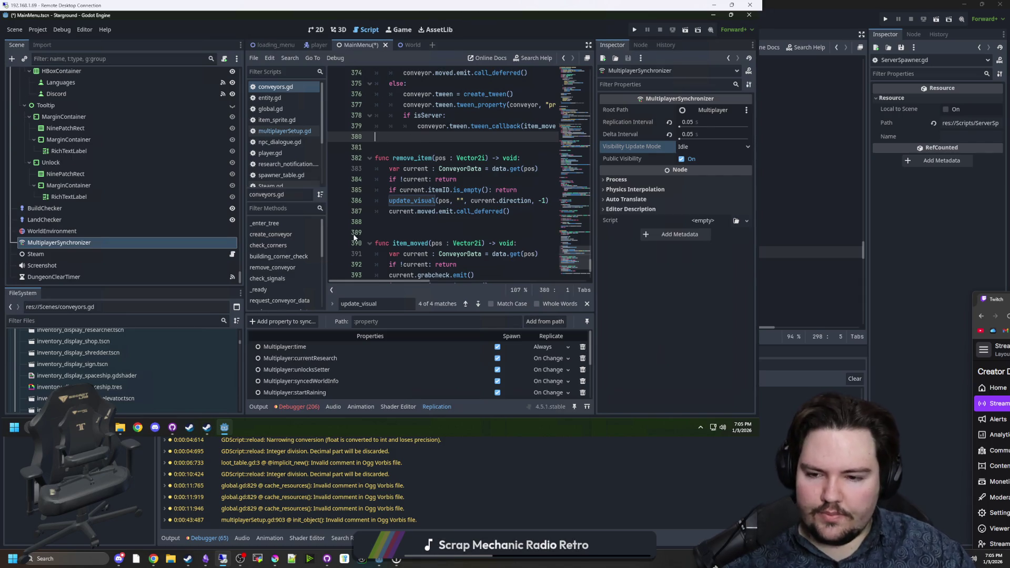
Find the previous update_visual call in conveyors.gd, then bring up GitHub Desktop's diff for the script
{"action": "left_click", "coordinate": [435, 222]}
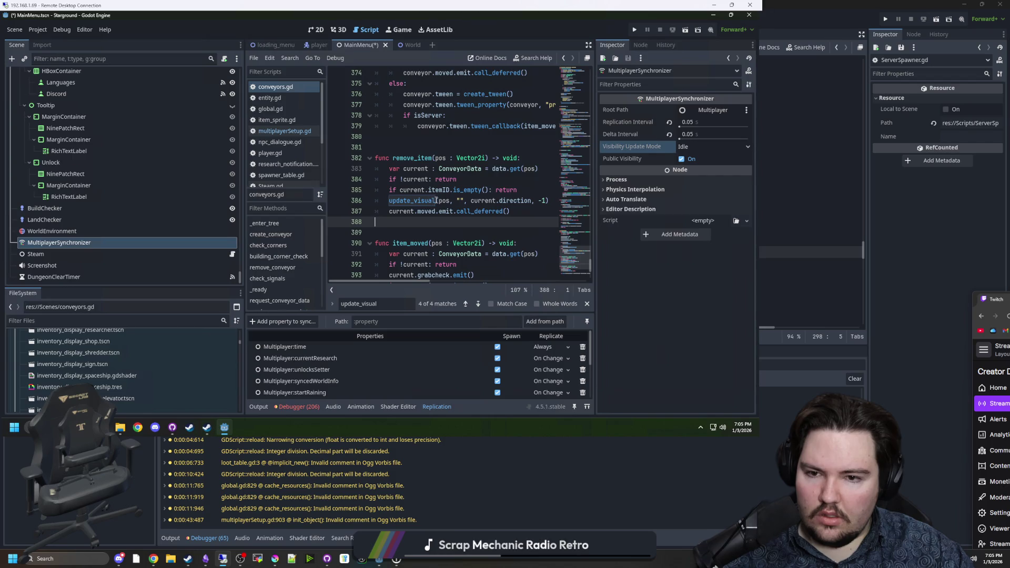
{"action": "mouse_move", "coordinate": [436, 200]}
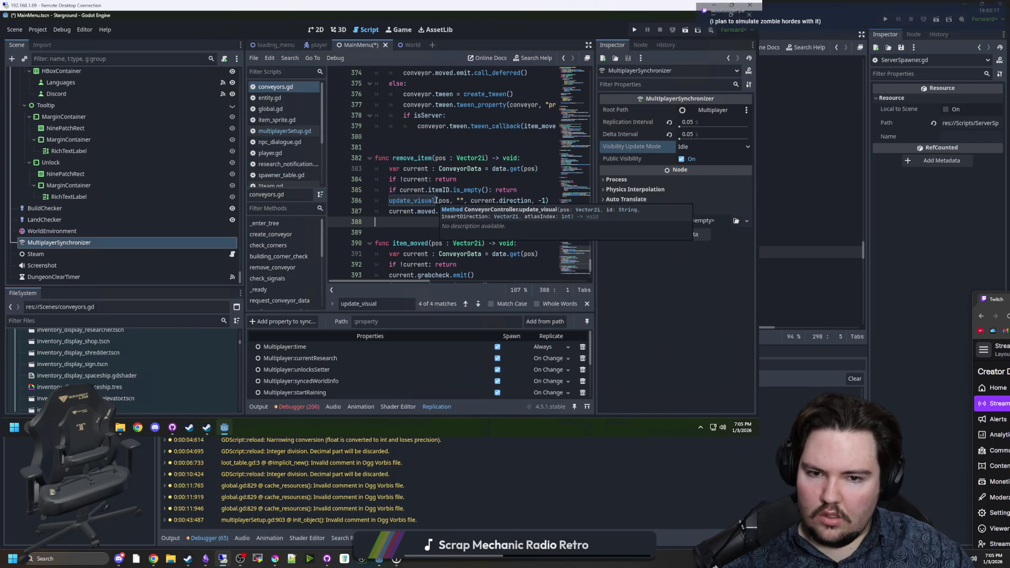
{"action": "key", "text": "Up"}
{"action": "key", "text": "Up"}
{"action": "key", "text": "Up"}
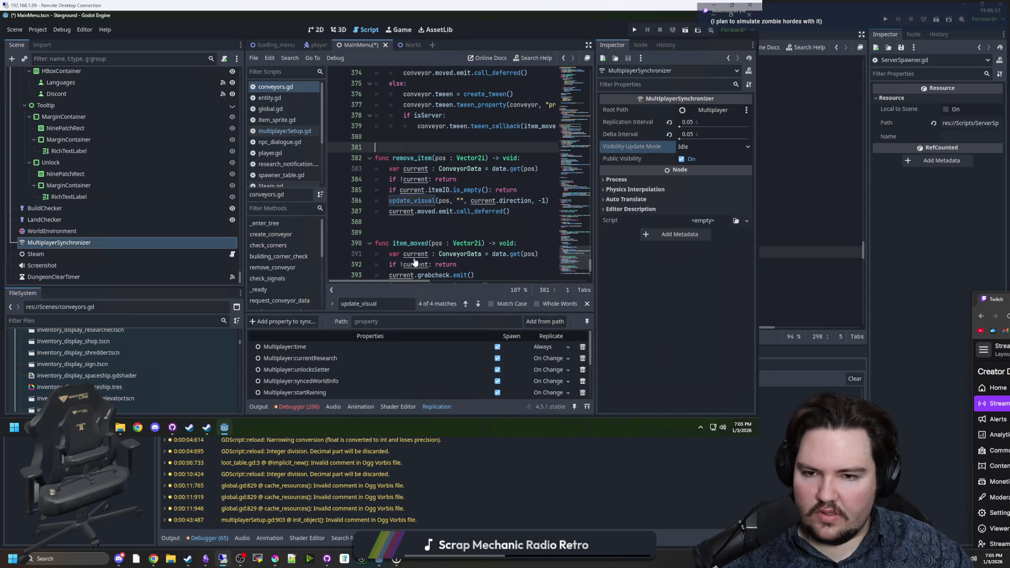
{"action": "key", "text": "F3"}
{"action": "key", "text": "F3"}
{"action": "key", "text": "F3"}
{"action": "scroll", "coordinate": [450, 193], "scroll_direction": "up", "scroll_amount": 3}
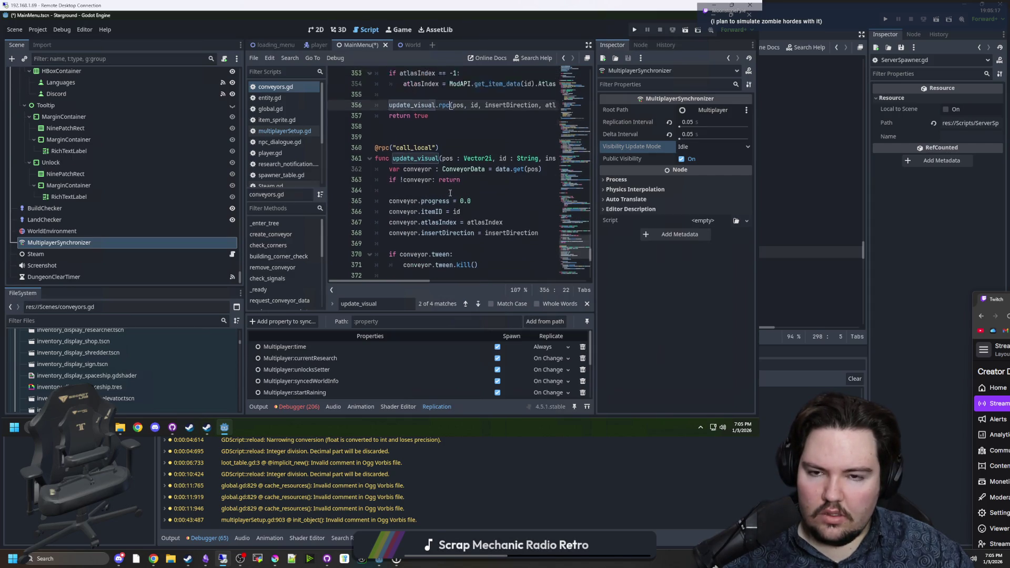
{"action": "left_click", "coordinate": [173, 427]}
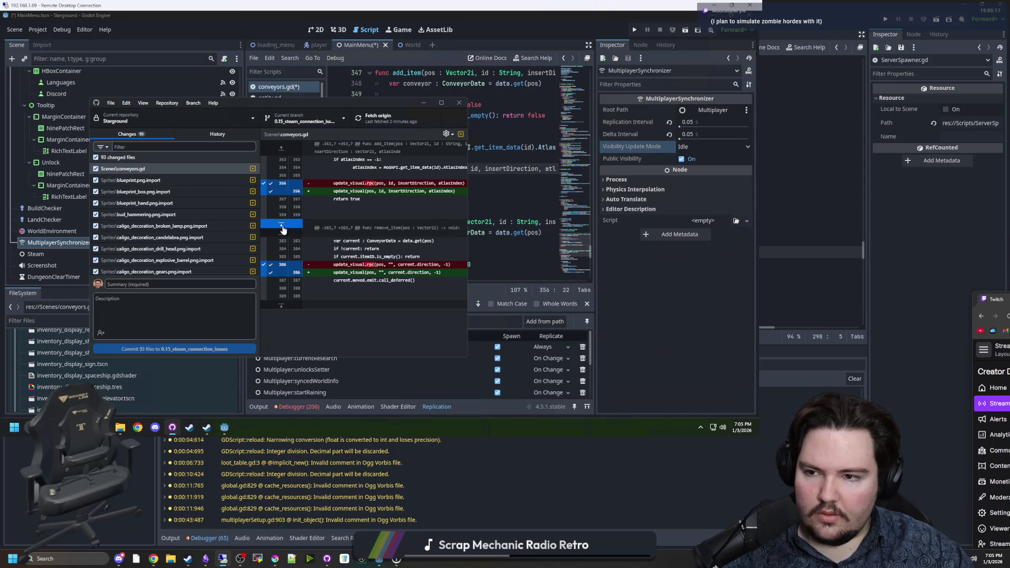
Discard all 93 local changes in GitHub Desktop and reload conveyors.gd from disk in Godot
{"action": "right_click", "coordinate": [155, 164]}
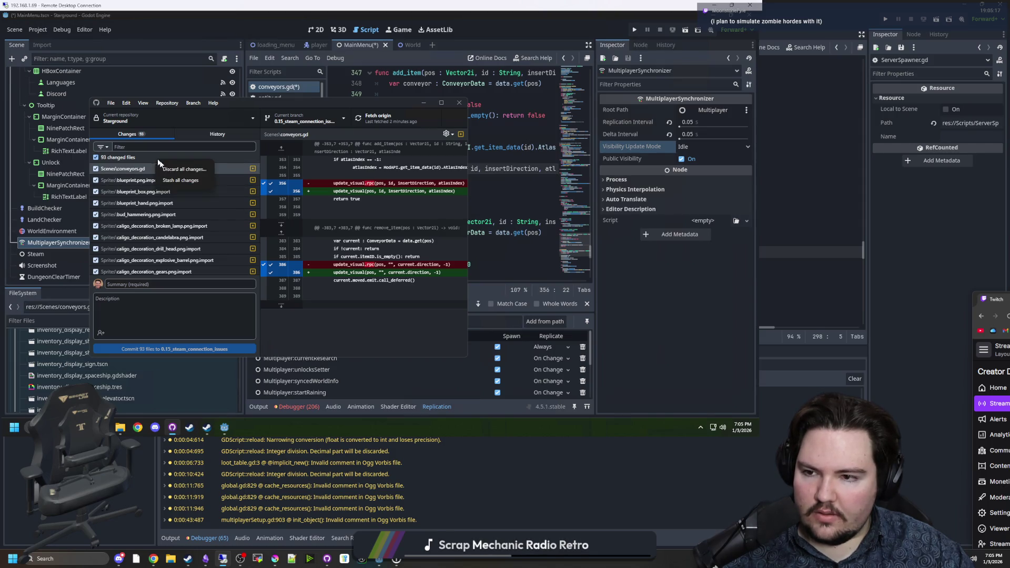
{"action": "left_click", "coordinate": [174, 165]}
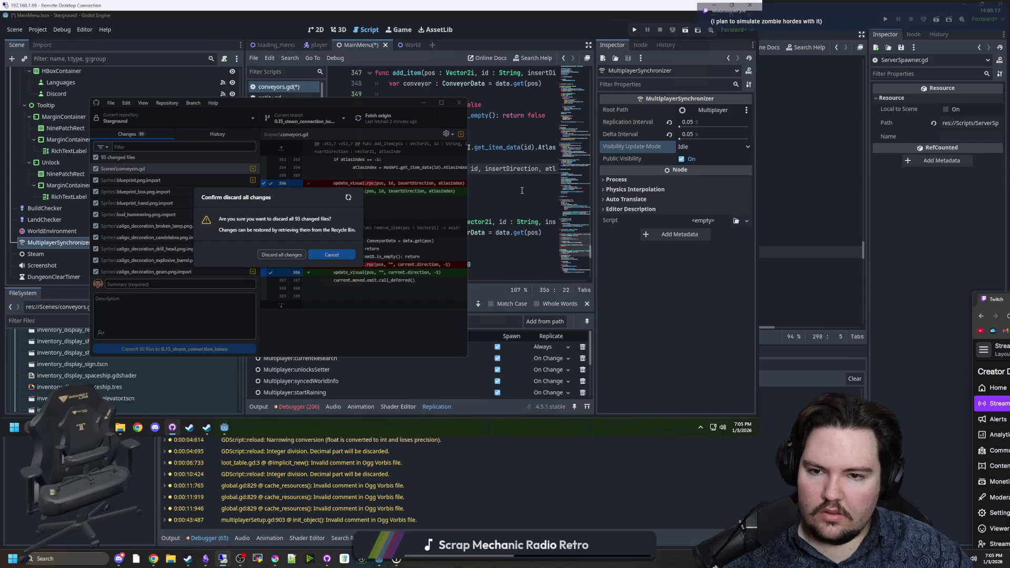
{"action": "left_click", "coordinate": [282, 255]}
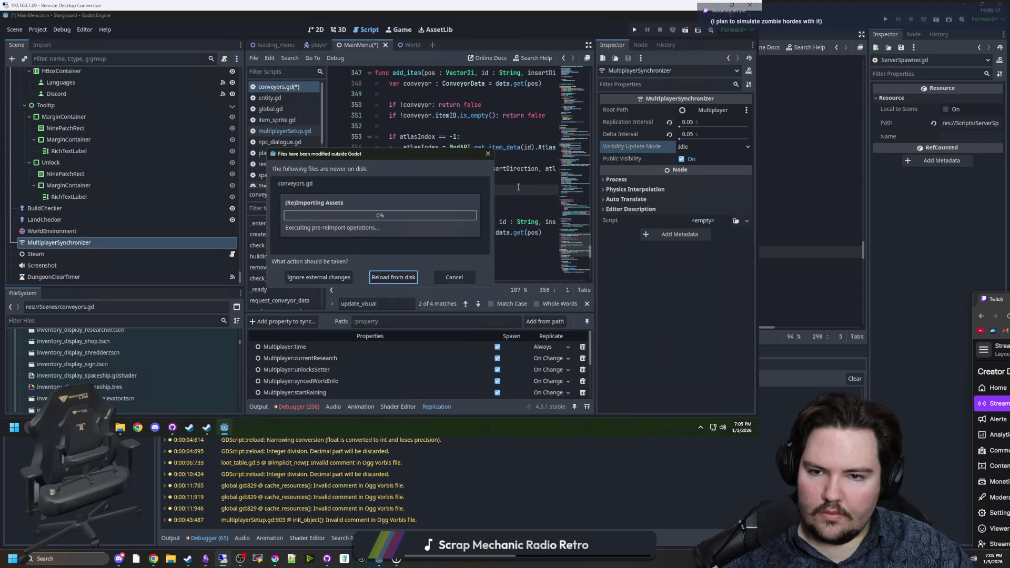
{"action": "left_click", "coordinate": [389, 276]}
Bring the browser with GitHub issue #78098 forward and maximize it
{"action": "left_click", "coordinate": [774, 244]}
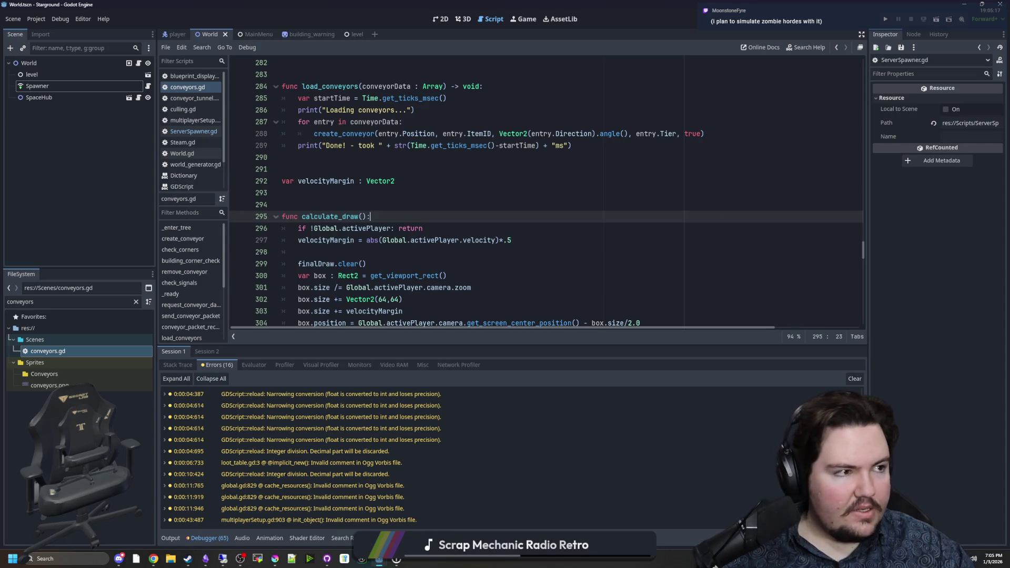
{"action": "key", "text": "alt+Tab"}
{"action": "key", "text": "super+Up"}
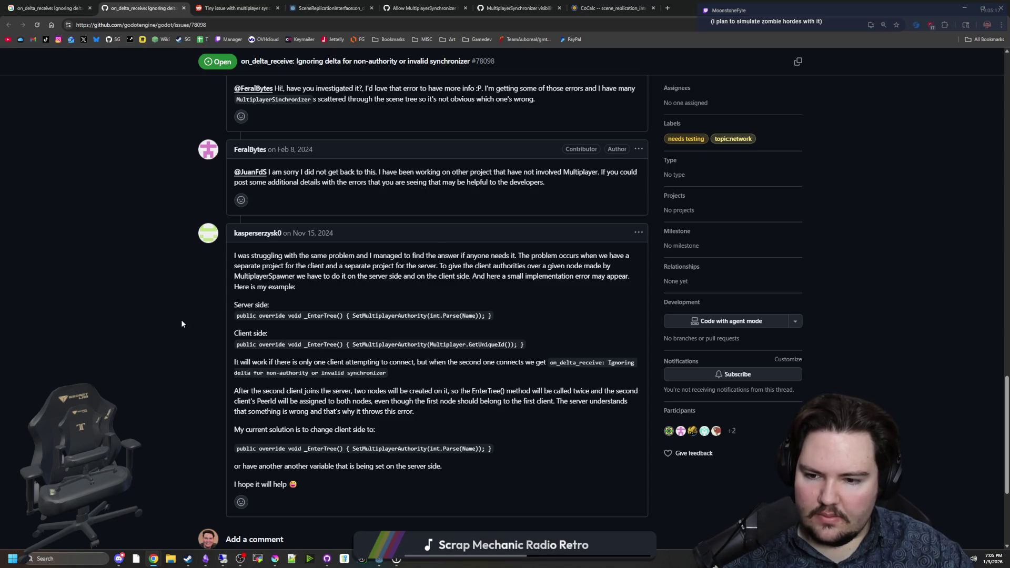
Read the suggested authority workaround in the issue comments, then return to Godot
{"action": "scroll", "coordinate": [285, 360], "scroll_direction": "down", "scroll_amount": 1}
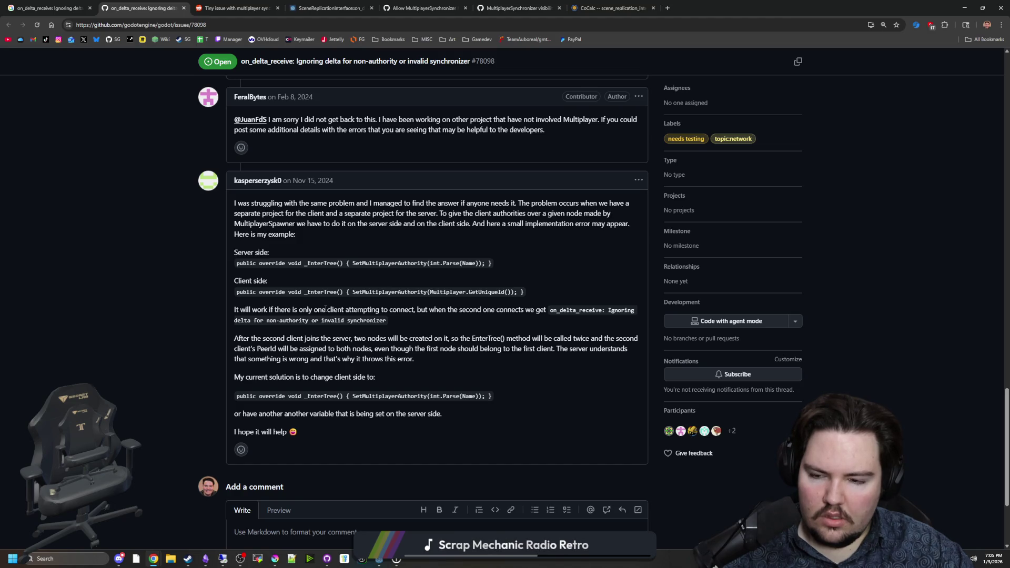
{"action": "scroll", "coordinate": [326, 309], "scroll_direction": "up", "scroll_amount": 1}
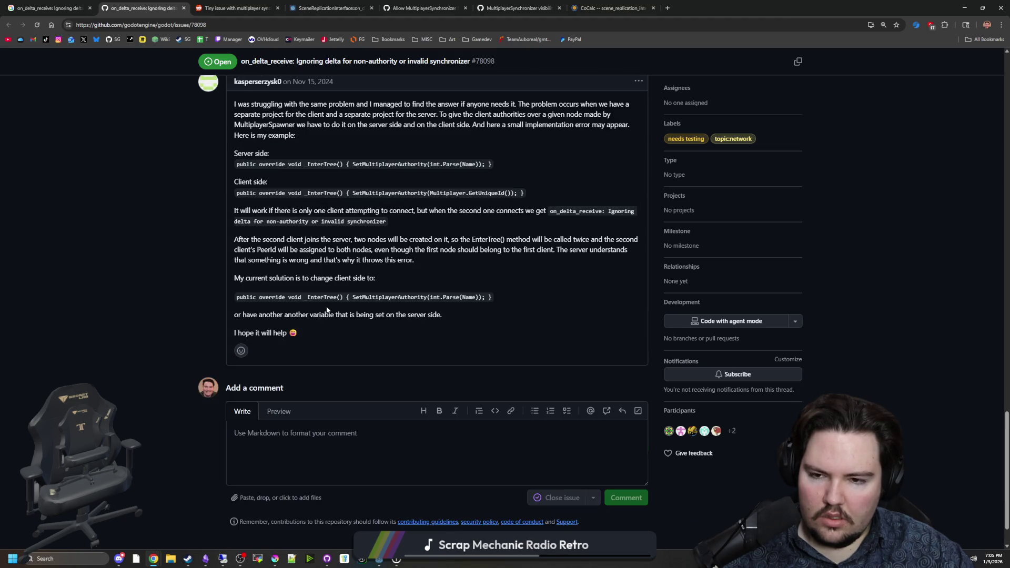
{"action": "scroll", "coordinate": [327, 310], "scroll_direction": "up", "scroll_amount": 1}
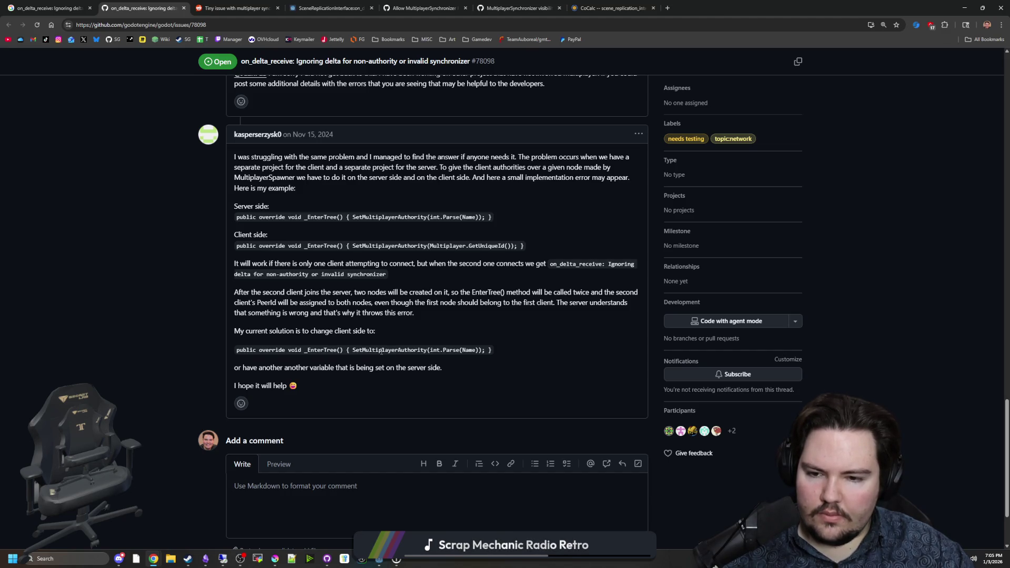
{"action": "key", "text": "alt+Tab"}
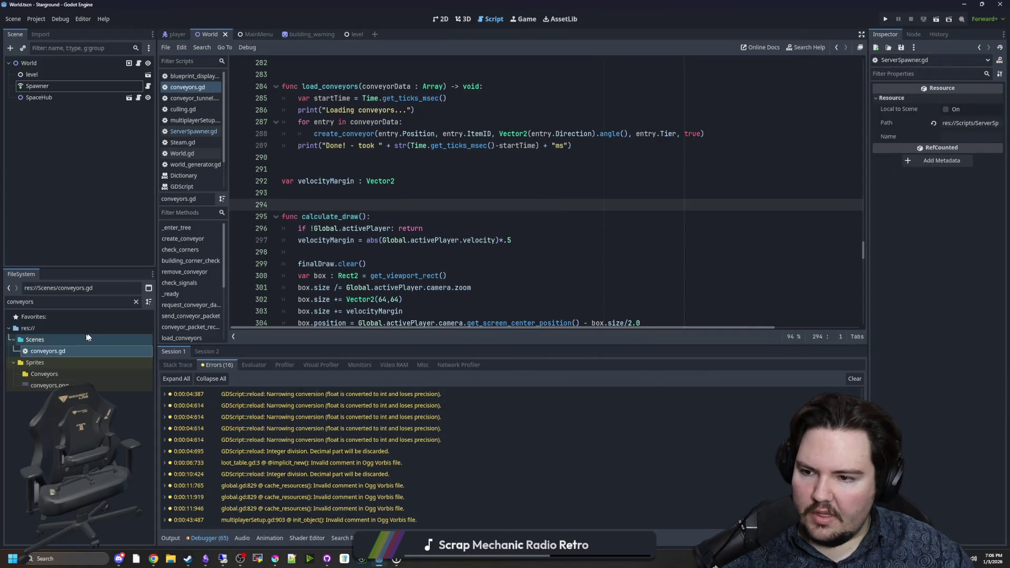
Open player.tscn via the 'player' filter and view the ServerSynchronize node's script
{"action": "double_click", "coordinate": [120, 303]}
{"action": "type", "text": "player"}
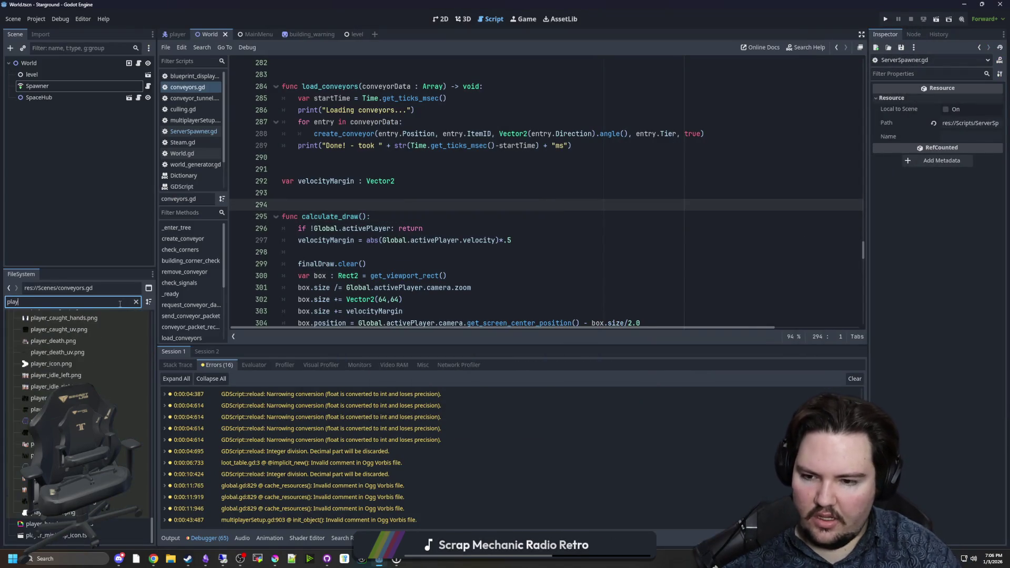
{"action": "double_click", "coordinate": [61, 341]}
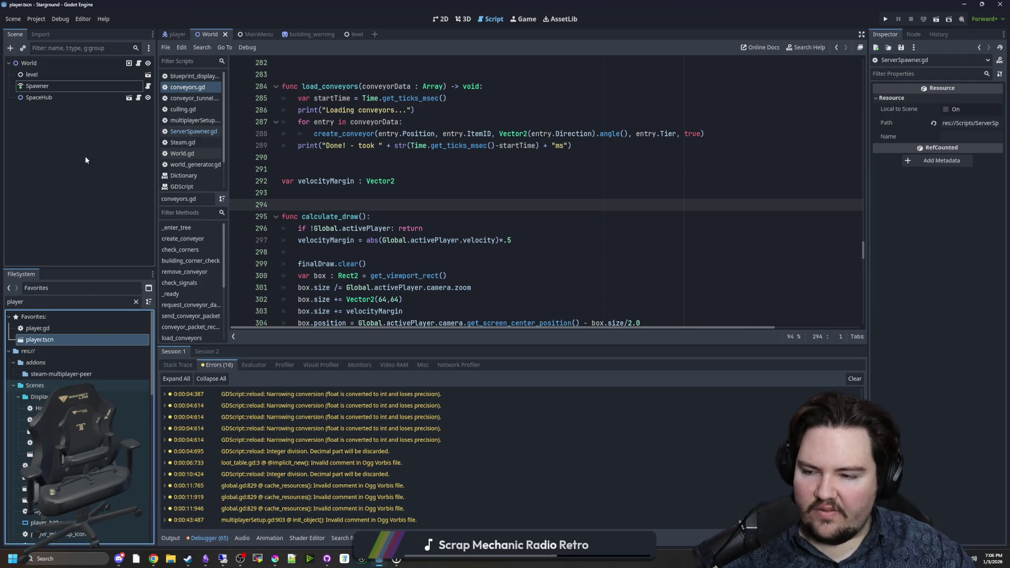
{"action": "scroll", "coordinate": [100, 163], "scroll_direction": "down", "scroll_amount": 3}
{"action": "scroll", "coordinate": [105, 167], "scroll_direction": "down", "scroll_amount": 10}
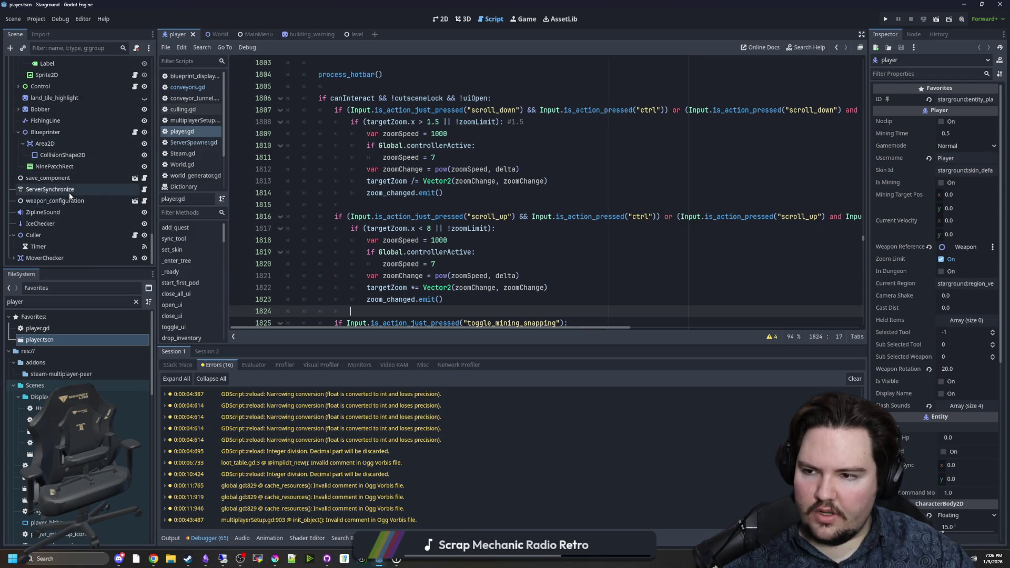
{"action": "left_click", "coordinate": [69, 191]}
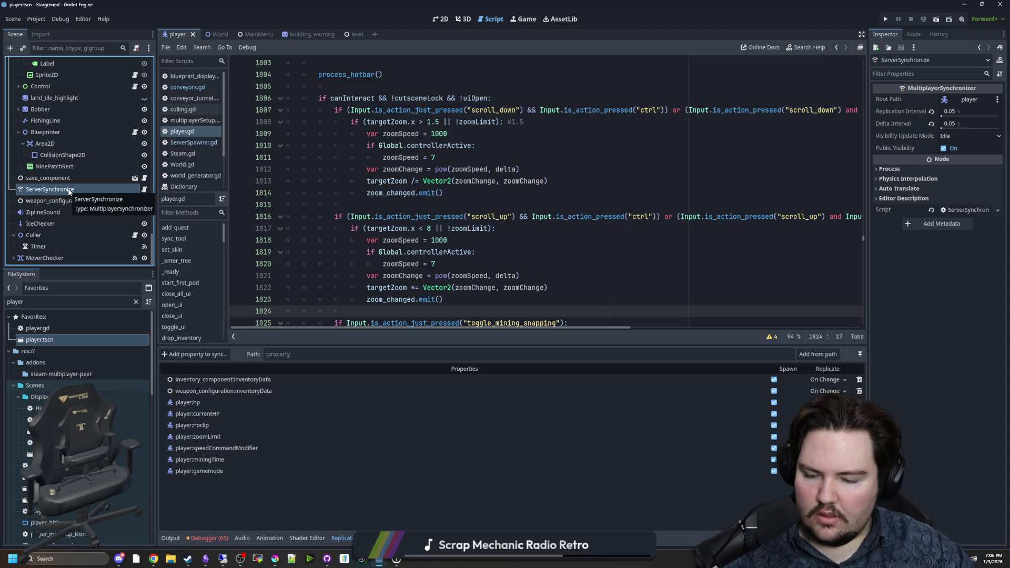
{"action": "left_click", "coordinate": [144, 189]}
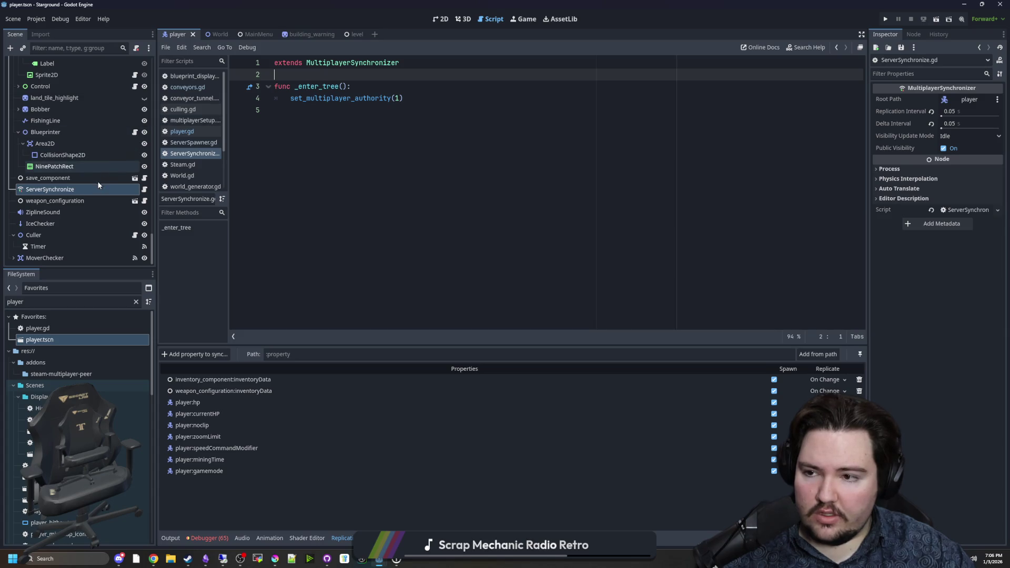
Compare PlayerSynchronize with ServerSynchronize, save the player scene, and return to the browser
{"action": "scroll", "coordinate": [94, 201], "scroll_direction": "up", "scroll_amount": 3}
{"action": "scroll", "coordinate": [94, 198], "scroll_direction": "up", "scroll_amount": 5}
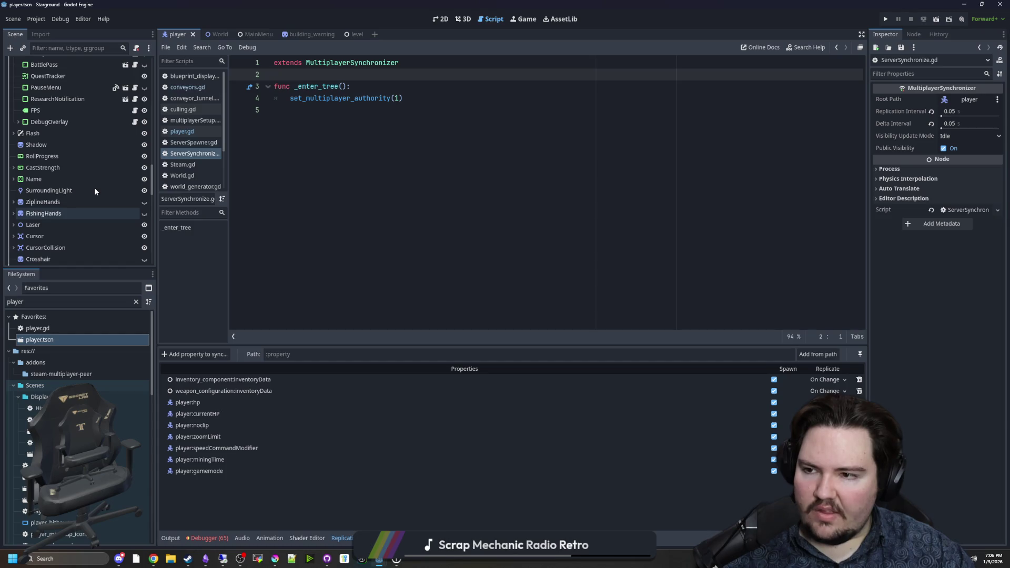
{"action": "scroll", "coordinate": [94, 191], "scroll_direction": "up", "scroll_amount": 10}
{"action": "scroll", "coordinate": [109, 189], "scroll_direction": "down", "scroll_amount": 4}
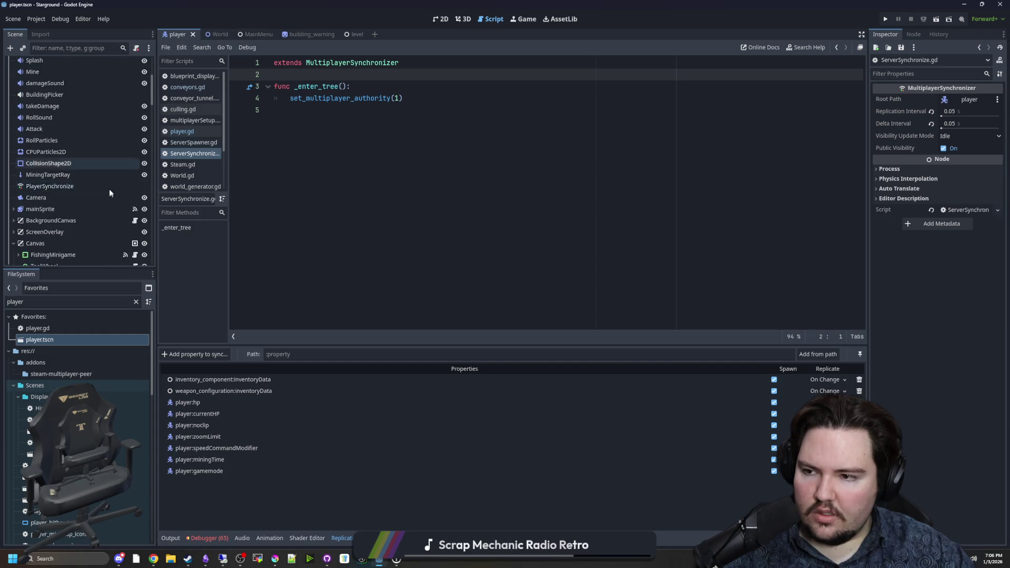
{"action": "left_click", "coordinate": [77, 187]}
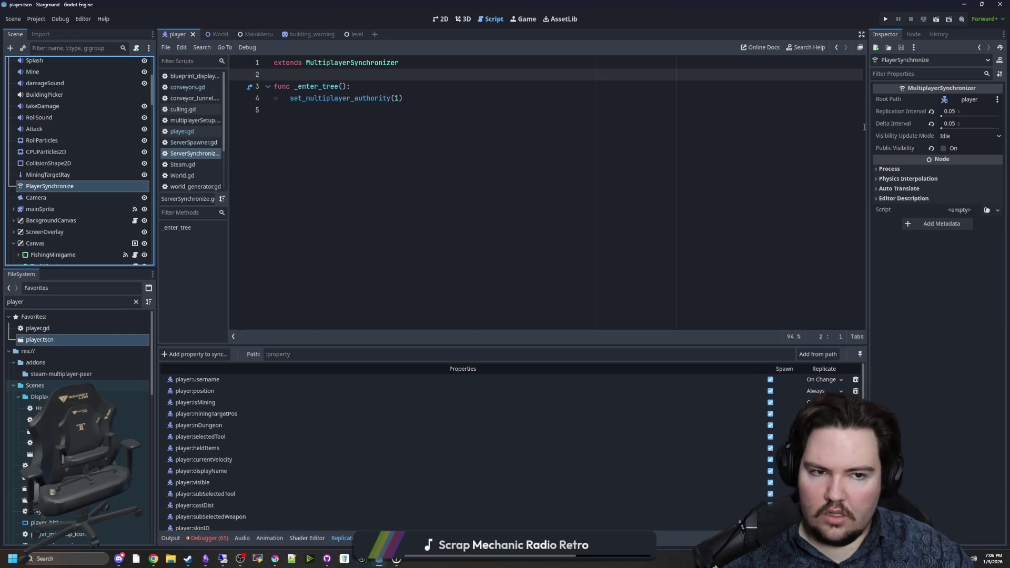
{"action": "scroll", "coordinate": [96, 221], "scroll_direction": "down", "scroll_amount": 8}
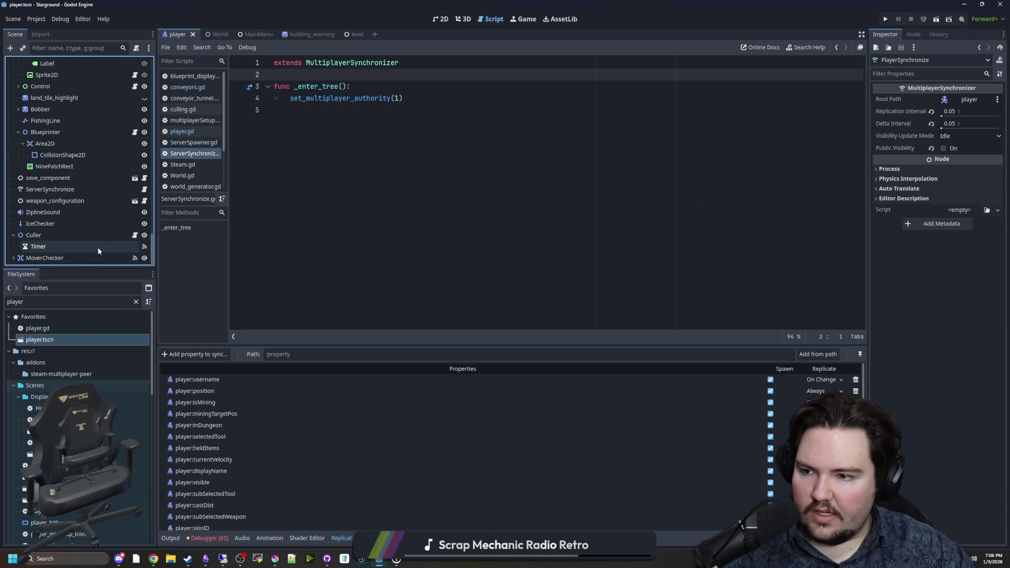
{"action": "left_click", "coordinate": [97, 196]}
{"action": "left_click", "coordinate": [412, 208]}
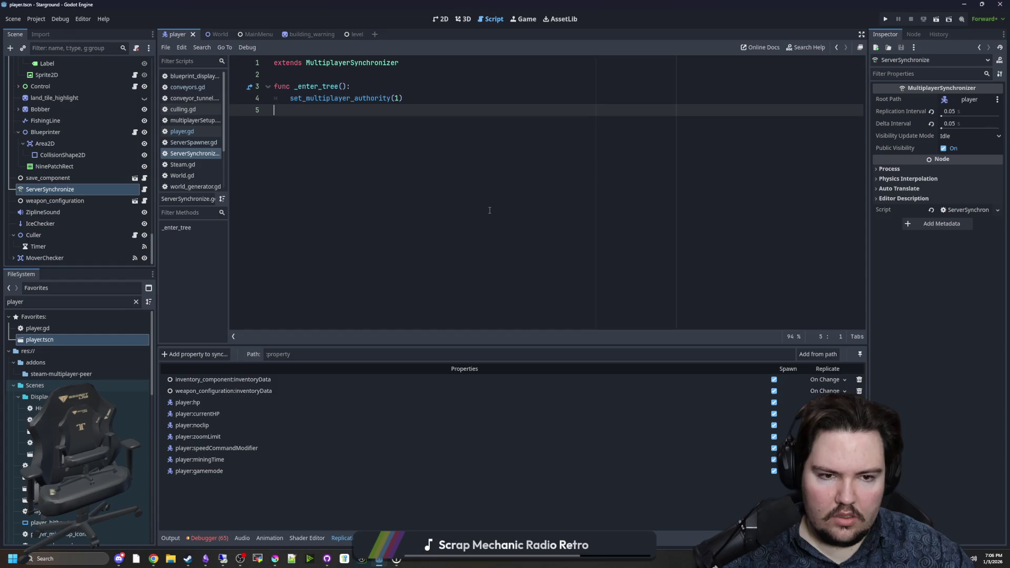
{"action": "key", "text": "ctrl+s"}
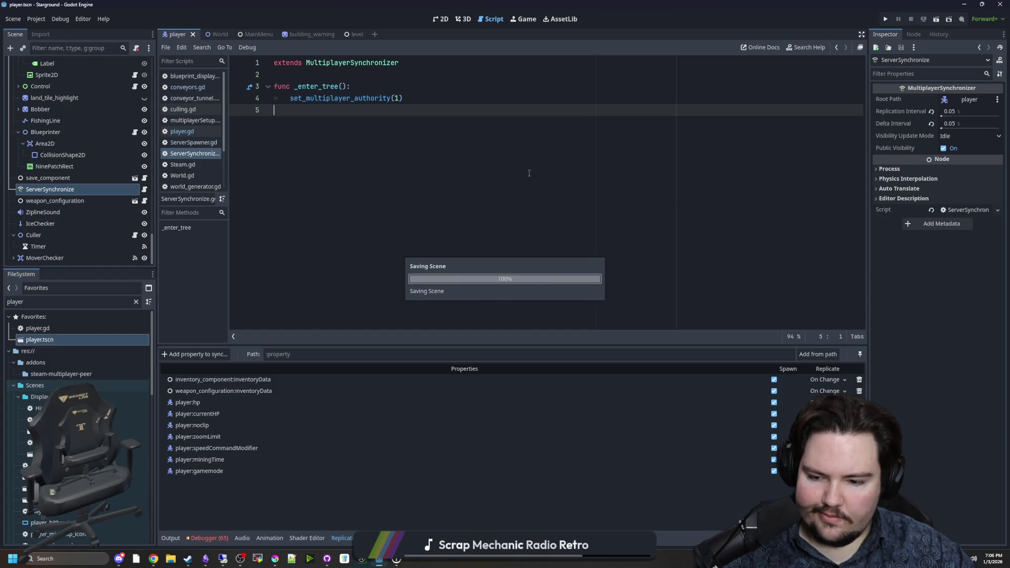
{"action": "key", "text": "alt+Tab"}
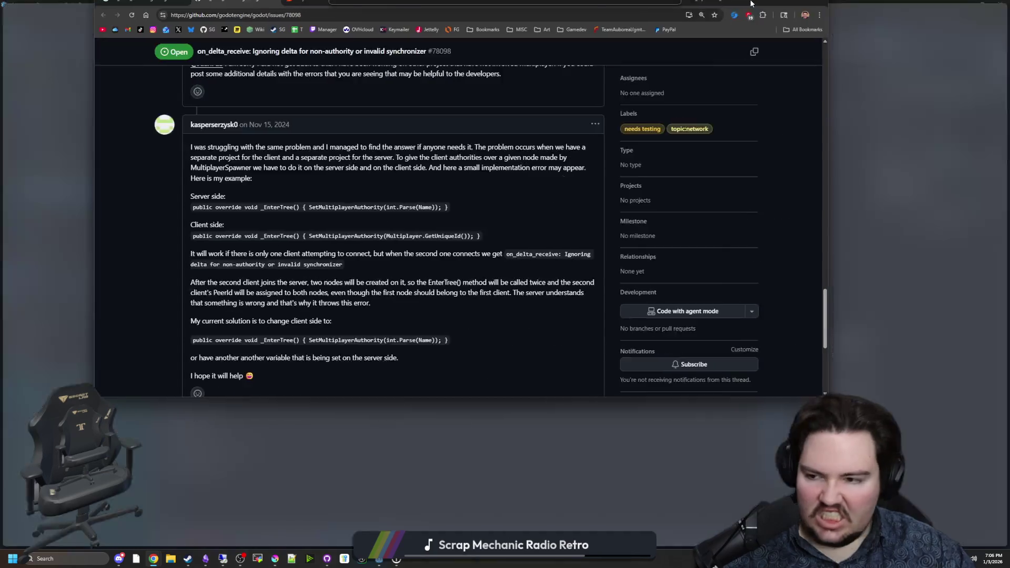
{"action": "scroll", "coordinate": [195, 361], "scroll_direction": "up", "scroll_amount": 10}
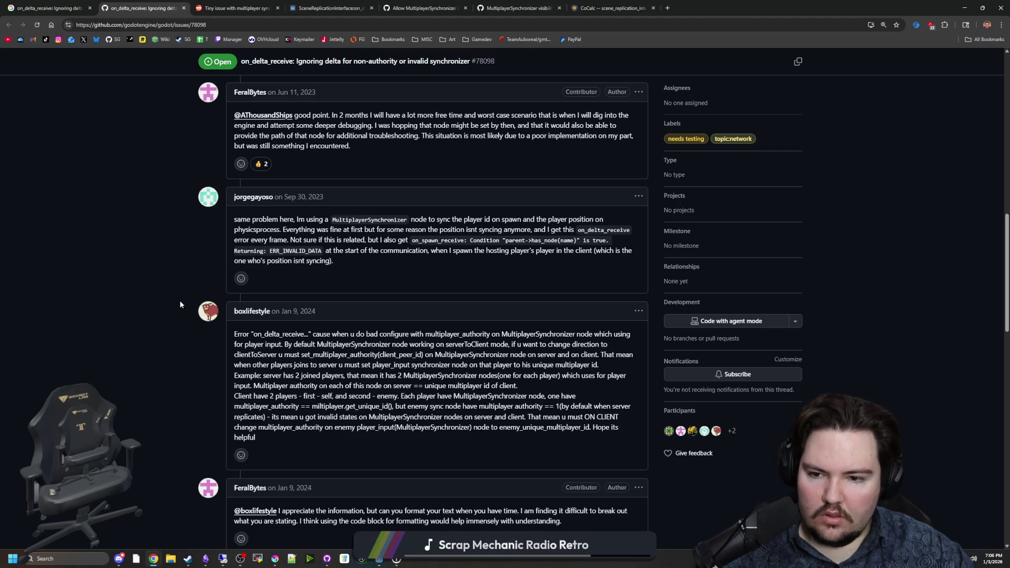
{"action": "scroll", "coordinate": [180, 304], "scroll_direction": "down", "scroll_amount": 2}
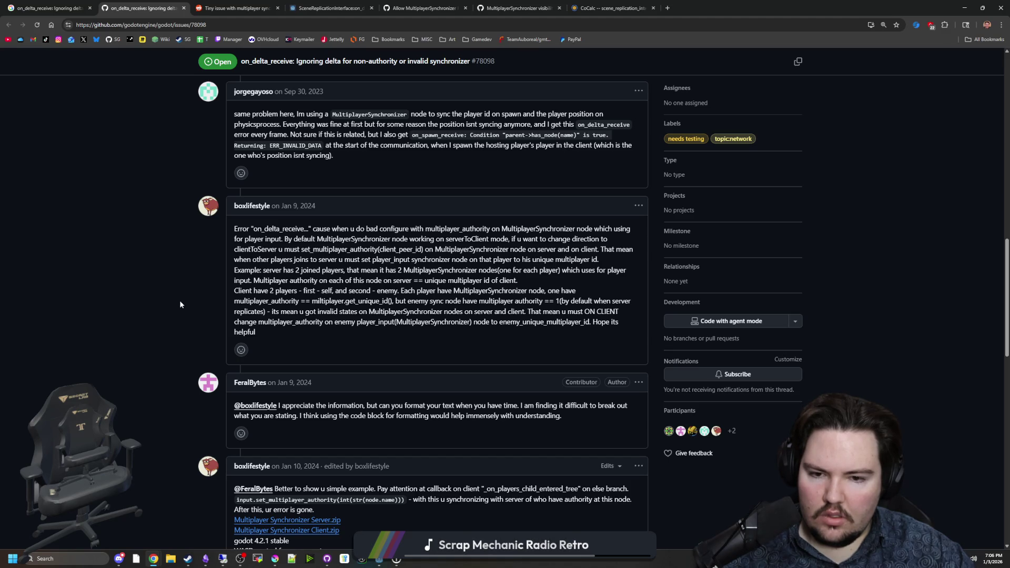
{"action": "left_click_drag", "start_coordinate": [395, 338], "coordinate": [276, 239]}
{"action": "left_click", "coordinate": [286, 227]}
{"action": "key", "text": "ctrl+Tab"}
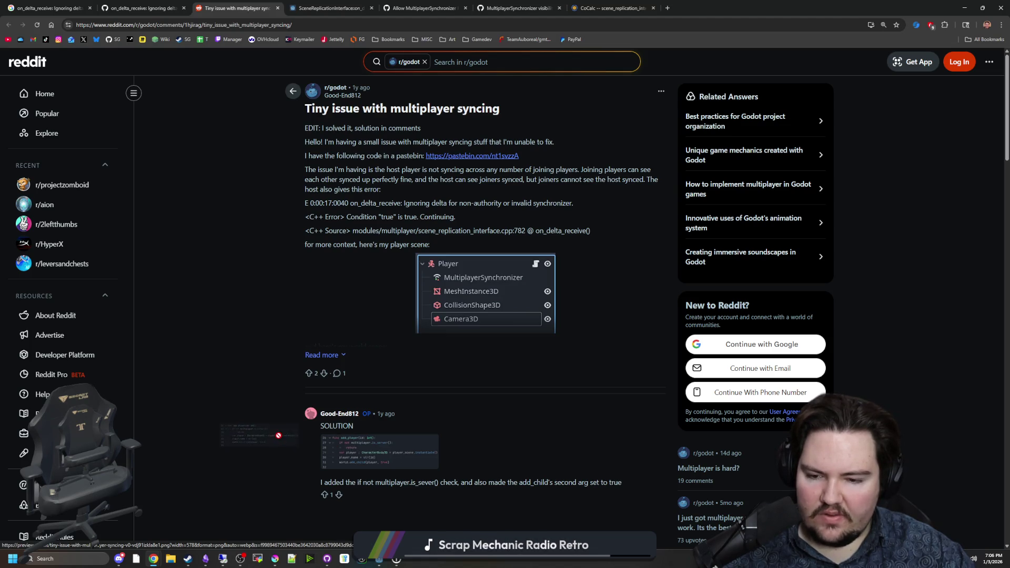
Enlarge the Reddit add_player solution code image, then go to the Godot Forum thread
{"action": "left_click", "coordinate": [366, 450]}
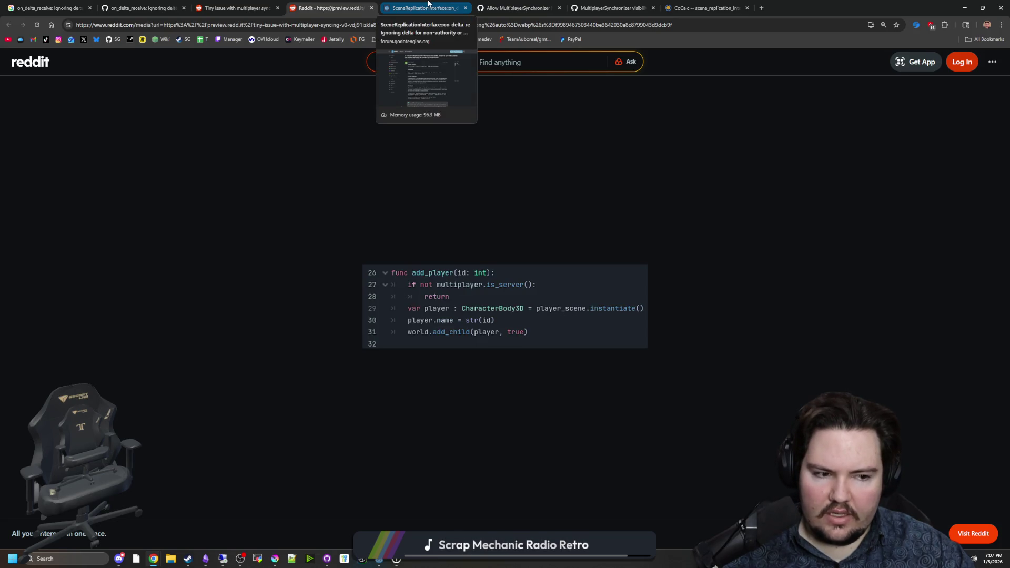
{"action": "left_click", "coordinate": [428, 3]}
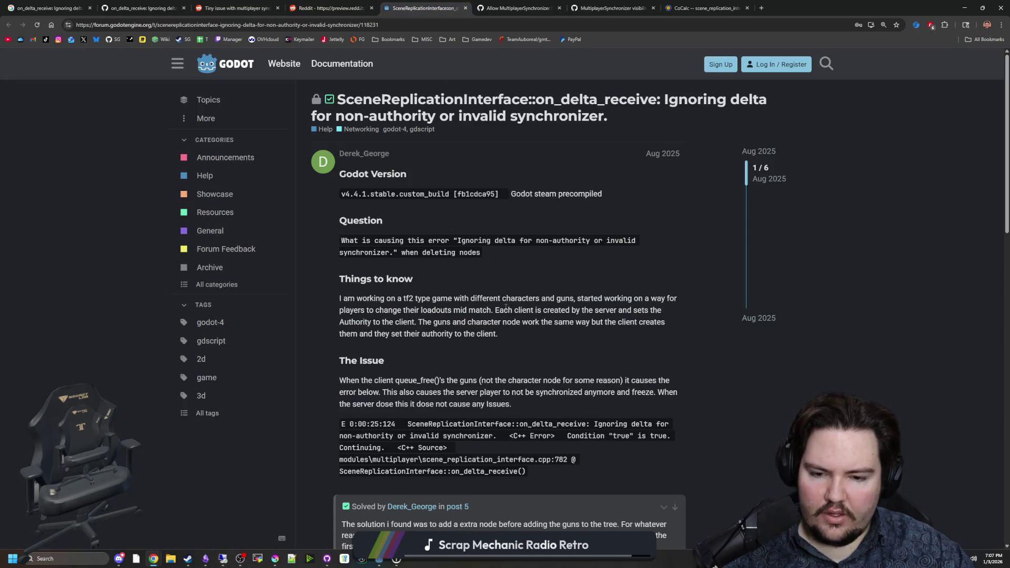
Read the forum replies down to the accepted solution, then go to proposal #8646
{"action": "scroll", "coordinate": [503, 307], "scroll_direction": "down", "scroll_amount": 7}
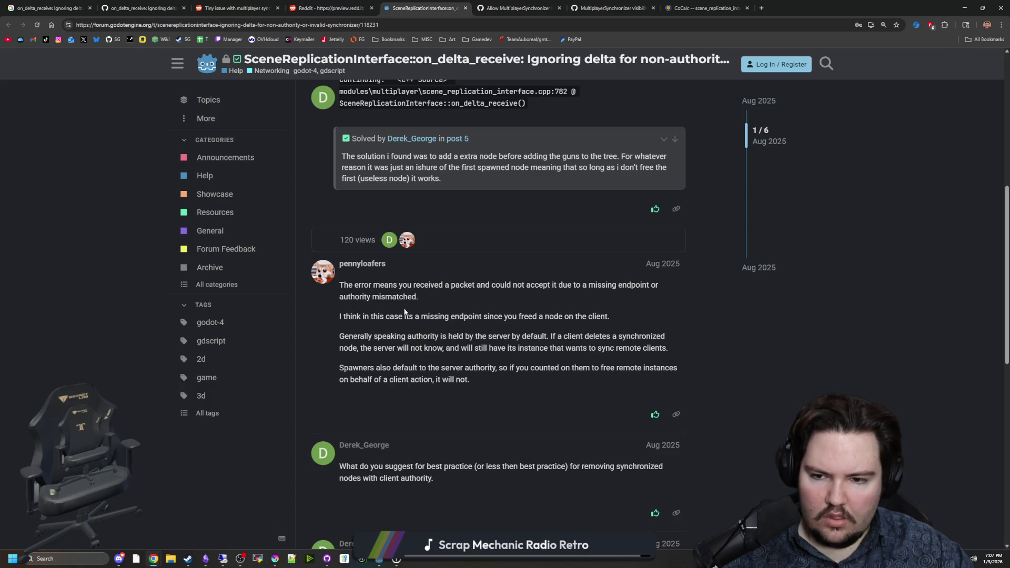
{"action": "left_click_drag", "start_coordinate": [373, 316], "coordinate": [621, 317]}
{"action": "left_click", "coordinate": [627, 313]}
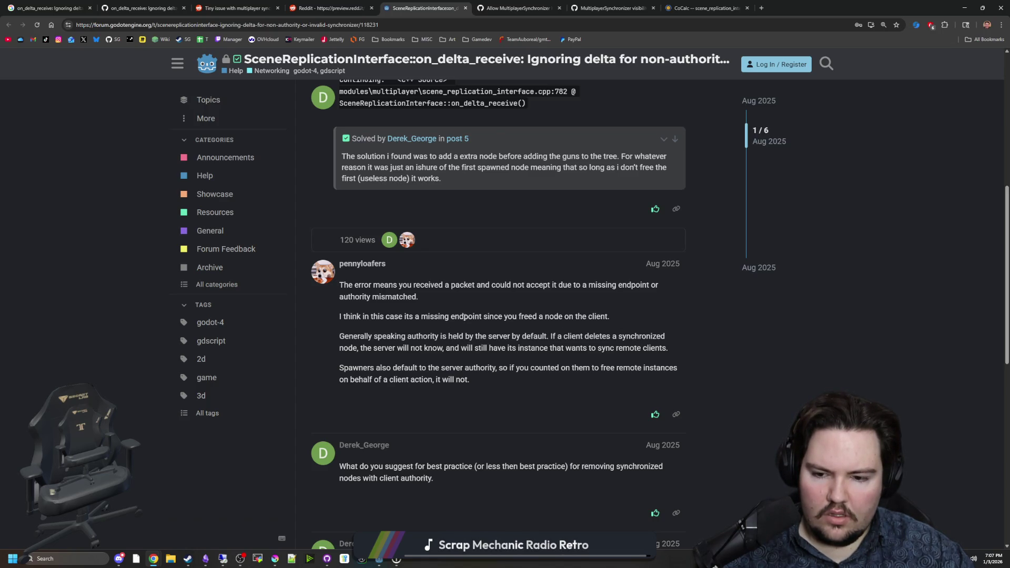
{"action": "scroll", "coordinate": [463, 317], "scroll_direction": "down", "scroll_amount": 3}
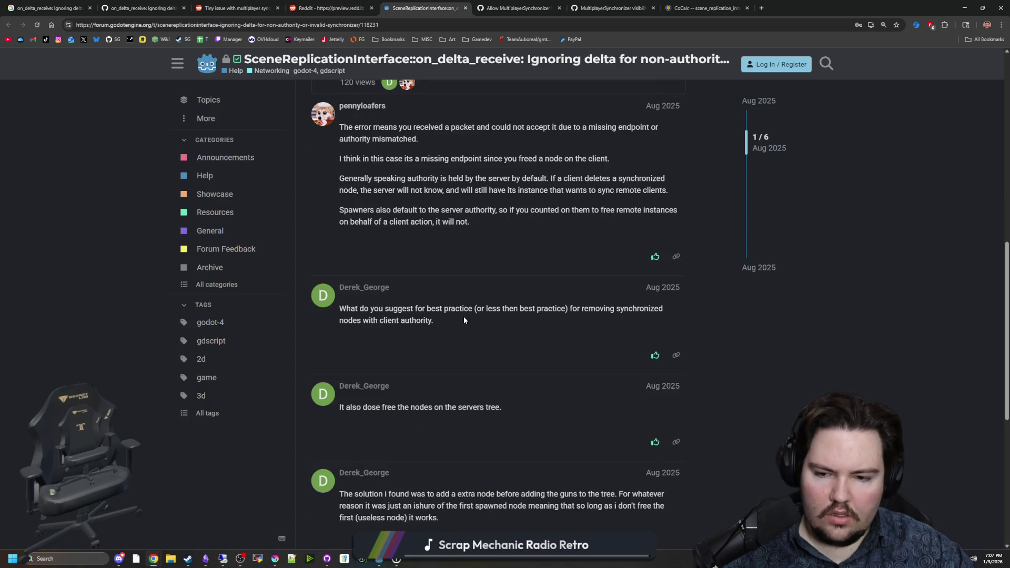
{"action": "scroll", "coordinate": [464, 320], "scroll_direction": "down", "scroll_amount": 3}
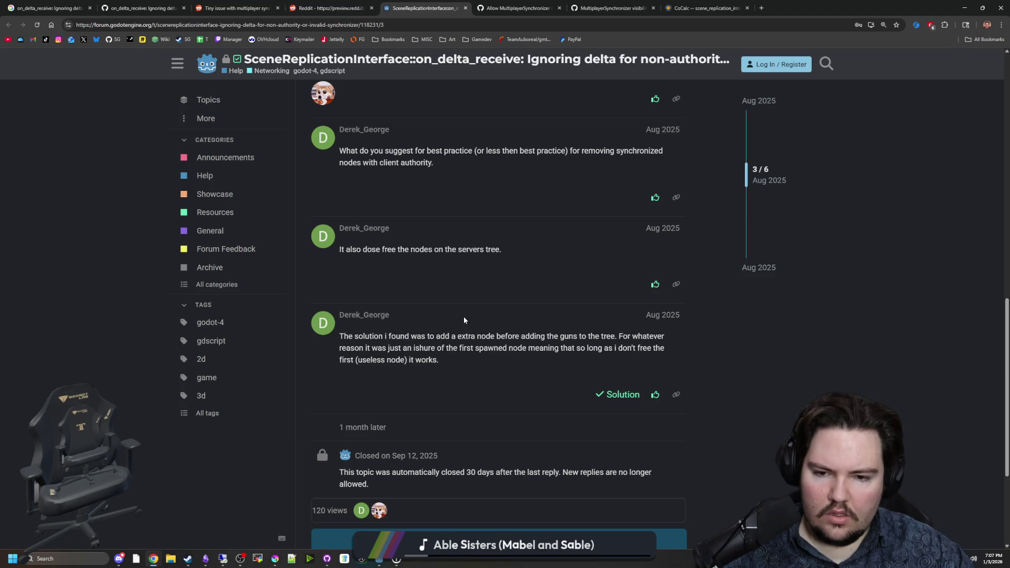
{"action": "scroll", "coordinate": [464, 320], "scroll_direction": "down", "scroll_amount": 3}
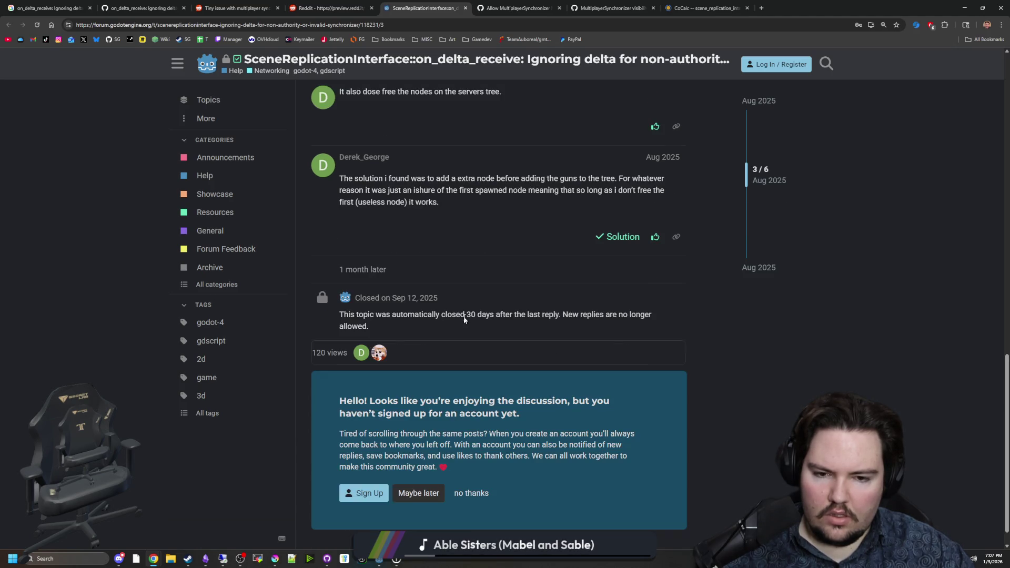
{"action": "scroll", "coordinate": [464, 316], "scroll_direction": "up", "scroll_amount": 15}
{"action": "left_click", "coordinate": [516, 4]}
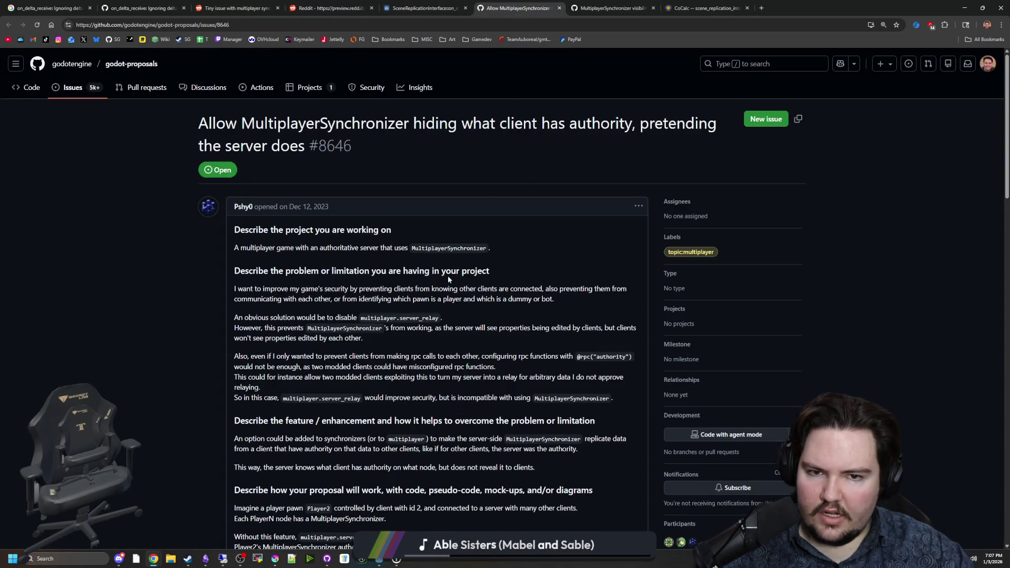
Scroll through proposal #8646 on MultiplayerSynchronizer hiding client authority
{"action": "scroll", "coordinate": [448, 278], "scroll_direction": "down", "scroll_amount": 3}
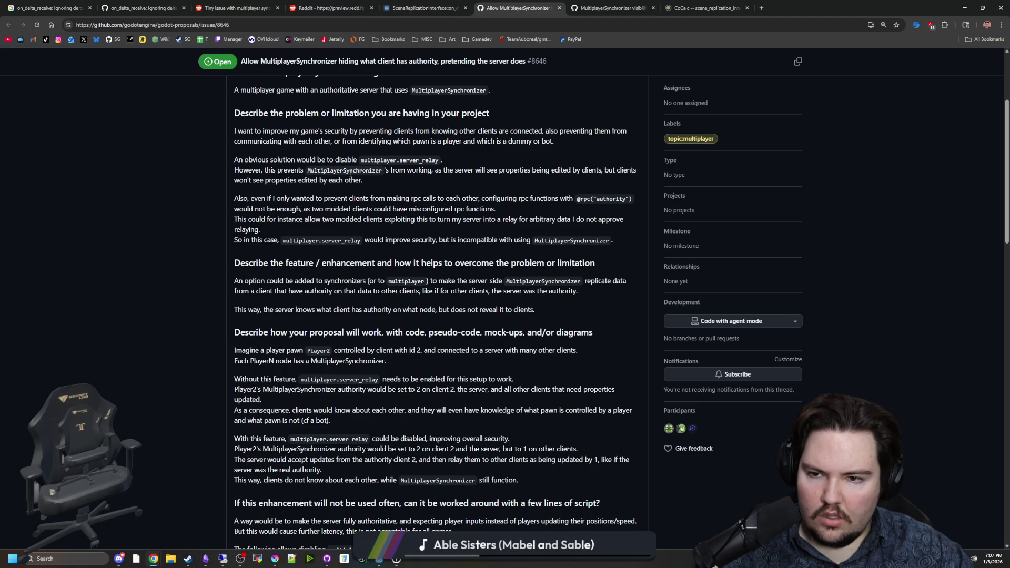
{"action": "scroll", "coordinate": [497, 344], "scroll_direction": "down", "scroll_amount": 7}
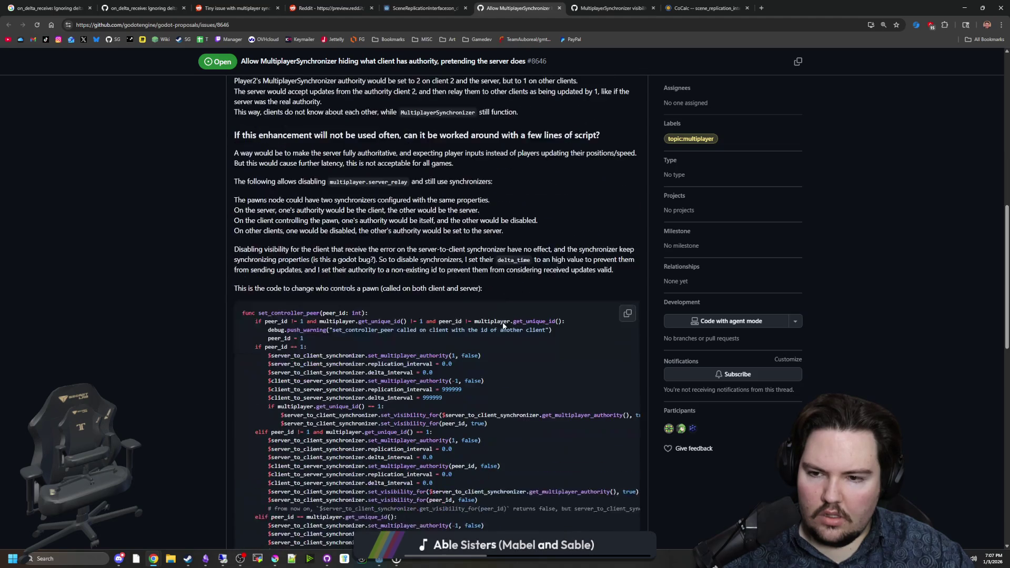
{"action": "scroll", "coordinate": [503, 326], "scroll_direction": "down", "scroll_amount": 3}
{"action": "scroll", "coordinate": [500, 317], "scroll_direction": "down", "scroll_amount": 4}
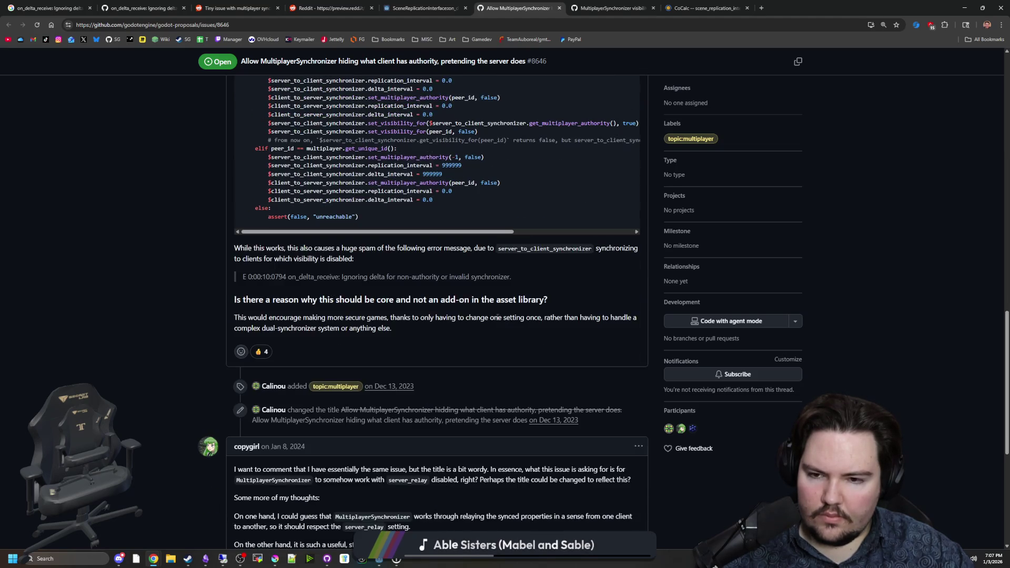
{"action": "scroll", "coordinate": [497, 317], "scroll_direction": "down", "scroll_amount": 3}
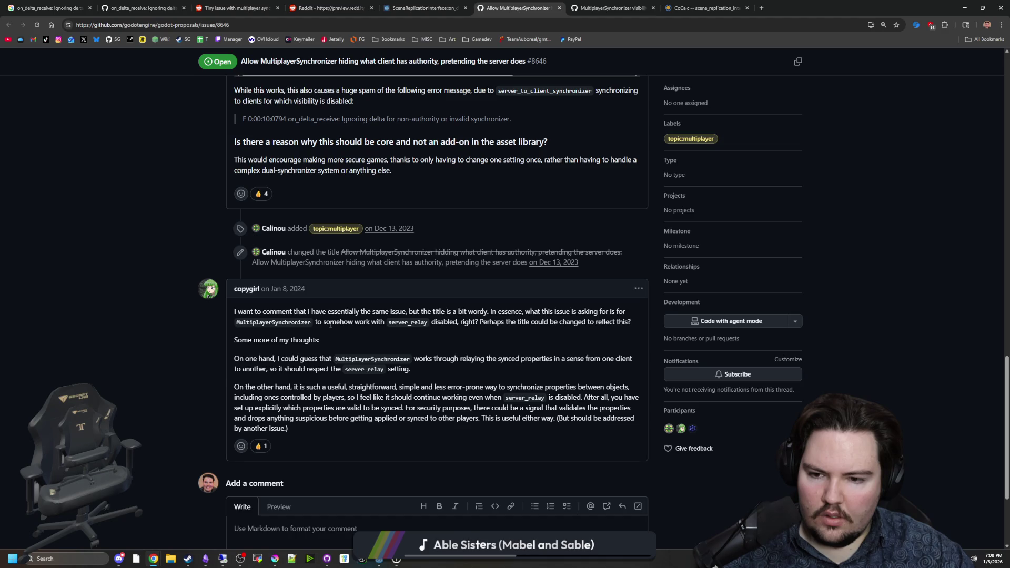
{"action": "scroll", "coordinate": [330, 324], "scroll_direction": "down", "scroll_amount": 3}
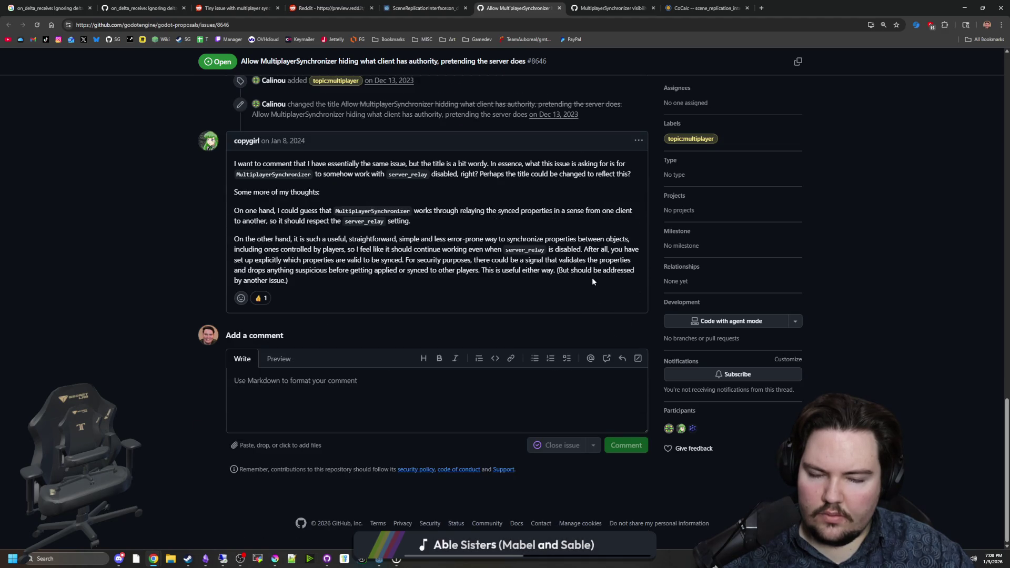
Read issue #90908, marking the on_delta_receive and cached object error messages
{"action": "left_click", "coordinate": [613, 8]}
{"action": "scroll", "coordinate": [314, 345], "scroll_direction": "down", "scroll_amount": 4}
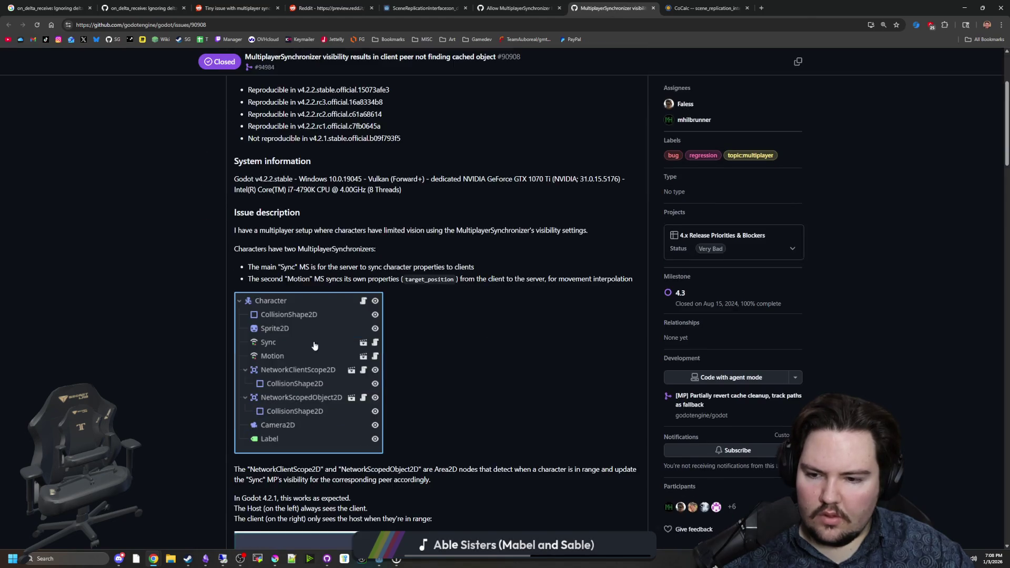
{"action": "scroll", "coordinate": [321, 339], "scroll_direction": "down", "scroll_amount": 5}
{"action": "scroll", "coordinate": [405, 298], "scroll_direction": "down", "scroll_amount": 7}
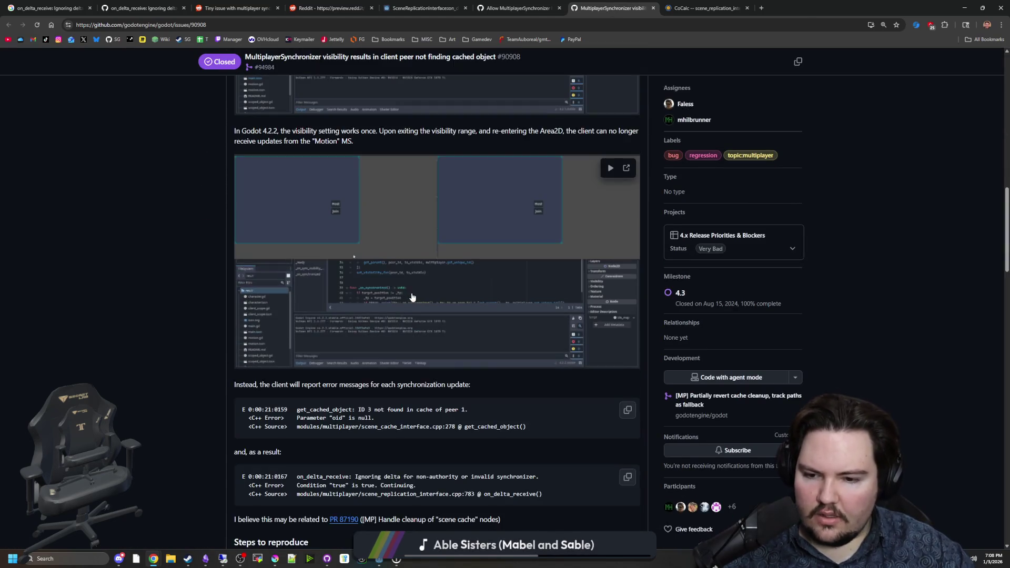
{"action": "scroll", "coordinate": [412, 298], "scroll_direction": "down", "scroll_amount": 1}
{"action": "scroll", "coordinate": [389, 357], "scroll_direction": "down", "scroll_amount": 1}
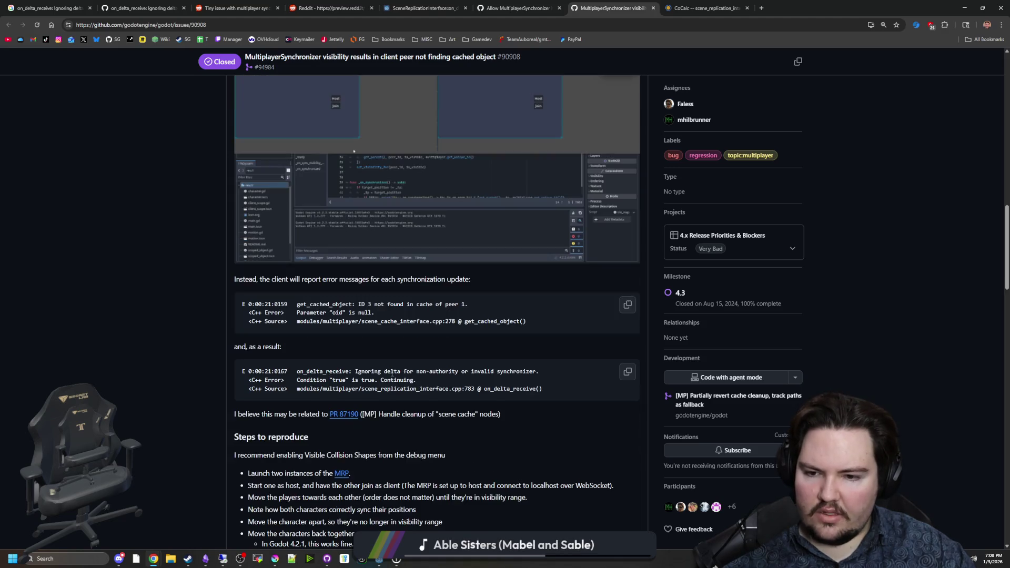
{"action": "left_click_drag", "start_coordinate": [364, 371], "coordinate": [502, 387]}
{"action": "left_click", "coordinate": [502, 388]}
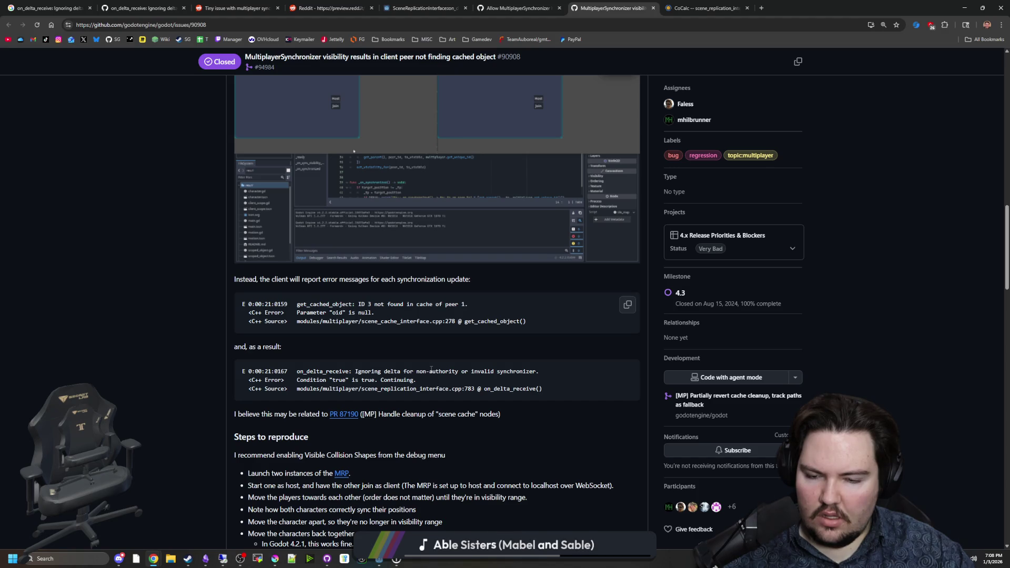
{"action": "left_click_drag", "start_coordinate": [361, 304], "coordinate": [481, 304]}
{"action": "left_click", "coordinate": [481, 305]}
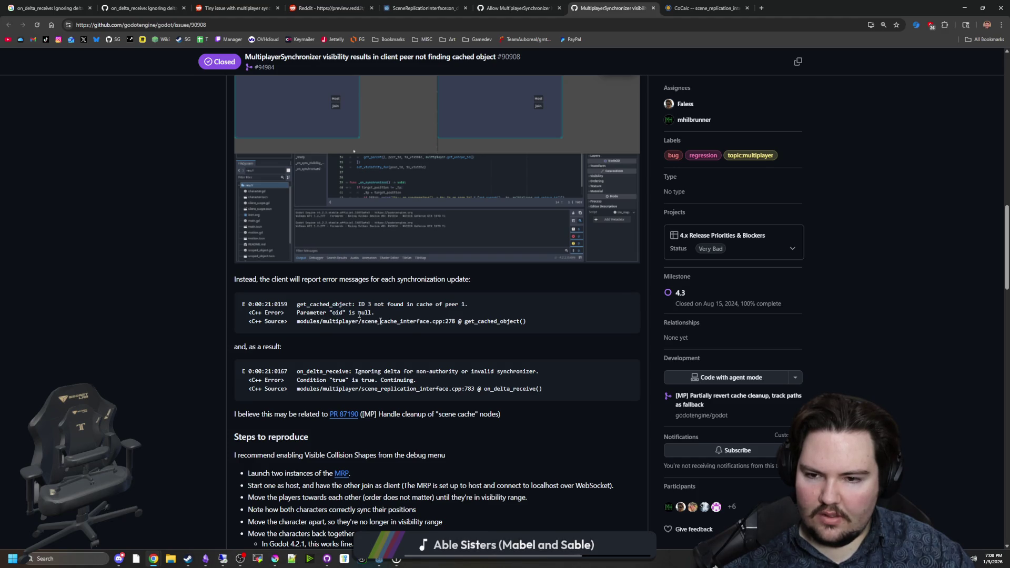
{"action": "scroll", "coordinate": [408, 331], "scroll_direction": "down", "scroll_amount": 9}
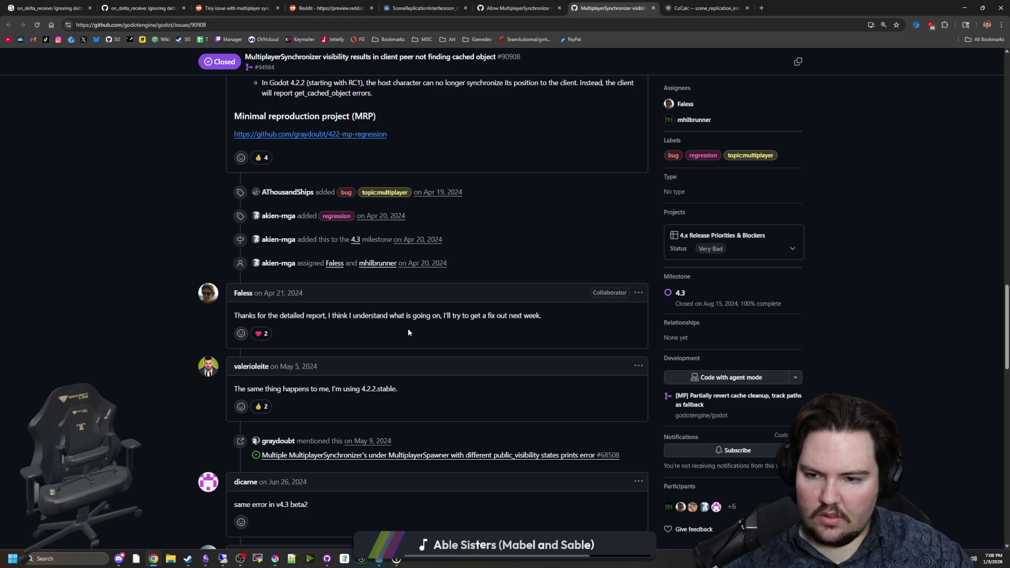
{"action": "scroll", "coordinate": [409, 331], "scroll_direction": "down", "scroll_amount": 6}
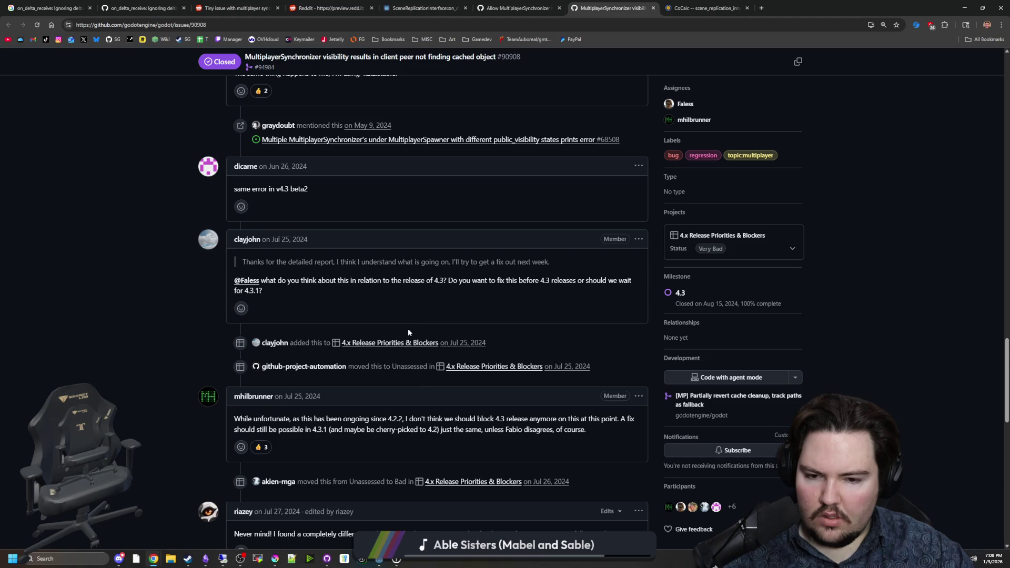
{"action": "scroll", "coordinate": [408, 332], "scroll_direction": "down", "scroll_amount": 7}
{"action": "scroll", "coordinate": [408, 332], "scroll_direction": "down", "scroll_amount": 6}
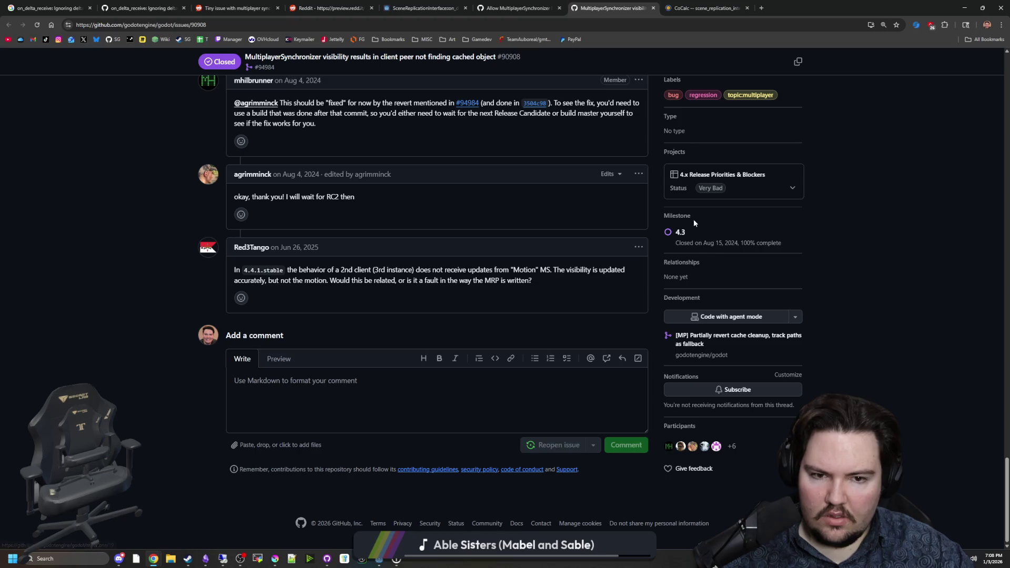
{"action": "scroll", "coordinate": [684, 226], "scroll_direction": "up", "scroll_amount": 19}
Scan the scene_replication_interface.cpp source on CoCalc
{"action": "left_click", "coordinate": [726, 4]}
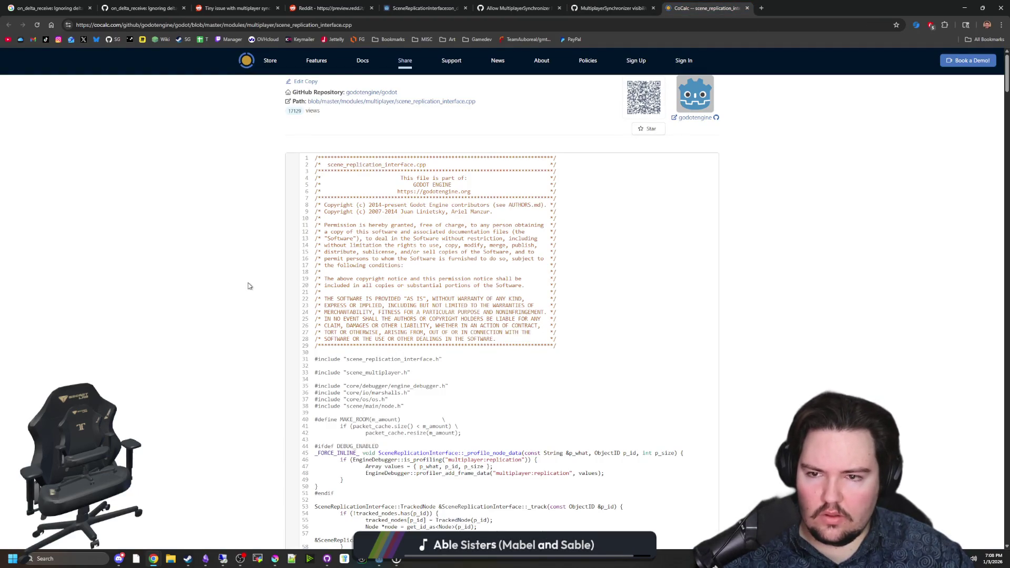
{"action": "scroll", "coordinate": [258, 284], "scroll_direction": "down", "scroll_amount": 20}
{"action": "scroll", "coordinate": [312, 276], "scroll_direction": "down", "scroll_amount": 20}
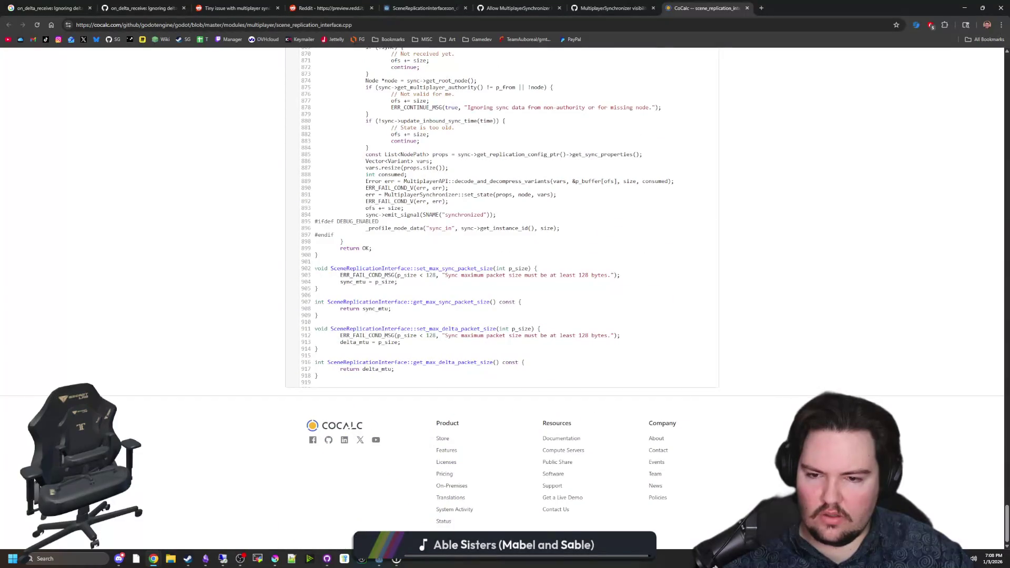
{"action": "scroll", "coordinate": [642, 264], "scroll_direction": "up", "scroll_amount": 1}
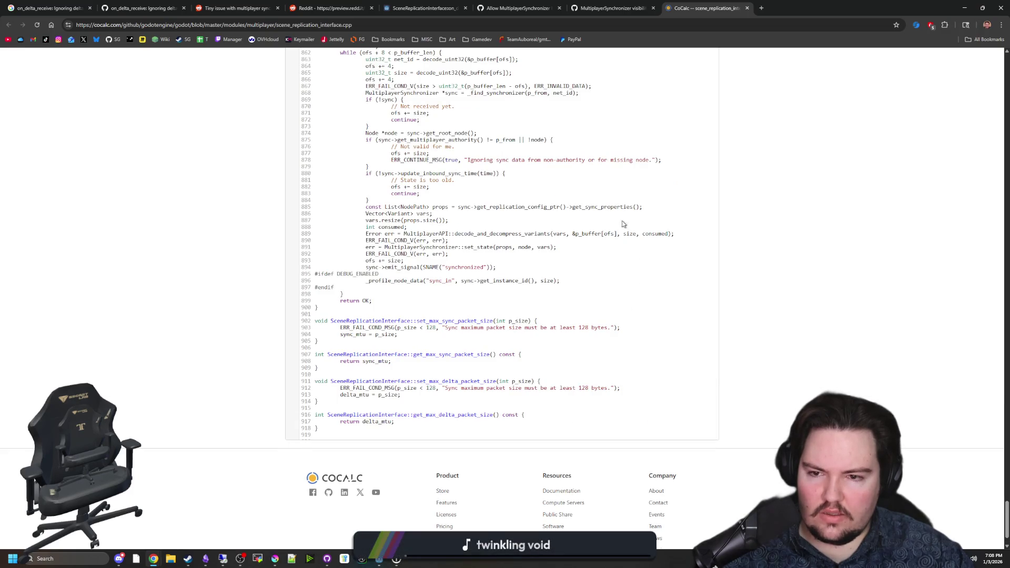
{"action": "scroll", "coordinate": [532, 103], "scroll_direction": "up", "scroll_amount": 20}
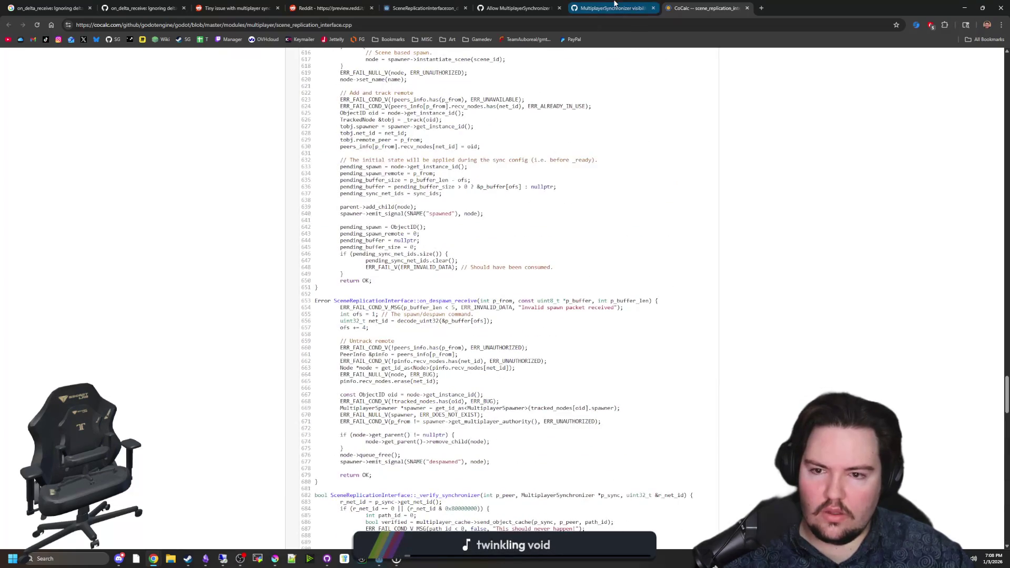
Go back through the tabs to the Godot Forum thread, then minimize the browser
{"action": "left_click", "coordinate": [615, 5]}
{"action": "left_click", "coordinate": [518, 7]}
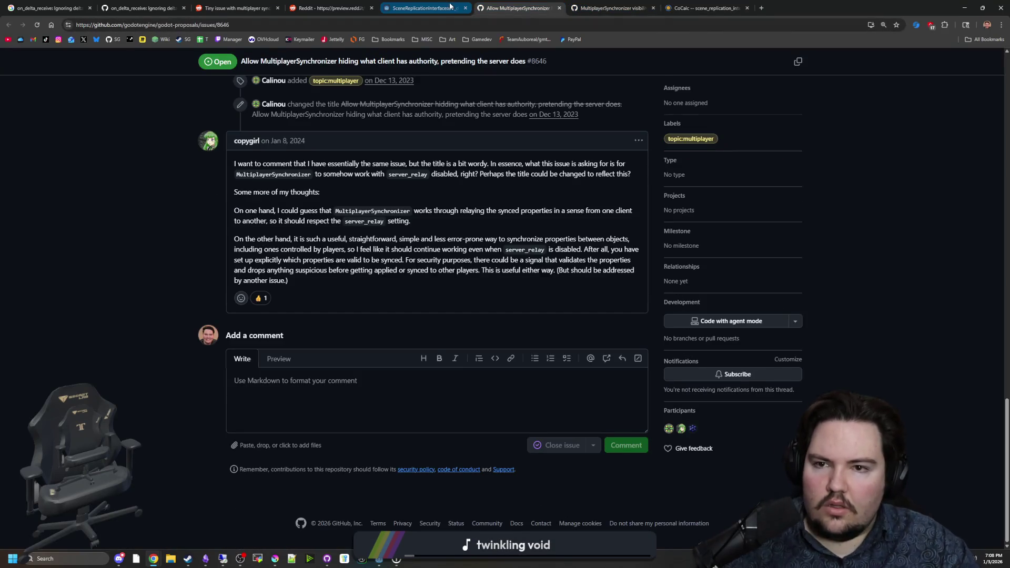
{"action": "left_click", "coordinate": [449, 6]}
{"action": "scroll", "coordinate": [504, 118], "scroll_direction": "down", "scroll_amount": 3}
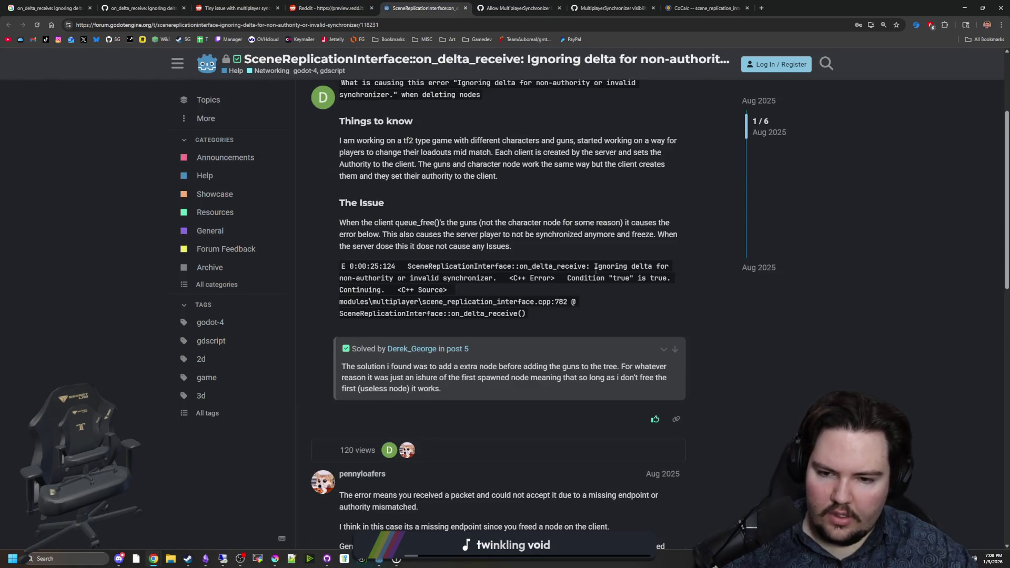
{"action": "scroll", "coordinate": [504, 118], "scroll_direction": "down", "scroll_amount": 3}
{"action": "key", "text": "super+Down"}
{"action": "key", "text": "super+Down"}
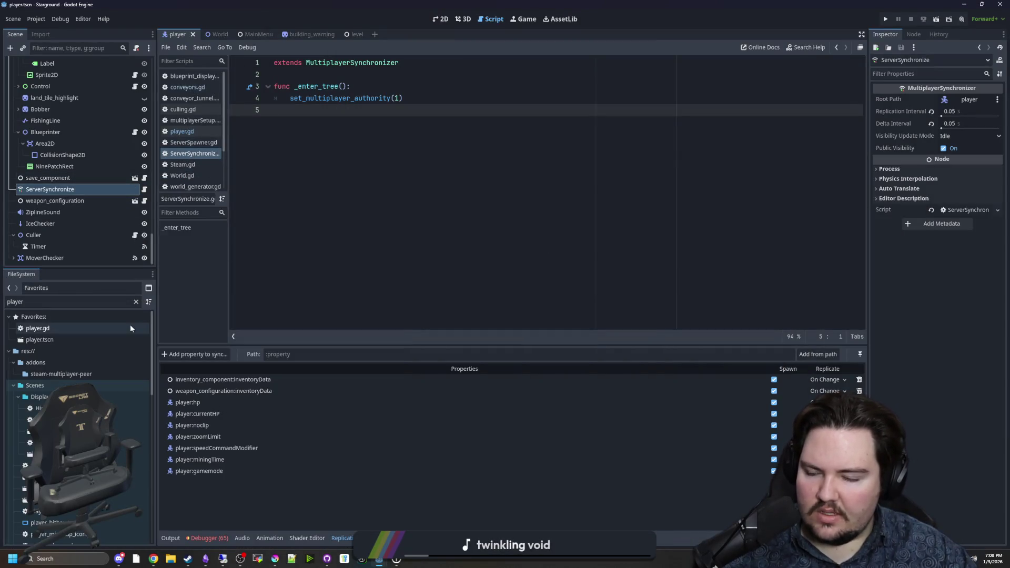
Open multiplayerSetup.gd via the 'mult' filter and search for initialize_game
{"action": "left_click", "coordinate": [135, 302]}
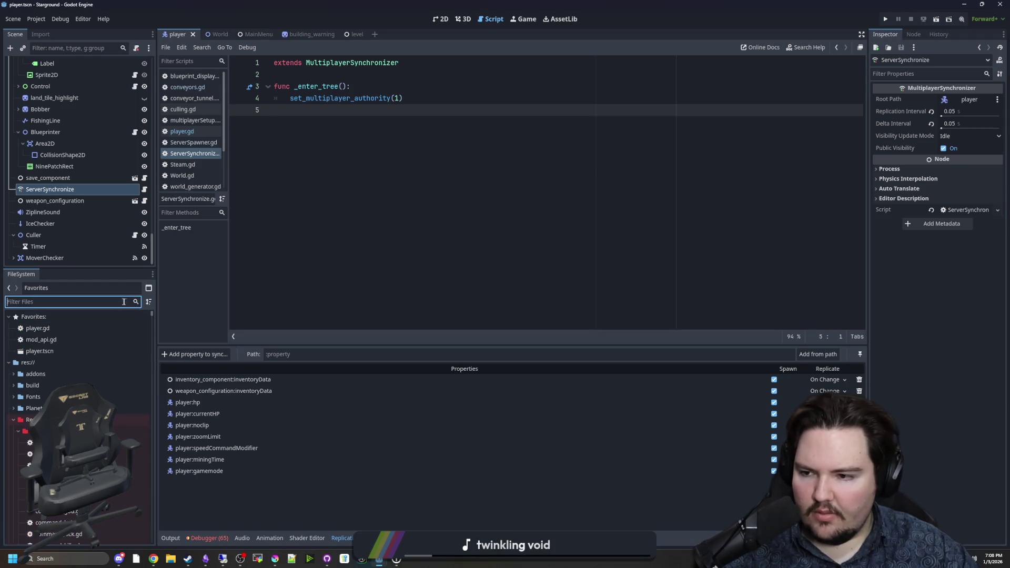
{"action": "type", "text": "mult"}
{"action": "double_click", "coordinate": [144, 433]}
{"action": "left_click", "coordinate": [451, 264]}
{"action": "key", "text": "ctrl+f"}
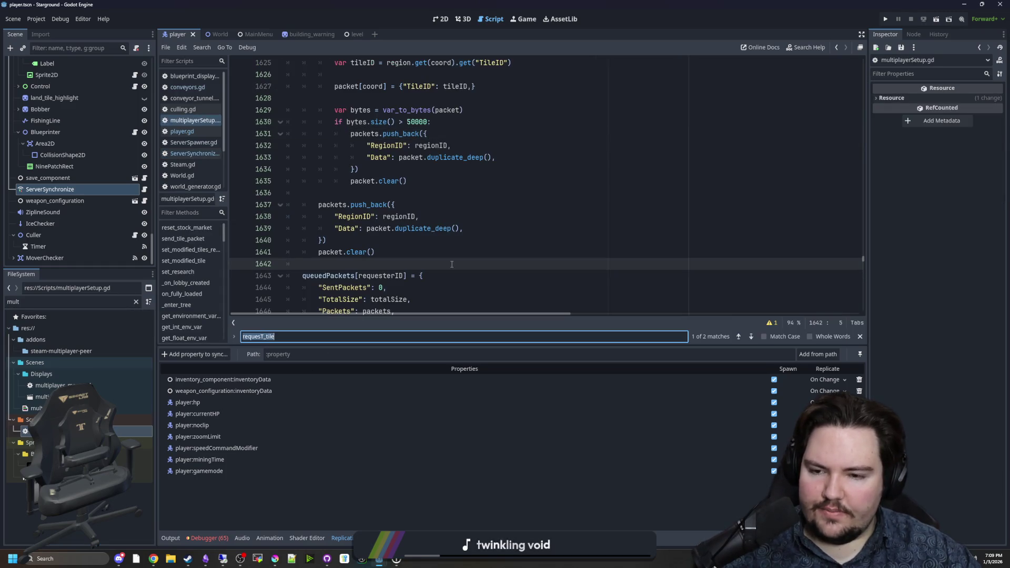
{"action": "type", "text": "initialize_game"}
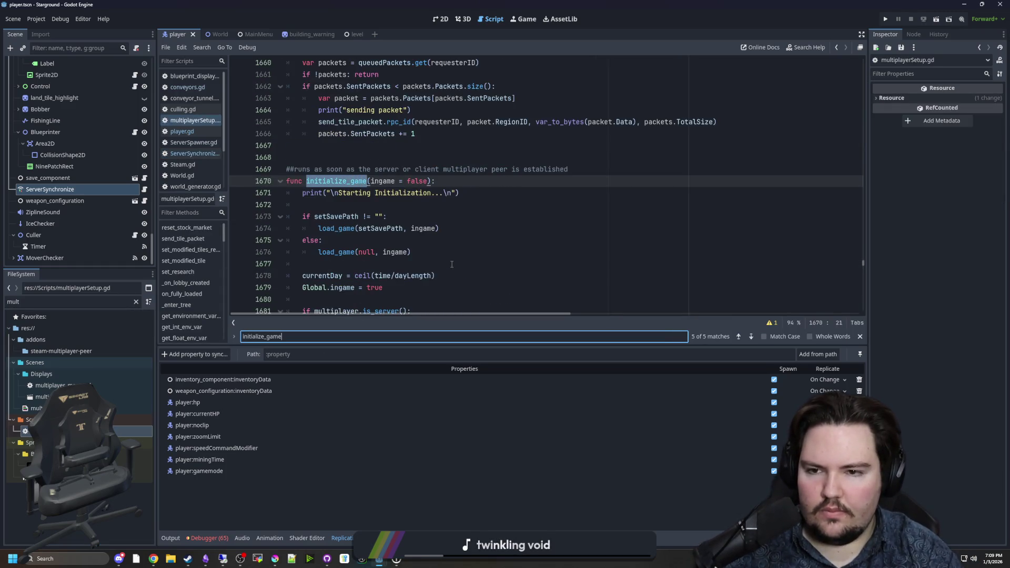
Edit the no-save load call to '_game(null, ingame)' and jump to load_game's definition
{"action": "left_click", "coordinate": [456, 228]}
{"action": "scroll", "coordinate": [459, 213], "scroll_direction": "down", "scroll_amount": 2}
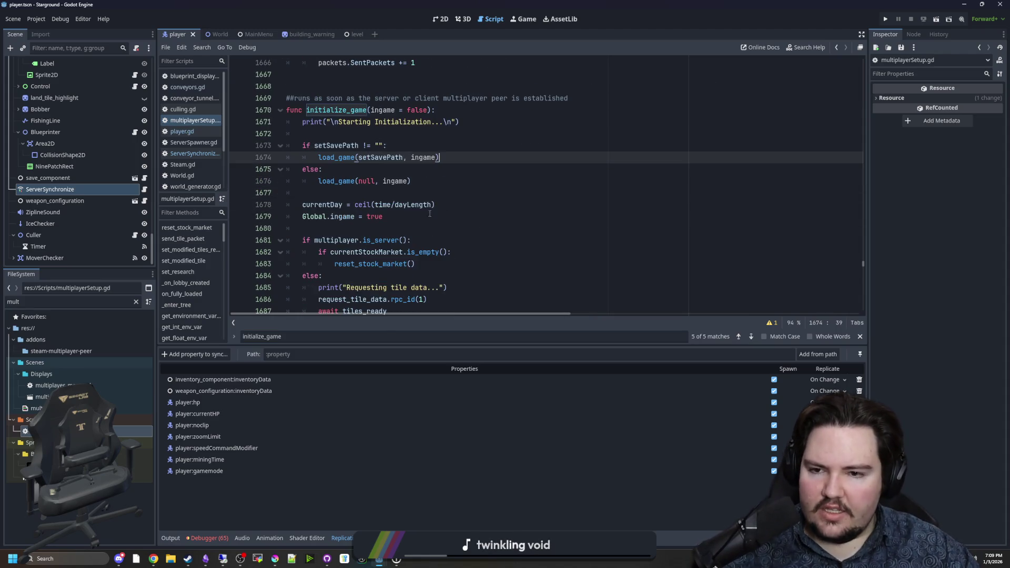
{"action": "left_click", "coordinate": [379, 180]}
{"action": "type", "text": "_game(null, ingame)"}
{"action": "left_click", "coordinate": [326, 196]}
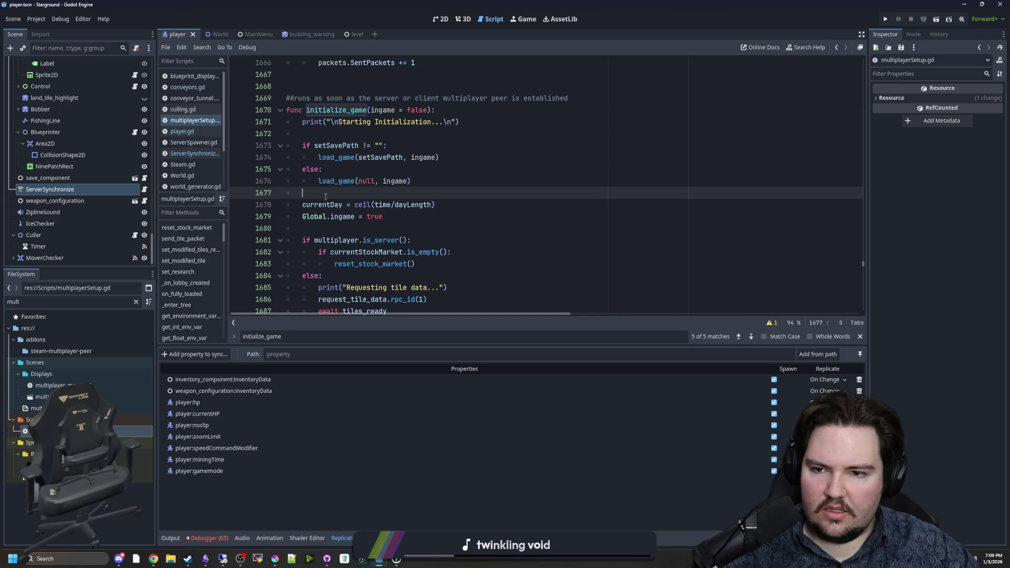
{"action": "scroll", "coordinate": [326, 196], "scroll_direction": "down", "scroll_amount": 2}
{"action": "scroll", "coordinate": [326, 197], "scroll_direction": "up", "scroll_amount": 4}
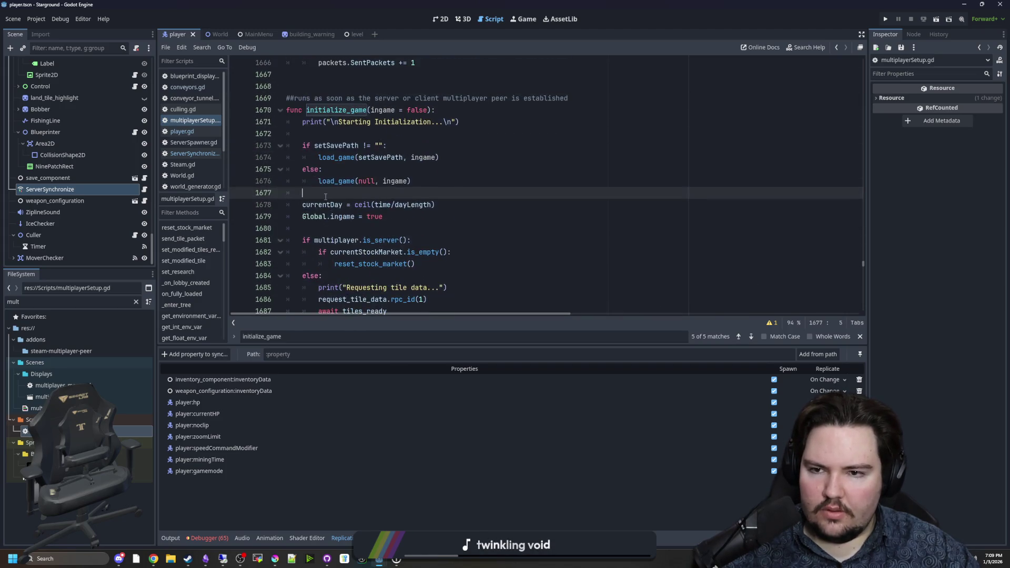
{"action": "left_click", "coordinate": [338, 159], "text": "ctrl"}
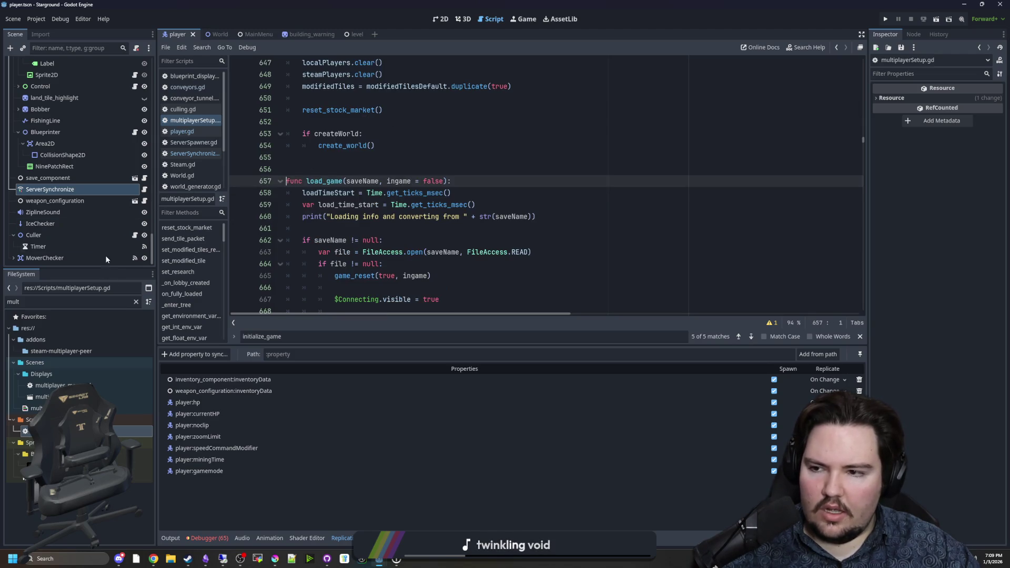
Open World.tscn via the 'world' filter and select its Spawner node
{"action": "left_click", "coordinate": [136, 301]}
{"action": "type", "text": "world"}
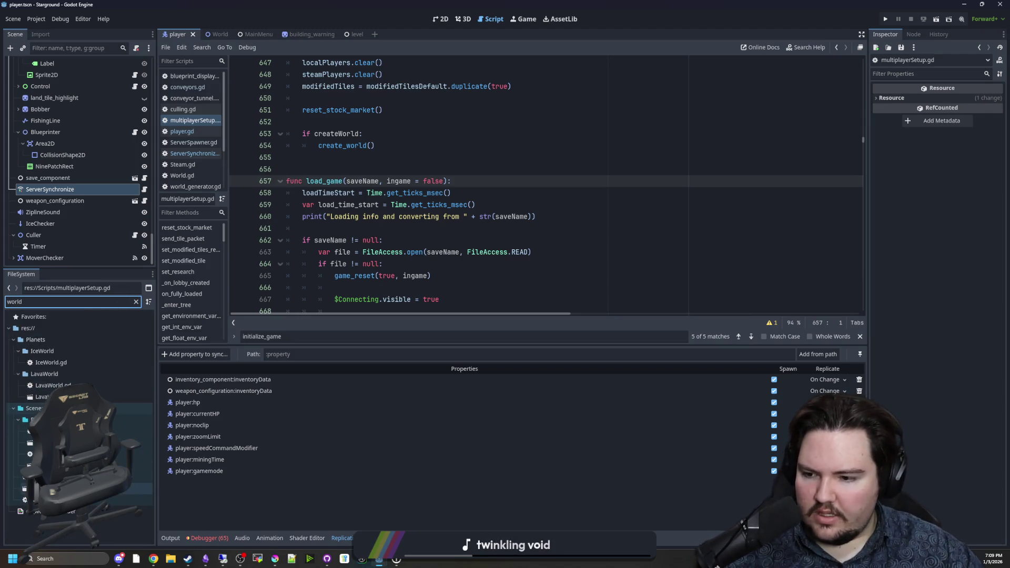
{"action": "double_click", "coordinate": [136, 489]}
{"action": "left_click", "coordinate": [37, 86]}
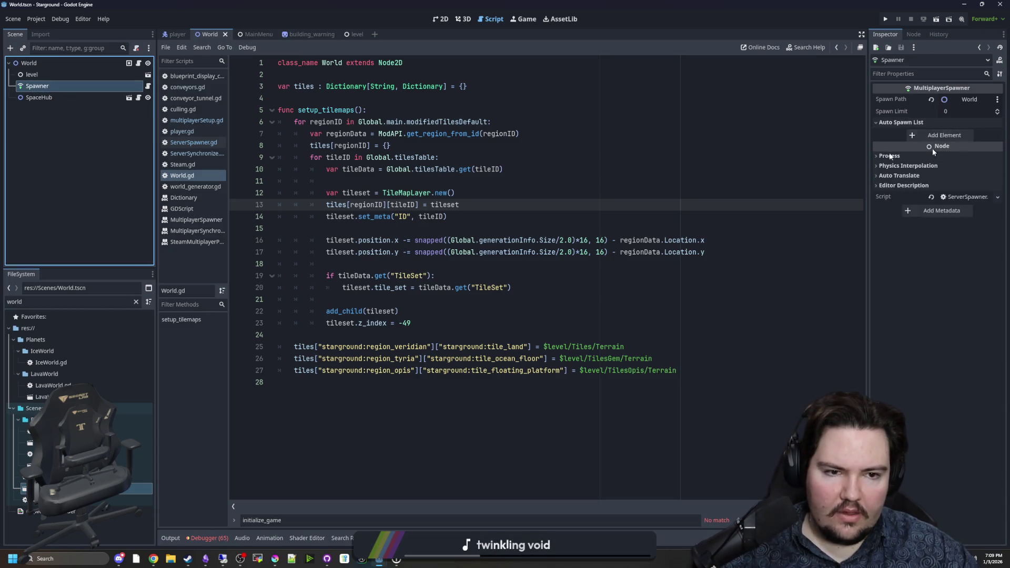
Check the Spawner and World scripts, then open spawner_table.gd and search for 'world'
{"action": "left_click", "coordinate": [148, 86]}
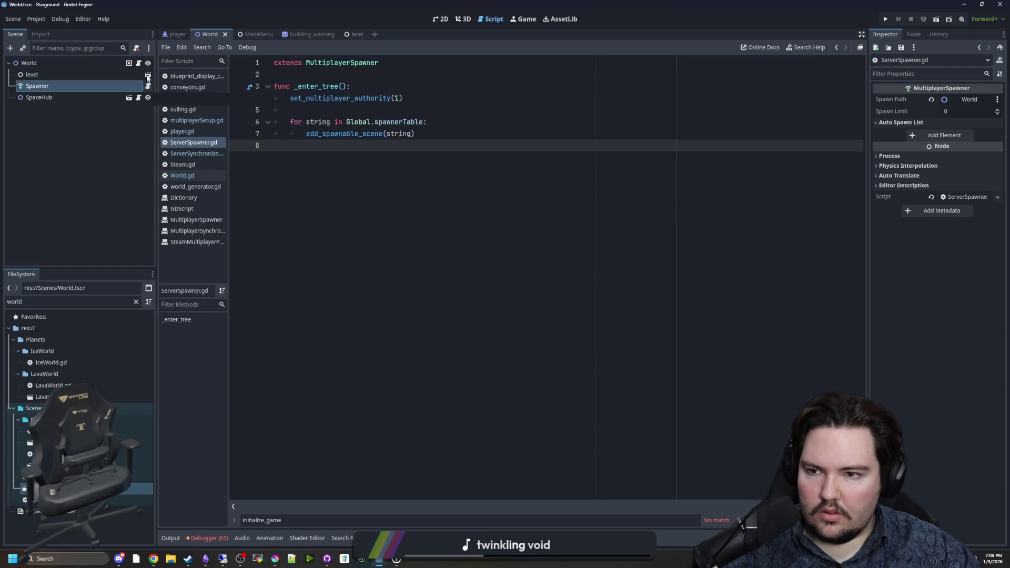
{"action": "left_click", "coordinate": [138, 63]}
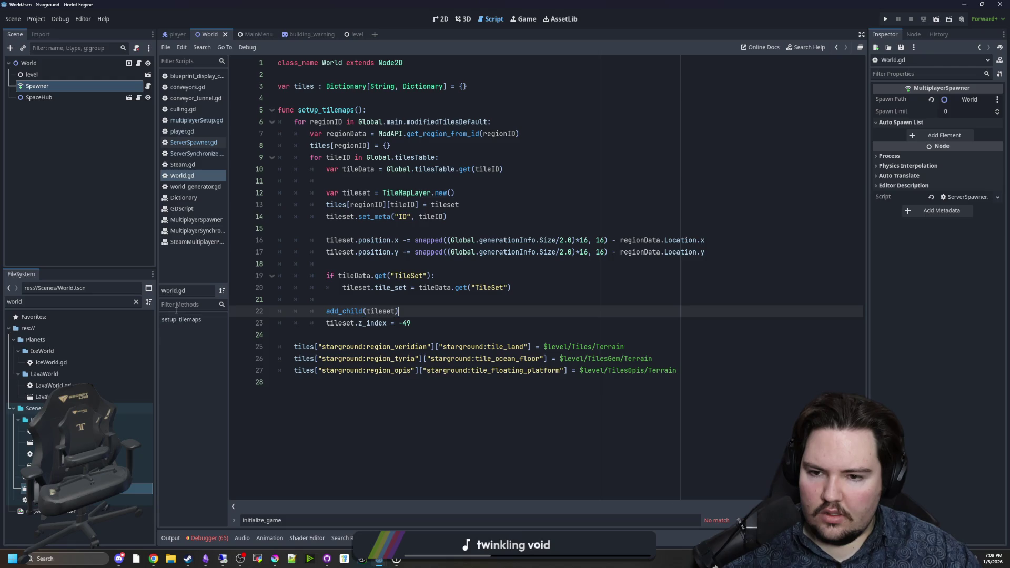
{"action": "double_click", "coordinate": [131, 302]}
{"action": "type", "text": "spawner"}
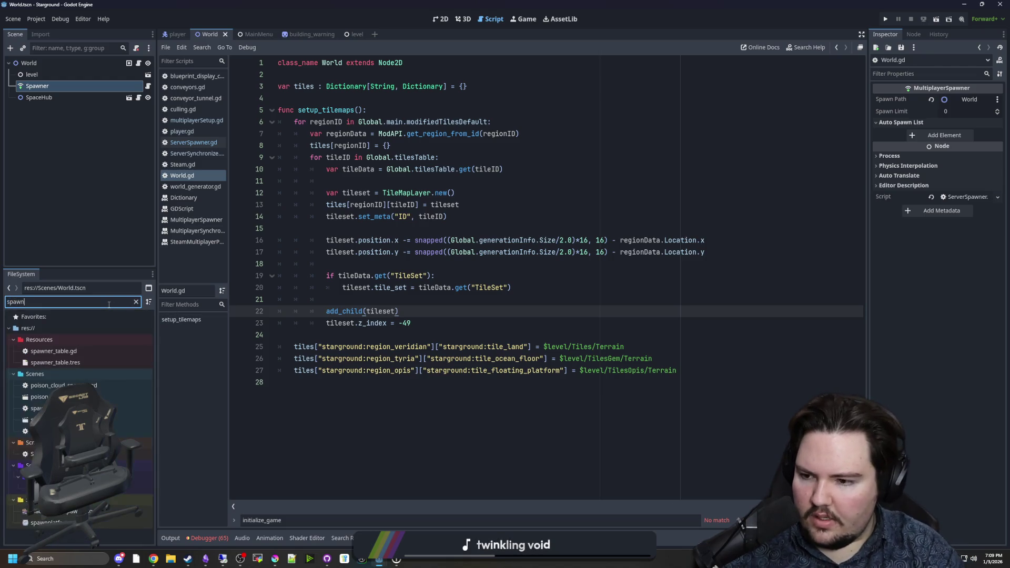
{"action": "double_click", "coordinate": [53, 351]}
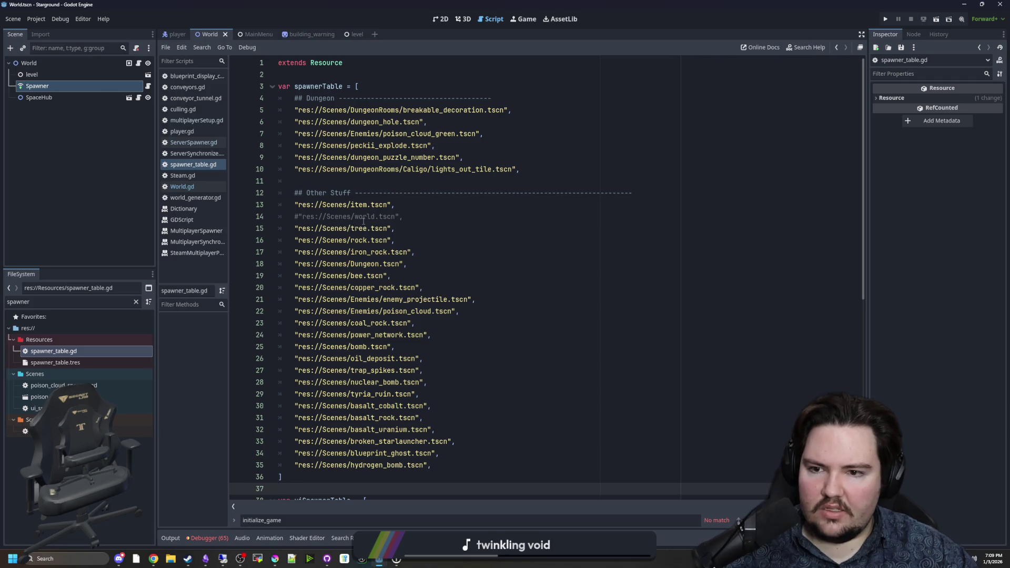
{"action": "left_click", "coordinate": [409, 204]}
{"action": "left_click", "coordinate": [390, 187]}
{"action": "key", "text": "ctrl+f"}
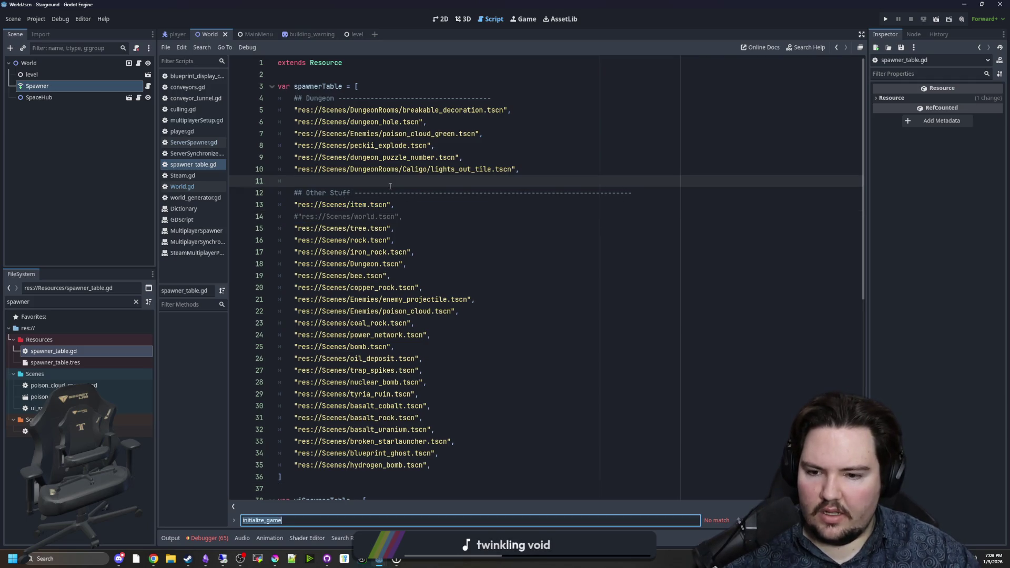
{"action": "type", "text": "world"}
Scroll to the end of the spawner list and save the scene and scripts
{"action": "scroll", "coordinate": [430, 295], "scroll_direction": "down", "scroll_amount": 9}
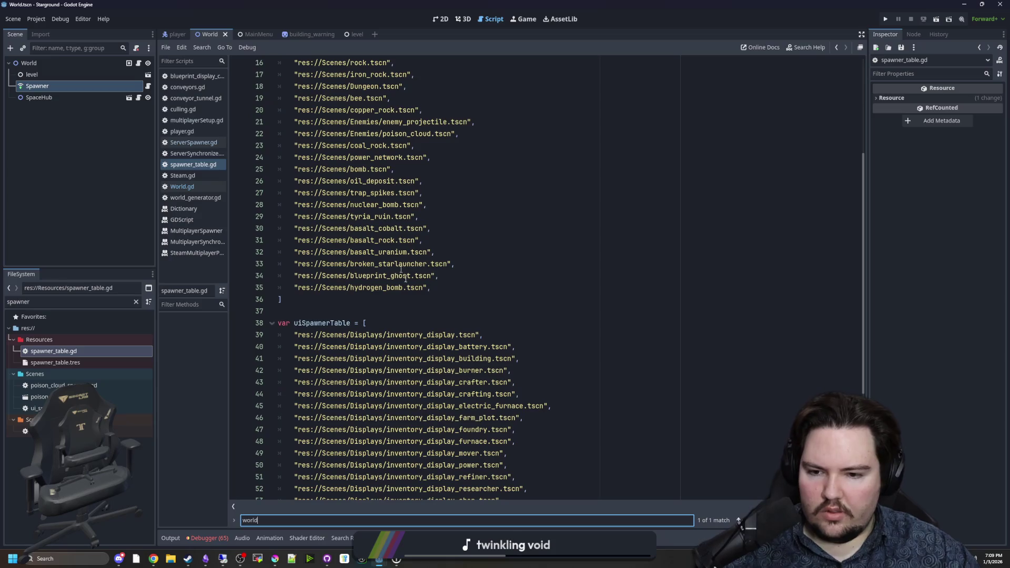
{"action": "scroll", "coordinate": [430, 295], "scroll_direction": "up", "scroll_amount": 5}
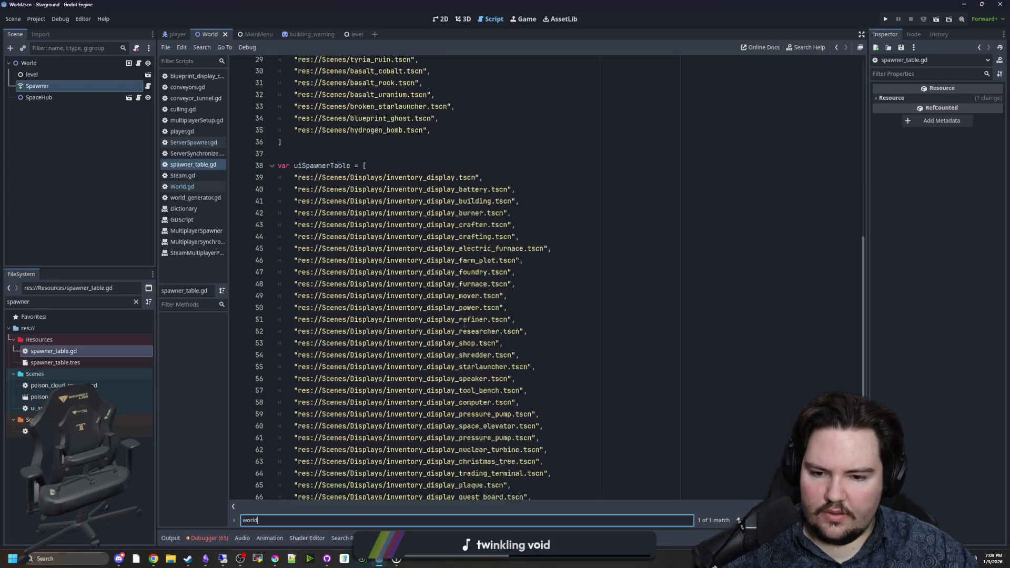
{"action": "scroll", "coordinate": [429, 297], "scroll_direction": "up", "scroll_amount": 3}
{"action": "left_click", "coordinate": [376, 397]}
{"action": "key", "text": "ctrl+s"}
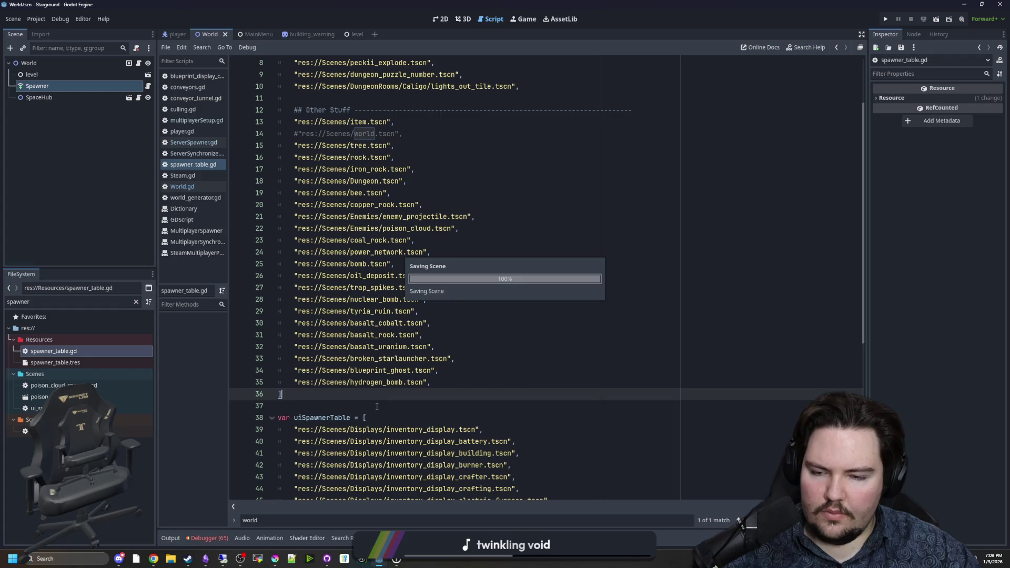
Inspect the dungeon, basalt_cobalt, basalt_uranium and commented-out world.tscn entries
{"action": "scroll", "coordinate": [405, 329], "scroll_direction": "up", "scroll_amount": 2}
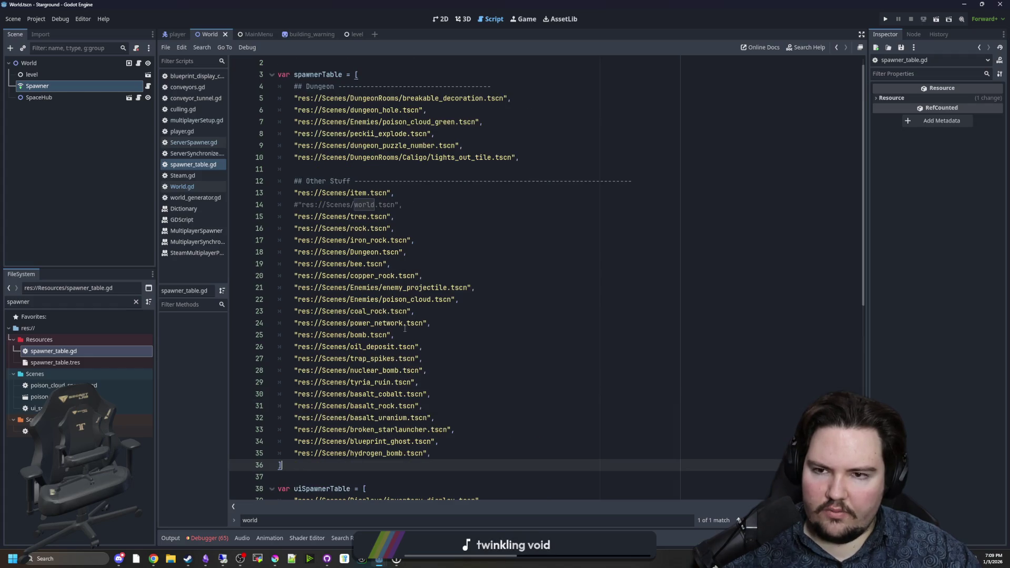
{"action": "mouse_move", "coordinate": [294, 98]}
{"action": "left_mouse_down"}
{"action": "mouse_move", "coordinate": [477, 122]}
{"action": "mouse_move", "coordinate": [516, 157]}
{"action": "left_mouse_up"}
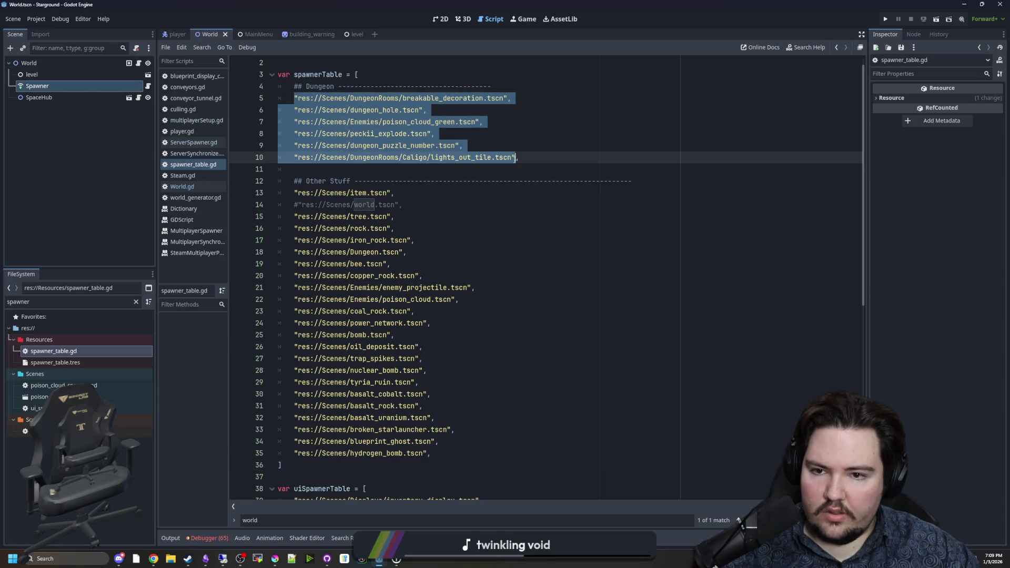
{"action": "left_click", "coordinate": [516, 157]}
{"action": "scroll", "coordinate": [332, 167], "scroll_direction": "down", "scroll_amount": 1}
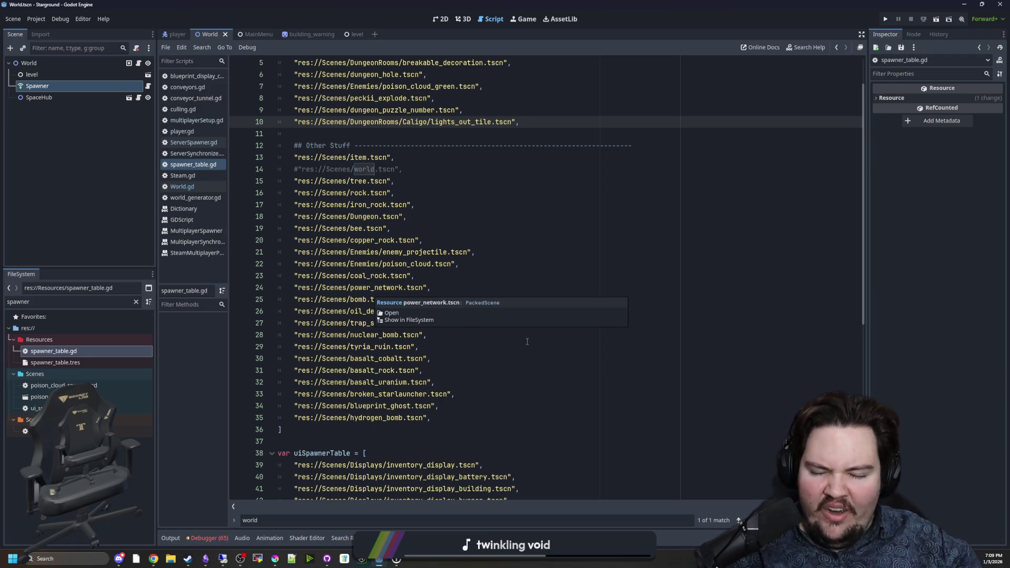
{"action": "left_click", "coordinate": [498, 379]}
{"action": "left_click", "coordinate": [479, 360]}
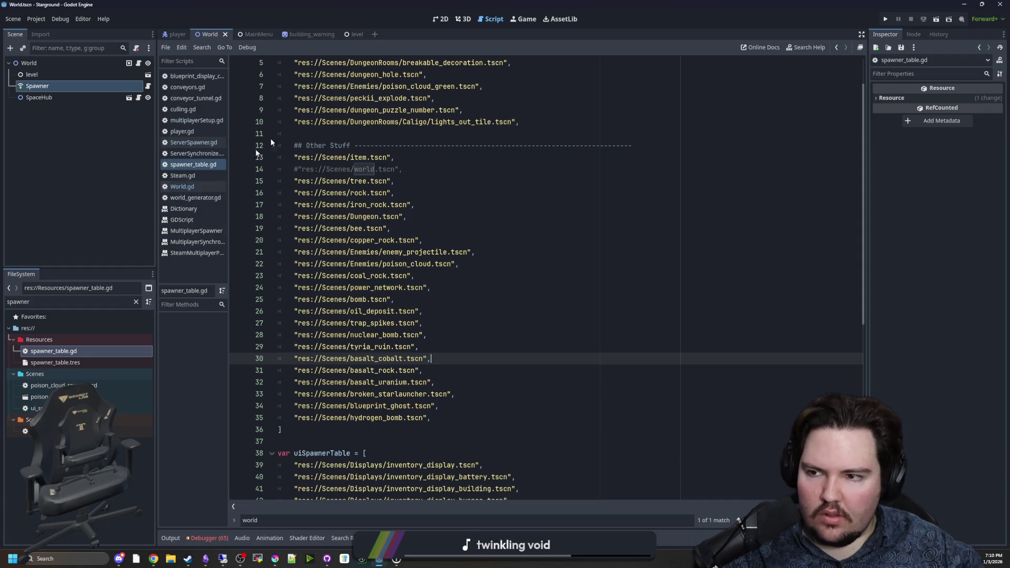
{"action": "left_click", "coordinate": [467, 176]}
{"action": "left_click", "coordinate": [436, 133]}
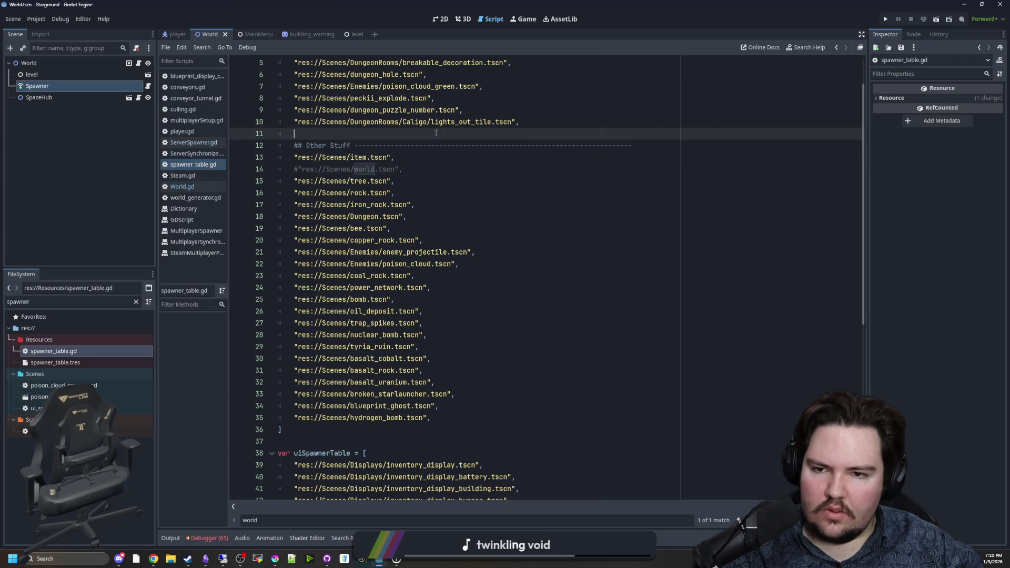
{"action": "left_click", "coordinate": [138, 63]}
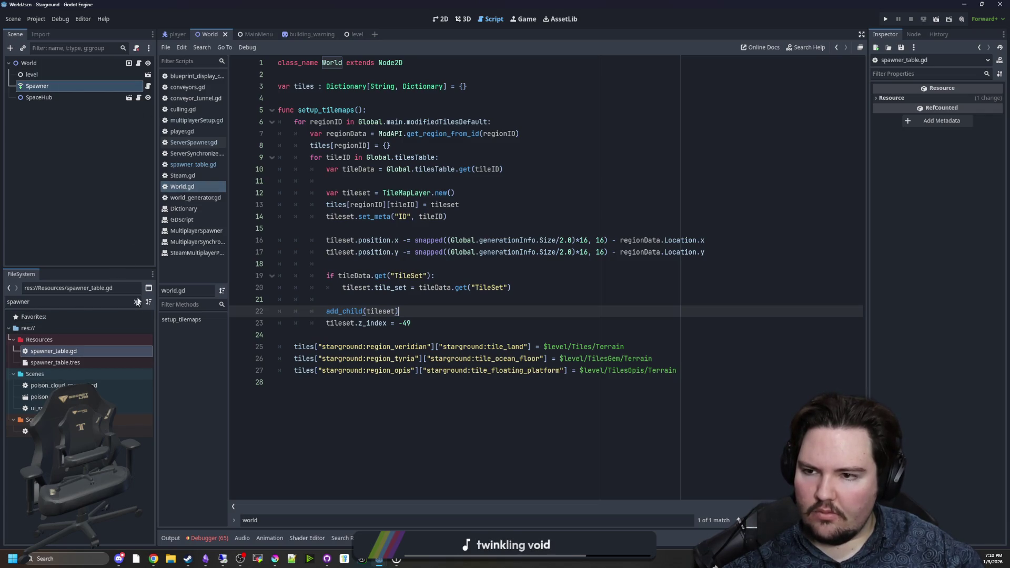
{"action": "left_click", "coordinate": [215, 121]}
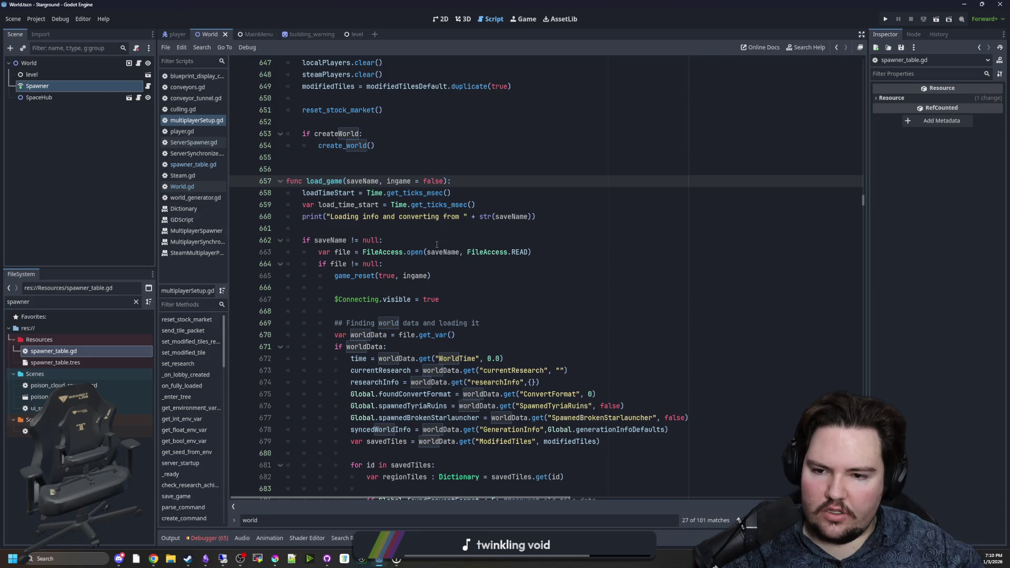
{"action": "scroll", "coordinate": [380, 253], "scroll_direction": "down", "scroll_amount": 20}
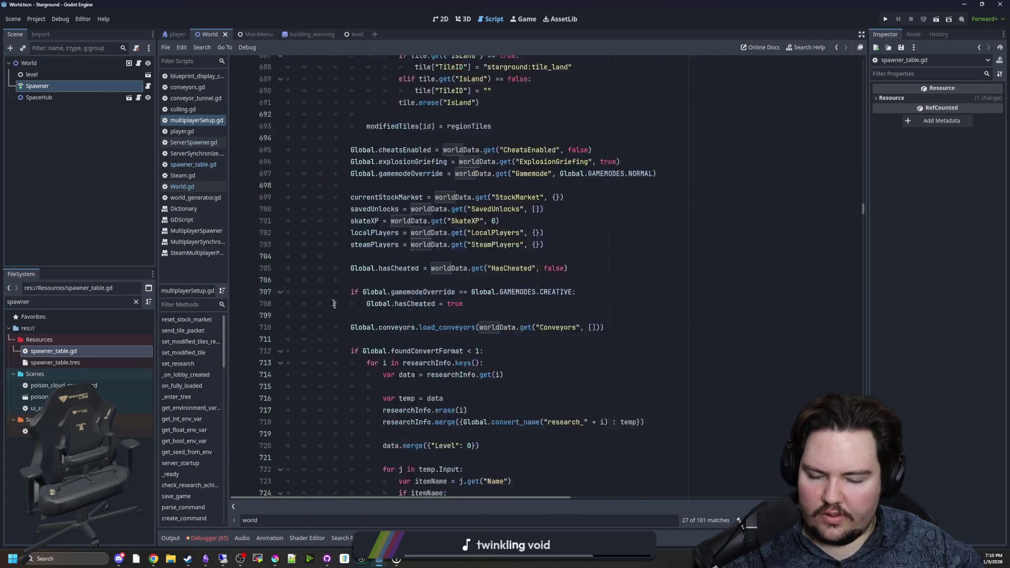
{"action": "scroll", "coordinate": [335, 305], "scroll_direction": "down", "scroll_amount": 19}
{"action": "scroll", "coordinate": [334, 266], "scroll_direction": "up", "scroll_amount": 6}
{"action": "scroll", "coordinate": [333, 266], "scroll_direction": "up", "scroll_amount": 1}
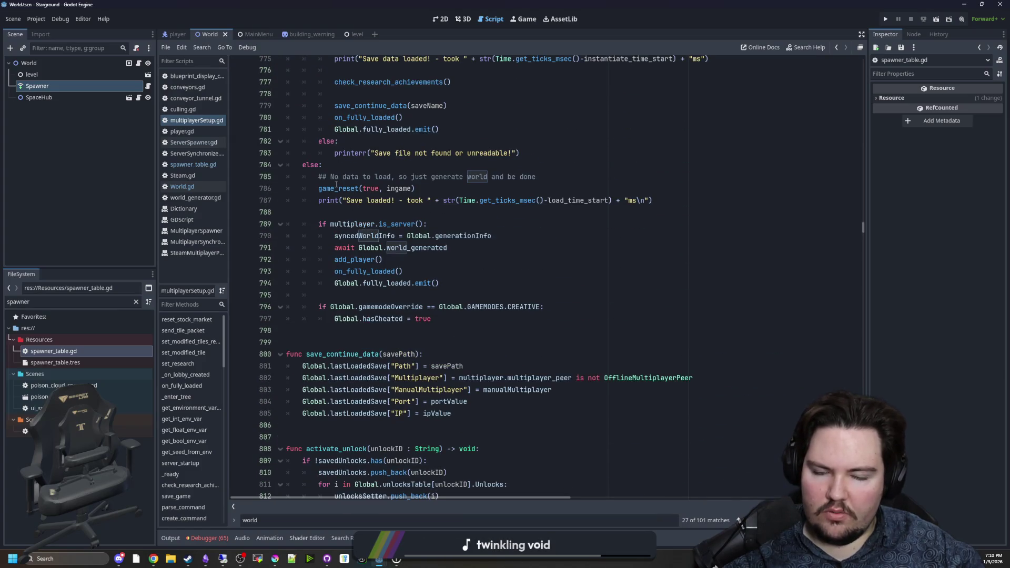
{"action": "mouse_move", "coordinate": [336, 185]}
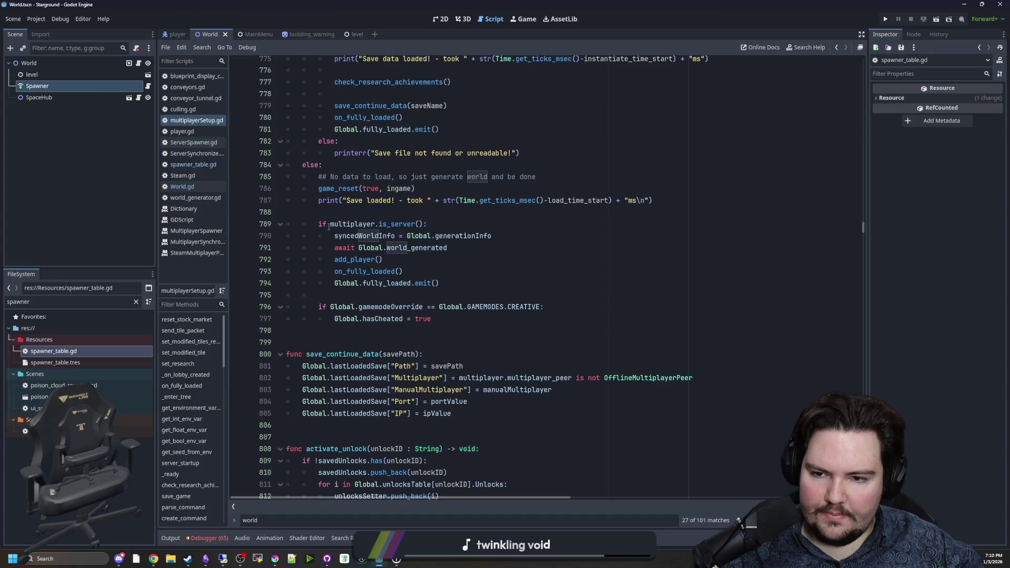
{"action": "left_click", "coordinate": [339, 210]}
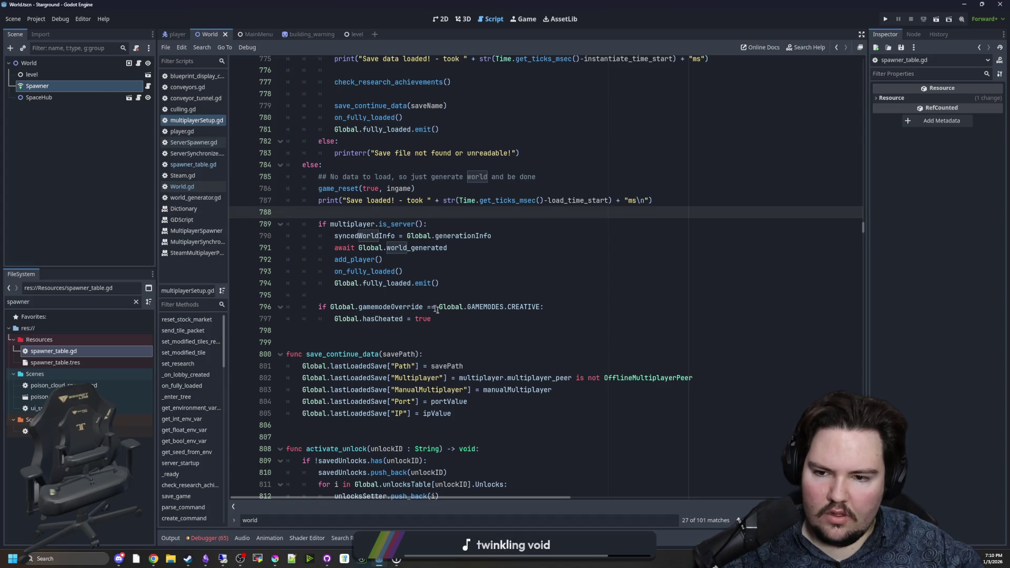
{"action": "mouse_move", "coordinate": [432, 319]}
{"action": "left_mouse_down"}
{"action": "mouse_move", "coordinate": [368, 202]}
{"action": "mouse_move", "coordinate": [347, 205]}
{"action": "left_mouse_up"}
{"action": "left_click", "coordinate": [347, 205]}
{"action": "left_click", "coordinate": [341, 192]}
{"action": "left_click", "coordinate": [341, 191], "text": "ctrl"}
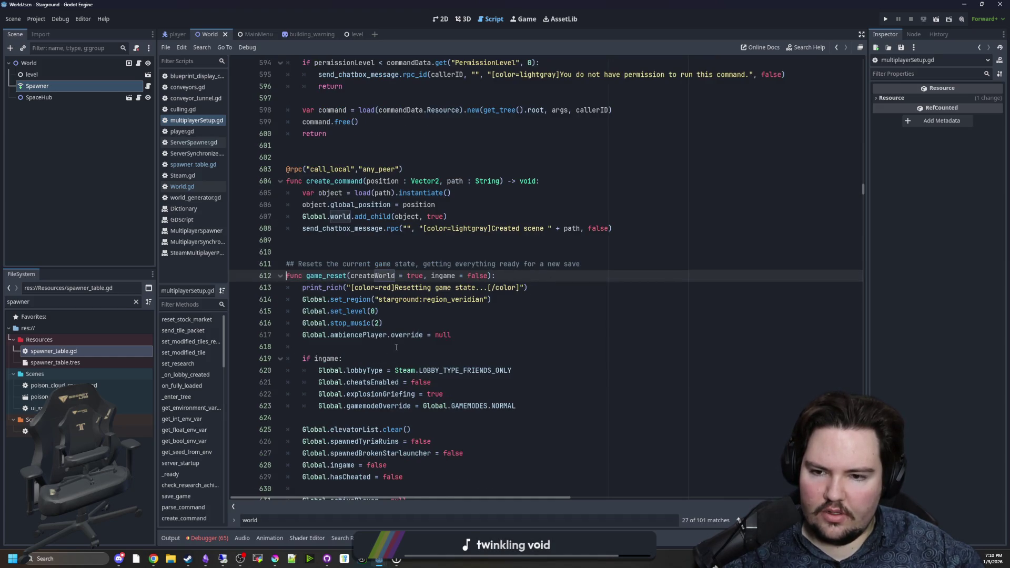
{"action": "scroll", "coordinate": [409, 307], "scroll_direction": "down", "scroll_amount": 1}
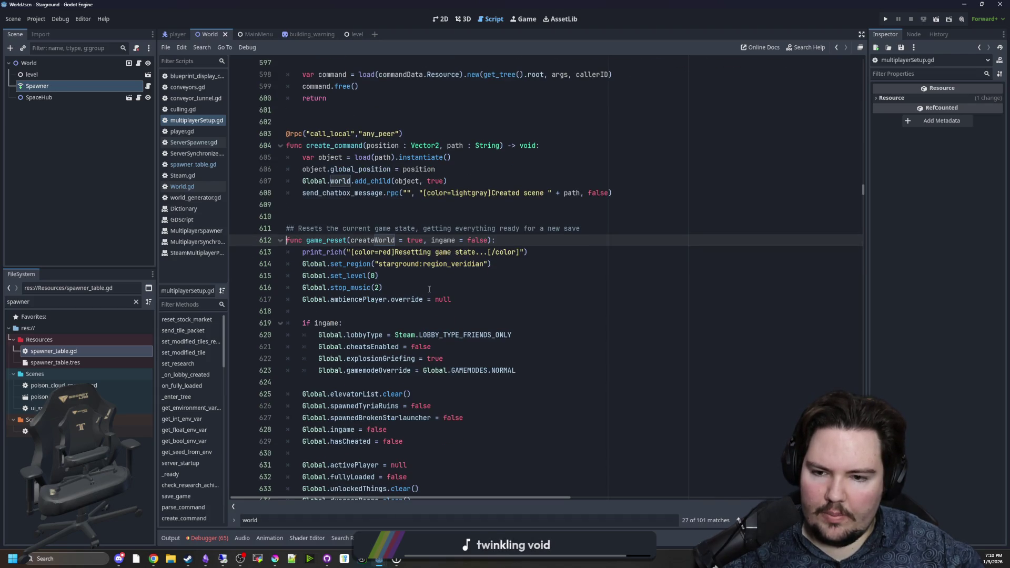
{"action": "scroll", "coordinate": [429, 288], "scroll_direction": "down", "scroll_amount": 1}
{"action": "scroll", "coordinate": [429, 289], "scroll_direction": "down", "scroll_amount": 3}
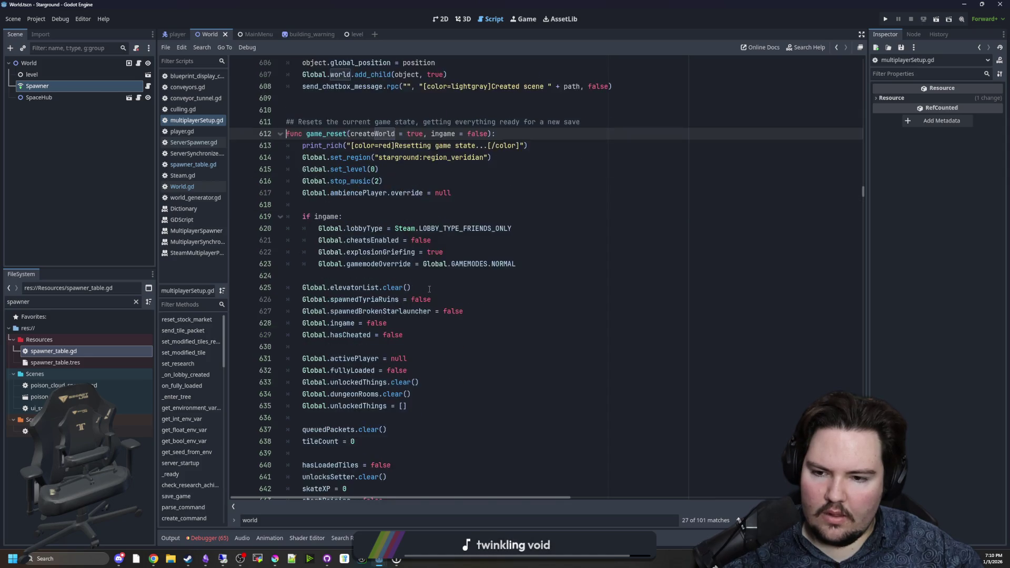
{"action": "scroll", "coordinate": [429, 288], "scroll_direction": "down", "scroll_amount": 5}
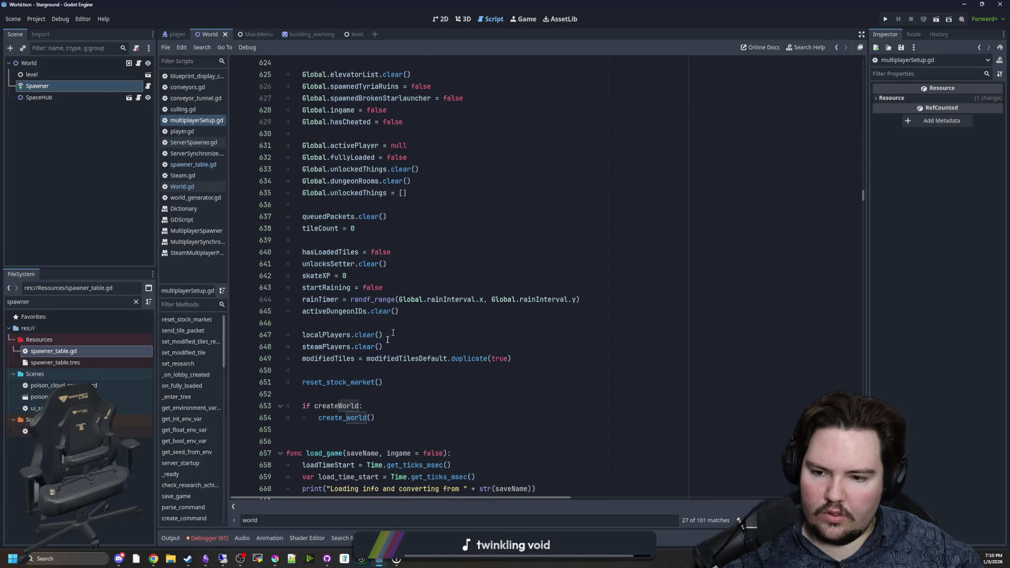
{"action": "left_click", "coordinate": [328, 406], "text": "ctrl"}
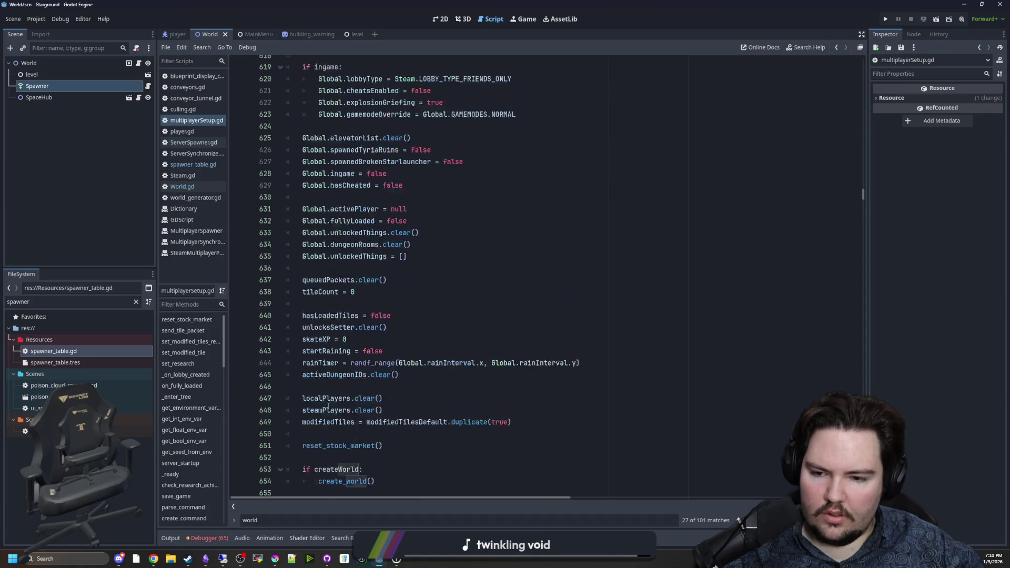
{"action": "key", "text": "alt+Left"}
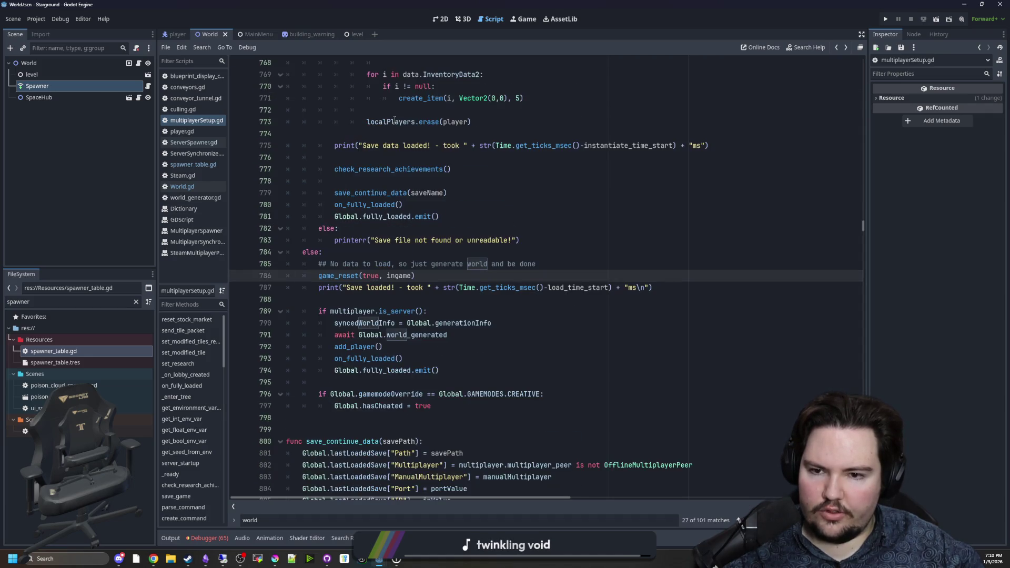
{"action": "mouse_move", "coordinate": [318, 275]}
{"action": "left_mouse_down"}
{"action": "mouse_move", "coordinate": [415, 275]}
{"action": "mouse_move", "coordinate": [376, 276]}
{"action": "left_mouse_up"}
{"action": "left_click", "coordinate": [363, 278]}
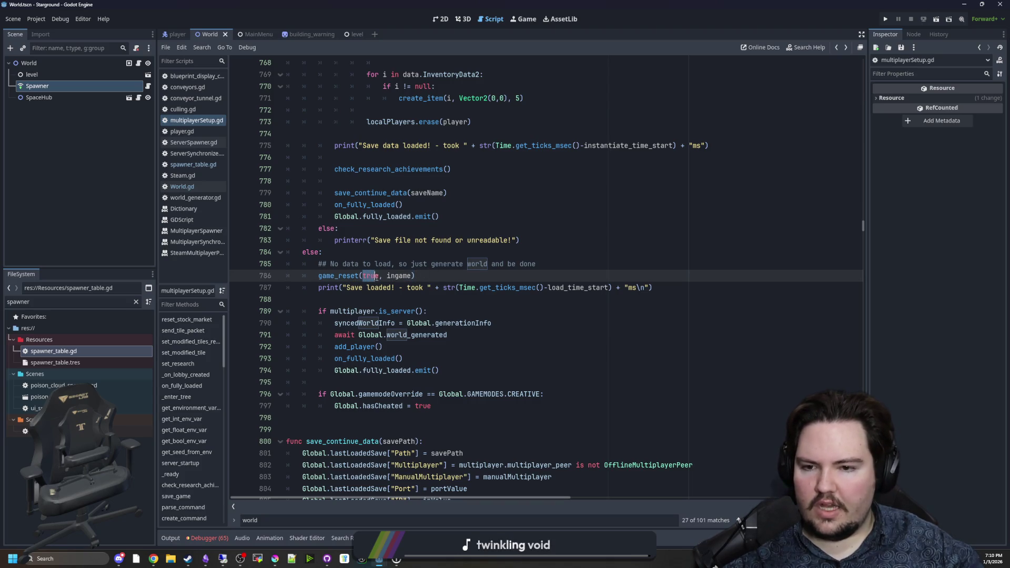
{"action": "left_click", "coordinate": [376, 274]}
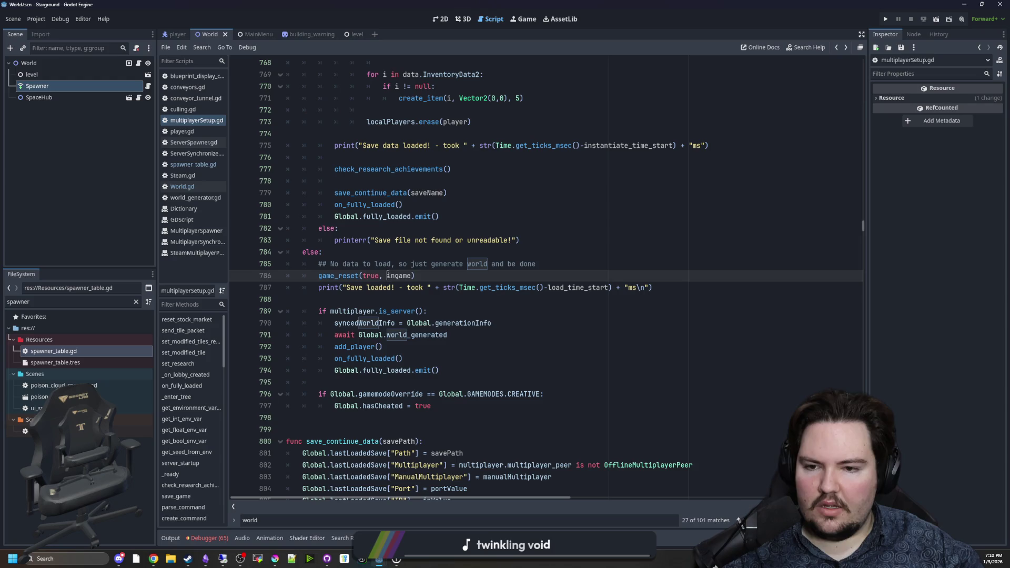
{"action": "left_click", "coordinate": [483, 311]}
{"action": "scroll", "coordinate": [426, 241], "scroll_direction": "down", "scroll_amount": 5}
{"action": "left_click", "coordinate": [509, 266]}
{"action": "key", "text": "ctrl+f"}
{"action": "type", "text": "initialize_game"}
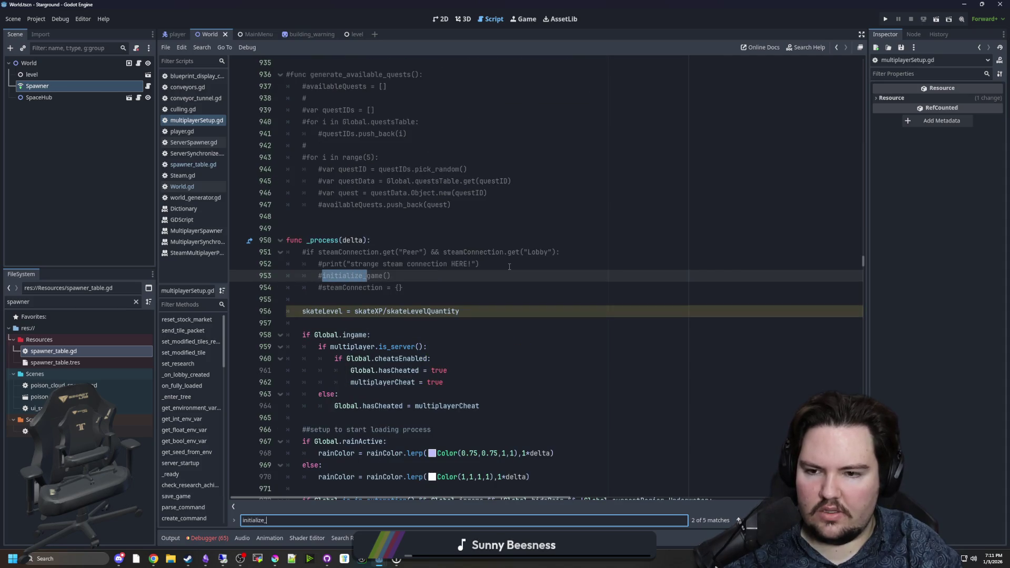
Jump to the initialize_game function definition and save the scene and its scripts
{"action": "left_click", "coordinate": [505, 299]}
{"action": "left_click", "coordinate": [357, 278]}
{"action": "left_click", "coordinate": [357, 278], "text": "ctrl"}
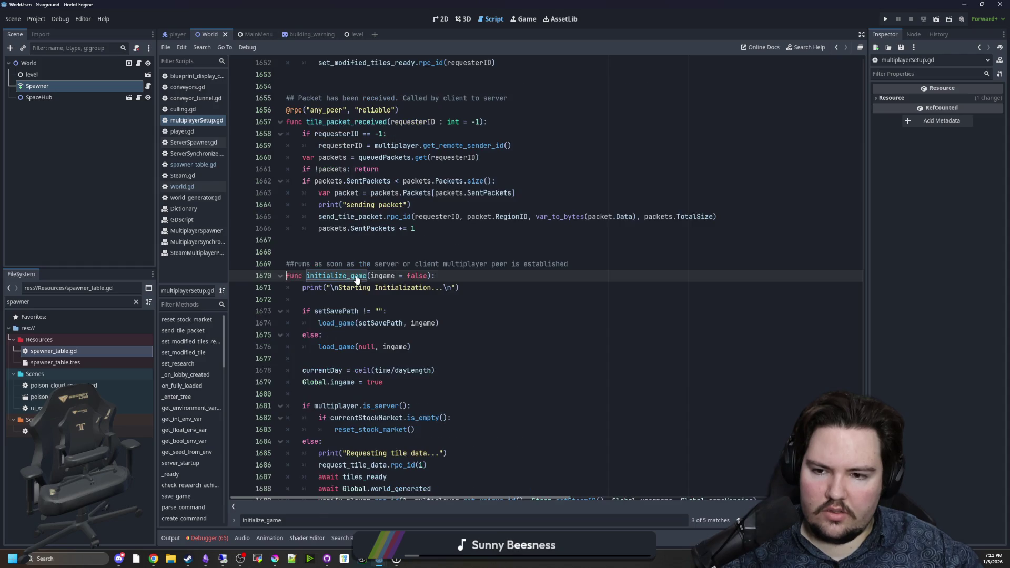
{"action": "scroll", "coordinate": [420, 263], "scroll_direction": "down", "scroll_amount": 5}
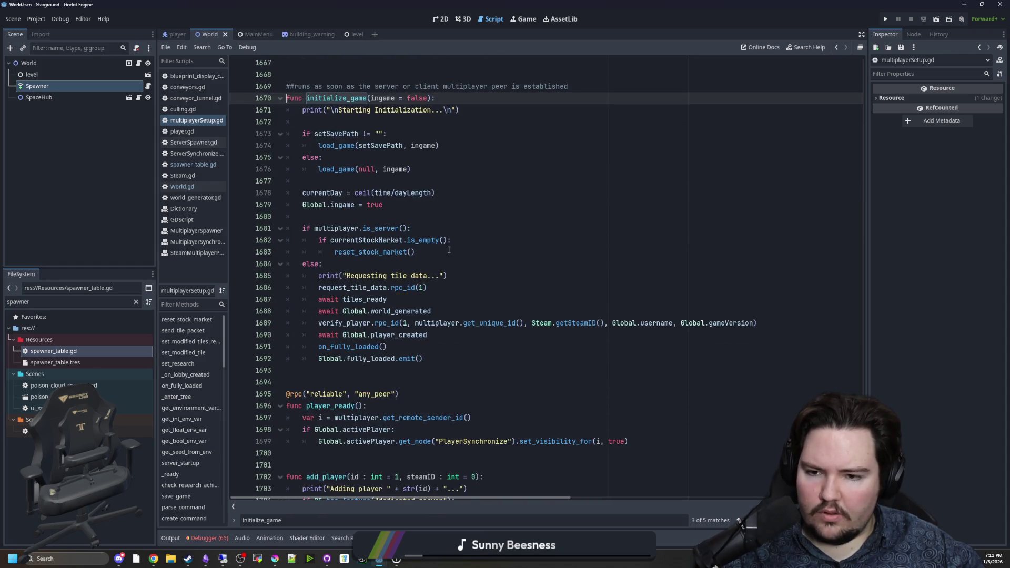
{"action": "scroll", "coordinate": [432, 295], "scroll_direction": "up", "scroll_amount": 2}
{"action": "left_click", "coordinate": [348, 289]}
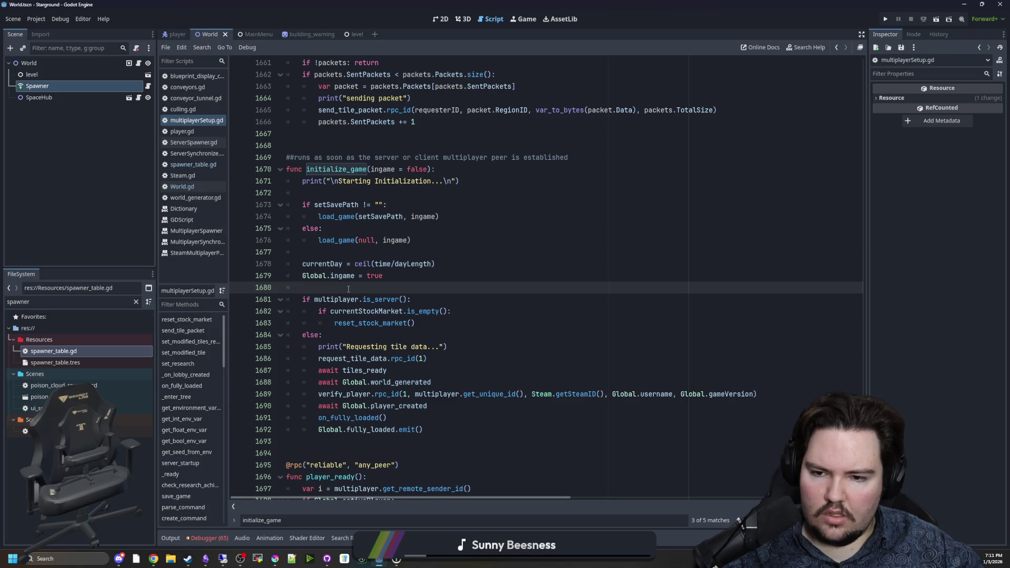
{"action": "key", "text": "ctrl+s"}
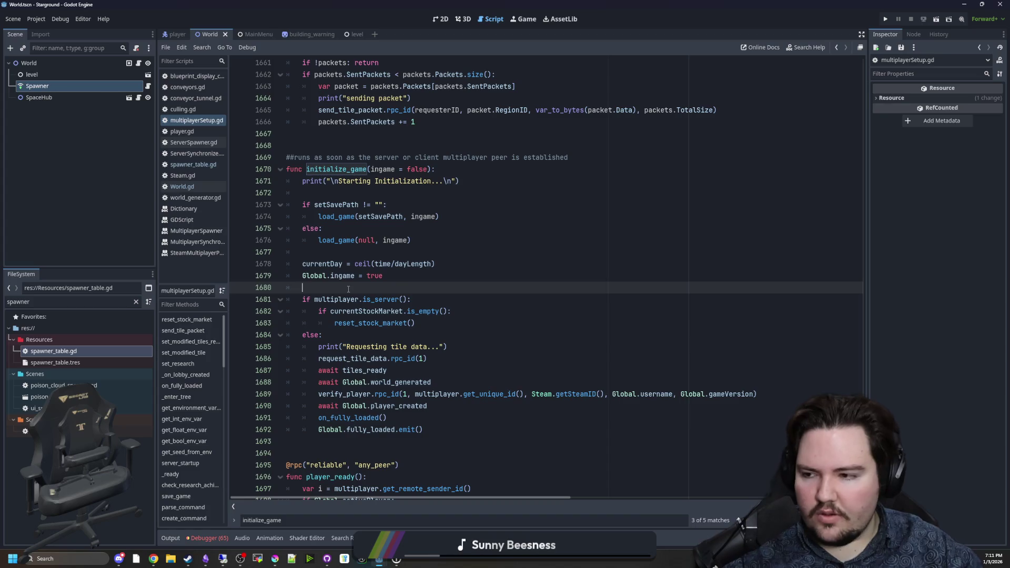
Open the conveyors.gd script from the script list
{"action": "left_click", "coordinate": [154, 559]}
{"action": "left_click", "coordinate": [153, 559]}
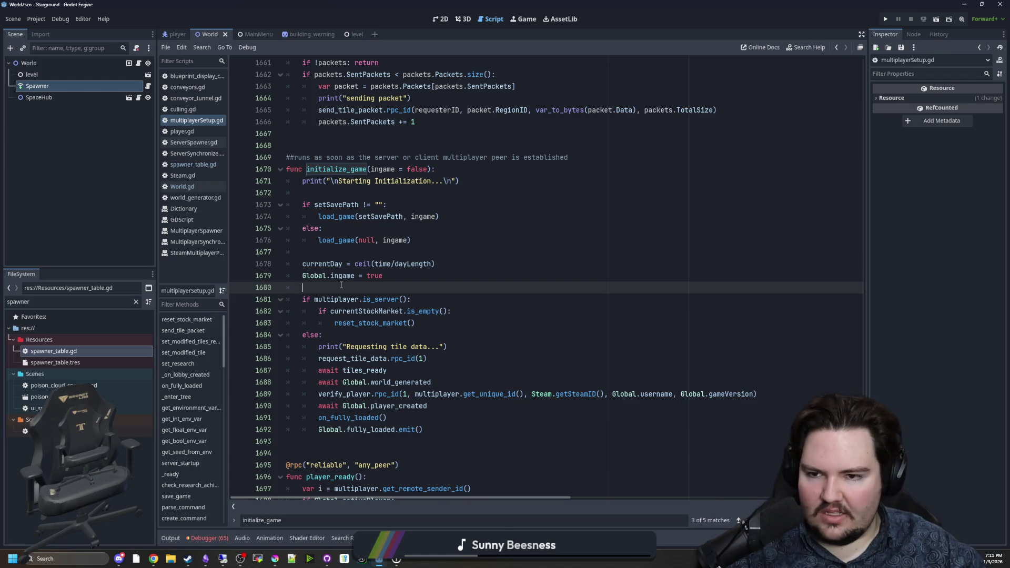
{"action": "scroll", "coordinate": [377, 284], "scroll_direction": "down", "scroll_amount": 2}
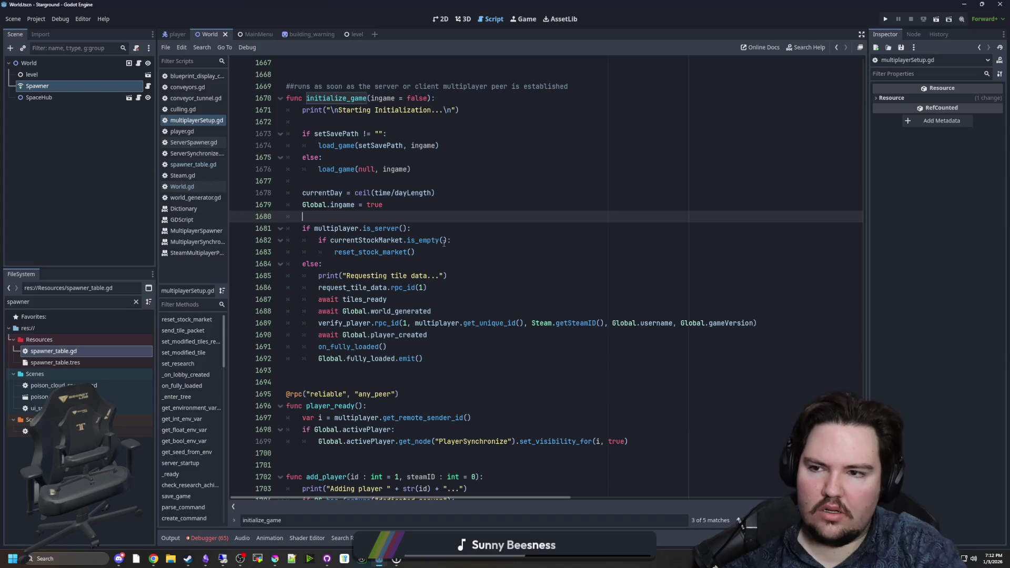
{"action": "left_click", "coordinate": [198, 91]}
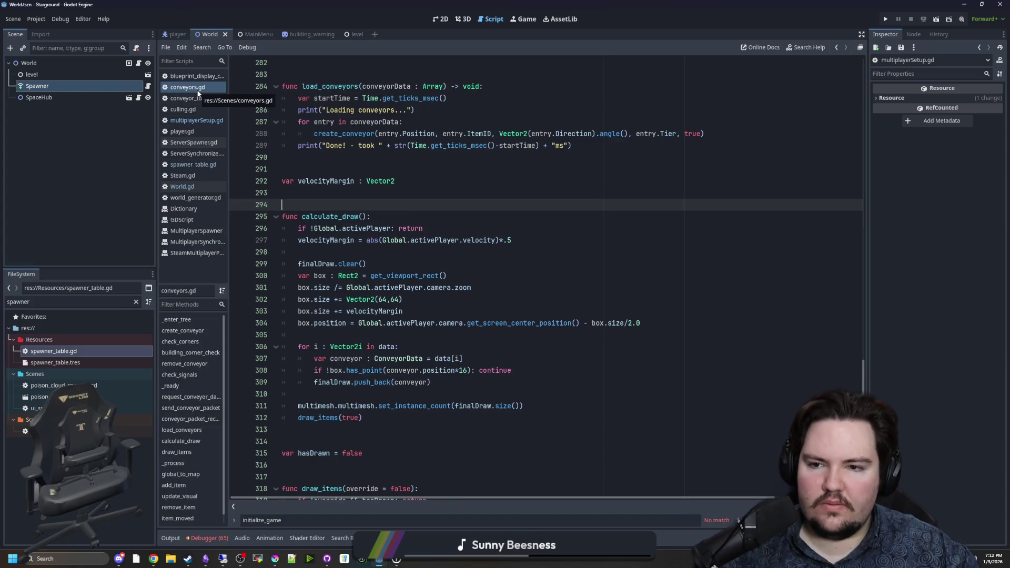
{"action": "left_click", "coordinate": [192, 89]}
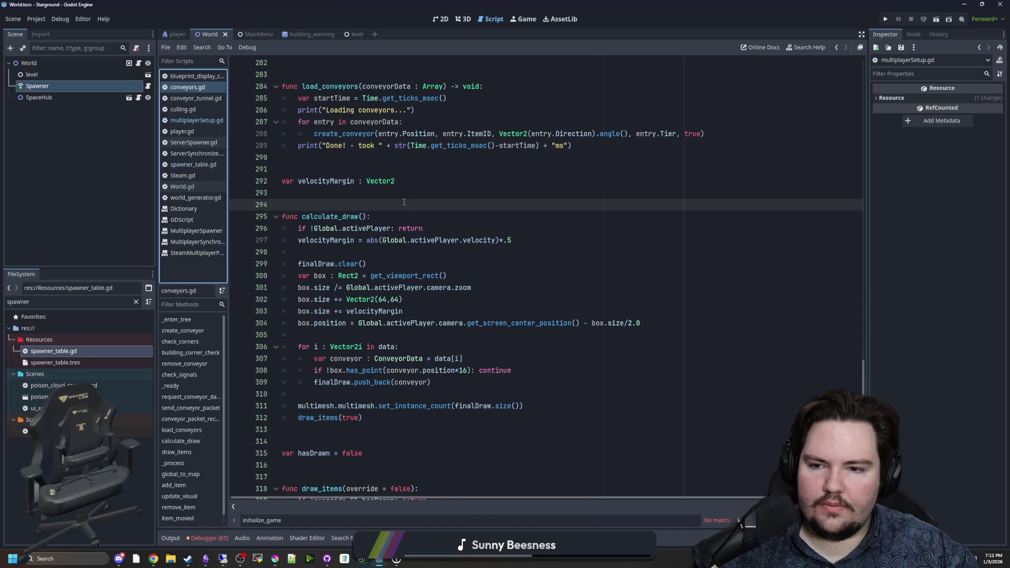
{"action": "scroll", "coordinate": [368, 200], "scroll_direction": "up", "scroll_amount": 10}
{"action": "left_click", "coordinate": [448, 252]}
{"action": "key", "text": "ctrl+f"}
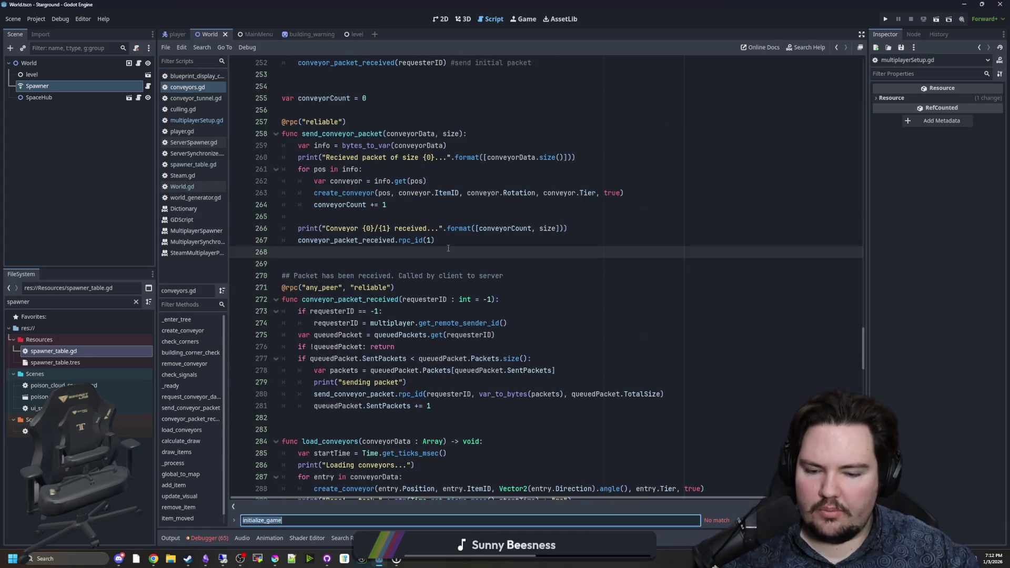
{"action": "type", "text": "_ready"}
{"action": "scroll", "coordinate": [448, 248], "scroll_direction": "down", "scroll_amount": 2}
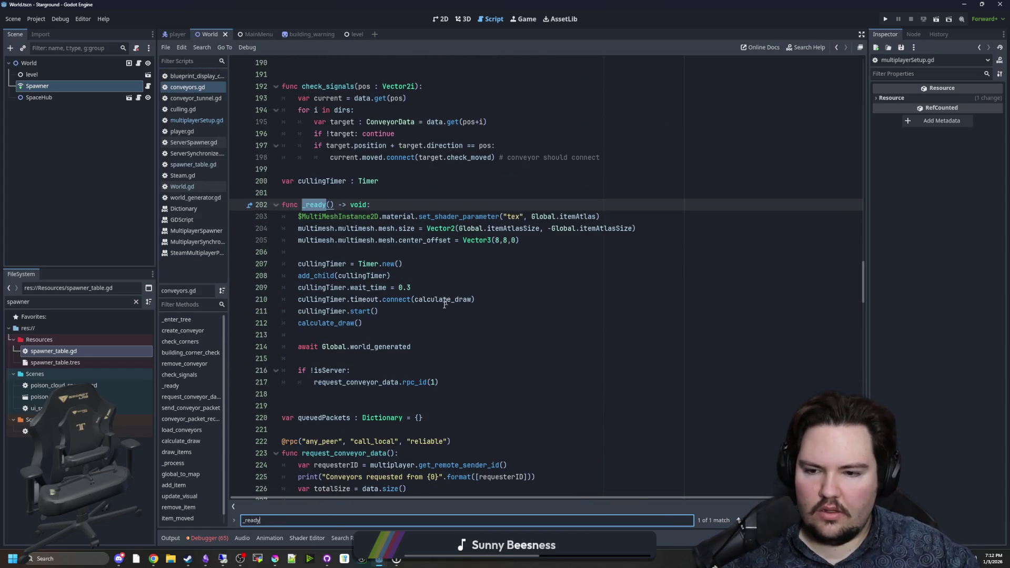
{"action": "left_click", "coordinate": [335, 380]}
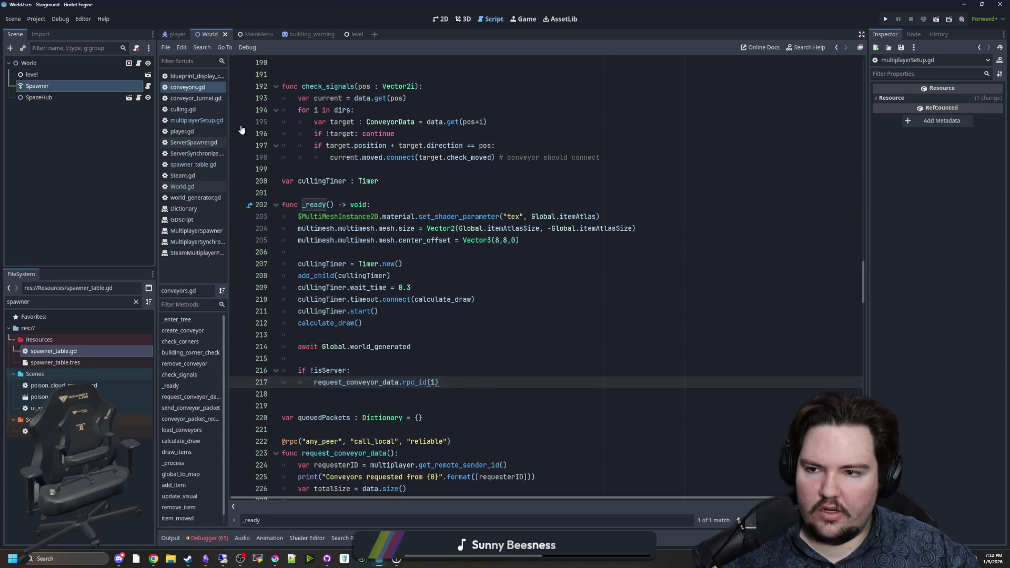
{"action": "left_click", "coordinate": [196, 120]}
{"action": "scroll", "coordinate": [430, 316], "scroll_direction": "down", "scroll_amount": 1}
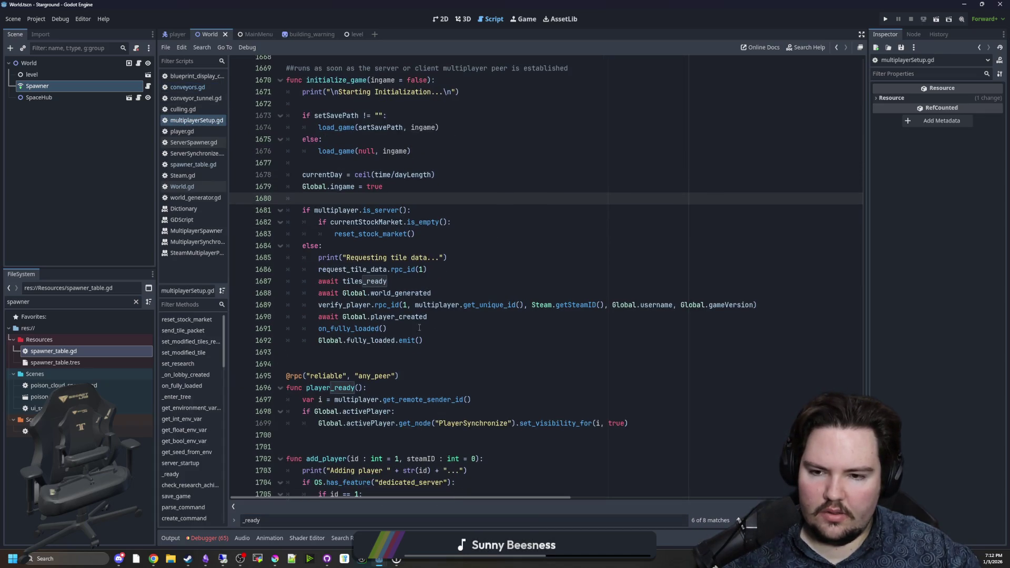
{"action": "left_click", "coordinate": [430, 323]}
{"action": "left_click", "coordinate": [430, 306]}
{"action": "left_click_drag", "start_coordinate": [327, 276], "coordinate": [452, 280]}
{"action": "key", "text": "Up"}
{"action": "key", "text": "ctrl+s"}
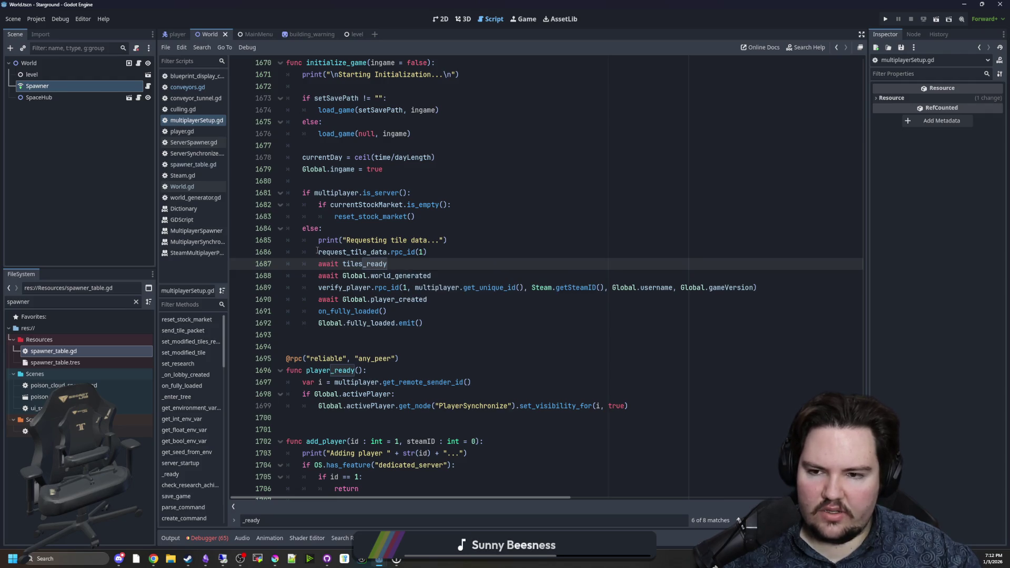
{"action": "key", "text": "Up"}
{"action": "key", "text": "shift+Home"}
{"action": "key", "text": "End"}
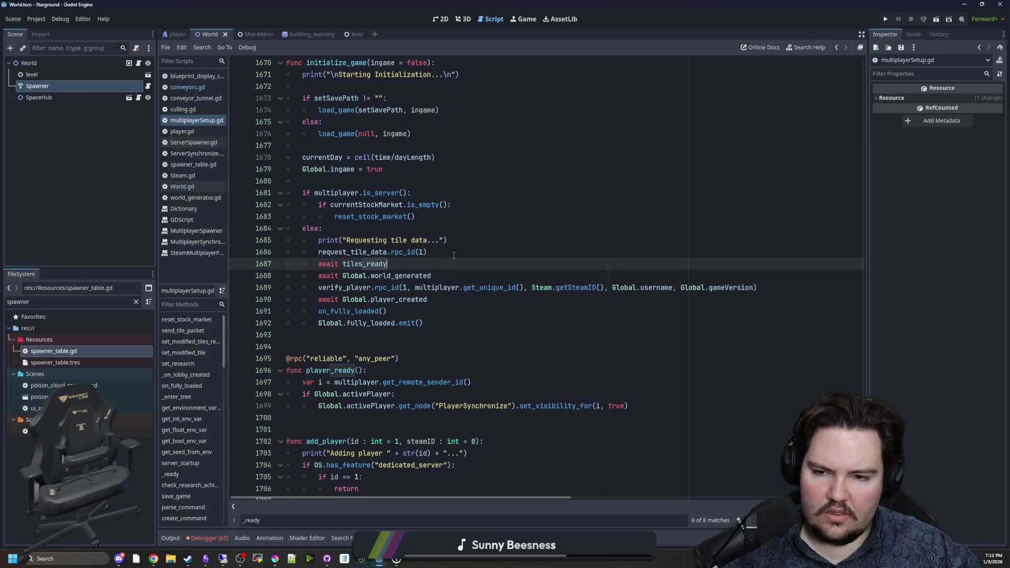
{"action": "left_click", "coordinate": [470, 241]}
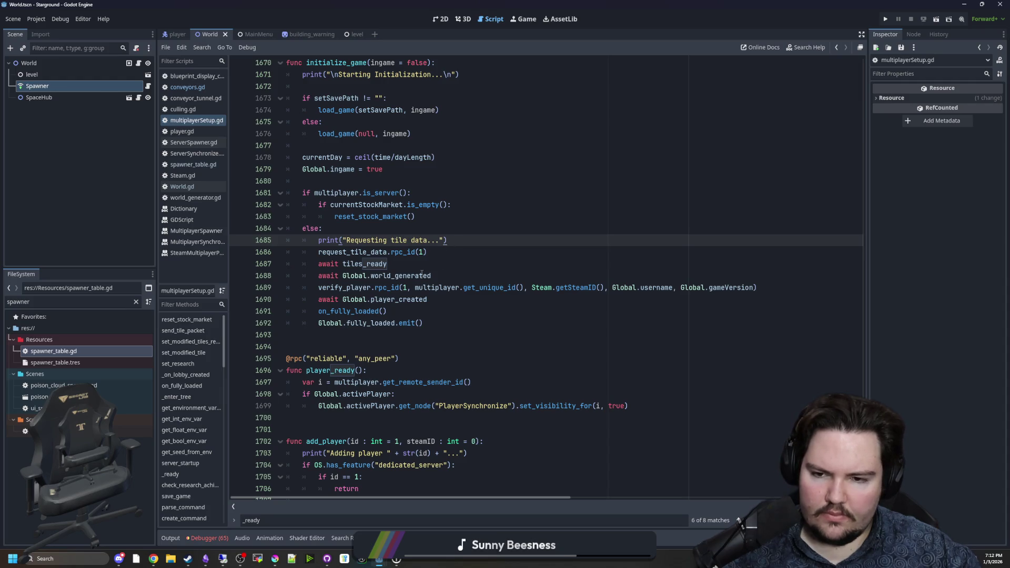
{"action": "left_click", "coordinate": [371, 252]}
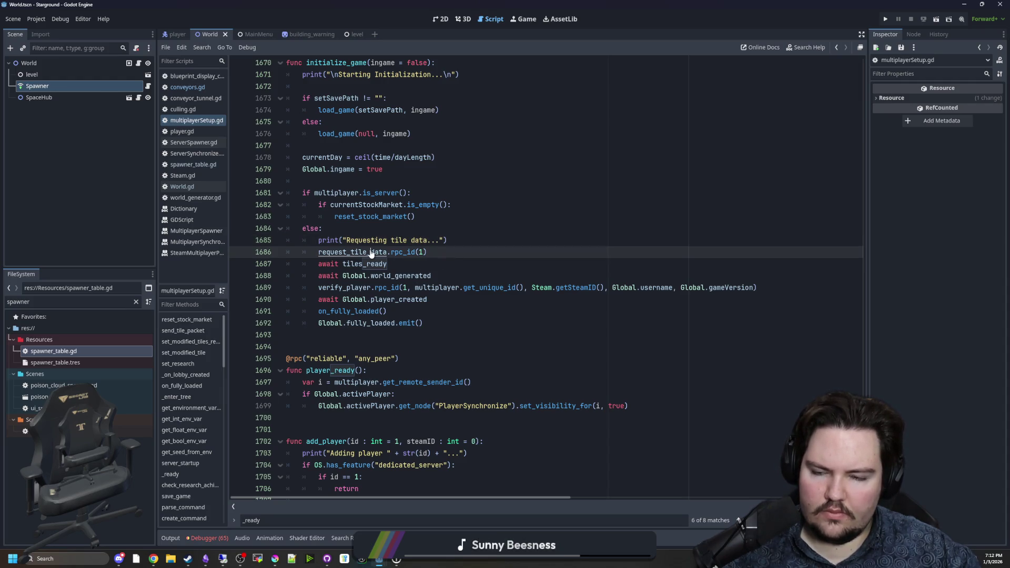
{"action": "left_click", "coordinate": [371, 252], "text": "ctrl"}
{"action": "scroll", "coordinate": [370, 253], "scroll_direction": "down", "scroll_amount": 2}
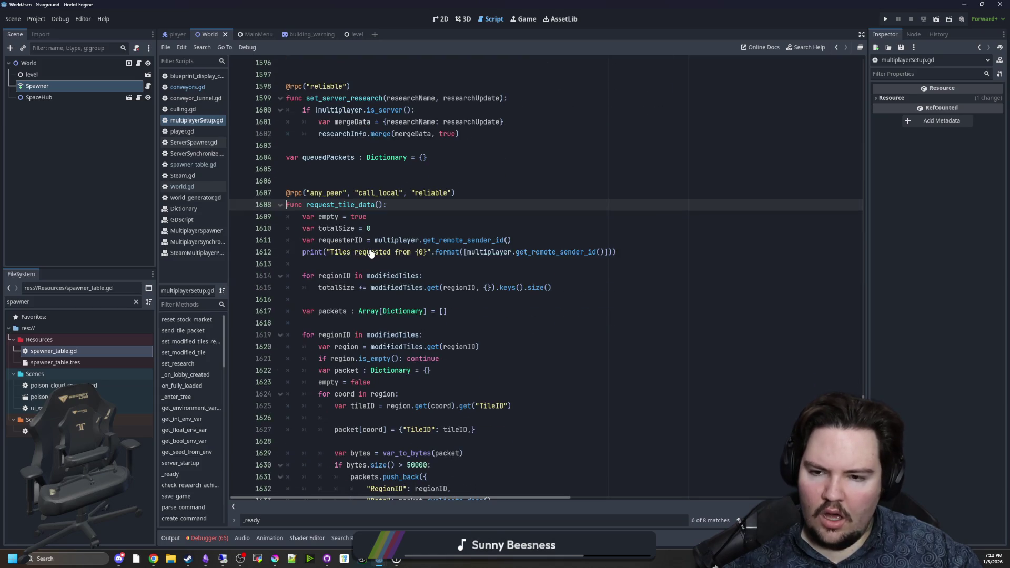
{"action": "scroll", "coordinate": [472, 254], "scroll_direction": "down", "scroll_amount": 1}
{"action": "scroll", "coordinate": [472, 255], "scroll_direction": "down", "scroll_amount": 7}
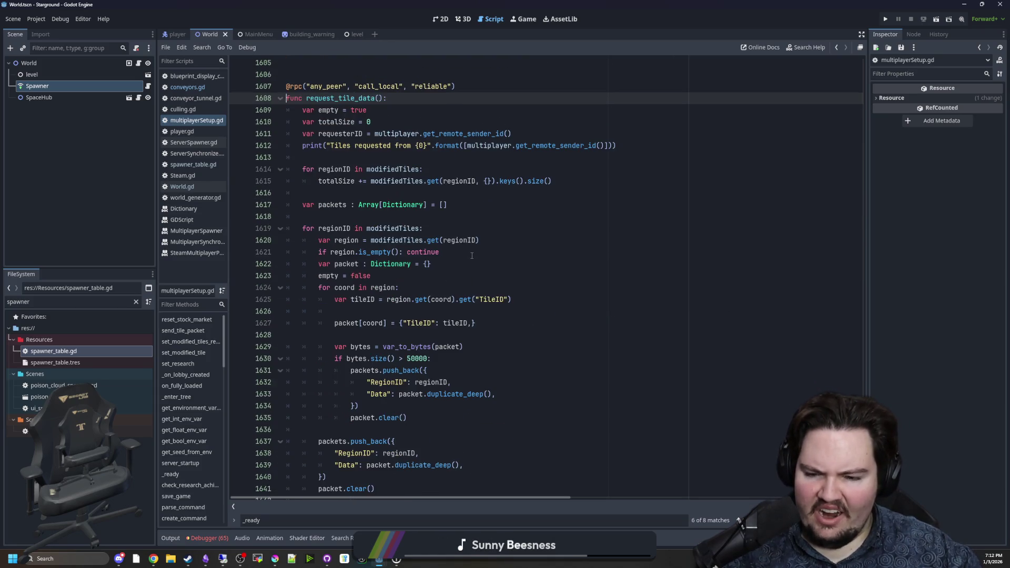
{"action": "scroll", "coordinate": [474, 257], "scroll_direction": "up", "scroll_amount": 6}
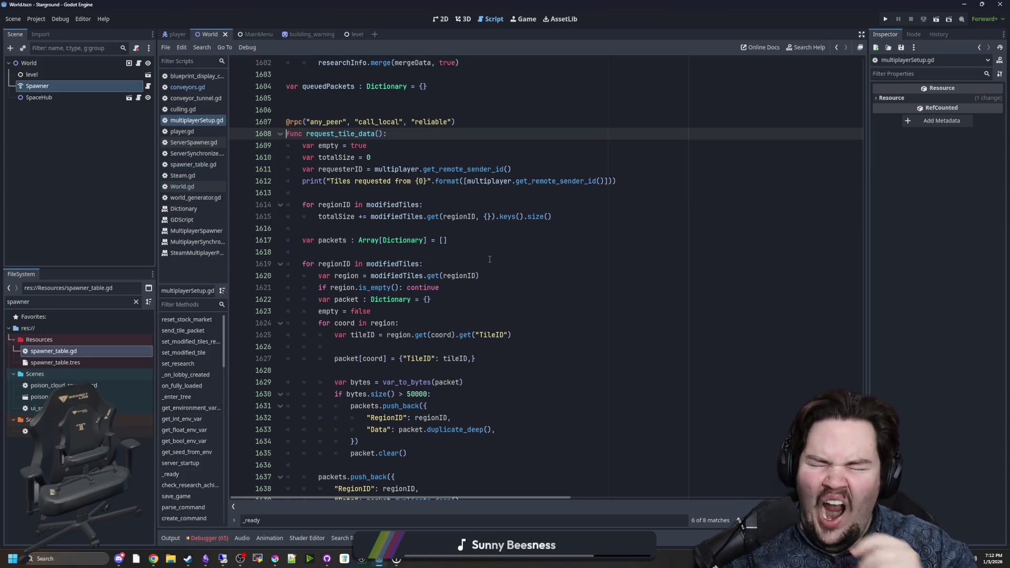
{"action": "scroll", "coordinate": [483, 255], "scroll_direction": "down", "scroll_amount": 8}
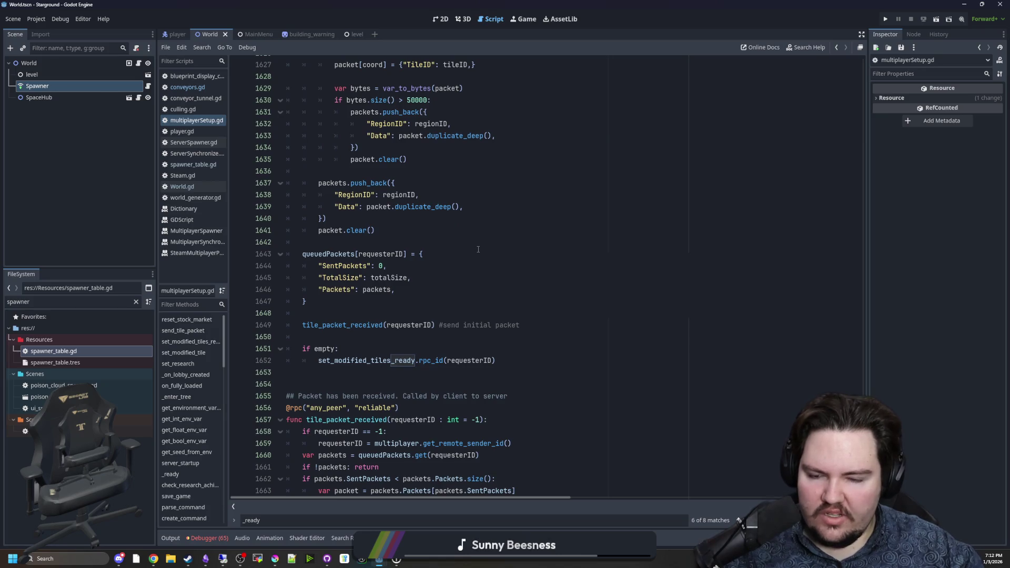
{"action": "scroll", "coordinate": [478, 249], "scroll_direction": "down", "scroll_amount": 5}
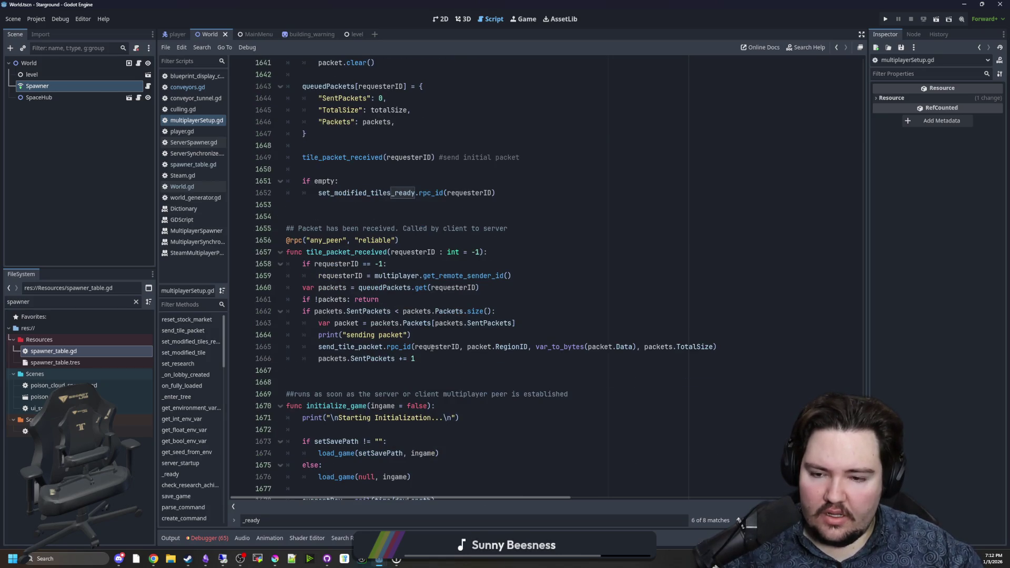
{"action": "scroll", "coordinate": [431, 349], "scroll_direction": "down", "scroll_amount": 1}
{"action": "scroll", "coordinate": [432, 345], "scroll_direction": "up", "scroll_amount": 2}
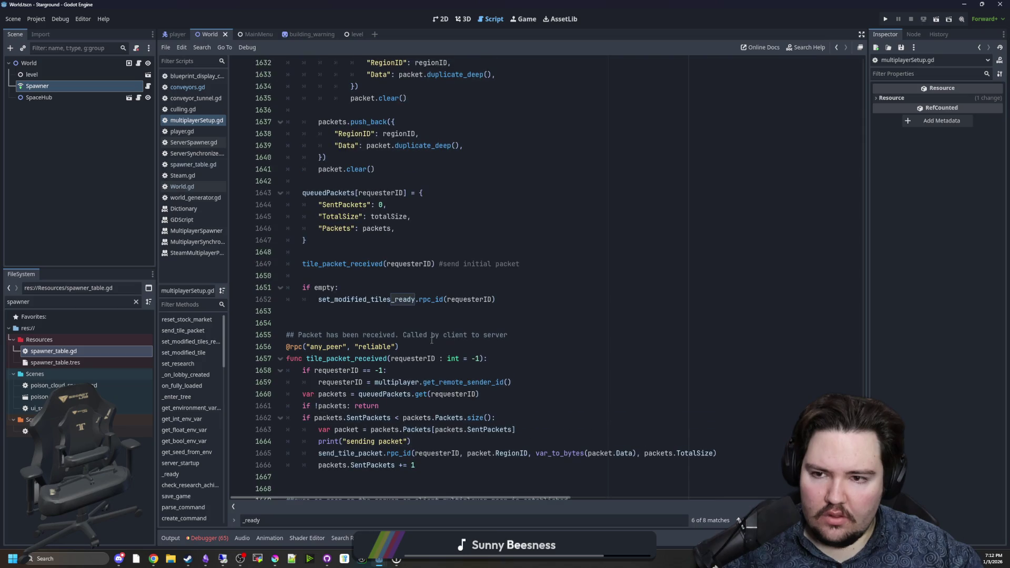
{"action": "scroll", "coordinate": [434, 338], "scroll_direction": "down", "scroll_amount": 4}
{"action": "scroll", "coordinate": [434, 337], "scroll_direction": "down", "scroll_amount": 9}
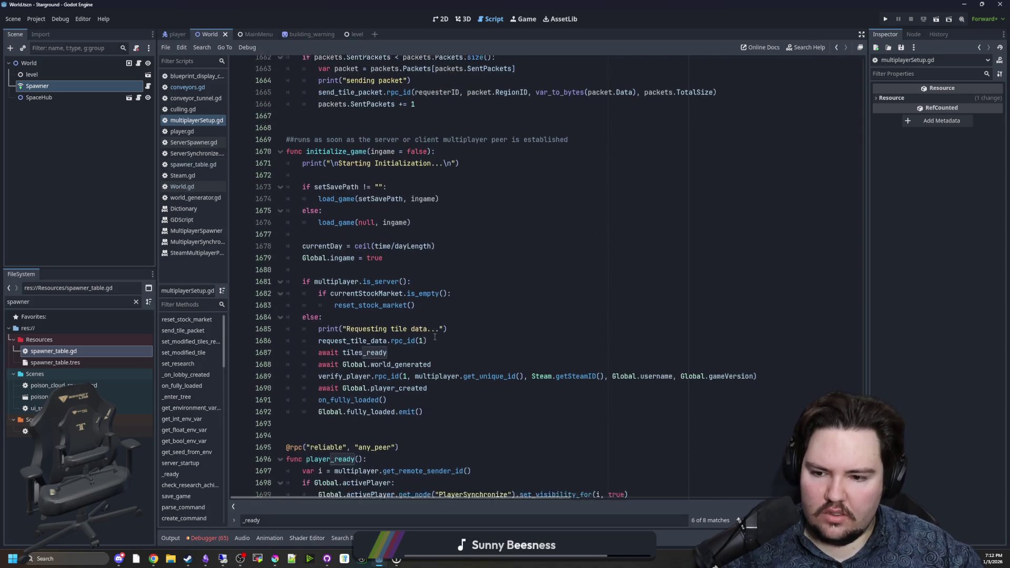
{"action": "scroll", "coordinate": [434, 337], "scroll_direction": "down", "scroll_amount": 15}
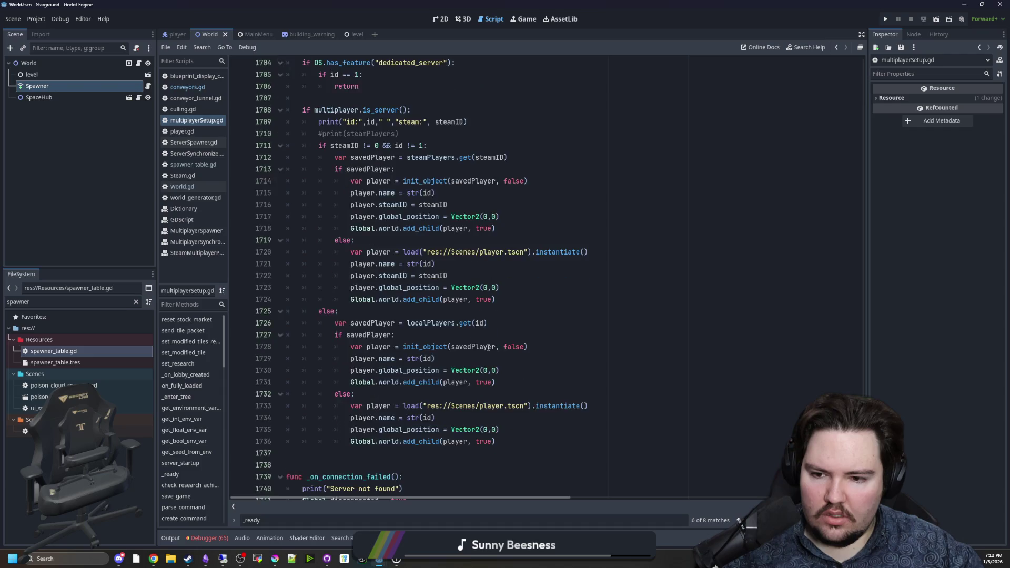
{"action": "scroll", "coordinate": [488, 347], "scroll_direction": "down", "scroll_amount": 5}
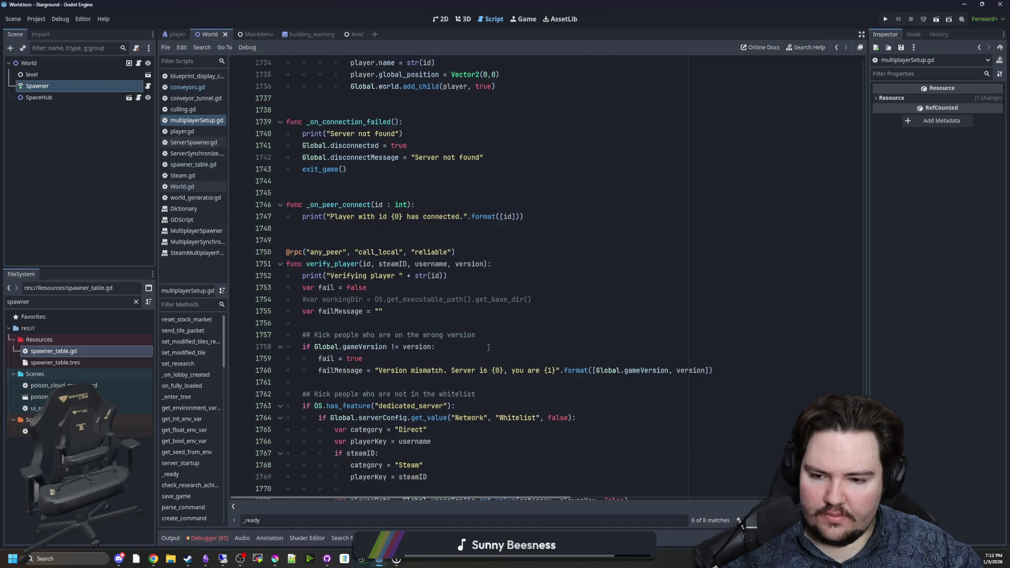
{"action": "key", "text": "ctrl+f"}
Find send_tile_packet, jump to the tile_packet_received definition, and save the changes
{"action": "type", "text": "send_til"}
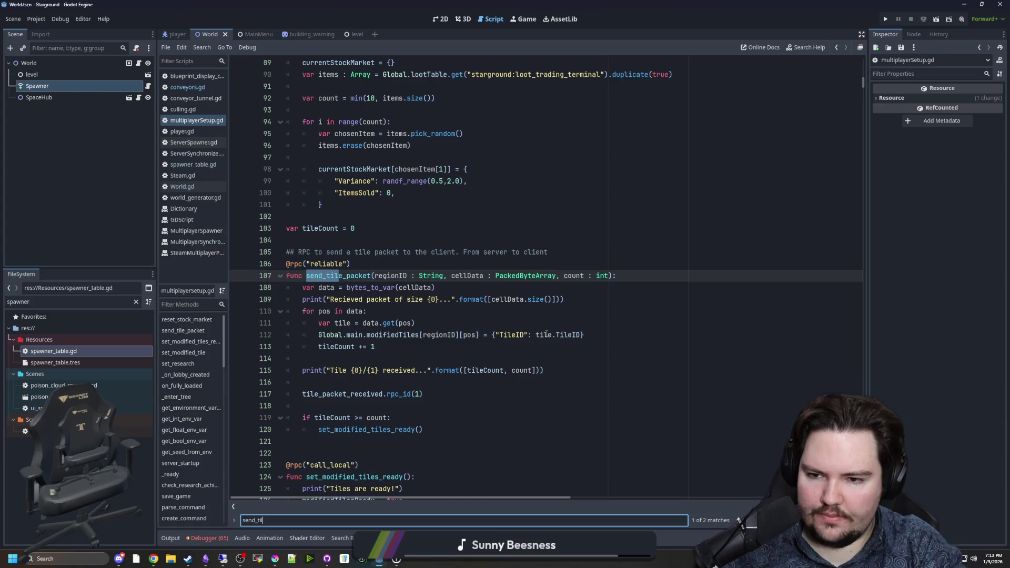
{"action": "type", "text": "e_pac"}
{"action": "scroll", "coordinate": [526, 331], "scroll_direction": "down", "scroll_amount": 1}
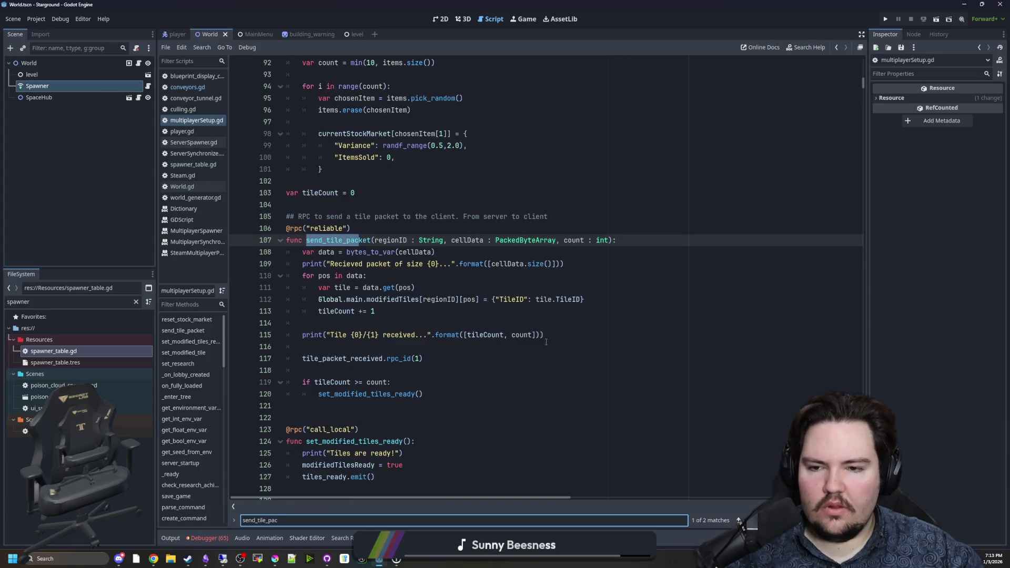
{"action": "left_click", "coordinate": [465, 323]}
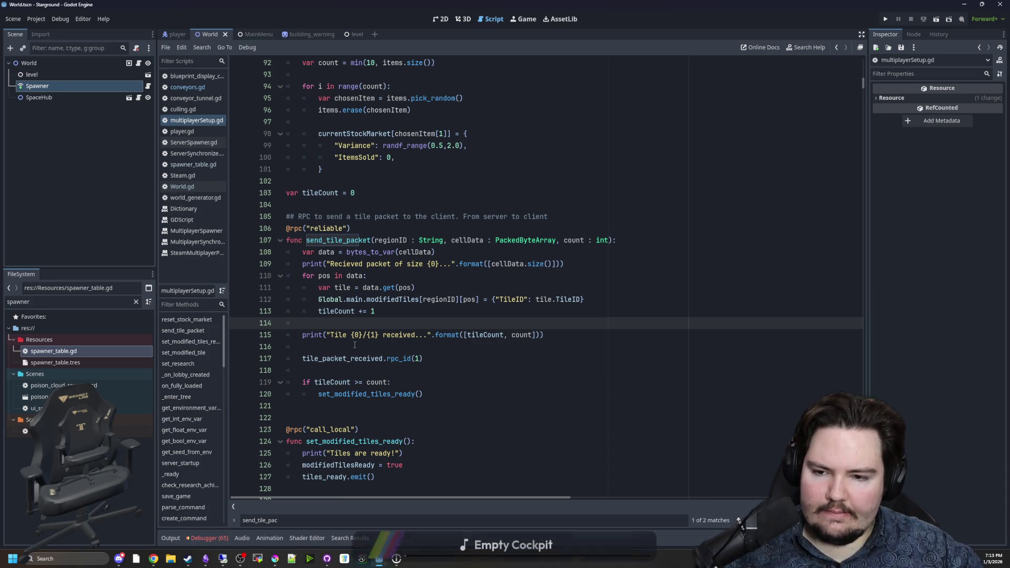
{"action": "left_click", "coordinate": [355, 345]}
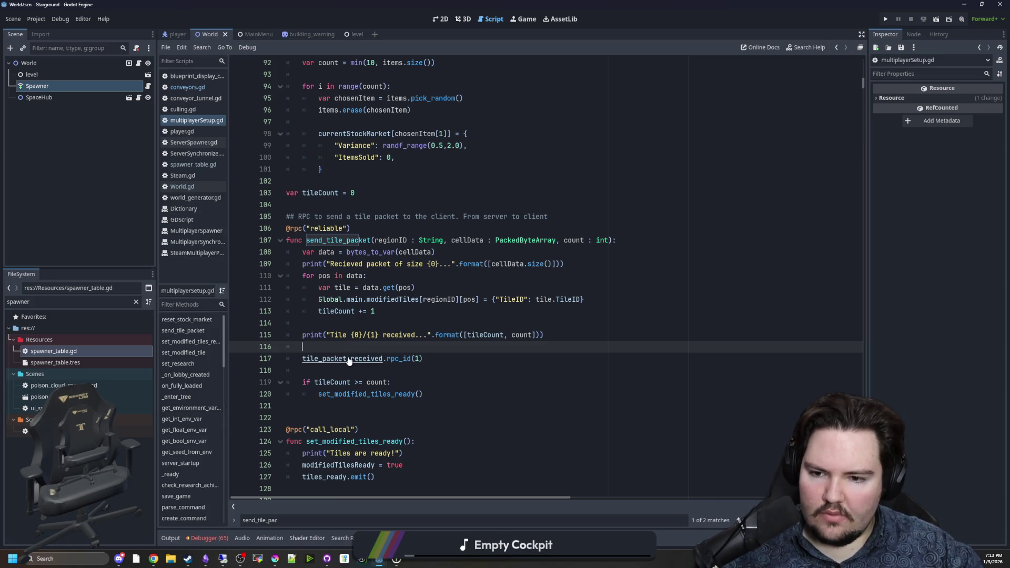
{"action": "left_click", "coordinate": [348, 359]}
{"action": "left_click", "coordinate": [348, 358], "text": "ctrl"}
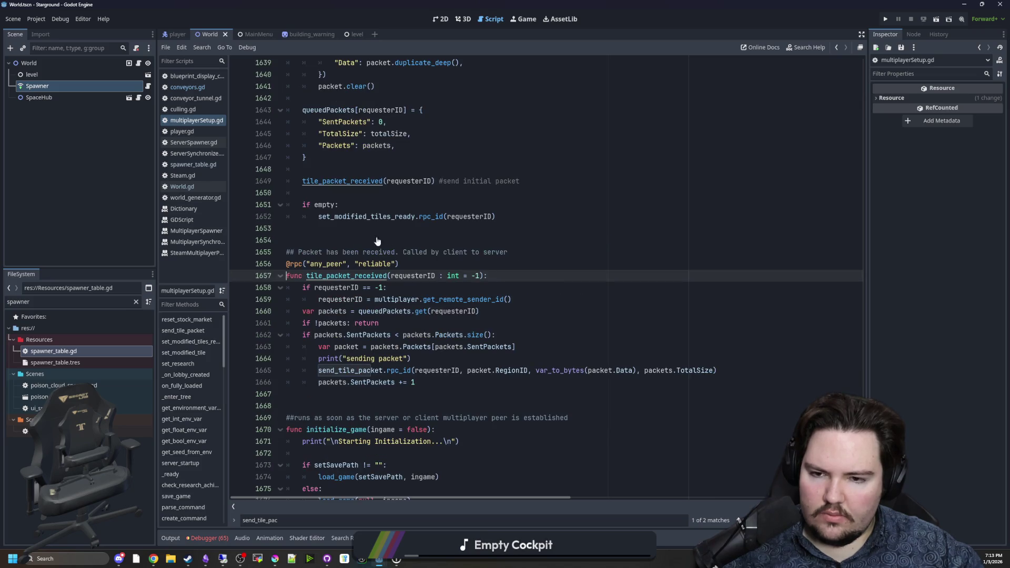
{"action": "left_click", "coordinate": [381, 232]}
{"action": "key", "text": "ctrl+s"}
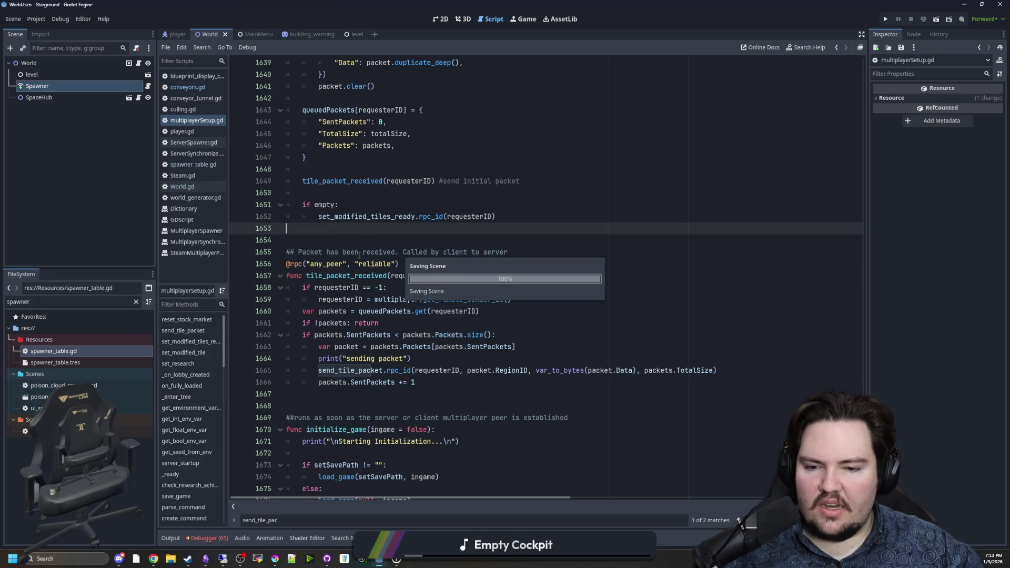
{"action": "left_click", "coordinate": [432, 394]}
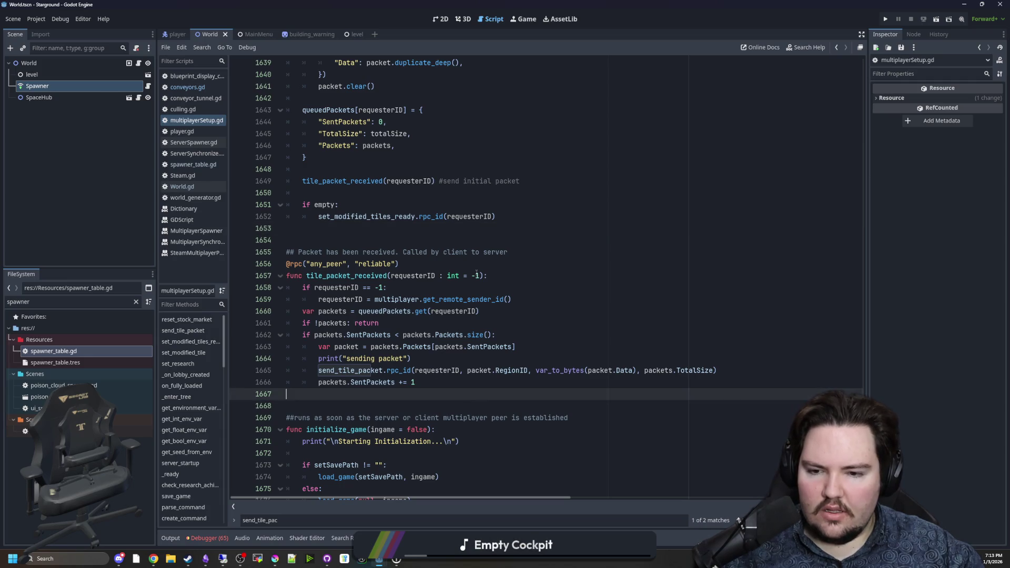
Check Customize Run Instances in the Game workspace, then review the project.godot diff in GitHub Desktop
{"action": "left_click", "coordinate": [522, 20]}
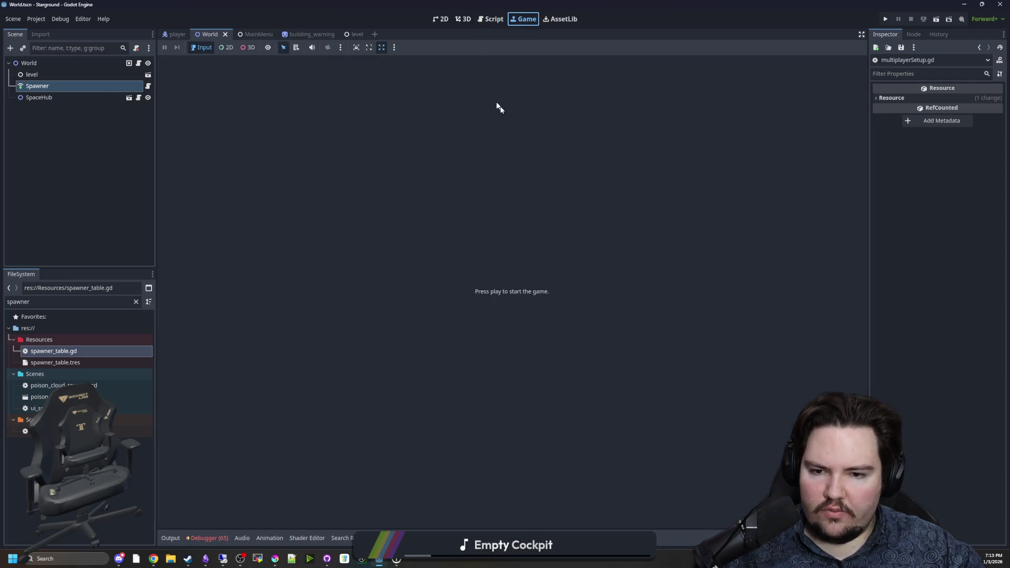
{"action": "left_click", "coordinate": [58, 18]}
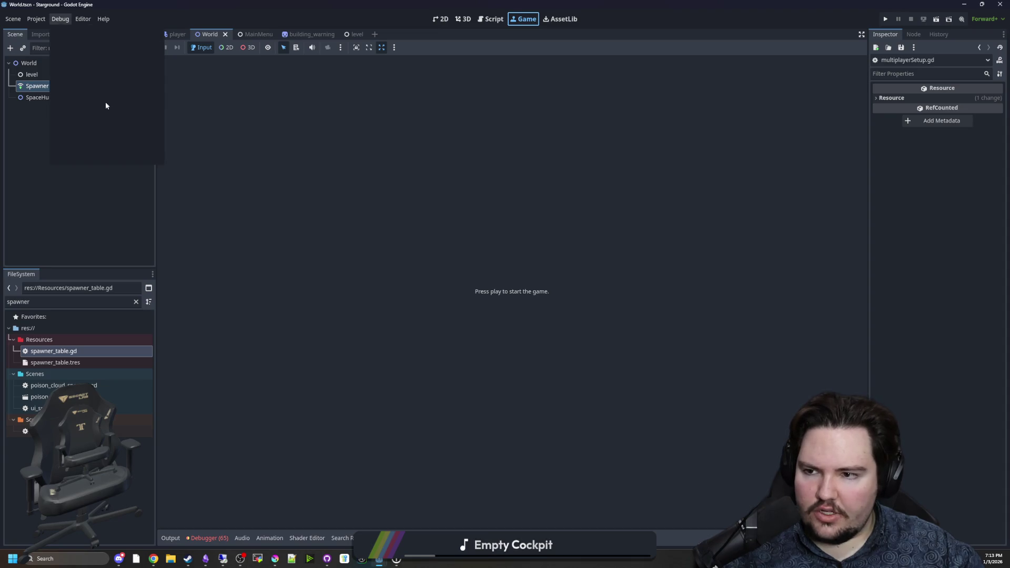
{"action": "left_click", "coordinate": [128, 156]}
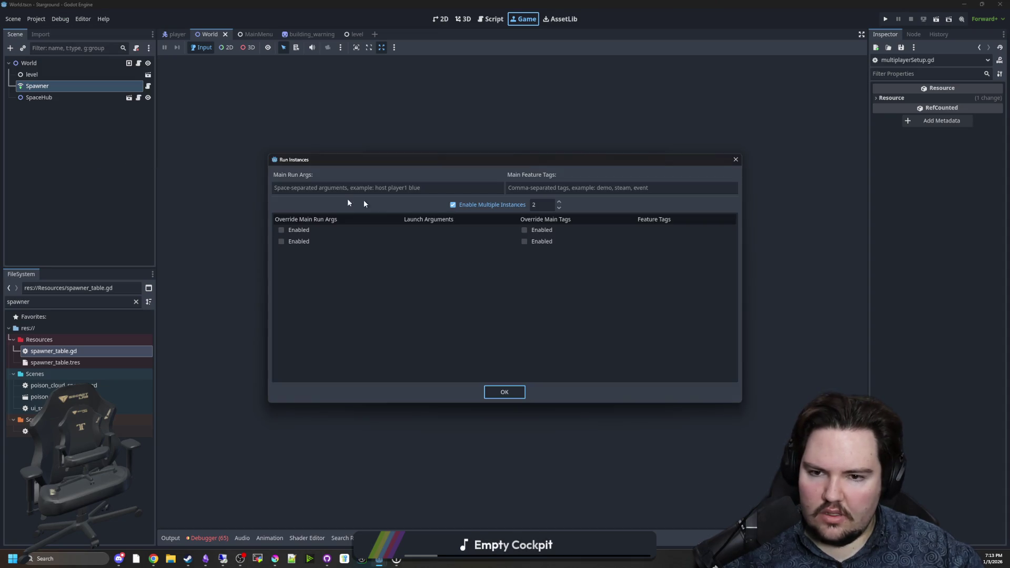
{"action": "left_click", "coordinate": [513, 393]}
{"action": "left_click", "coordinate": [326, 559]}
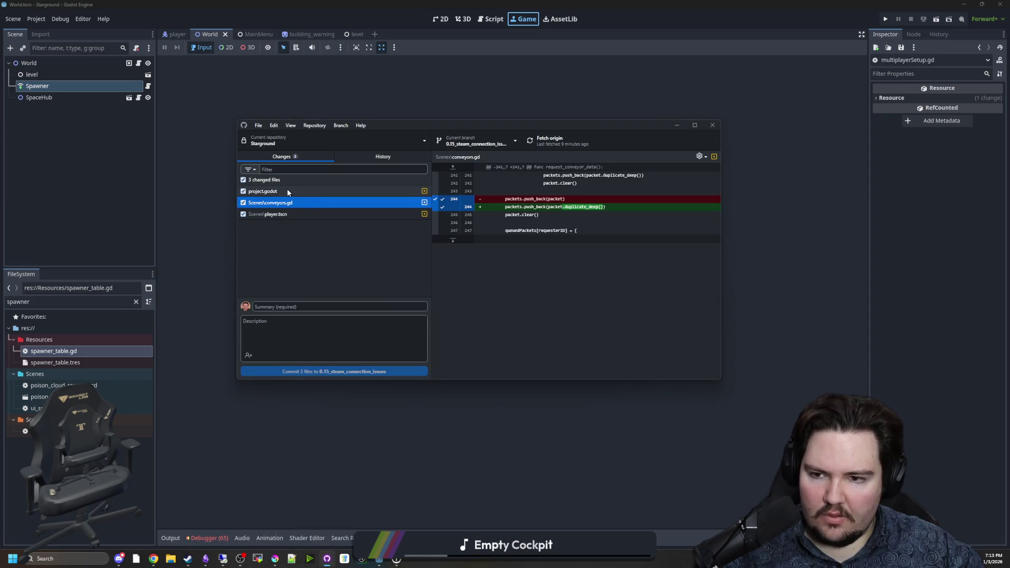
{"action": "left_click", "coordinate": [287, 190]}
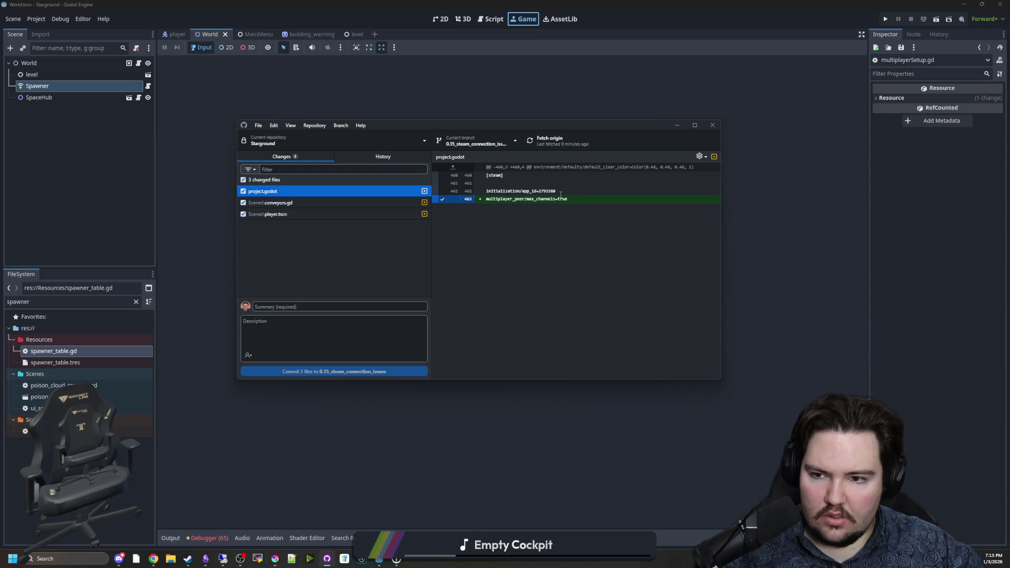
Open Project Settings and browse the Application Run and Memory Limits sections
{"action": "left_click", "coordinate": [265, 97]}
{"action": "left_click", "coordinate": [40, 21]}
{"action": "left_click", "coordinate": [45, 30]}
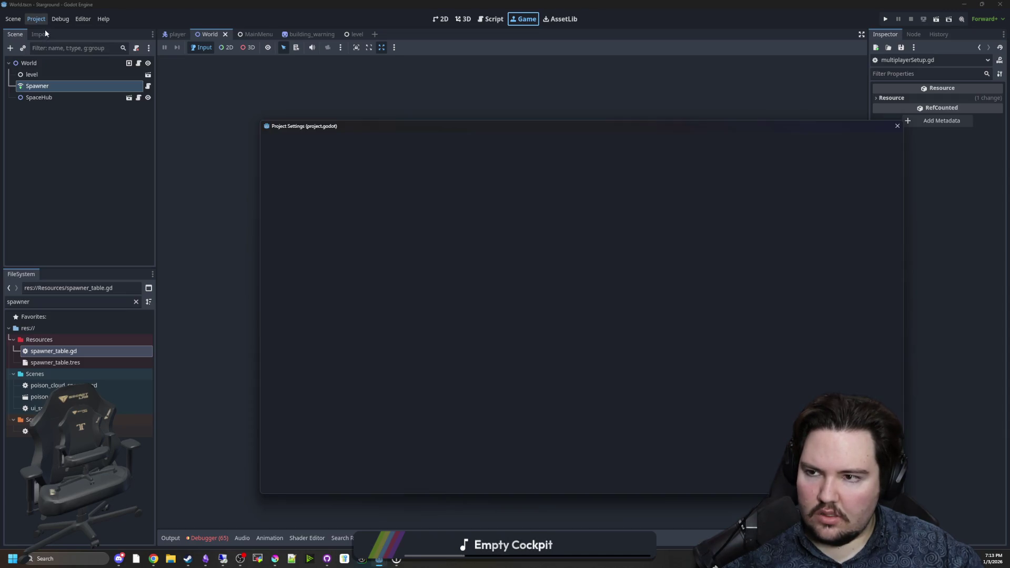
{"action": "scroll", "coordinate": [284, 311], "scroll_direction": "up", "scroll_amount": 10}
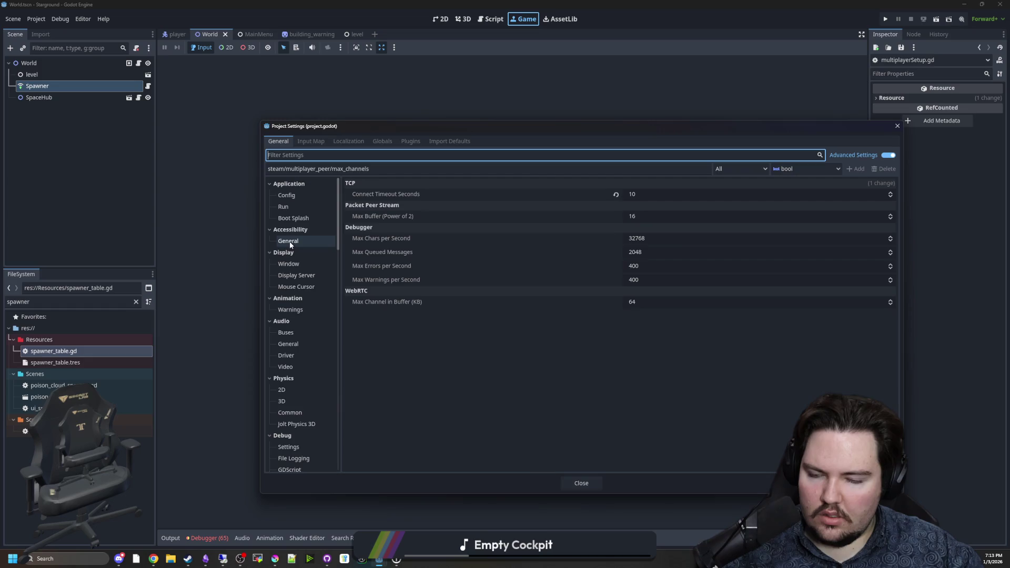
{"action": "left_click", "coordinate": [288, 206]}
{"action": "scroll", "coordinate": [300, 315], "scroll_direction": "down", "scroll_amount": 10}
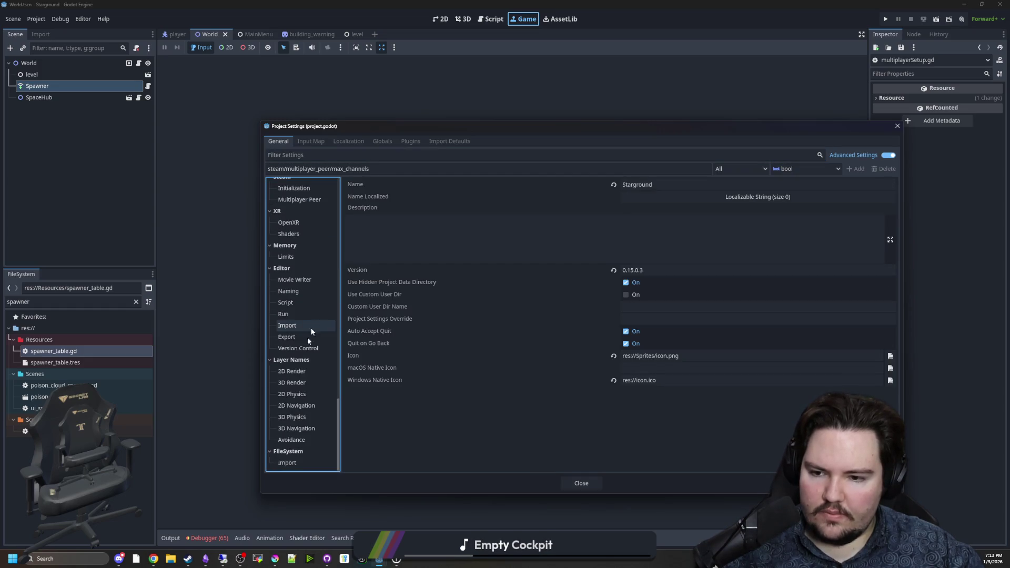
{"action": "left_click", "coordinate": [292, 256]}
Revert Steam Multiplayer Peer's Max Channels to default and recheck GitHub Desktop's changed files
{"action": "scroll", "coordinate": [302, 431], "scroll_direction": "up", "scroll_amount": 3}
{"action": "left_click", "coordinate": [299, 272]}
{"action": "left_click", "coordinate": [294, 261]}
{"action": "left_click", "coordinate": [299, 273]}
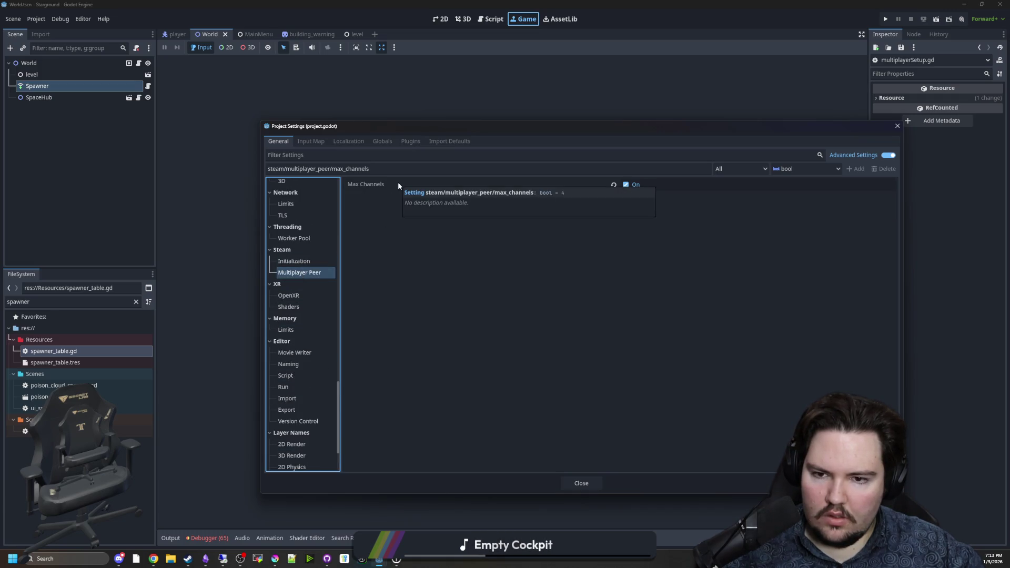
{"action": "left_click", "coordinate": [613, 185]}
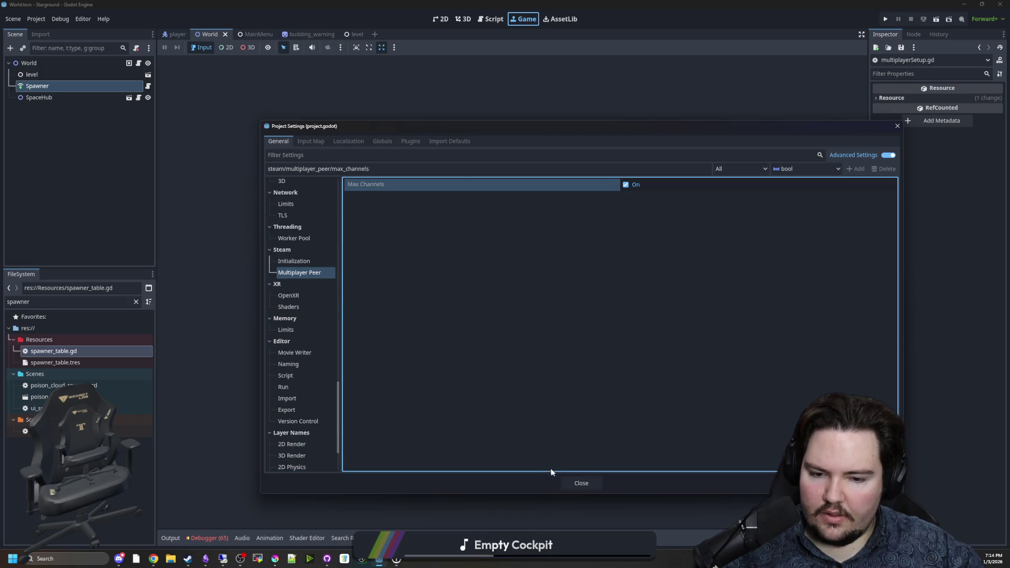
{"action": "left_click", "coordinate": [326, 559]}
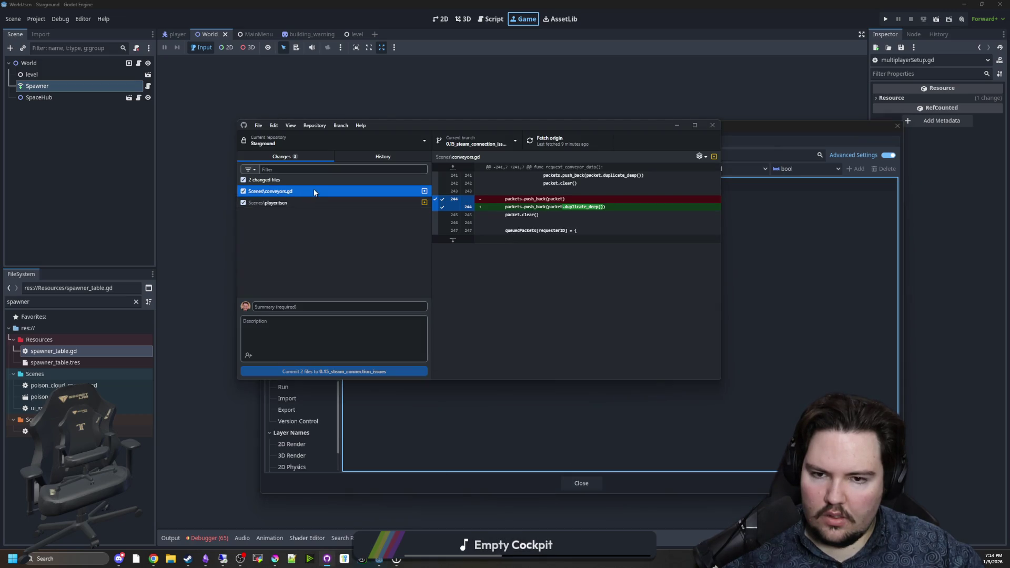
Review the large player.tscn diff in GitHub Desktop
{"action": "left_click", "coordinate": [296, 204]}
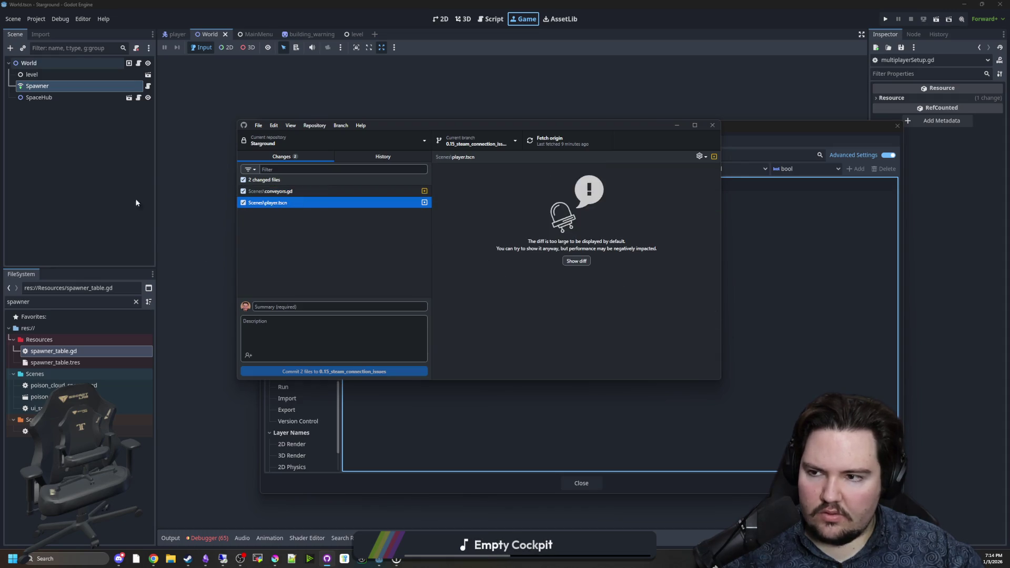
{"action": "left_click", "coordinate": [576, 261]}
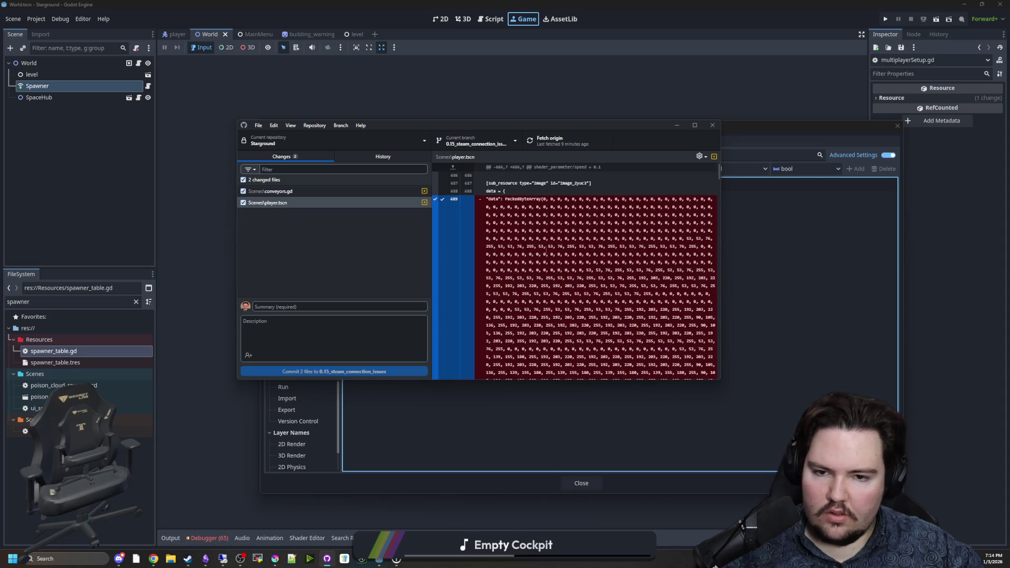
{"action": "scroll", "coordinate": [553, 217], "scroll_direction": "down", "scroll_amount": 15}
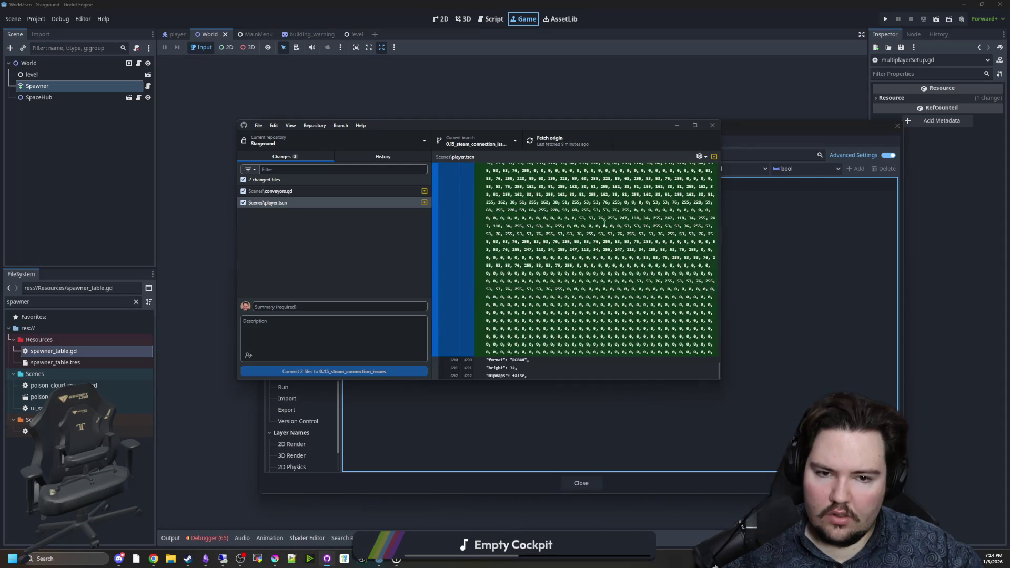
{"action": "scroll", "coordinate": [605, 313], "scroll_direction": "up", "scroll_amount": 10}
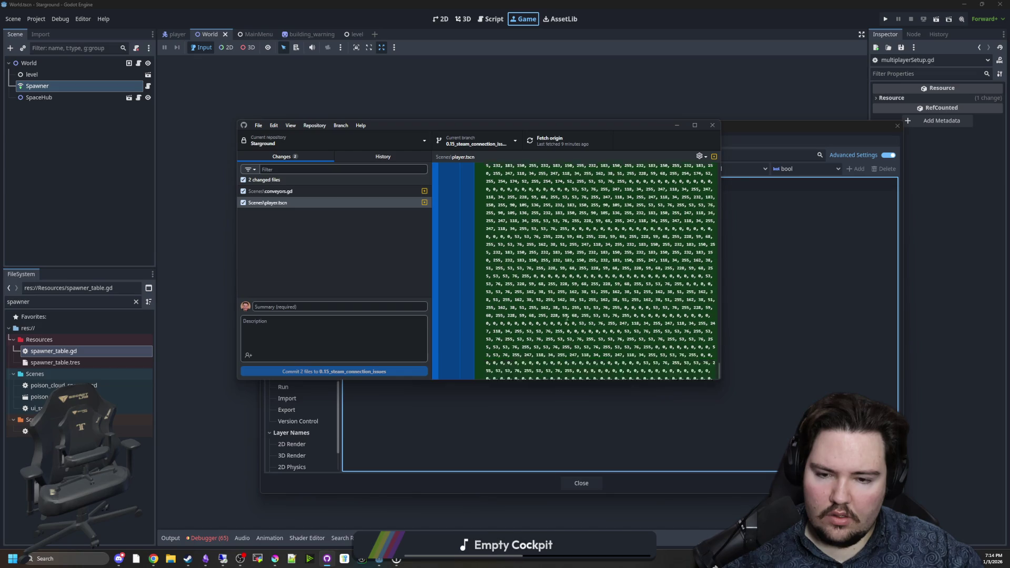
{"action": "scroll", "coordinate": [575, 313], "scroll_direction": "down", "scroll_amount": 6}
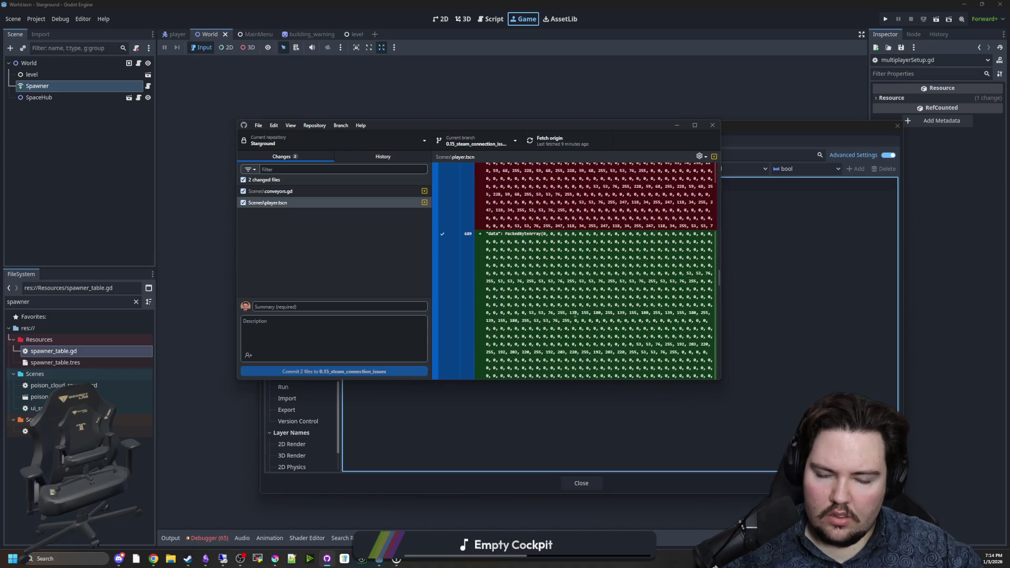
{"action": "scroll", "coordinate": [515, 282], "scroll_direction": "down", "scroll_amount": 5}
{"action": "left_click", "coordinate": [315, 203]}
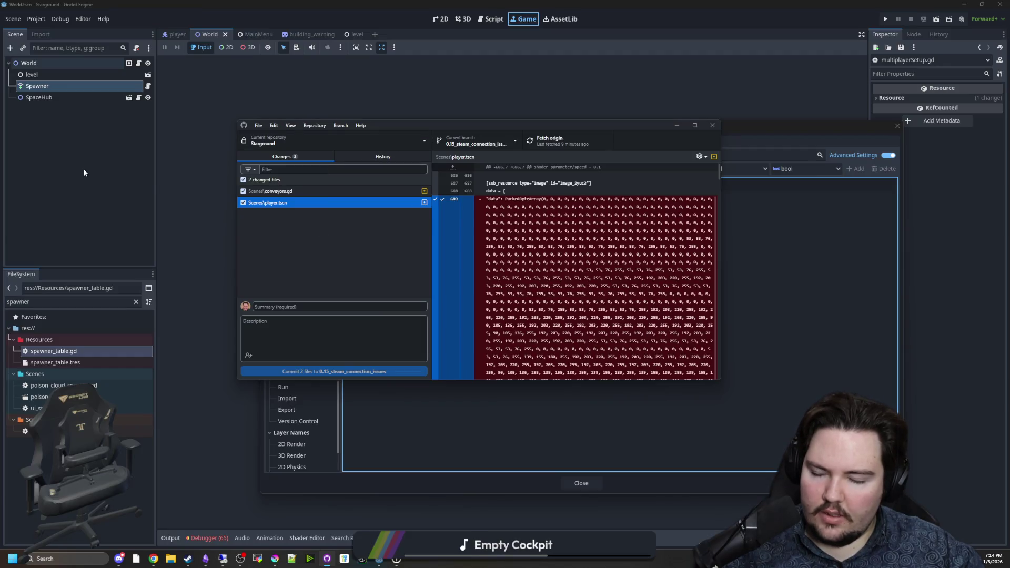
Check the conveyors.gd diff, then minimize GitHub Desktop and close Project Settings
{"action": "left_click", "coordinate": [300, 194]}
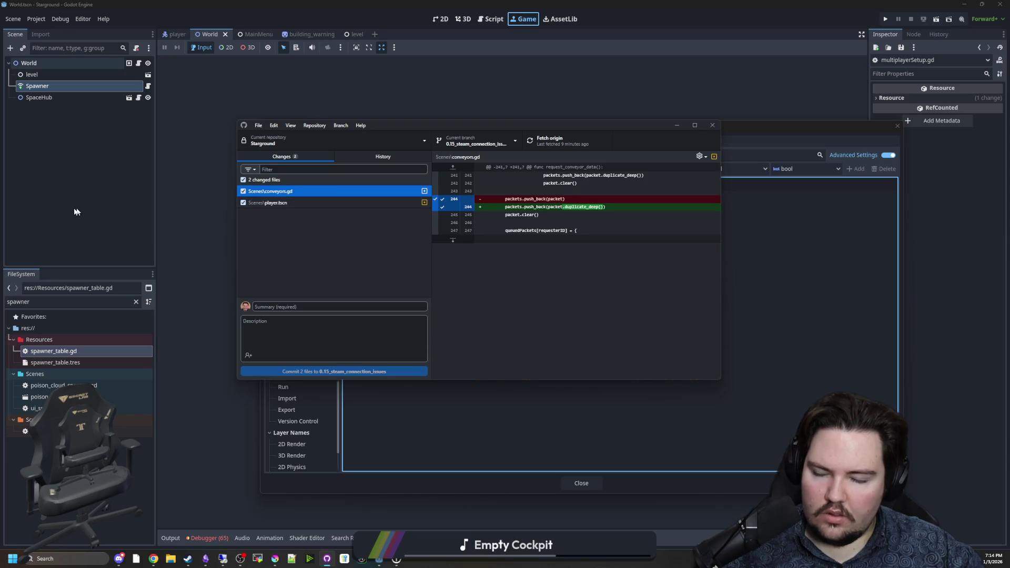
{"action": "left_click", "coordinate": [677, 125]}
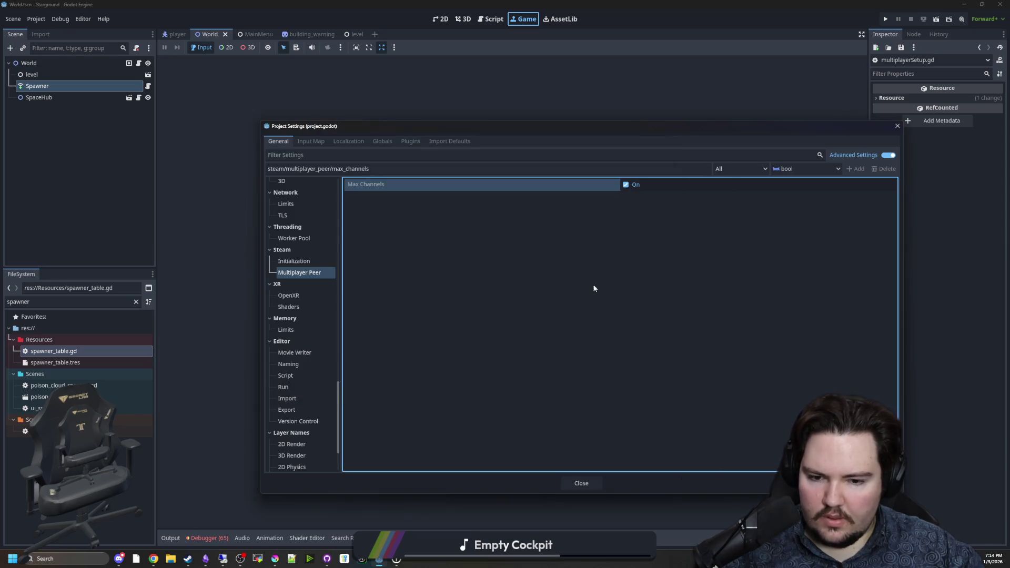
{"action": "left_click", "coordinate": [581, 483]}
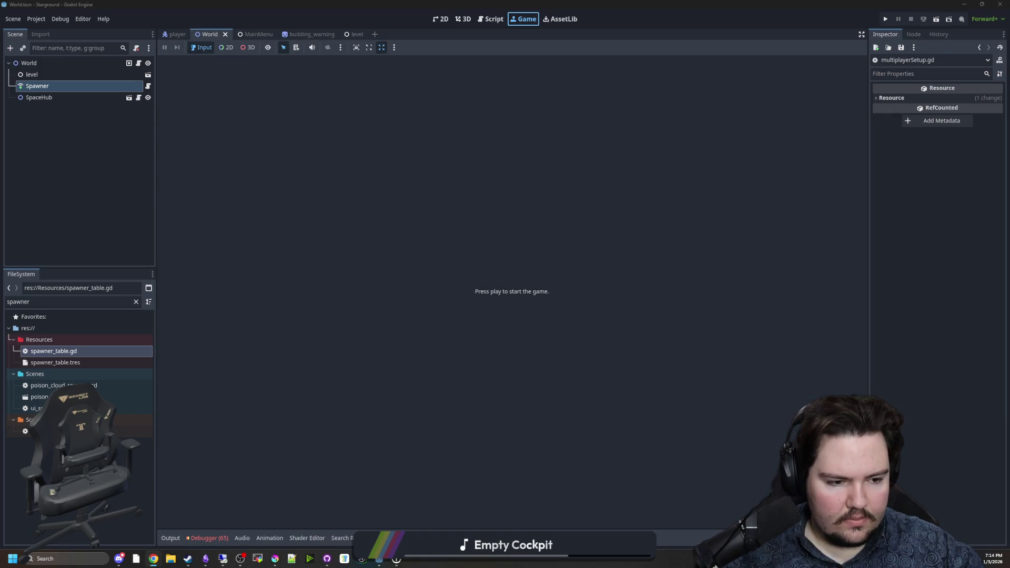
On the remote machine, discard all 92 changes, fetch origin, and run the game in Godot
{"action": "key", "text": "alt+Tab"}
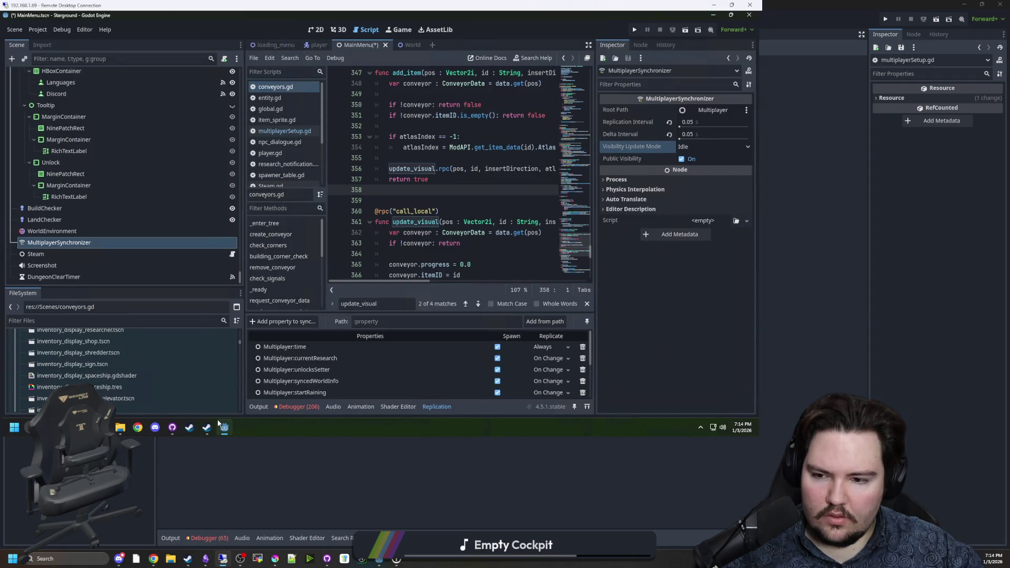
{"action": "left_click", "coordinate": [172, 427]}
{"action": "right_click", "coordinate": [159, 161]}
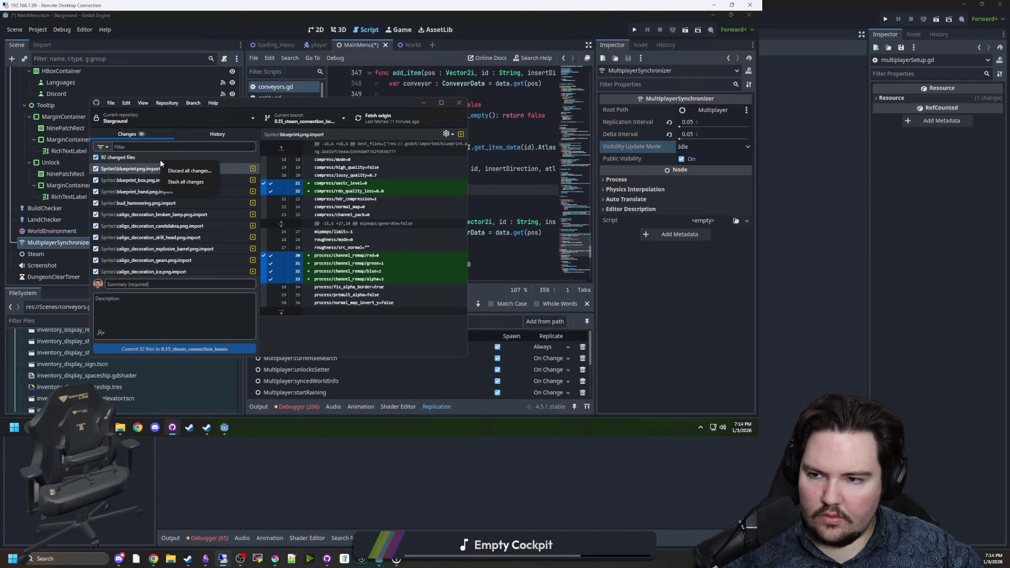
{"action": "left_click", "coordinate": [172, 174]}
{"action": "left_click", "coordinate": [299, 257]}
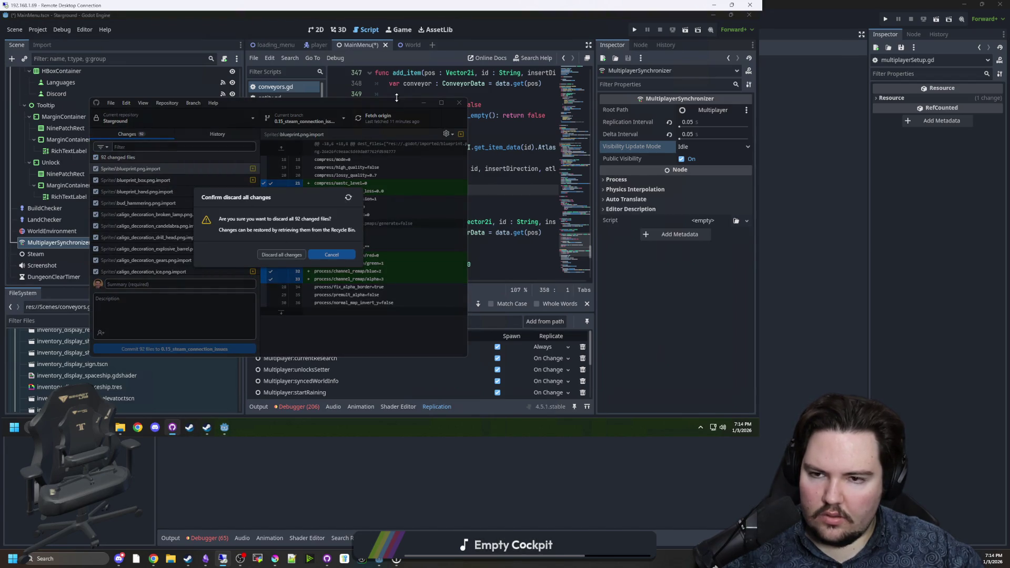
{"action": "left_click", "coordinate": [383, 121]}
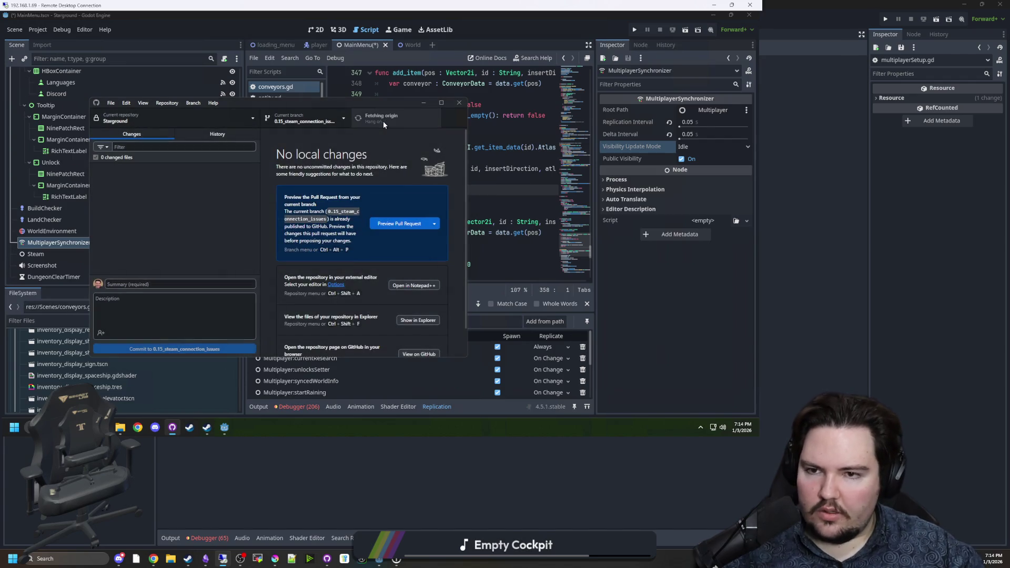
{"action": "left_click", "coordinate": [436, 84]}
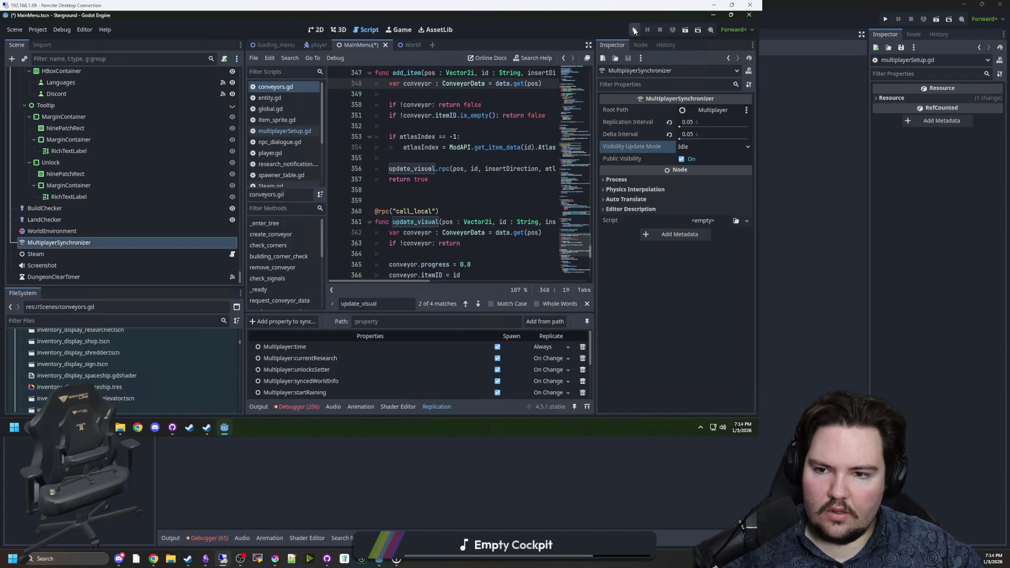
{"action": "left_click", "coordinate": [635, 31]}
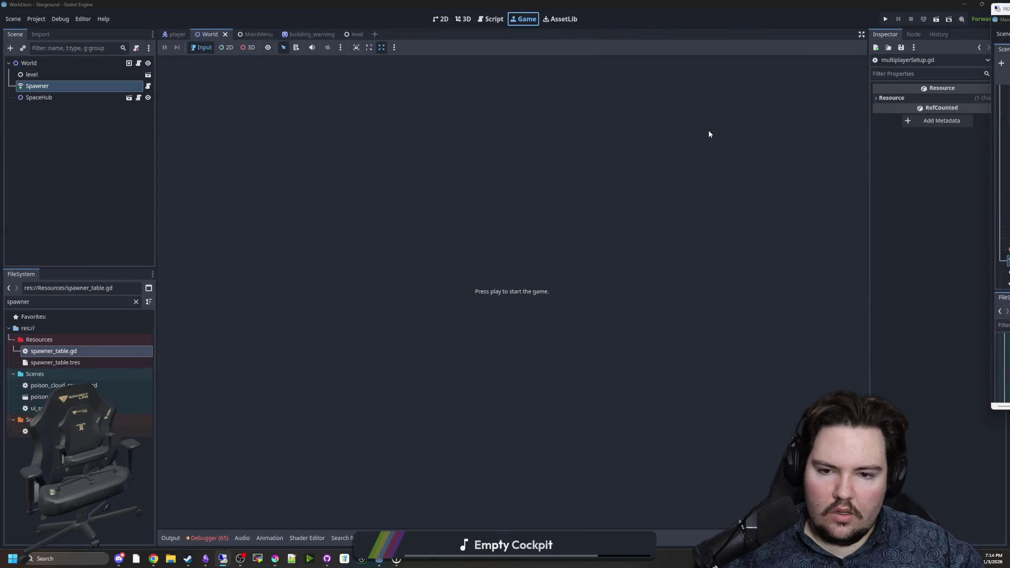
Run the game locally and host the 'yes World 31' save via Multiplayer > Host Saved Game
{"action": "left_click", "coordinate": [886, 19]}
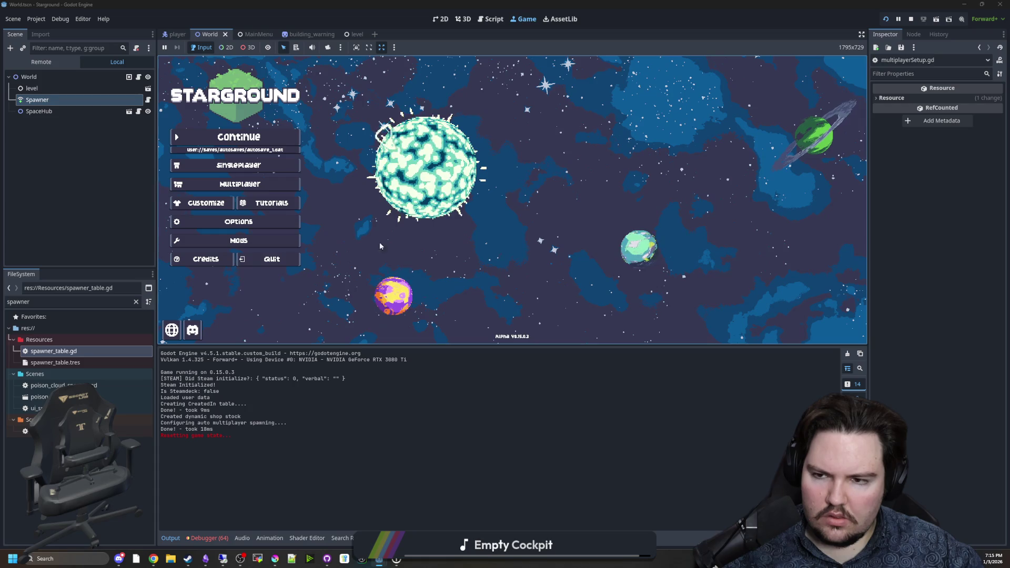
{"action": "left_click", "coordinate": [263, 189]}
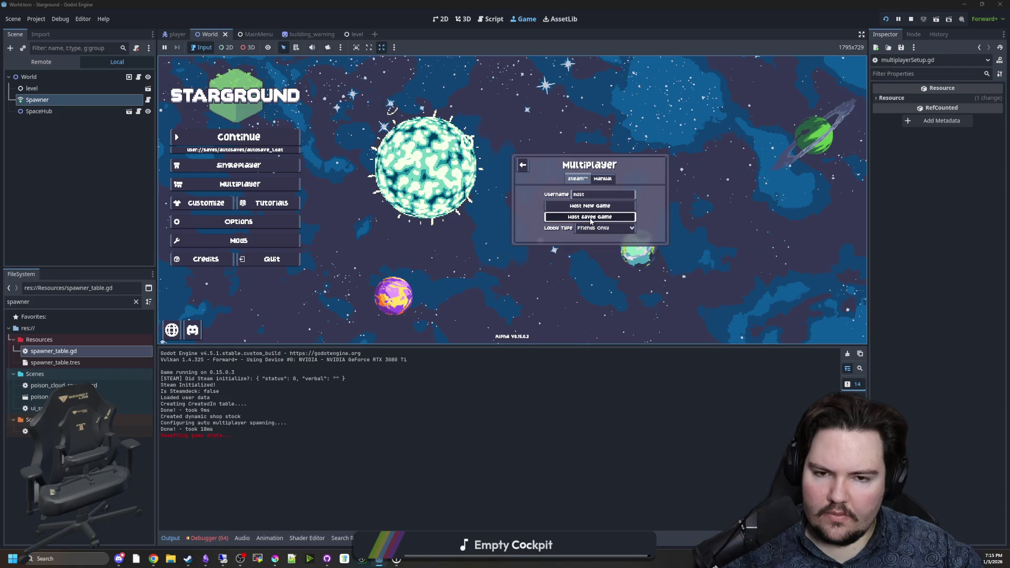
{"action": "key", "text": "Return"}
{"action": "left_click", "coordinate": [542, 169]}
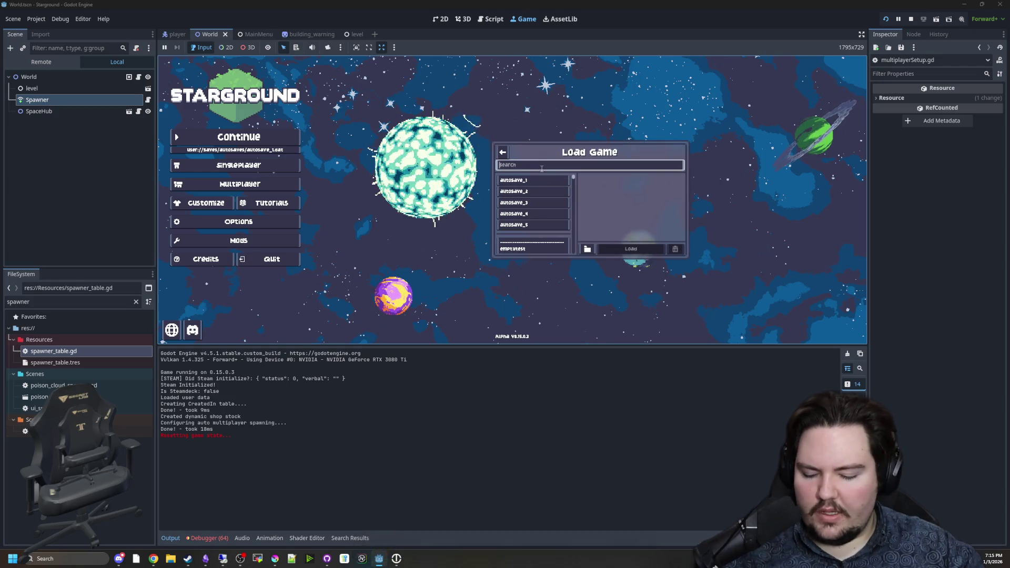
{"action": "type", "text": "yes World 31"}
{"action": "key", "text": "Return"}
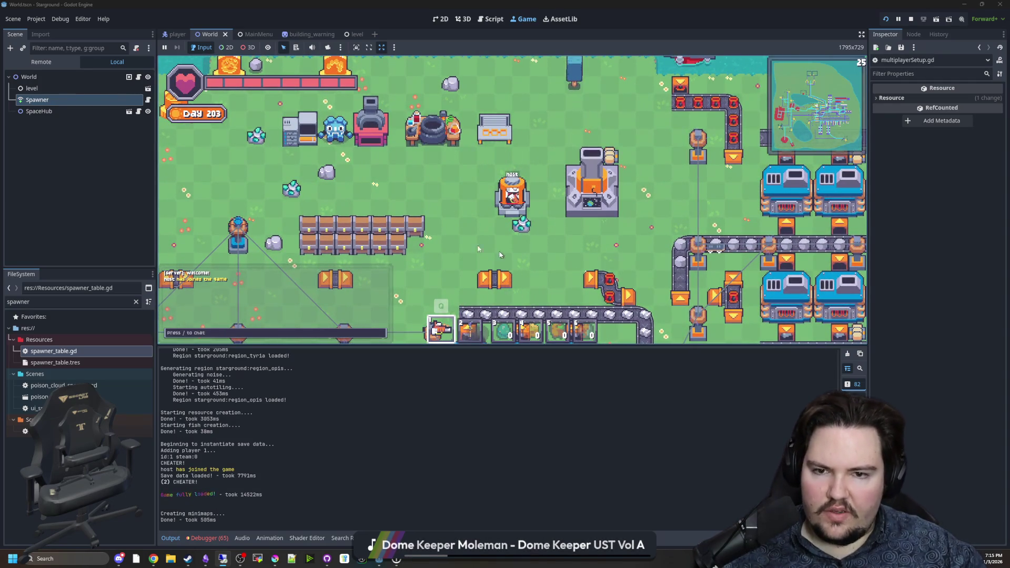
Walk the player through the base and onto the conveyor ring, checking the inventory
{"action": "scroll", "coordinate": [601, 167], "scroll_direction": "down", "scroll_amount": 5}
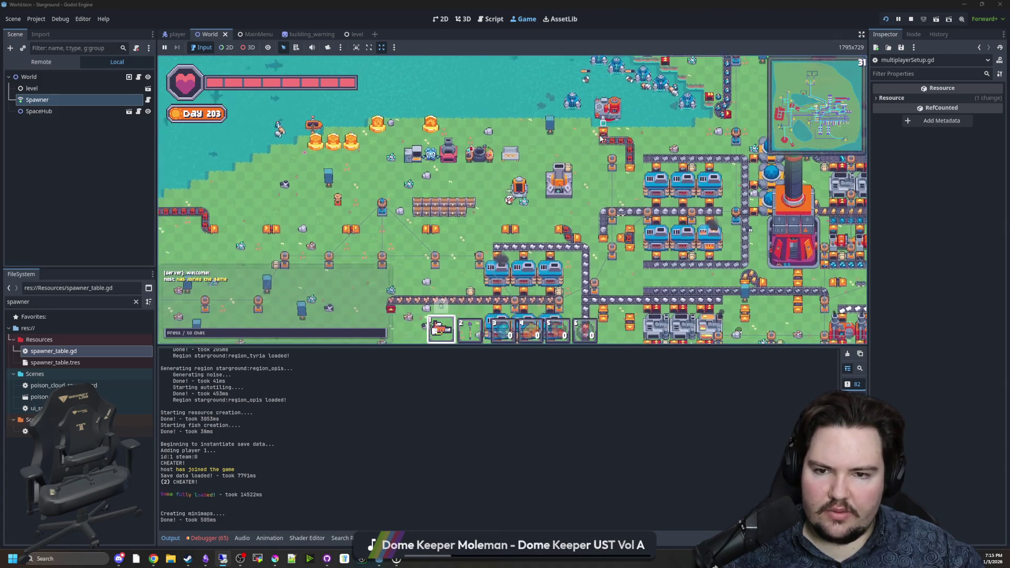
{"action": "key", "text": "s"}
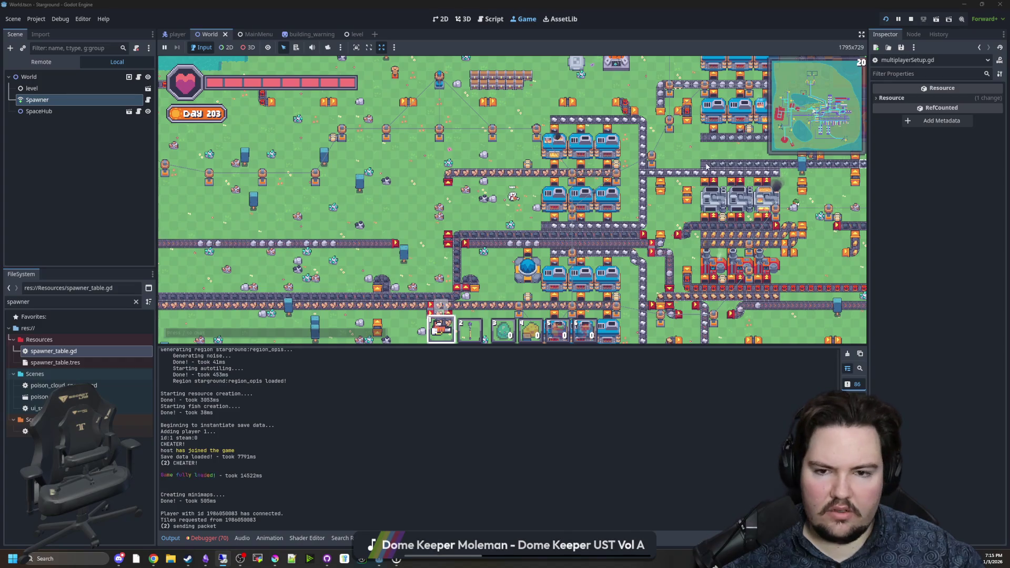
{"action": "key", "text": "w"}
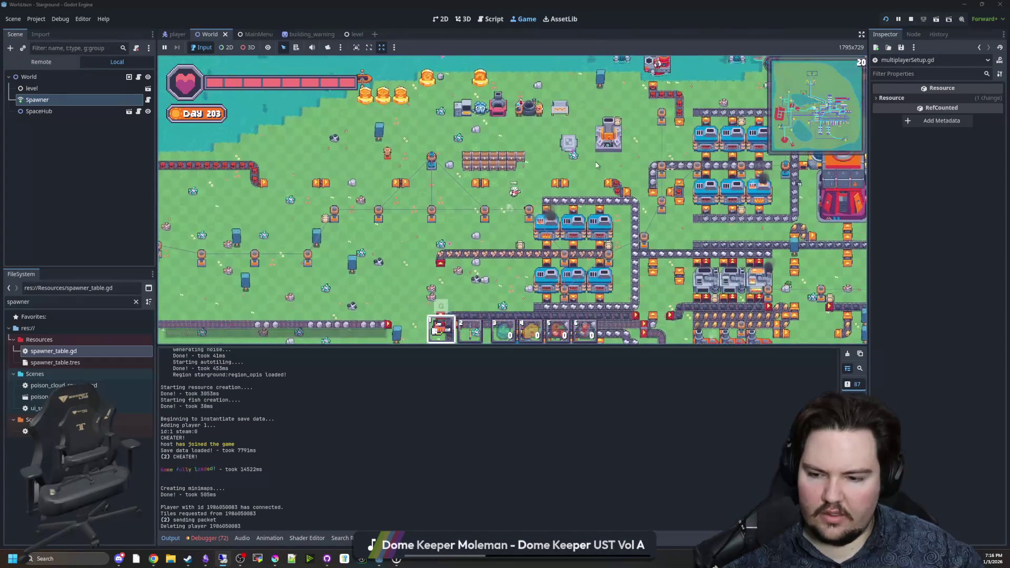
{"action": "key", "text": "d"}
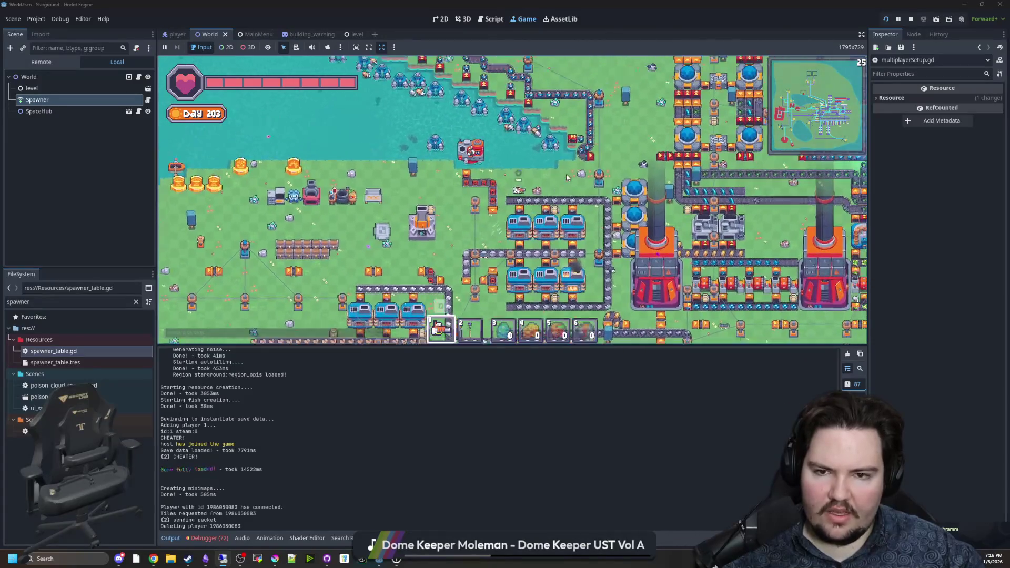
{"action": "key", "text": "w"}
{"action": "key", "text": "d"}
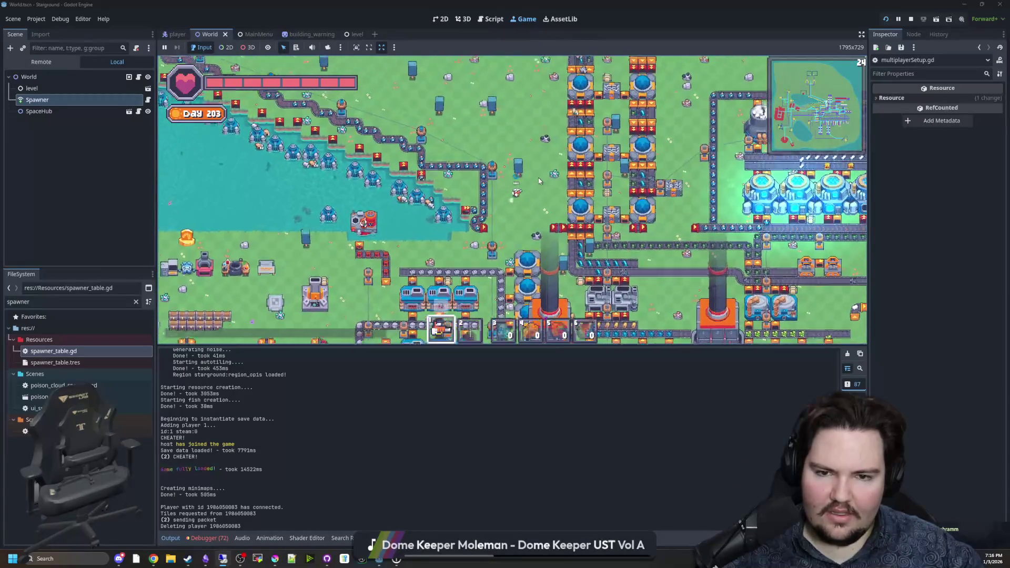
{"action": "key", "text": "w"}
{"action": "key", "text": "d"}
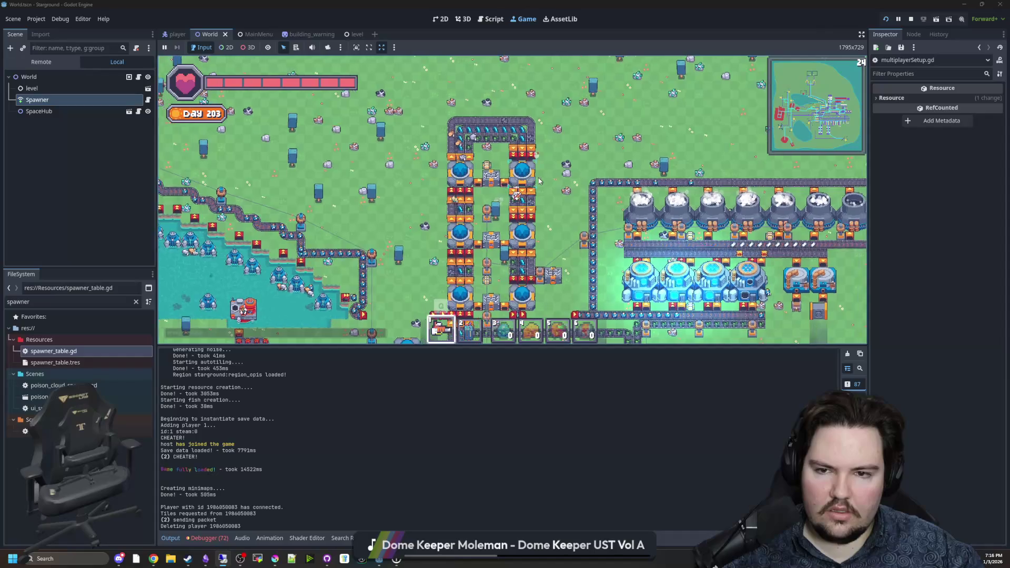
{"action": "key", "text": "d"}
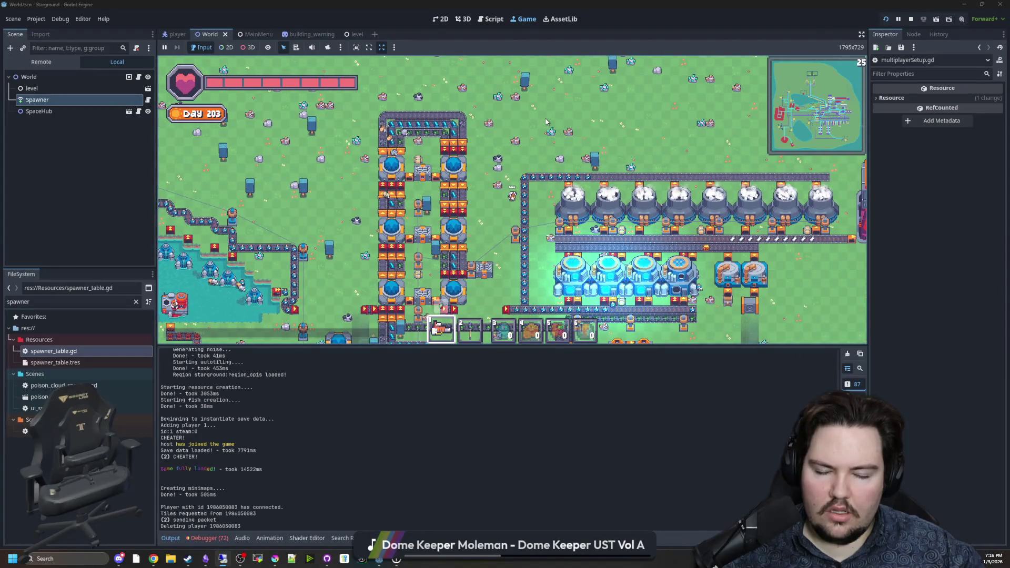
{"action": "key", "text": "w"}
{"action": "key", "text": "a"}
{"action": "key", "text": "w"}
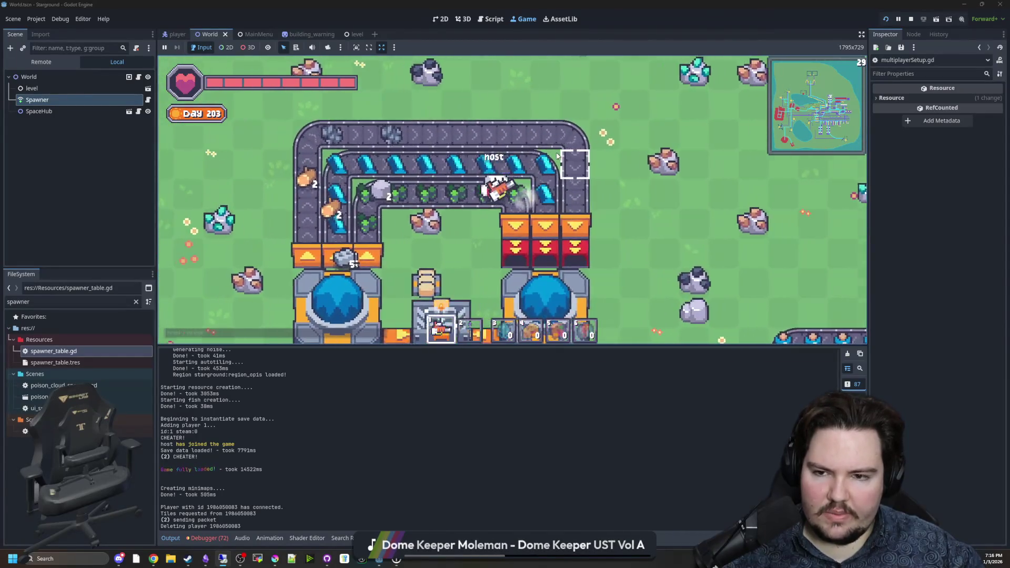
{"action": "scroll", "coordinate": [542, 254], "scroll_direction": "down", "scroll_amount": 5}
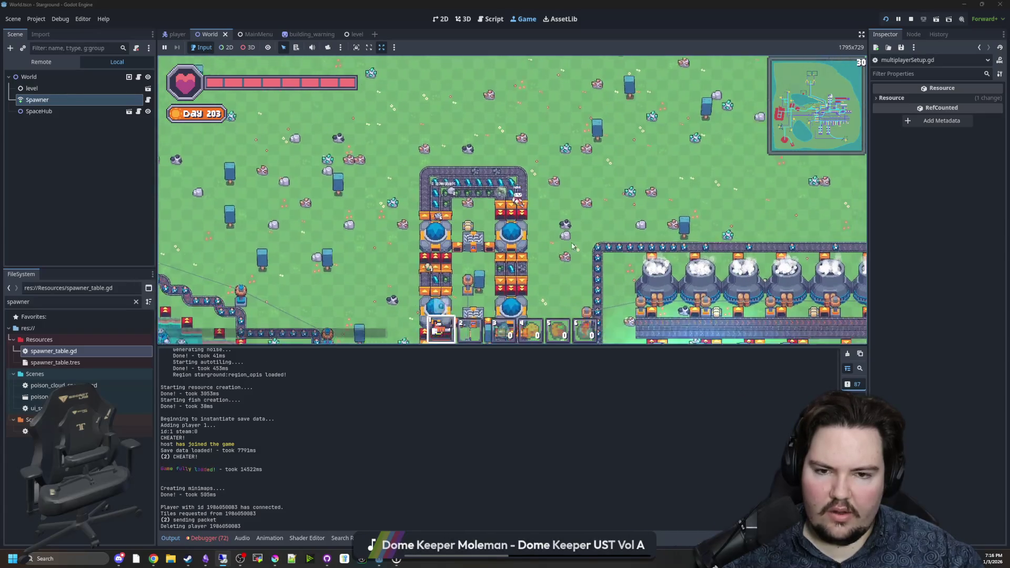
{"action": "key", "text": "s"}
{"action": "key", "text": "a"}
{"action": "key", "text": "w"}
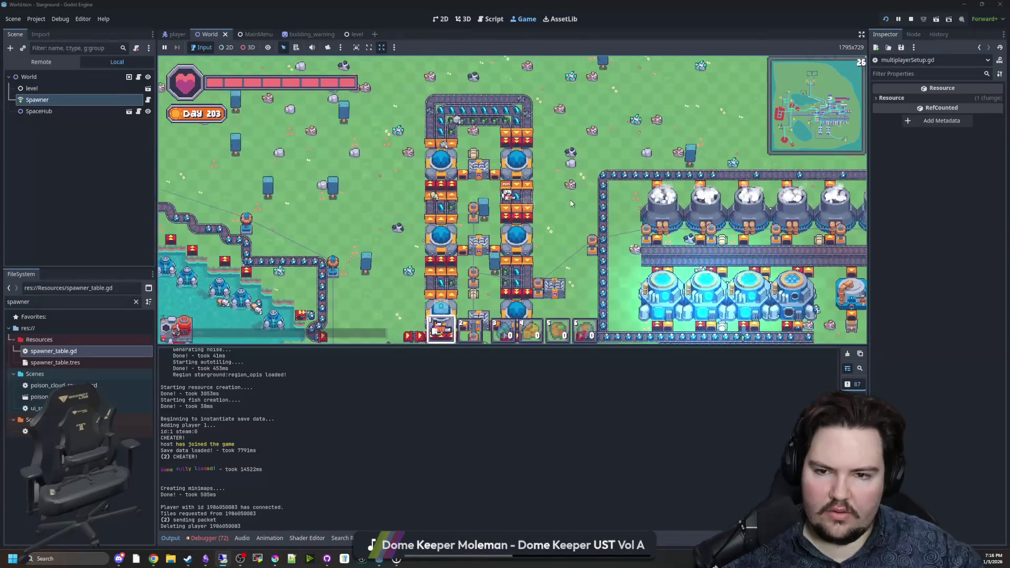
{"action": "key", "text": "e"}
{"action": "key", "text": "d"}
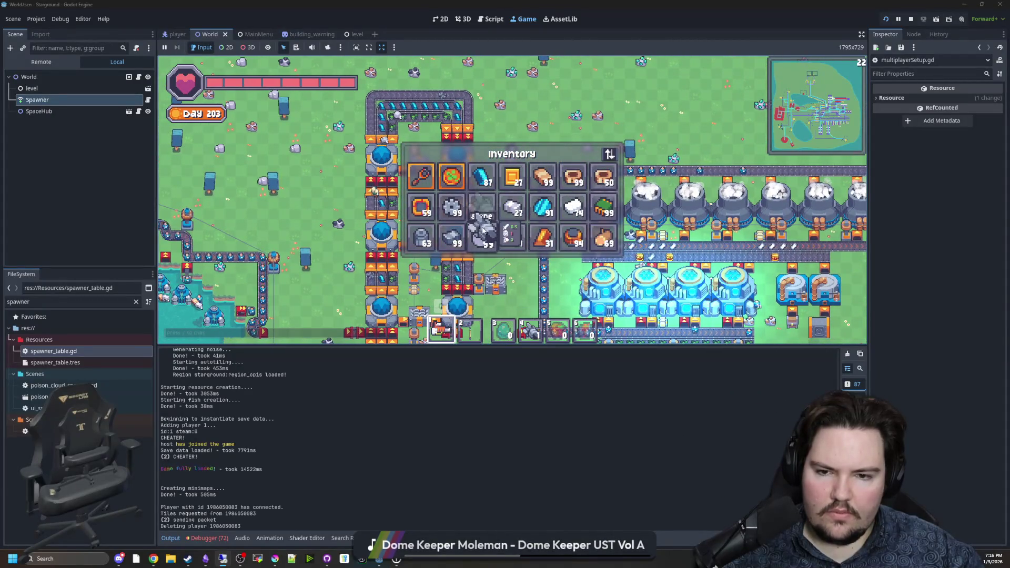
{"action": "key", "text": "e"}
{"action": "key", "text": "4"}
{"action": "key", "text": "s"}
{"action": "key", "text": "d"}
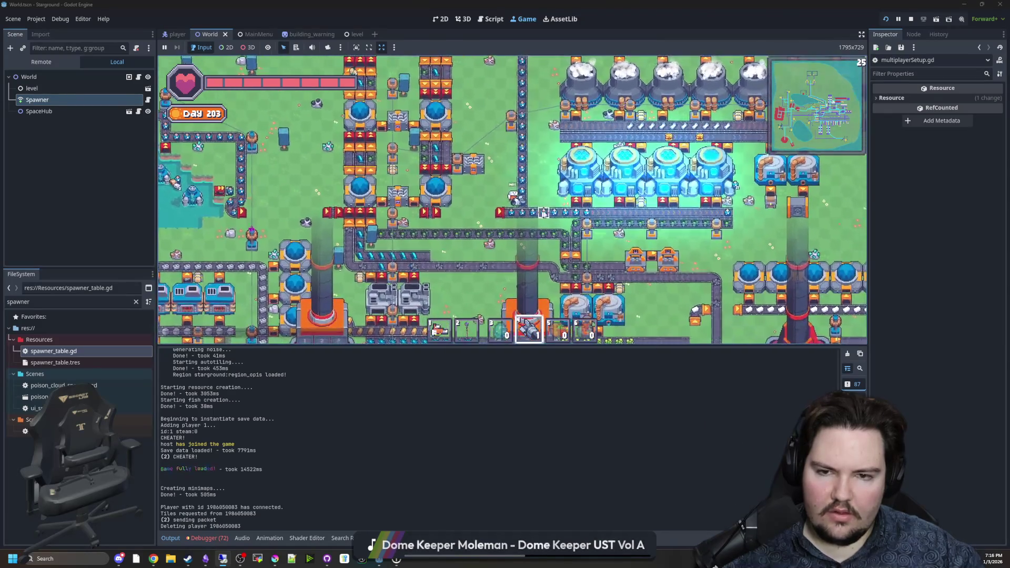
Enter the god mode and creative chat commands, then select hotbar slot 2
{"action": "type", "text": "sd"}
{"action": "type", "text": "/"}
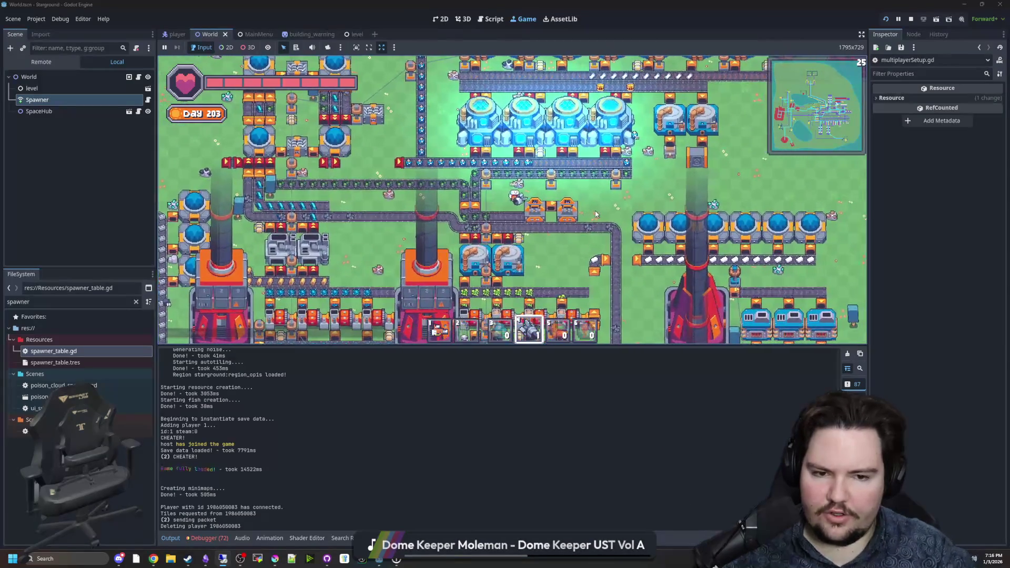
{"action": "key", "text": "Return"}
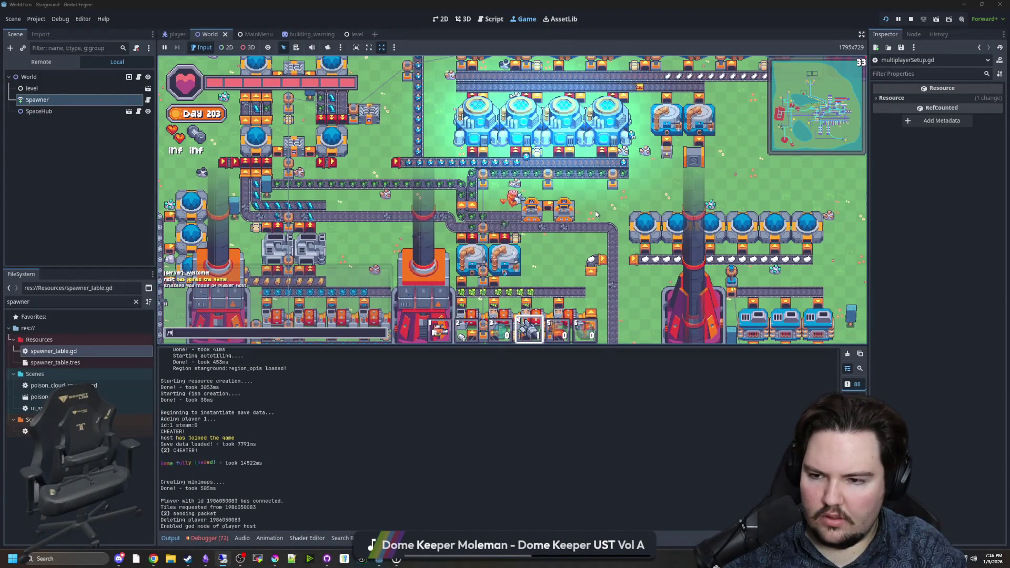
{"action": "type", "text": "ive"}
{"action": "key", "text": "Return"}
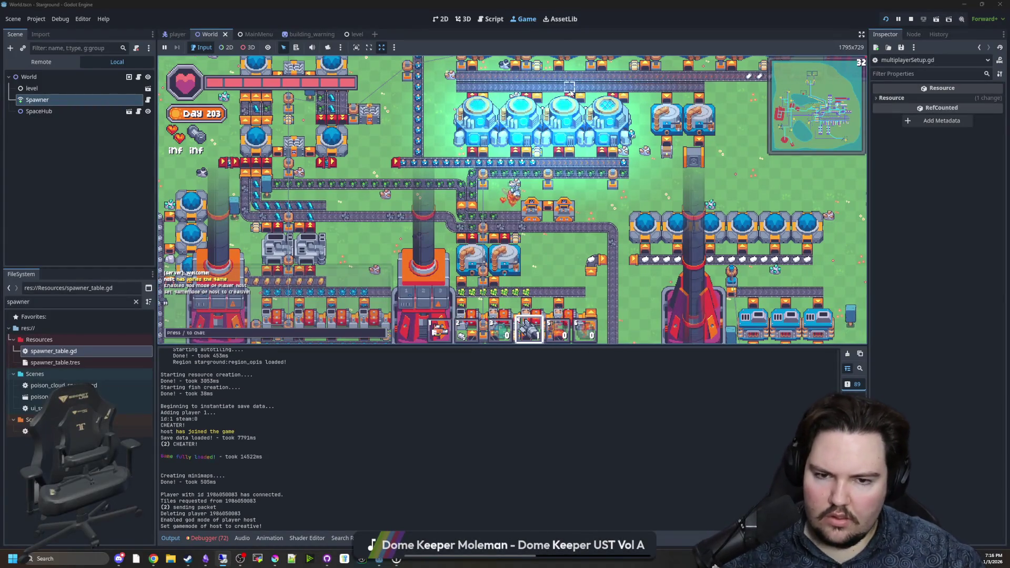
{"action": "scroll", "coordinate": [570, 92], "scroll_direction": "down", "scroll_amount": 6}
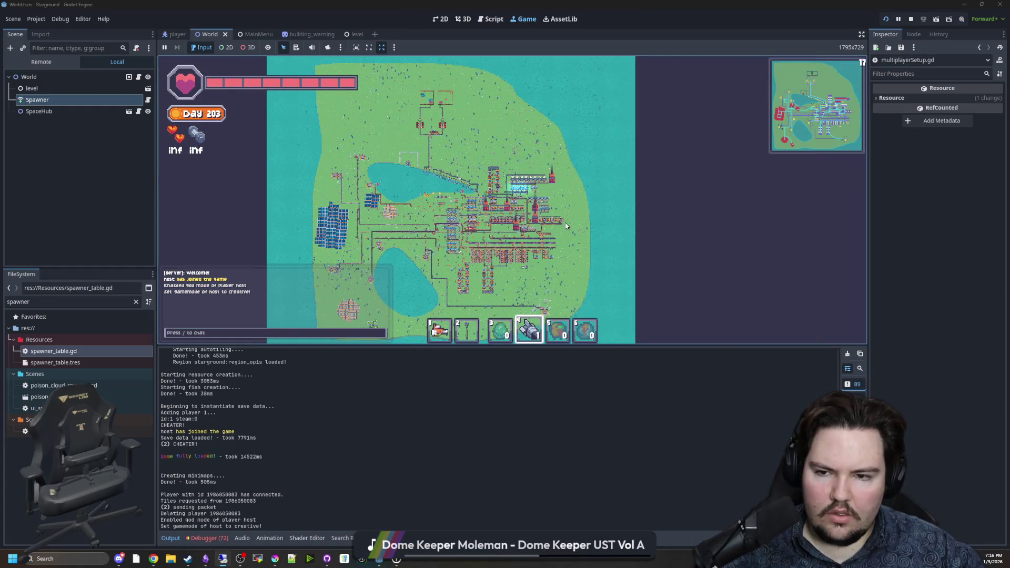
{"action": "scroll", "coordinate": [566, 226], "scroll_direction": "up", "scroll_amount": 5}
{"action": "key", "text": "2"}
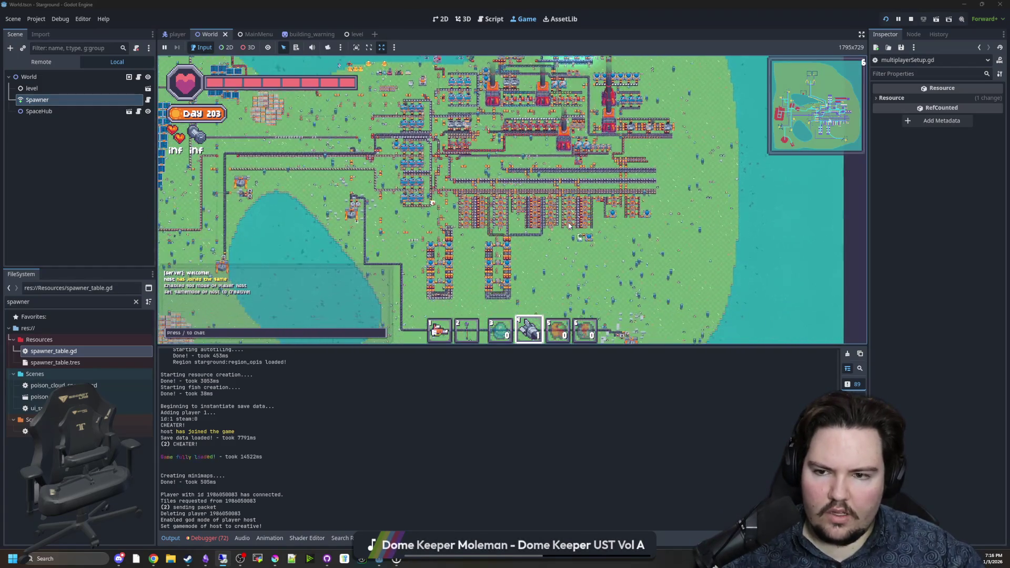
{"action": "key", "text": "s"}
{"action": "key", "text": "a"}
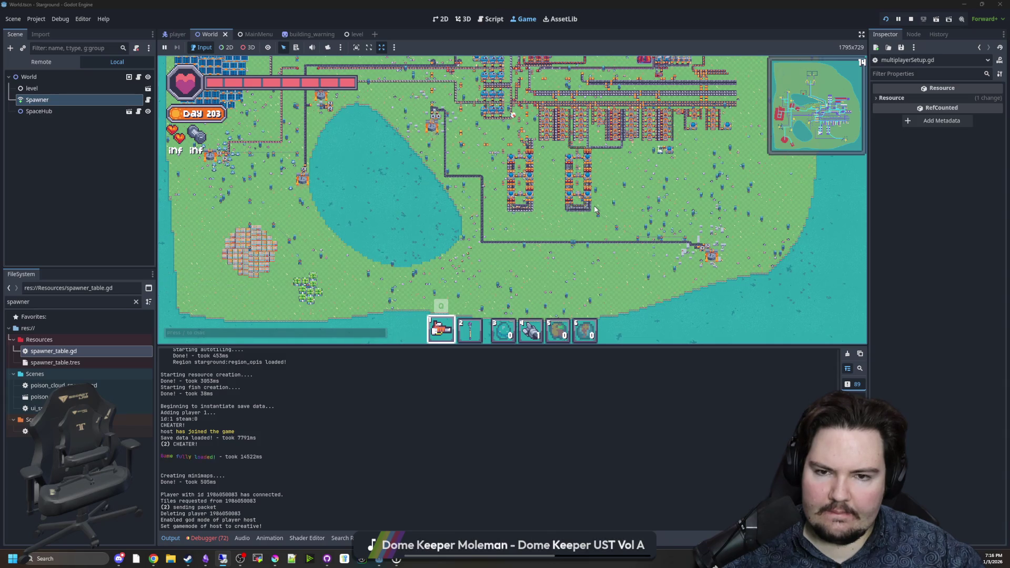
Walk up-left past the lake and along the shore to the conveyor buildings
{"action": "scroll", "coordinate": [595, 209], "scroll_direction": "up", "scroll_amount": 4}
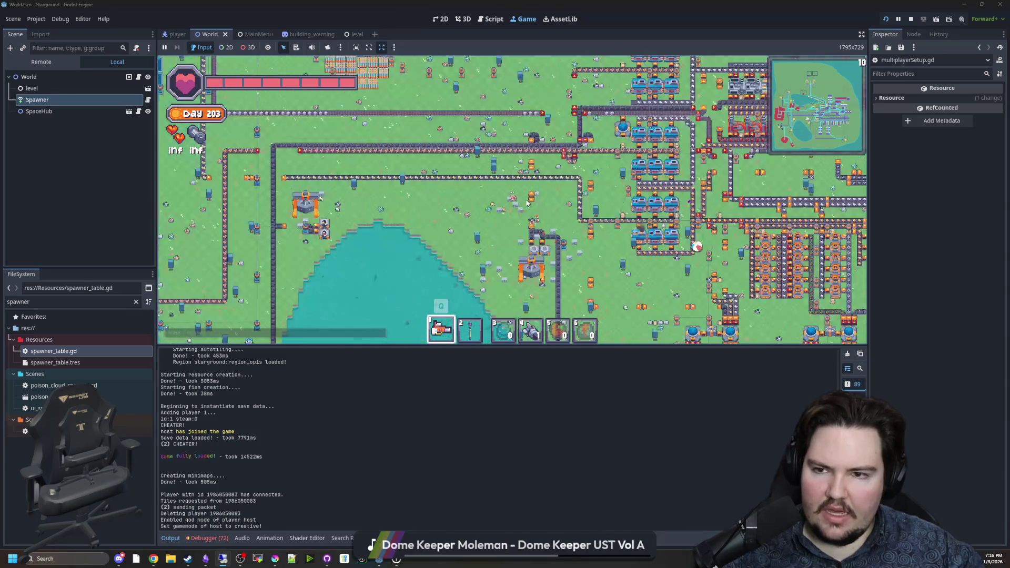
{"action": "key", "text": "w"}
{"action": "key", "text": "a"}
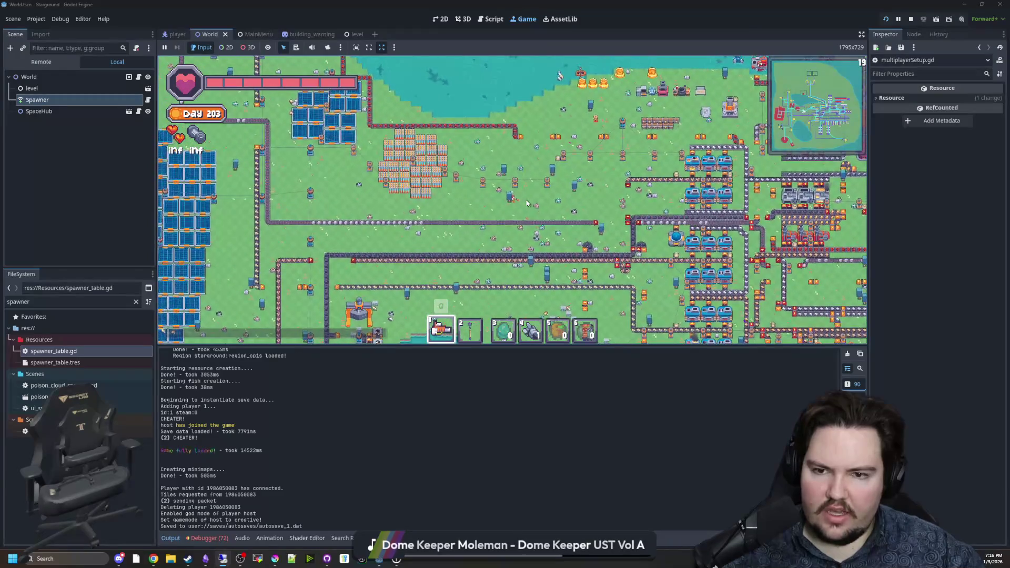
{"action": "key", "text": "w"}
{"action": "key", "text": "d"}
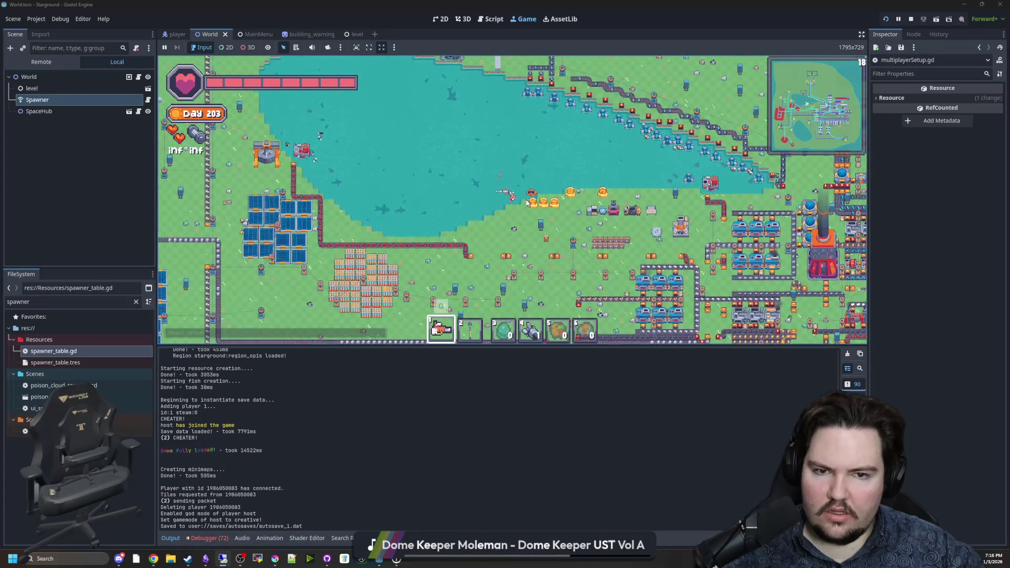
{"action": "key", "text": "w"}
{"action": "key", "text": "a"}
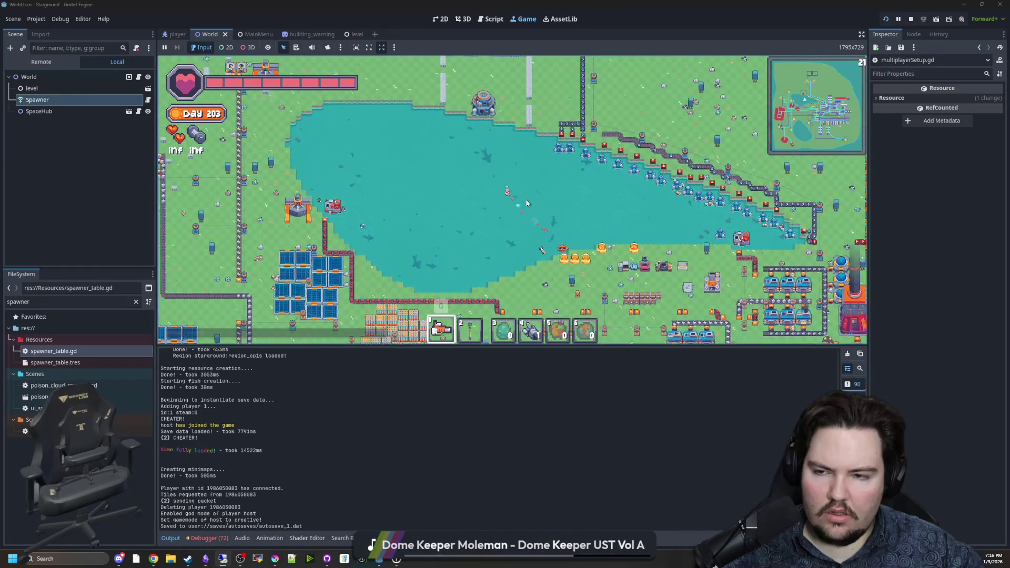
{"action": "key", "text": "w"}
{"action": "key", "text": "a"}
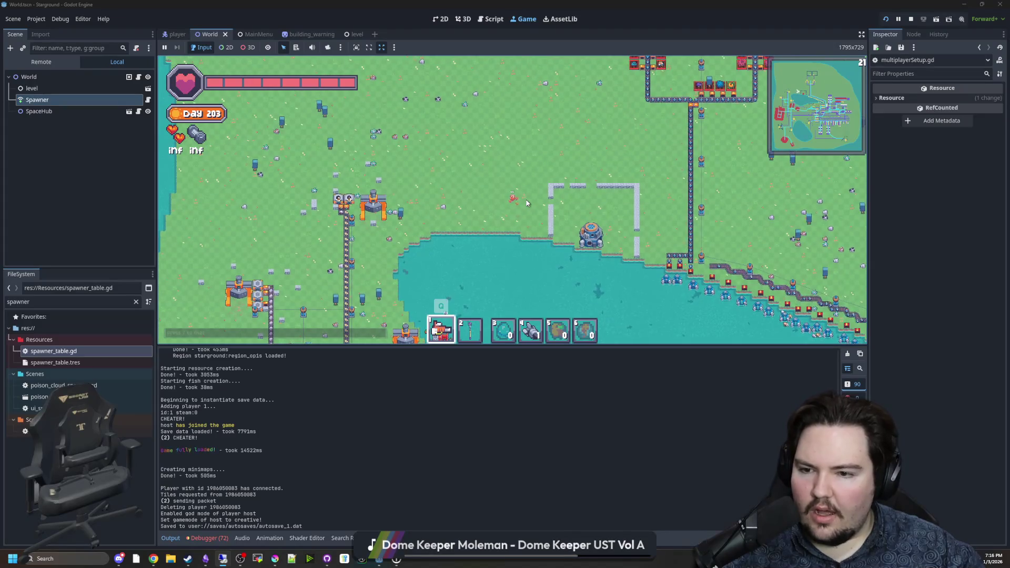
{"action": "key", "text": "w"}
{"action": "key", "text": "d"}
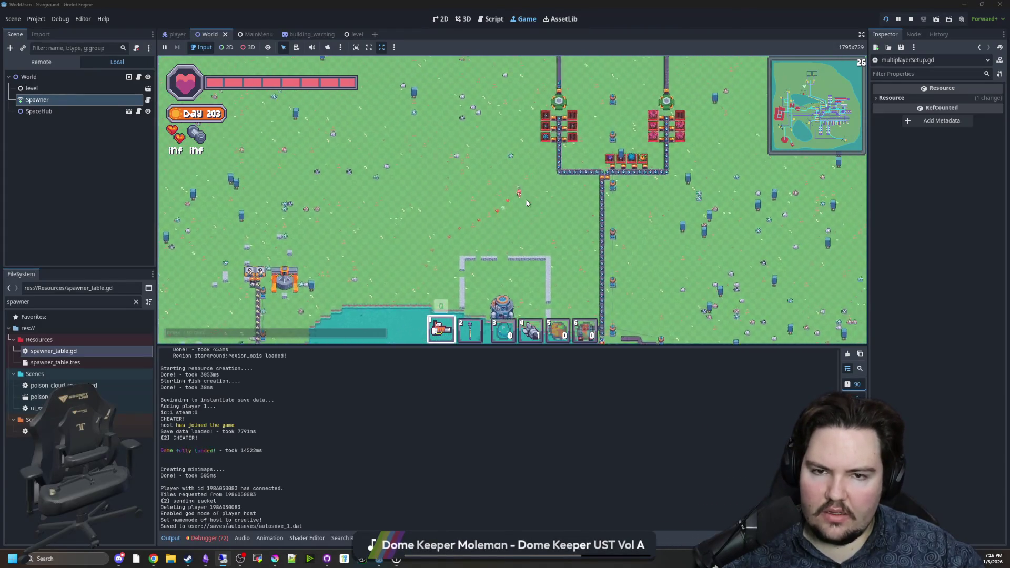
{"action": "scroll", "coordinate": [526, 202], "scroll_direction": "up", "scroll_amount": 2}
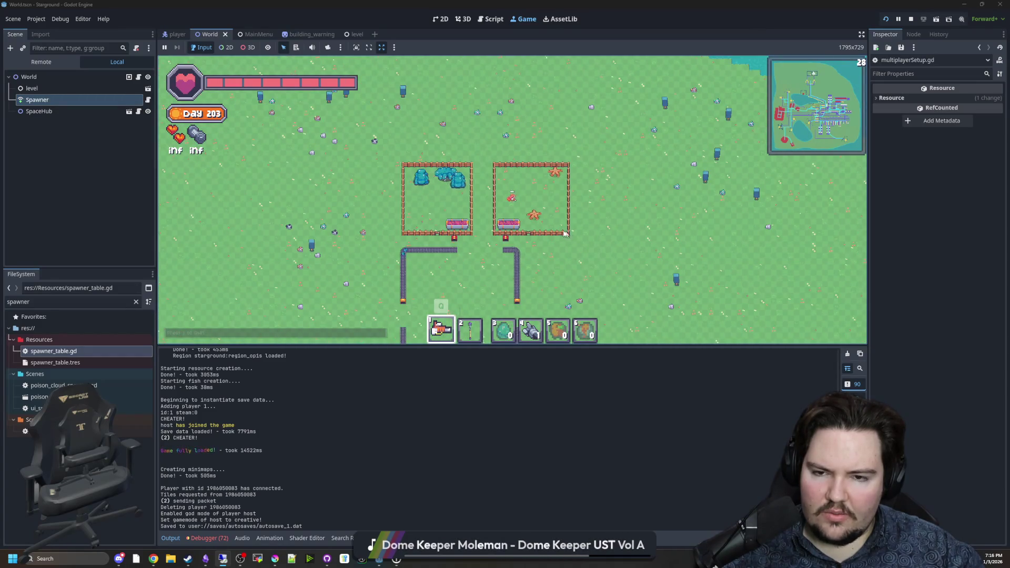
{"action": "scroll", "coordinate": [537, 223], "scroll_direction": "up", "scroll_amount": 3}
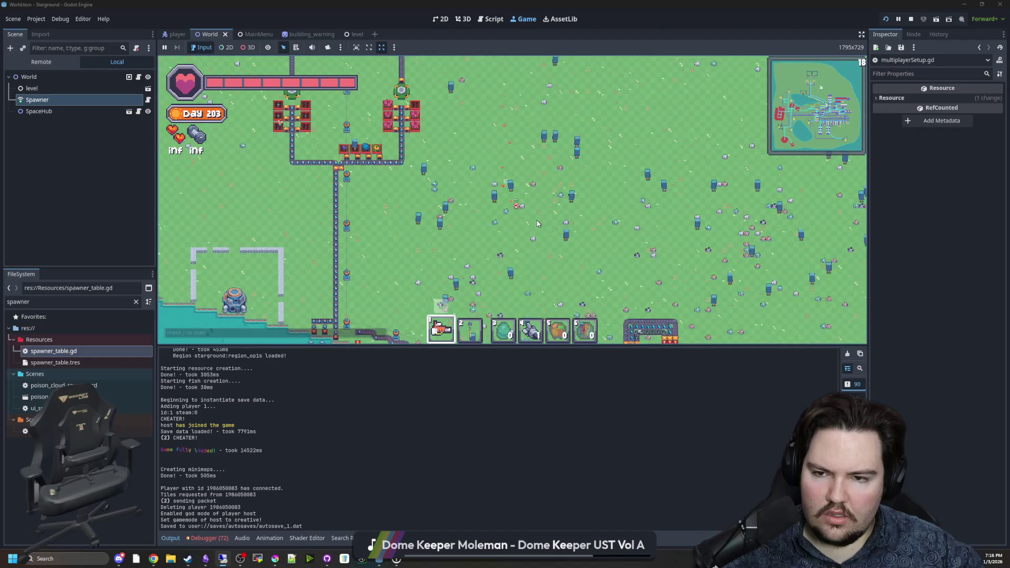
Walk south through the factory rows, back along the coast, and open the pause menu
{"action": "key", "text": "s"}
{"action": "key", "text": "d"}
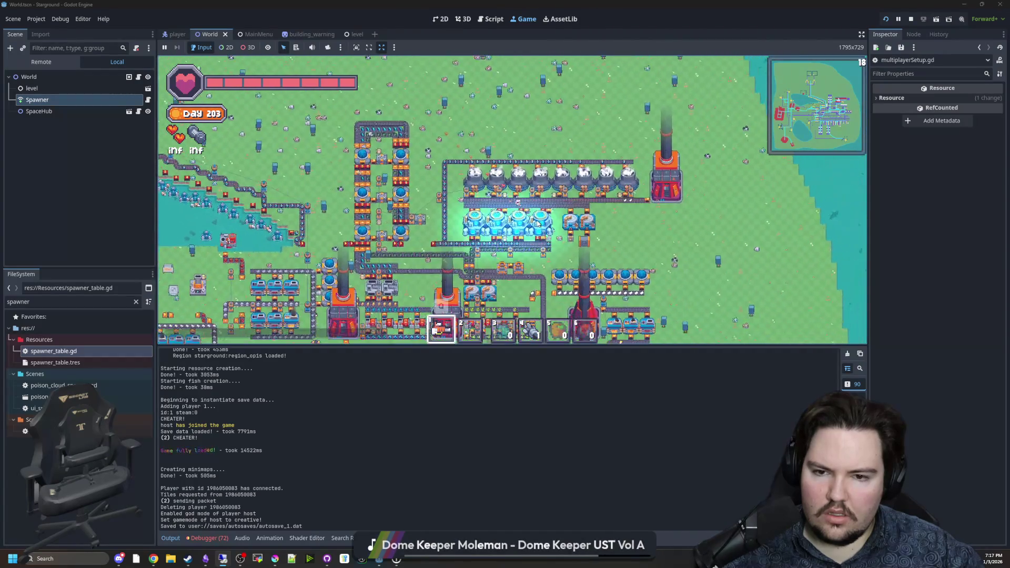
{"action": "key", "text": "s"}
{"action": "key", "text": "d"}
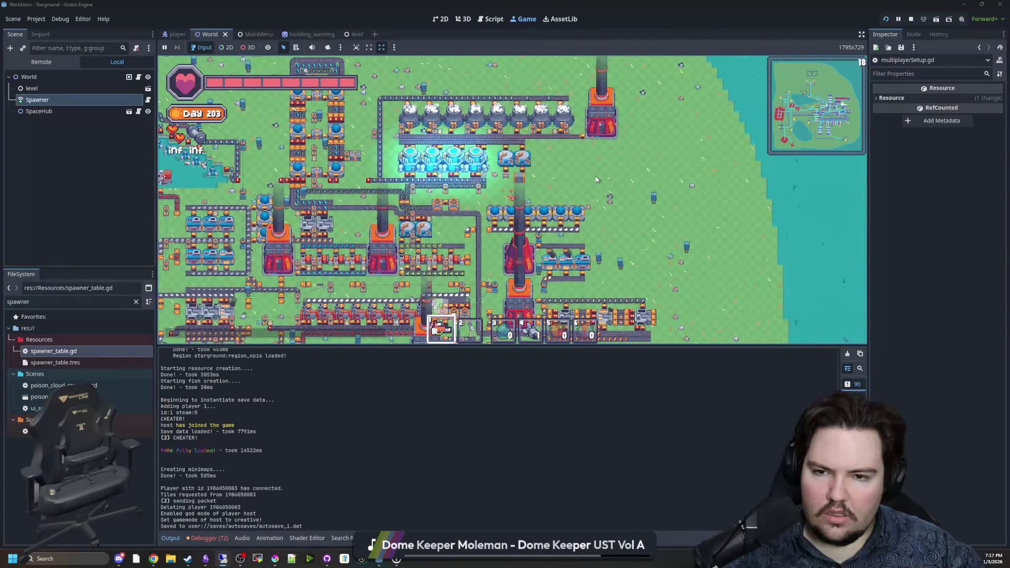
{"action": "key", "text": "s"}
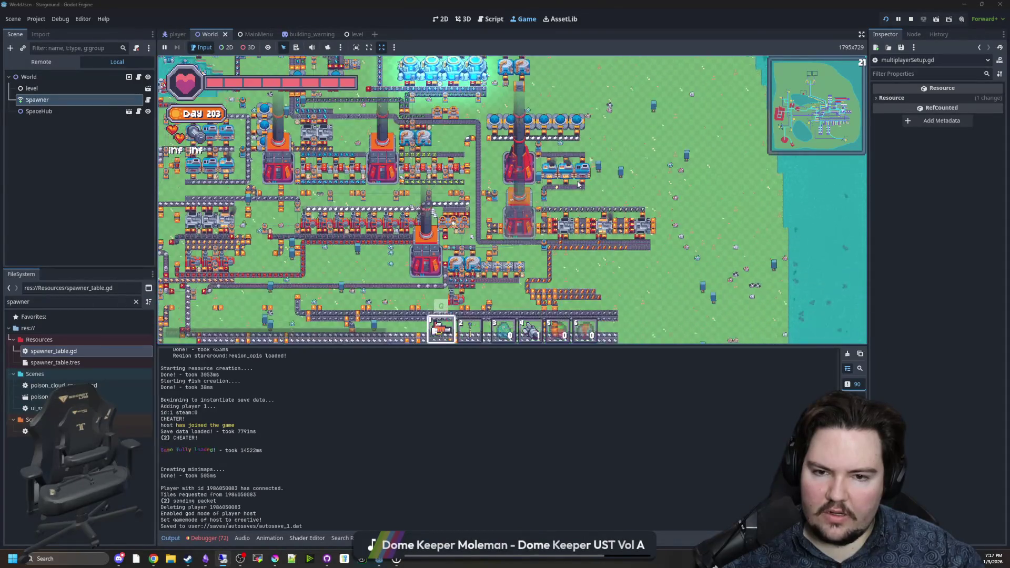
{"action": "key", "text": "s"}
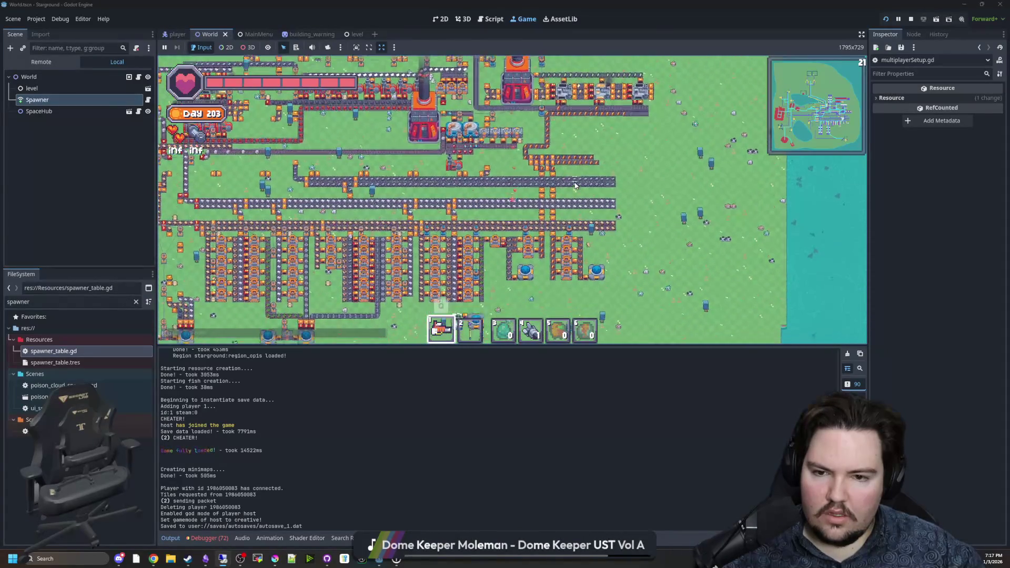
{"action": "key", "text": "s"}
{"action": "key", "text": "a"}
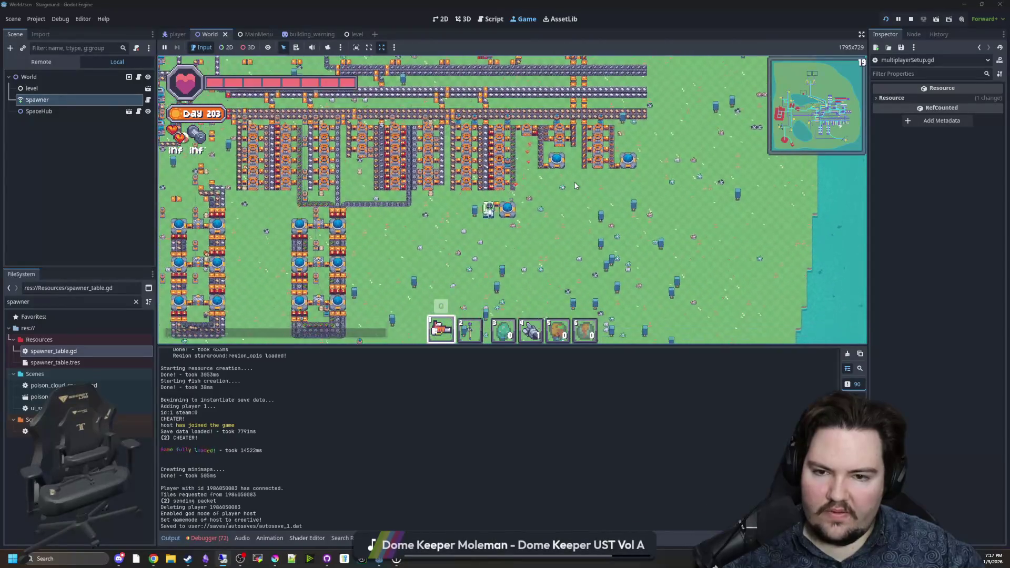
{"action": "key", "text": "a"}
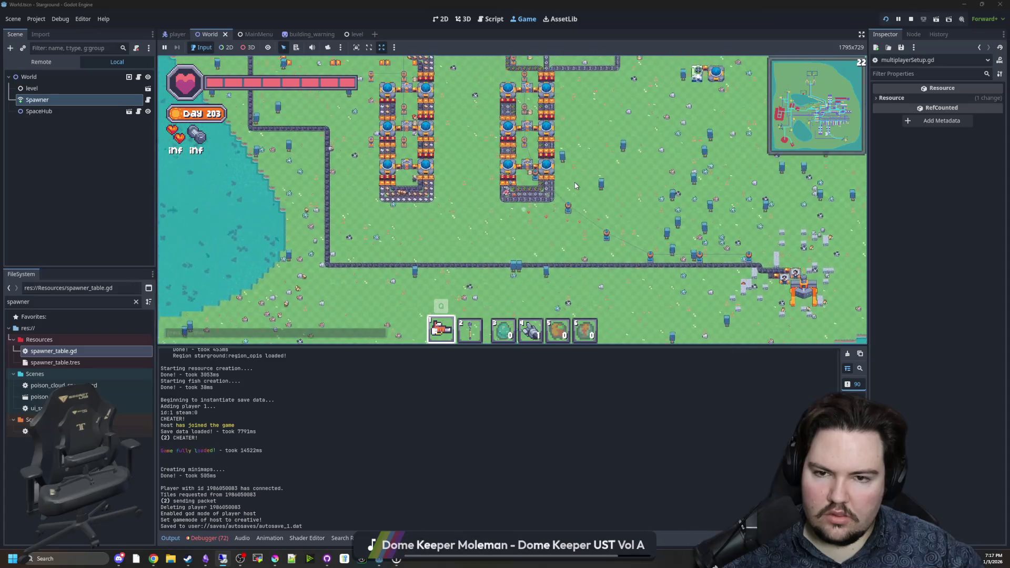
{"action": "key", "text": "w"}
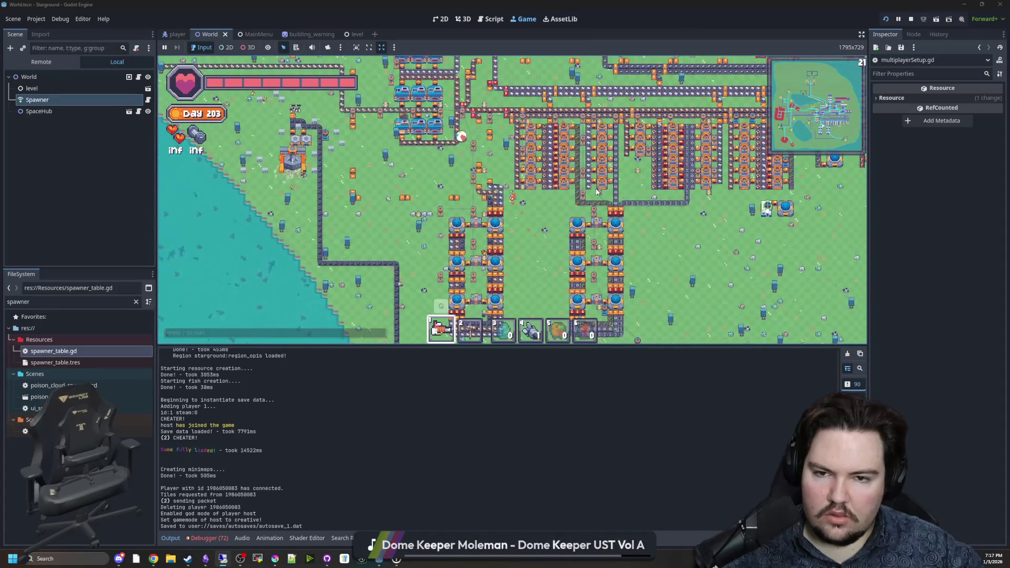
{"action": "key", "text": "w"}
{"action": "key", "text": "a"}
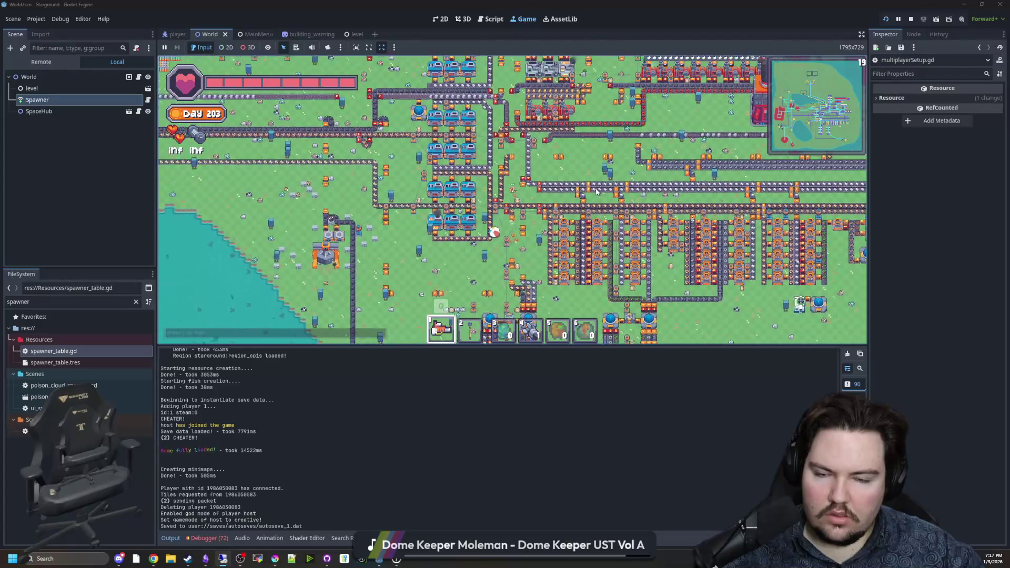
{"action": "key", "text": "w"}
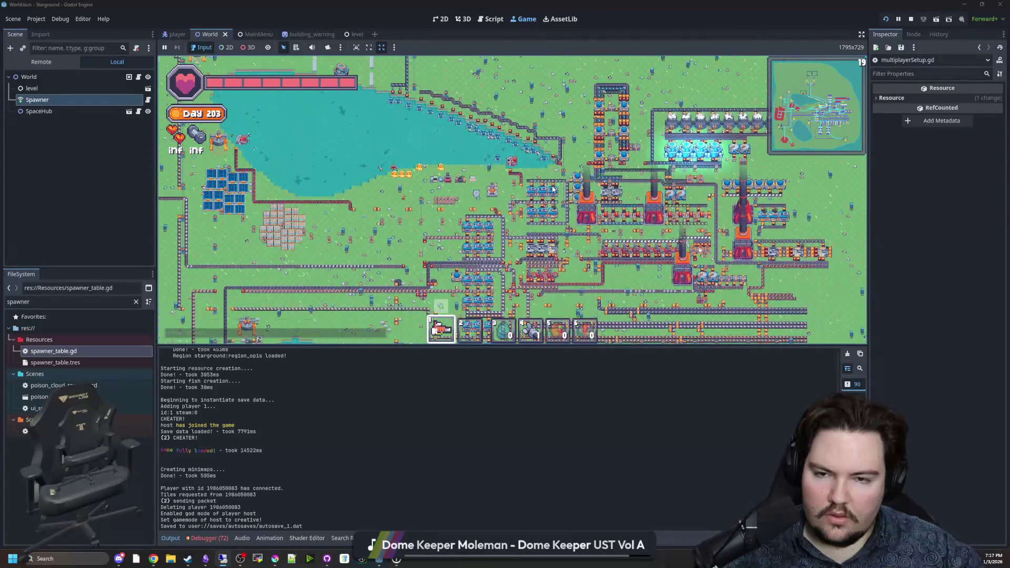
{"action": "key", "text": "w"}
{"action": "key", "text": "a"}
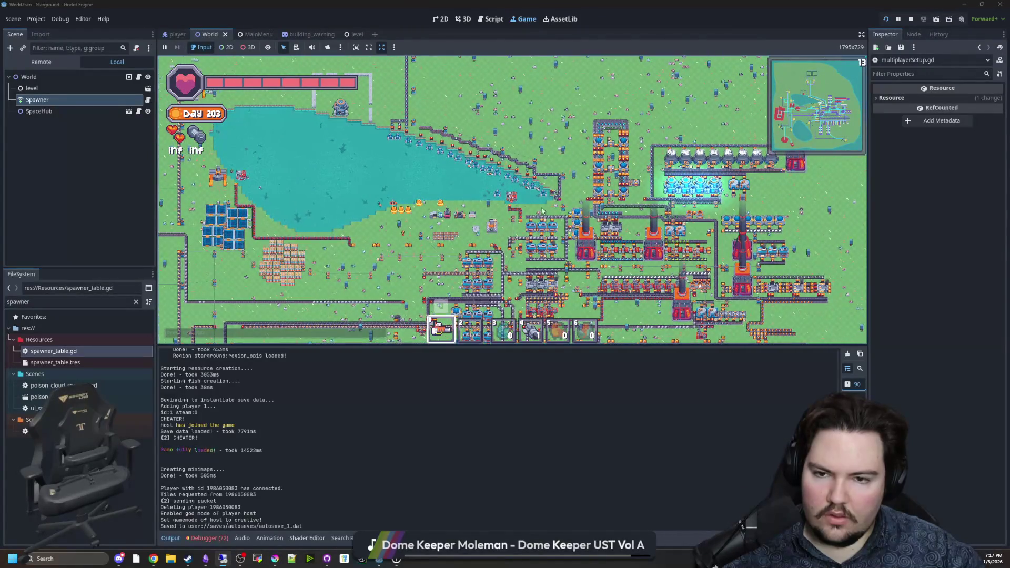
{"action": "key", "text": "Escape"}
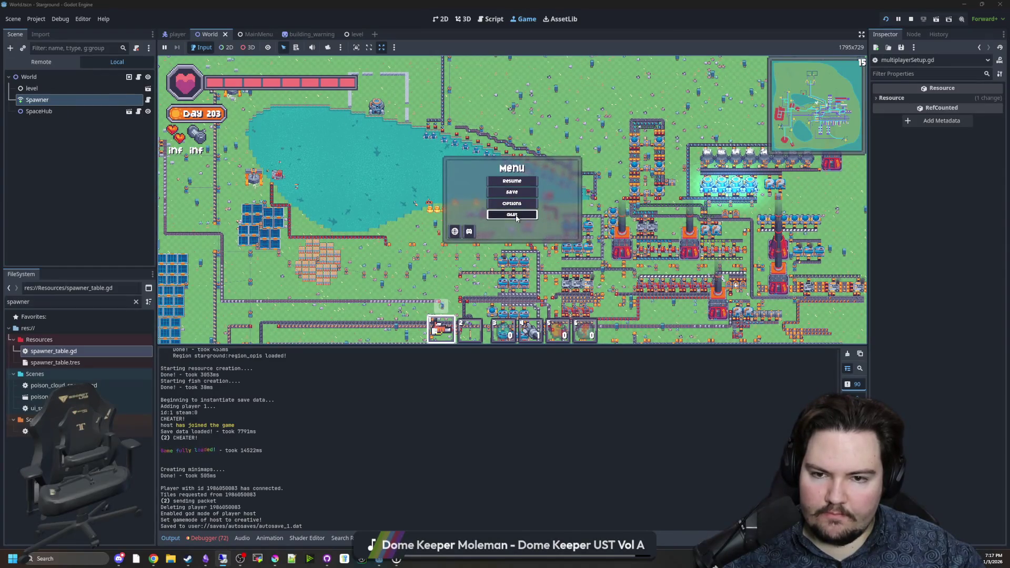
Quit to the main menu and host a brand-new multiplayer world with default setup
{"action": "left_click", "coordinate": [516, 218]}
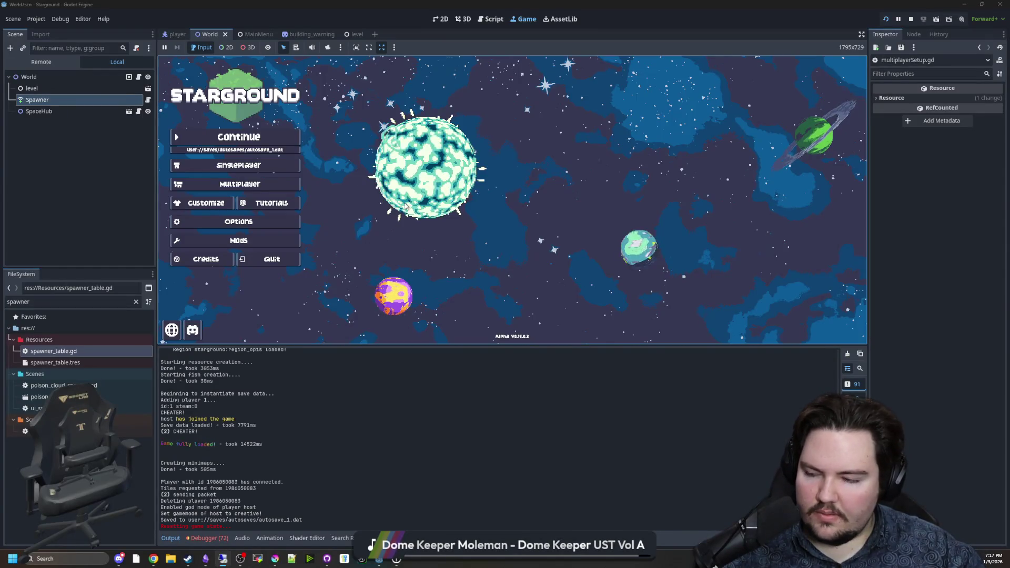
{"action": "left_click", "coordinate": [255, 181]}
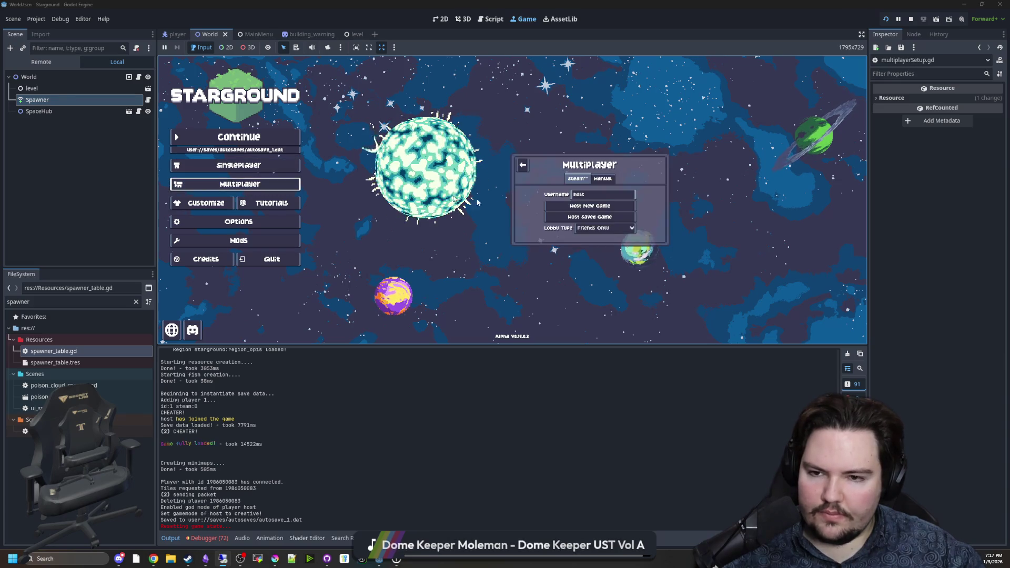
{"action": "left_click", "coordinate": [582, 205]}
{"action": "left_click", "coordinate": [589, 245]}
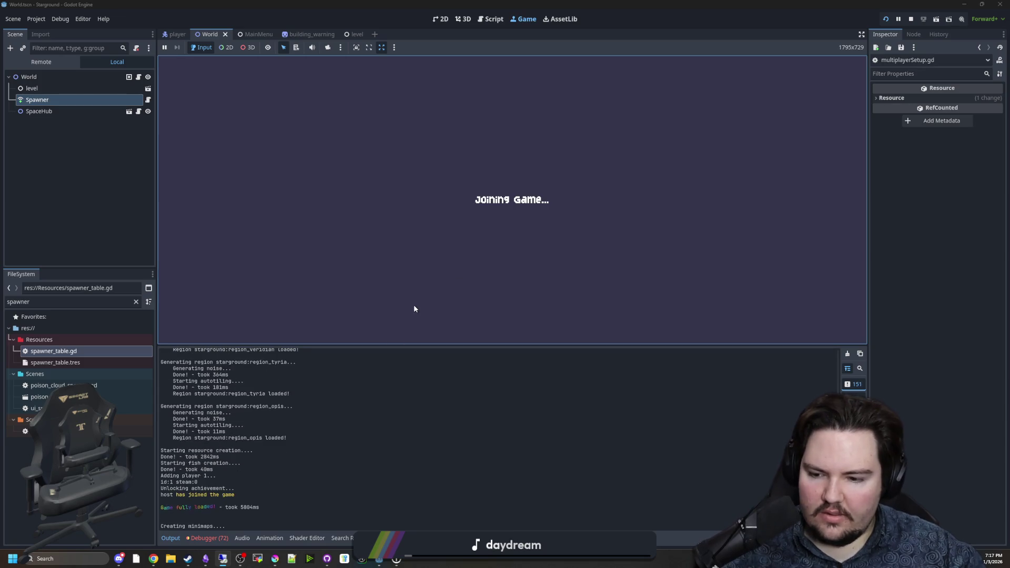
Enable cheats in Options > World, then give the host god mode and creative mode
{"action": "type", "text": "/gamemode crea"}
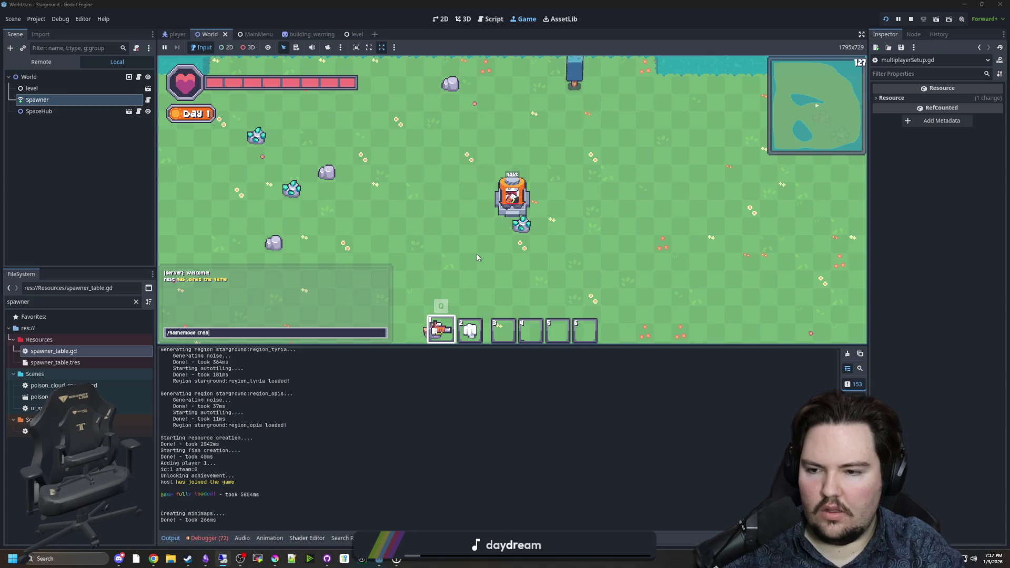
{"action": "key", "text": "Return"}
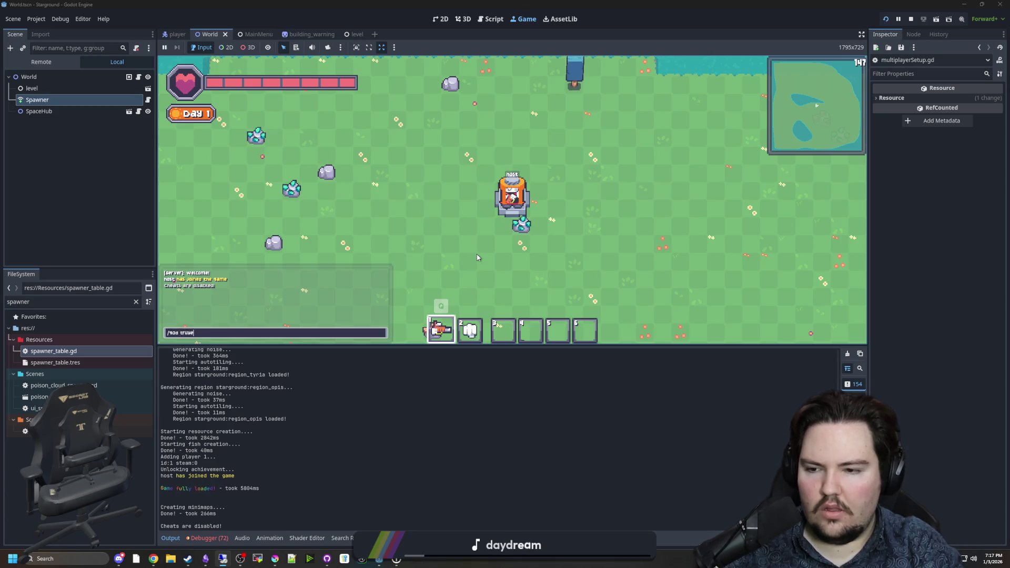
{"action": "key", "text": "Return"}
{"action": "key", "text": "Escape"}
{"action": "left_click", "coordinate": [514, 205]}
{"action": "left_click", "coordinate": [485, 149]}
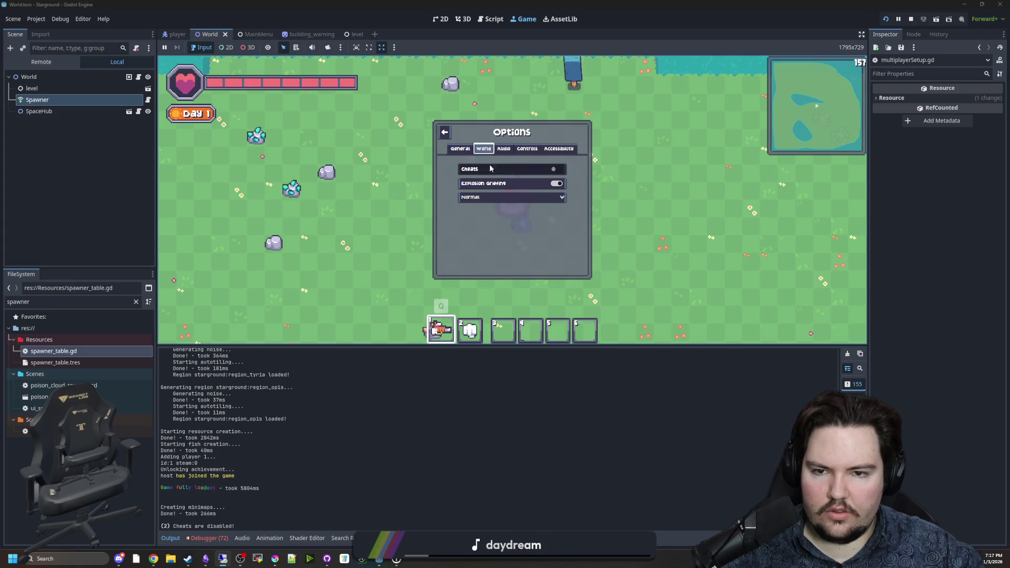
{"action": "key", "text": "Escape"}
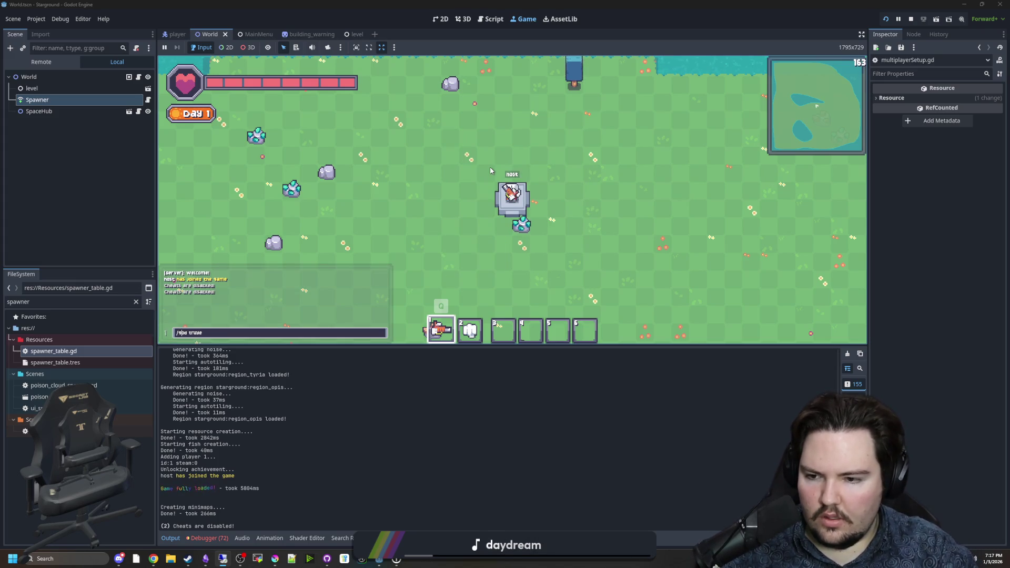
{"action": "key", "text": "Return"}
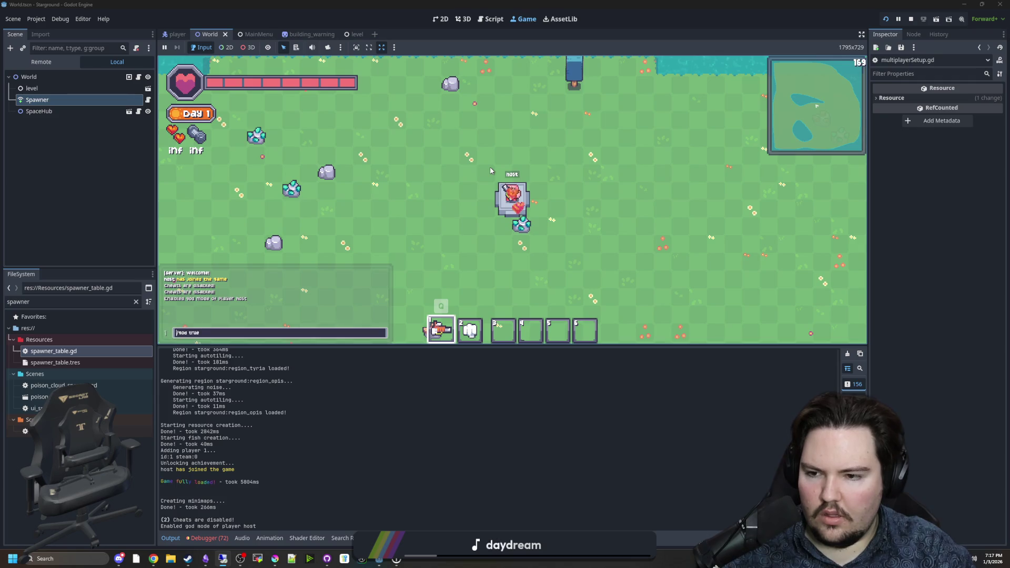
{"action": "key", "text": "Return"}
Pick the Furnace, Brewing Station and Electric Furnace from the Building Menu to place
{"action": "key", "text": "b"}
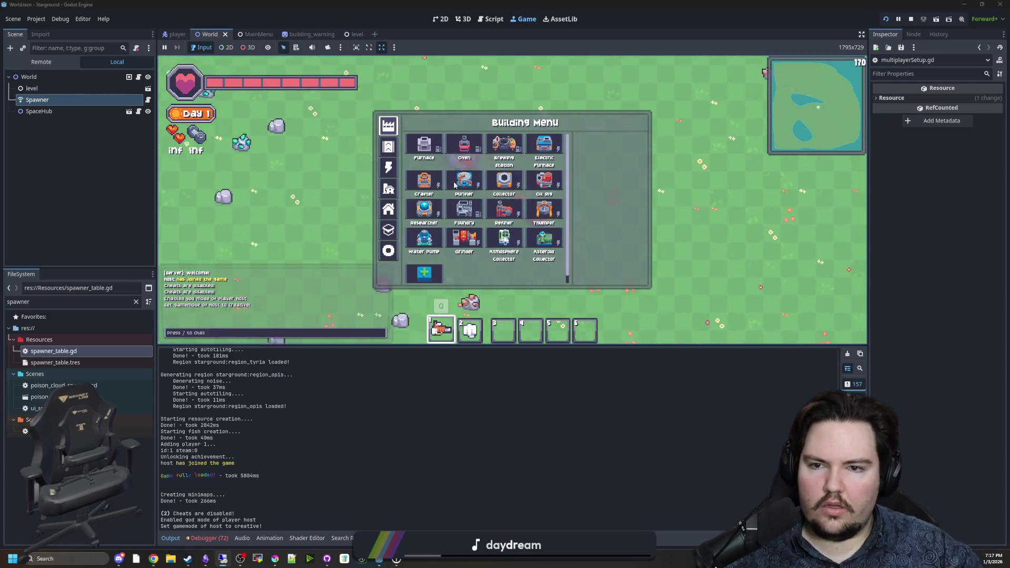
{"action": "left_click", "coordinate": [424, 147]}
{"action": "key", "text": "b"}
{"action": "left_click", "coordinate": [424, 146]}
{"action": "key", "text": "b"}
{"action": "left_click", "coordinate": [503, 143]}
{"action": "key", "text": "b"}
{"action": "left_click", "coordinate": [544, 146]}
Select the Purifier, a range-circle building and the Oil Rig from the Building Menu
{"action": "key", "text": "b"}
{"action": "left_click", "coordinate": [426, 176]}
{"action": "key", "text": "b"}
{"action": "left_click", "coordinate": [464, 180]}
{"action": "key", "text": "b"}
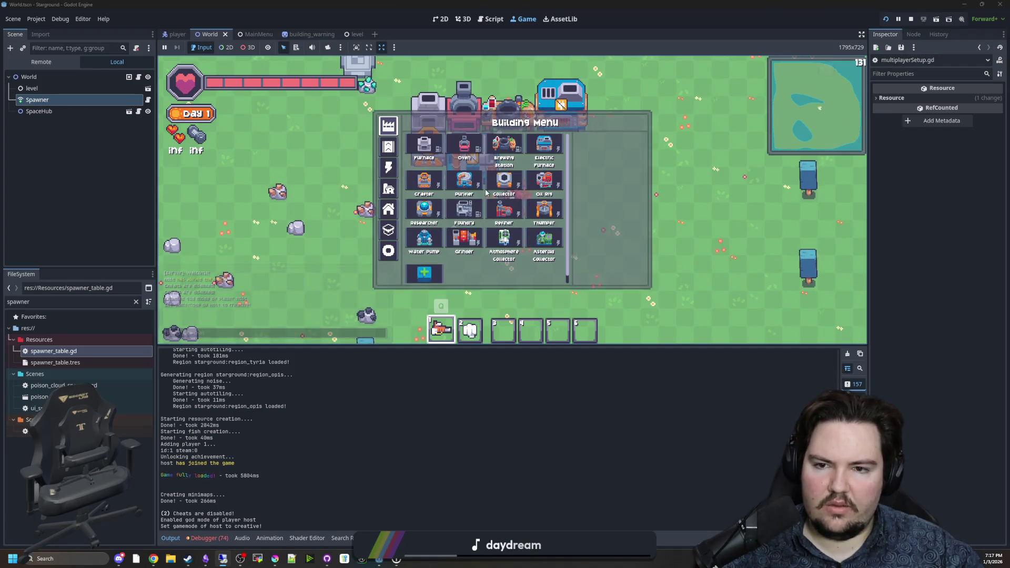
{"action": "left_click", "coordinate": [490, 141]}
{"action": "key", "text": "b"}
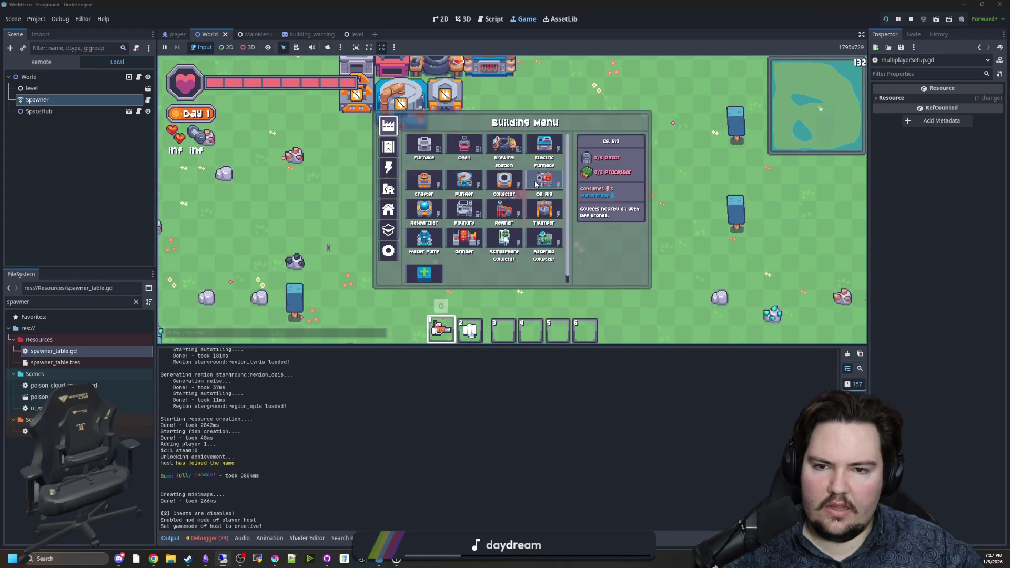
{"action": "left_click", "coordinate": [536, 184]}
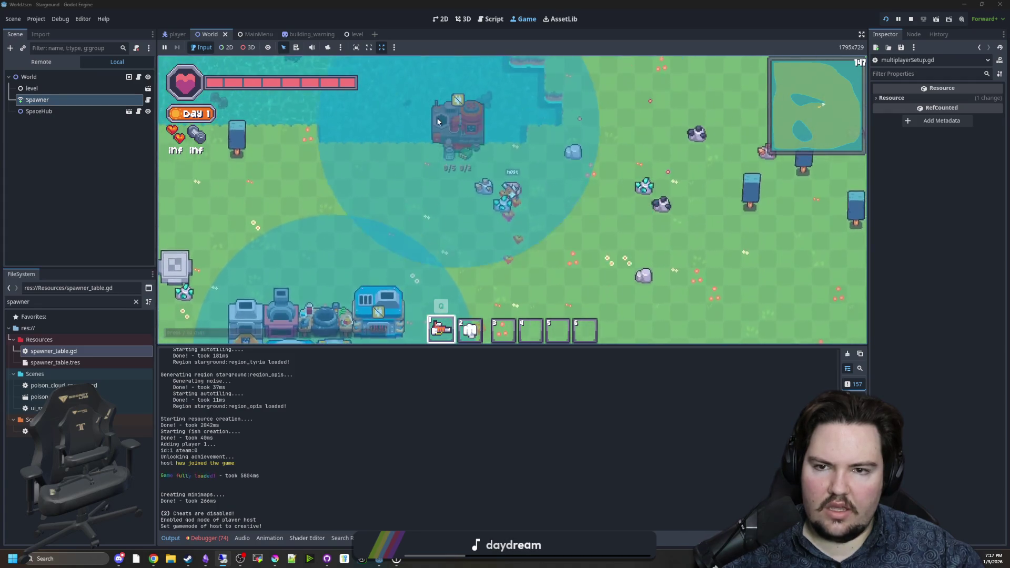
Move down the map, pick the Researcher, and place a Thumper beside the base
{"action": "key", "text": "s"}
{"action": "key", "text": "b"}
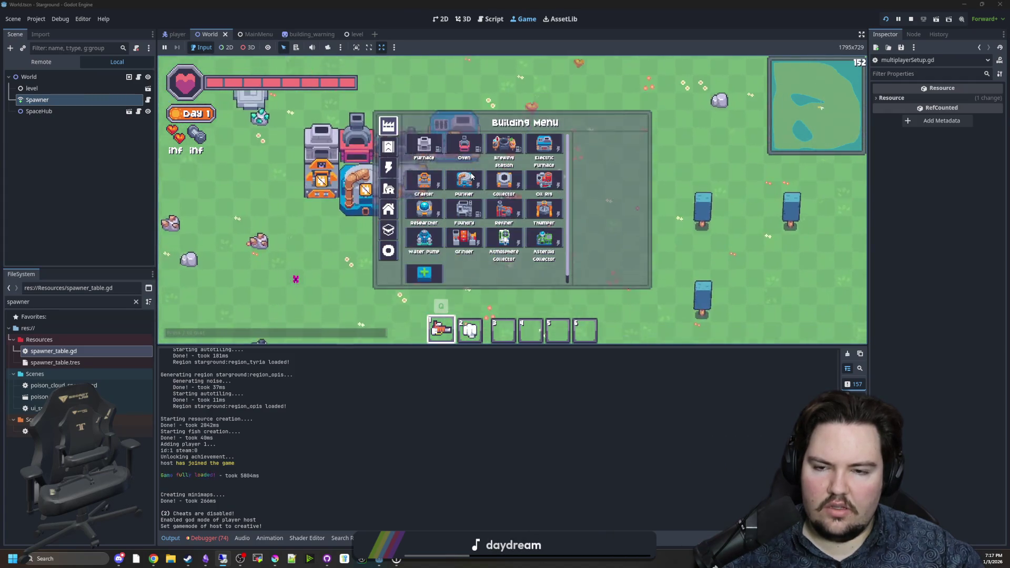
{"action": "key", "text": "b"}
{"action": "key", "text": "b"}
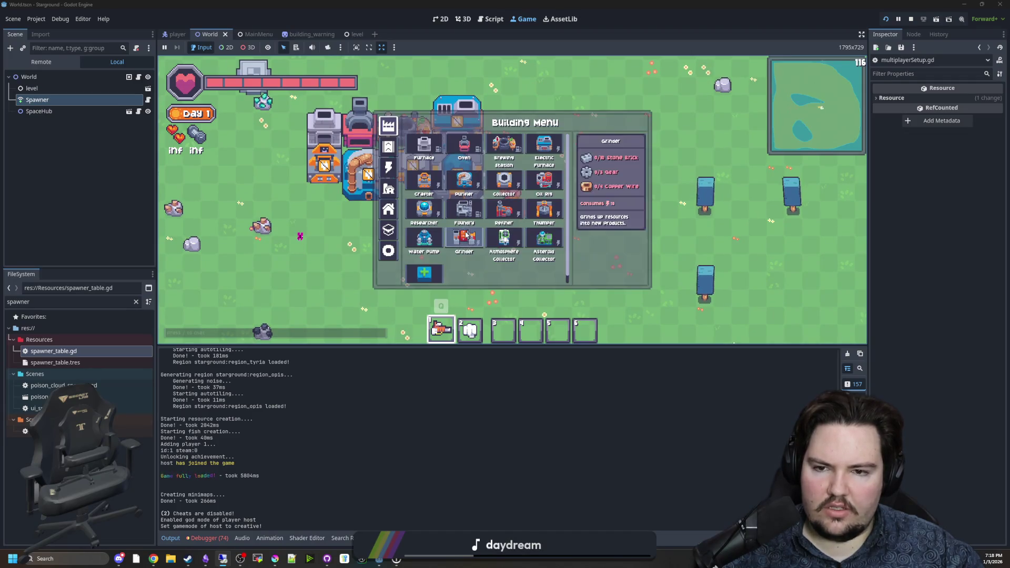
{"action": "left_click", "coordinate": [464, 208]}
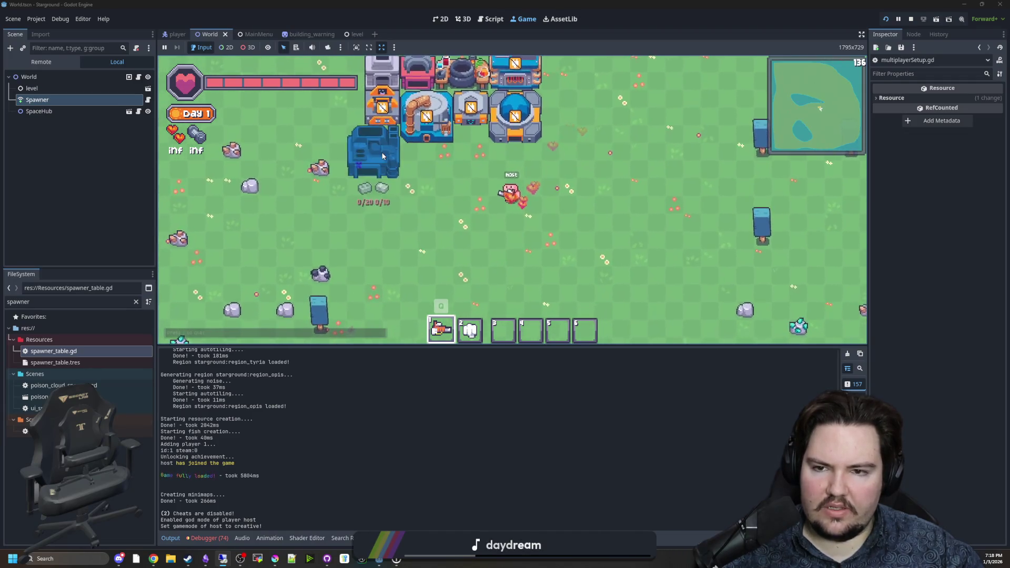
{"action": "key", "text": "b"}
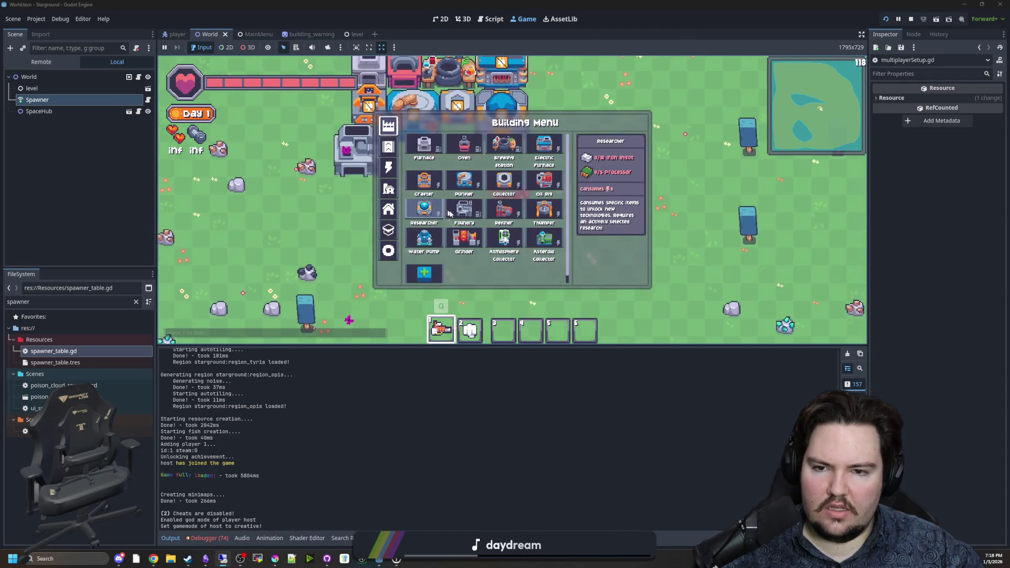
{"action": "left_click", "coordinate": [402, 176]}
{"action": "key", "text": "b"}
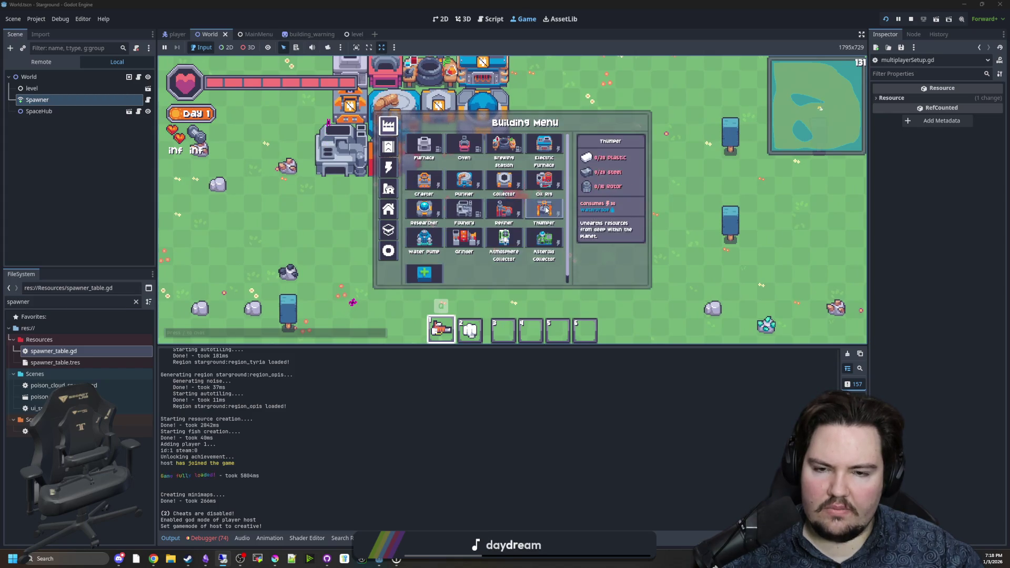
{"action": "left_click", "coordinate": [546, 209]}
{"action": "left_click", "coordinate": [423, 185]}
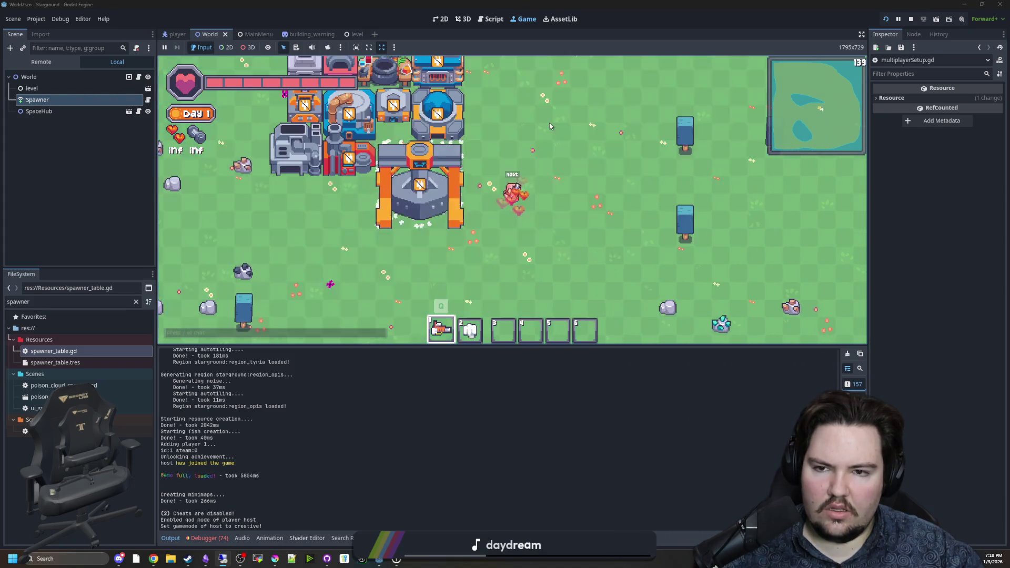
Select the Grinder, a large range building and a small blue piece for placement
{"action": "key", "text": "b"}
{"action": "left_click", "coordinate": [427, 180]}
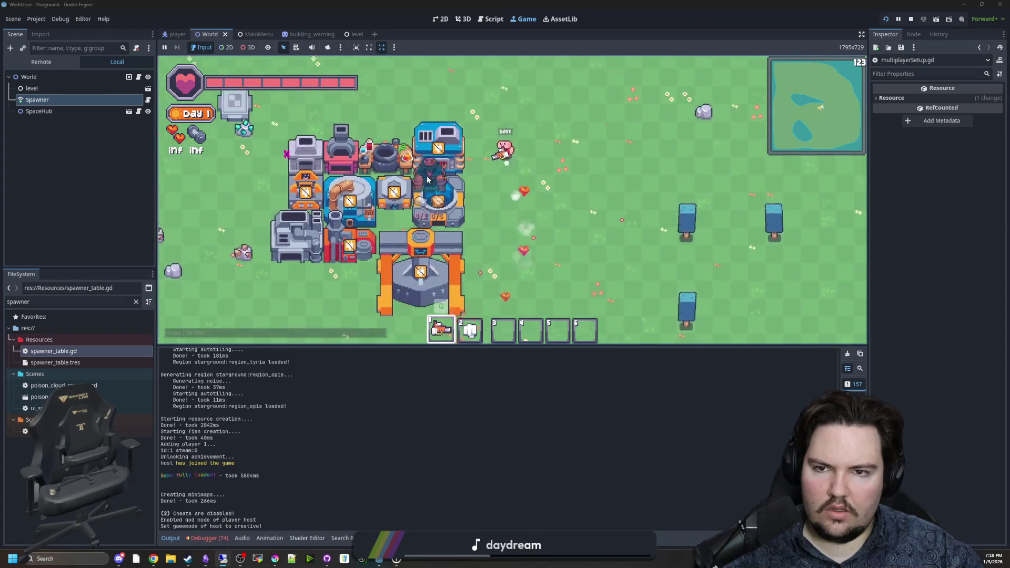
{"action": "key", "text": "b"}
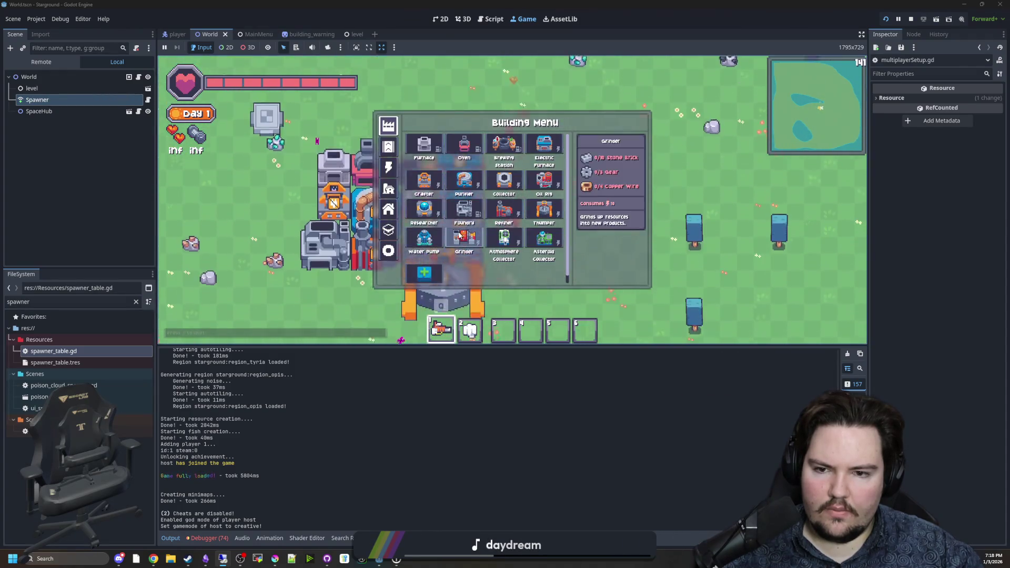
{"action": "left_click", "coordinate": [459, 235]}
{"action": "key", "text": "b"}
{"action": "key", "text": "b"}
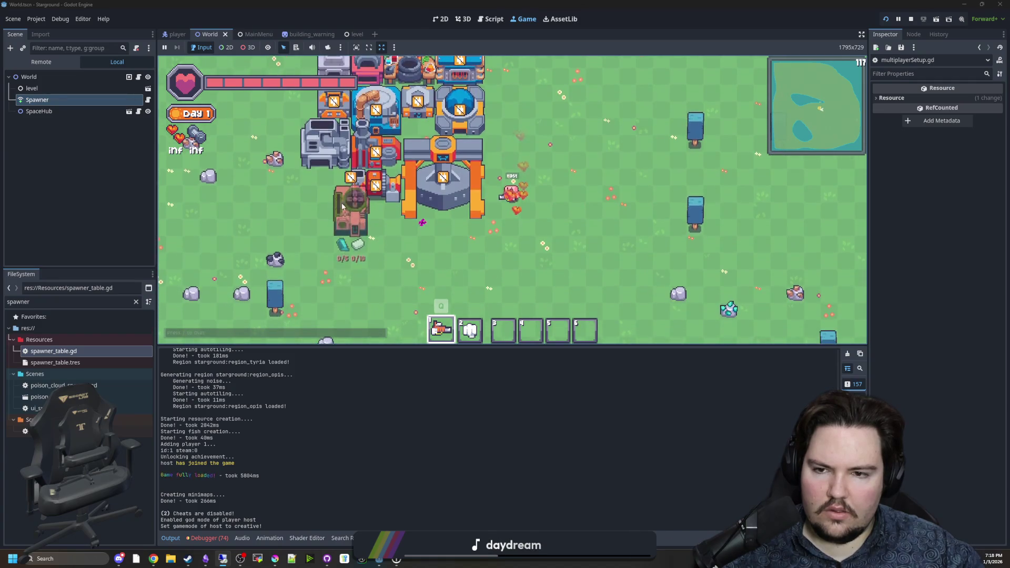
{"action": "key", "text": "b"}
{"action": "left_click", "coordinate": [474, 232]}
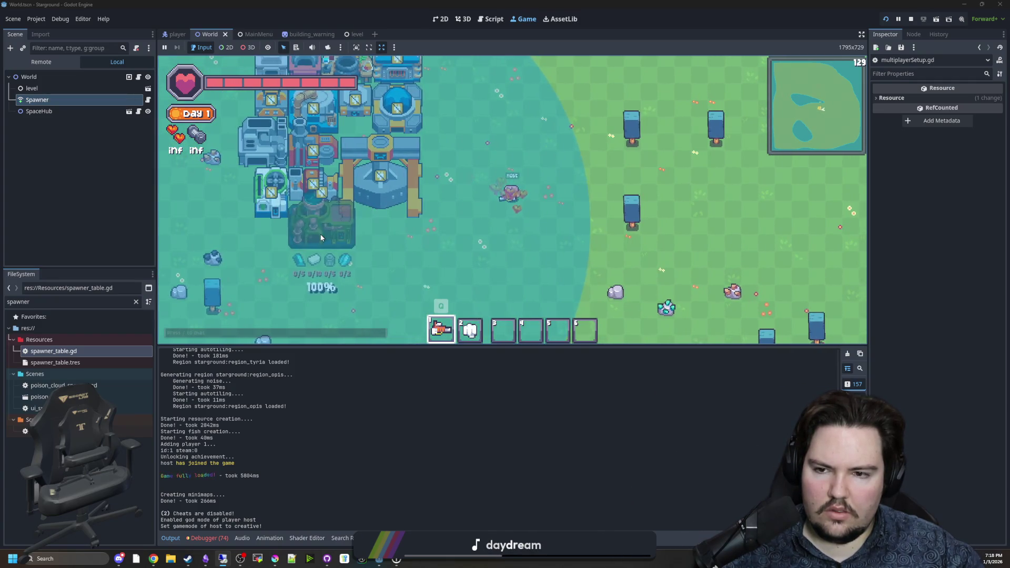
{"action": "key", "text": "b"}
{"action": "left_click", "coordinate": [426, 263]}
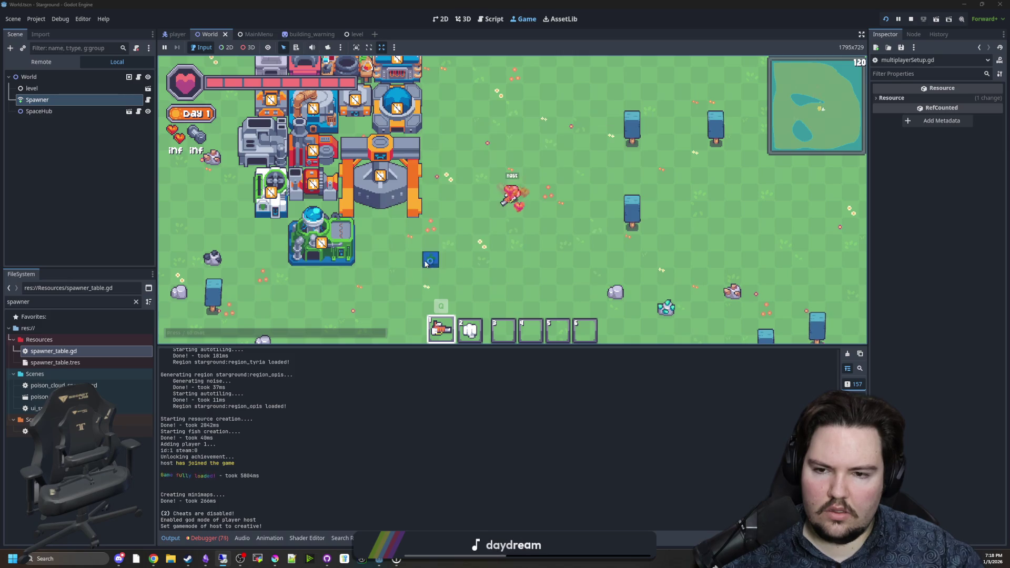
Select a green building, a blue building and a logistics building from the menu
{"action": "key", "text": "b"}
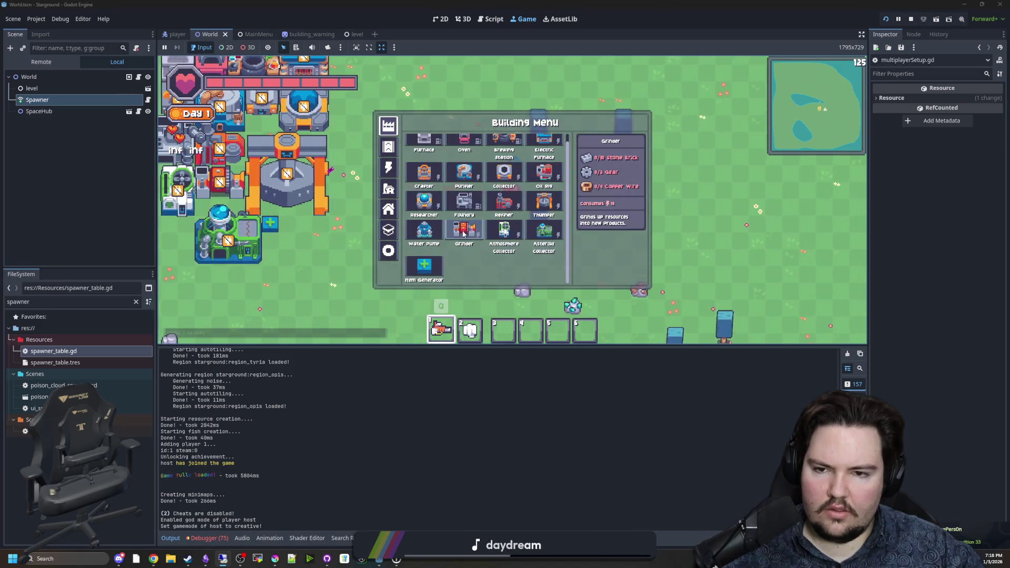
{"action": "left_click", "coordinate": [421, 157]}
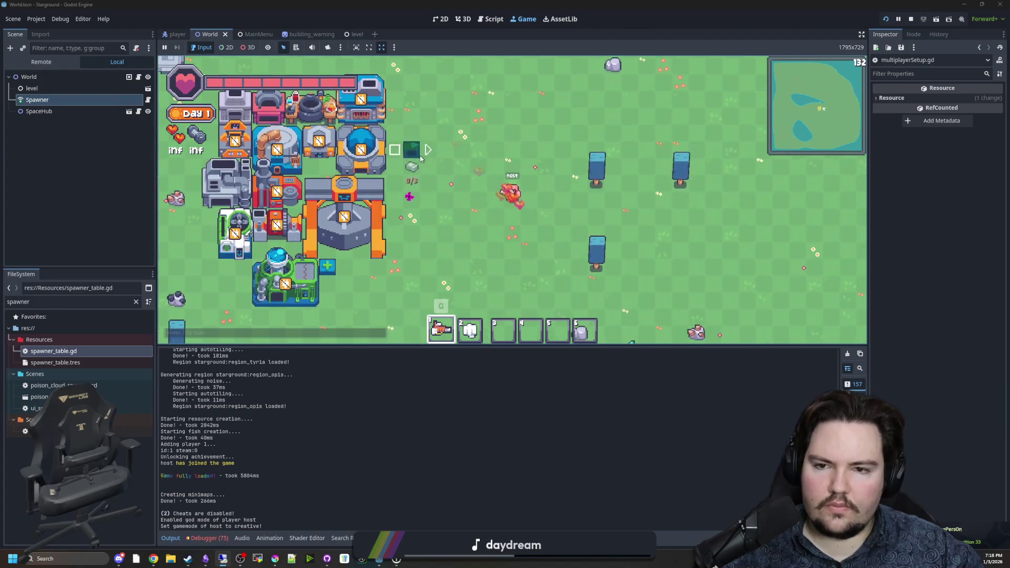
{"action": "key", "text": "b"}
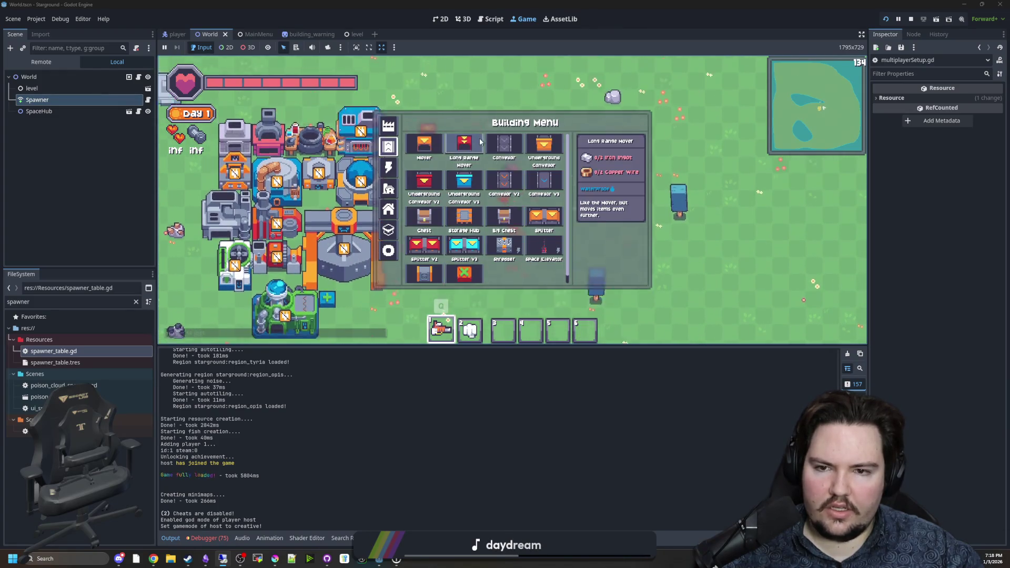
{"action": "key", "text": "b"}
{"action": "key", "text": "b"}
{"action": "left_click", "coordinate": [458, 187]}
{"action": "key", "text": "b"}
{"action": "key", "text": "b"}
Choose Underground Conveyor V3, other conveyor pieces, and Conveyor V3 for the conveyor lines
{"action": "key", "text": "b"}
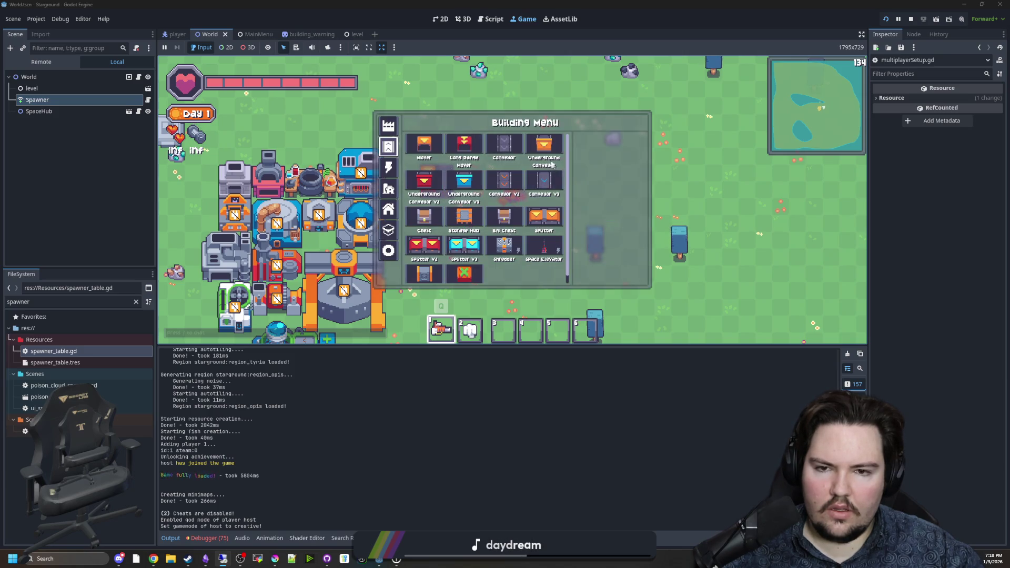
{"action": "left_click", "coordinate": [425, 228]}
{"action": "key", "text": "b"}
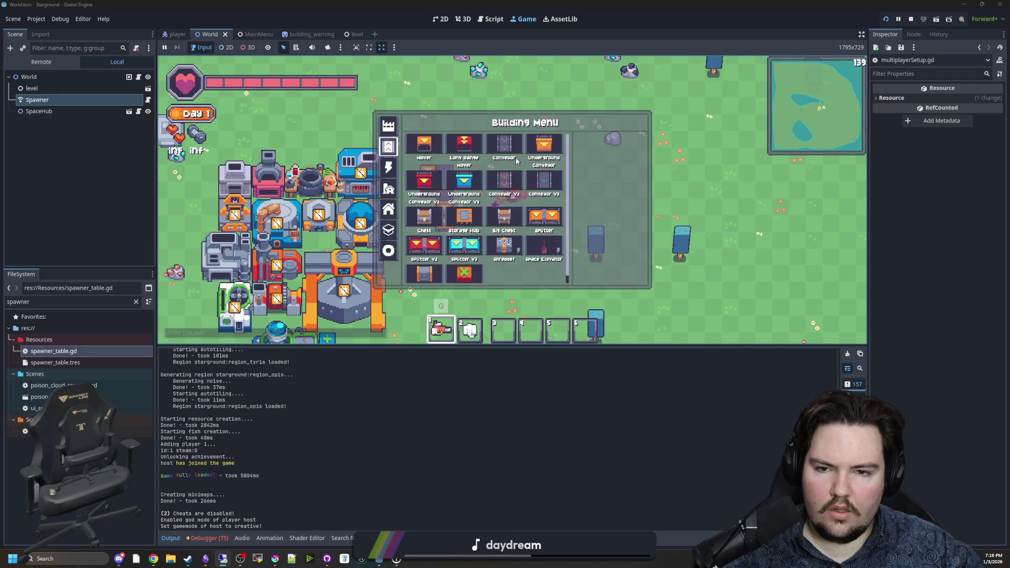
{"action": "left_click", "coordinate": [455, 180]}
{"action": "key", "text": "b"}
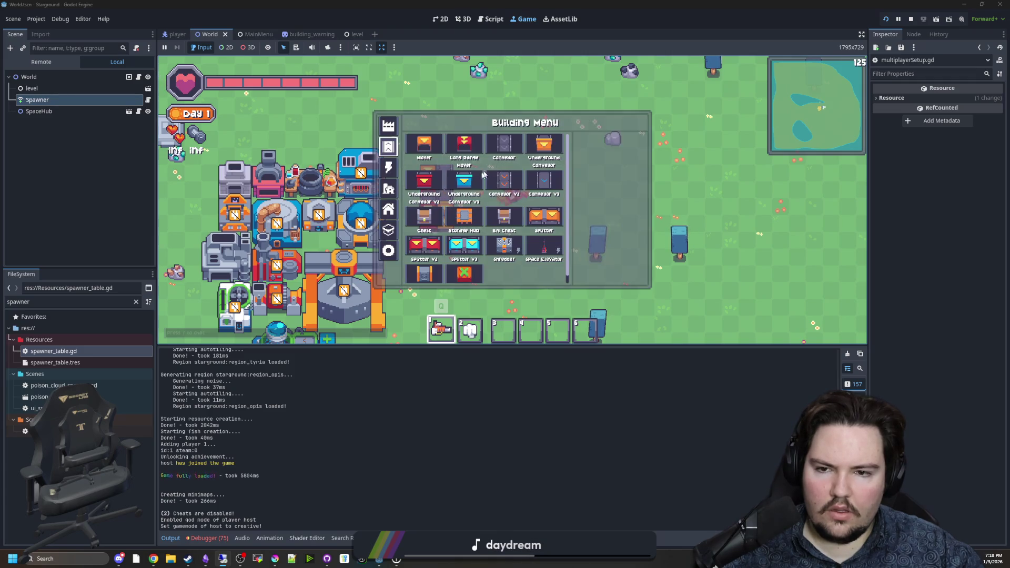
{"action": "left_click", "coordinate": [465, 180]}
{"action": "key", "text": "b"}
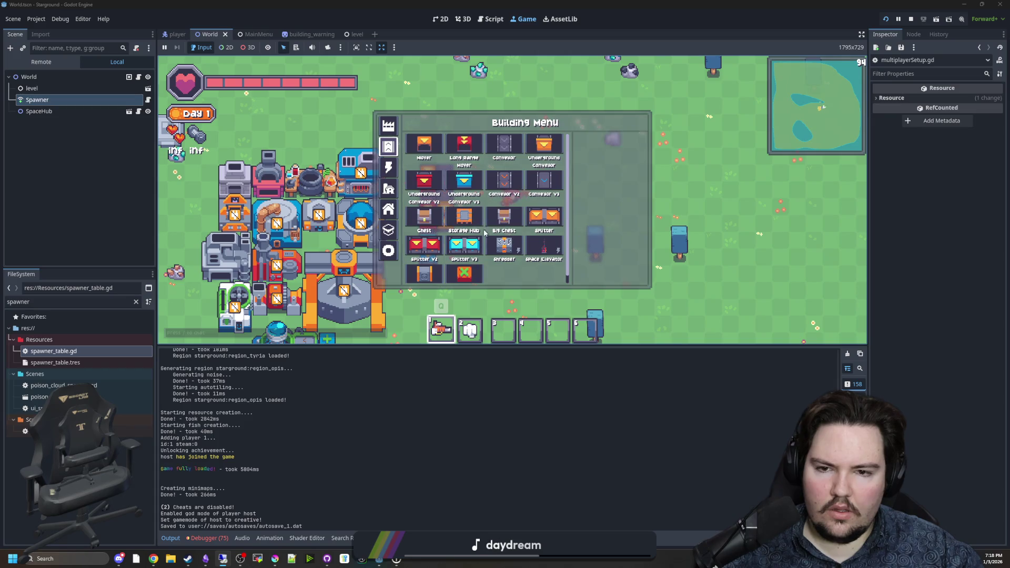
{"action": "left_click", "coordinate": [506, 187]}
Pick a blue machine, a large orange machine and another conveyor piece
{"action": "key", "text": "b"}
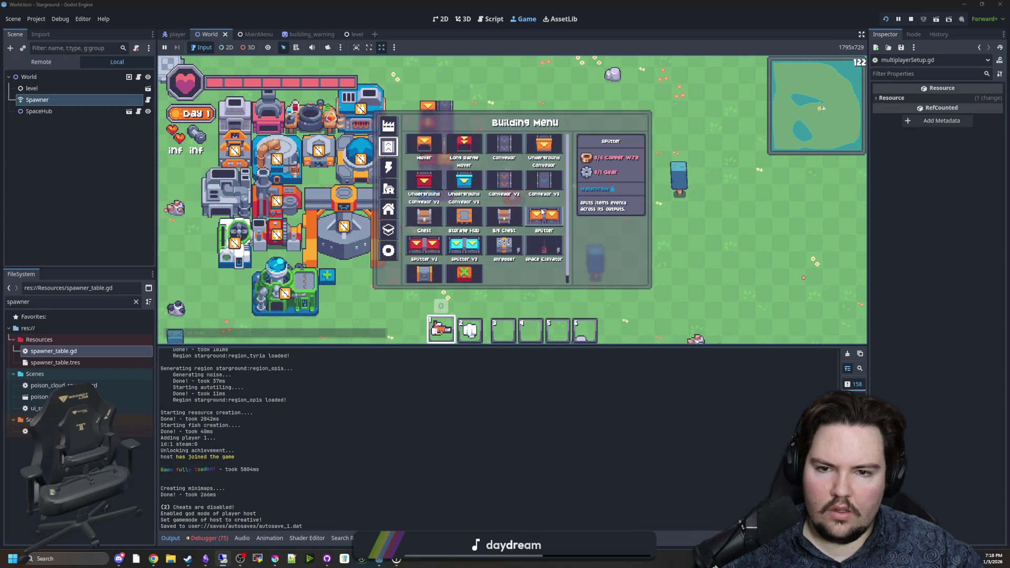
{"action": "left_click", "coordinate": [546, 187]}
{"action": "key", "text": "b"}
{"action": "key", "text": "b"}
{"action": "key", "text": "b"}
{"action": "left_click", "coordinate": [448, 210]}
{"action": "key", "text": "b"}
{"action": "left_click", "coordinate": [461, 213]}
{"action": "key", "text": "b"}
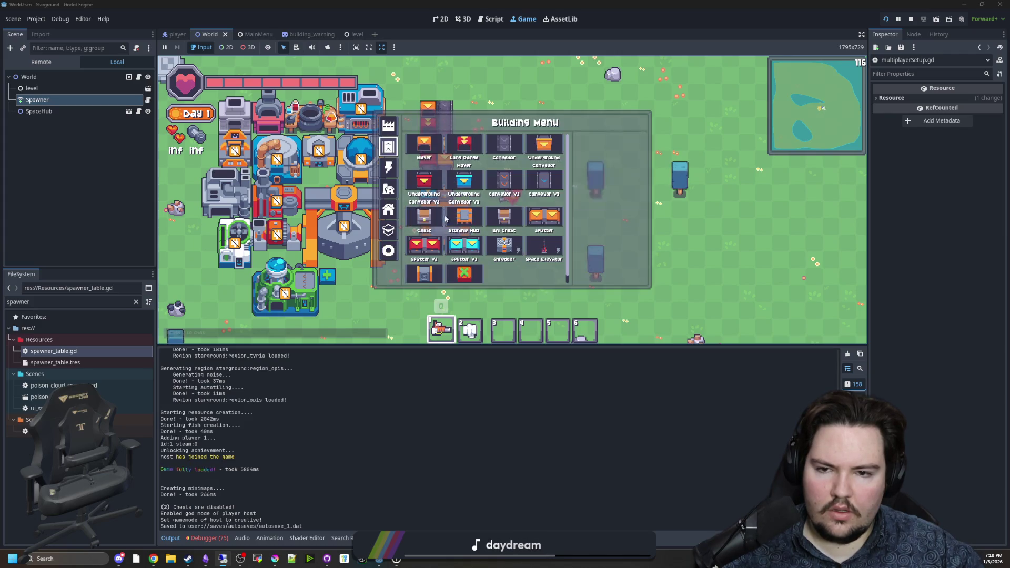
{"action": "key", "text": "b"}
{"action": "key", "text": "b"}
{"action": "left_click", "coordinate": [451, 193]}
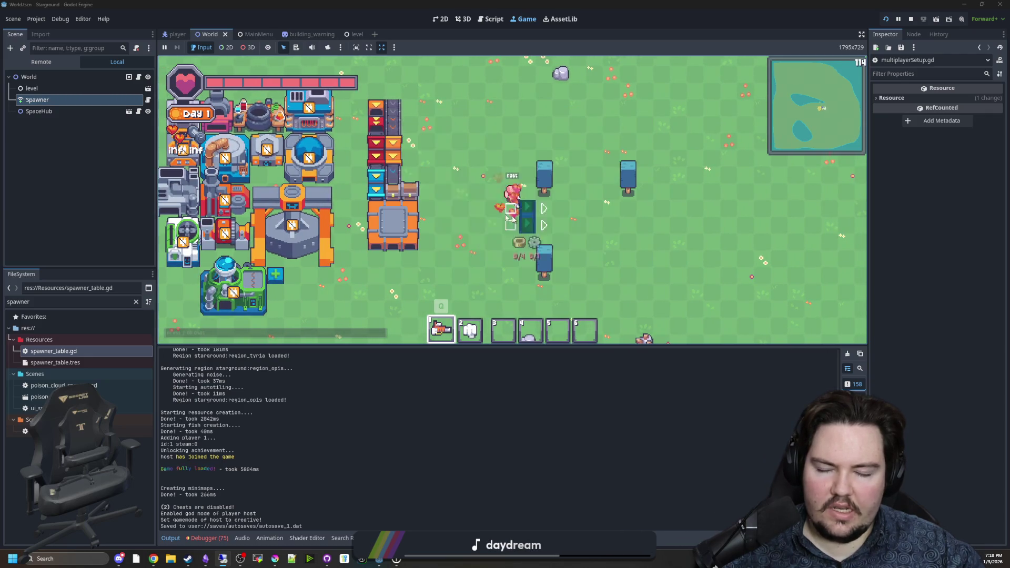
Choose Splitter V3, then place the Space Elevator beside the conveyor lines
{"action": "key", "text": "b"}
{"action": "left_click", "coordinate": [434, 252]}
{"action": "key", "text": "b"}
{"action": "left_click", "coordinate": [466, 244]}
{"action": "key", "text": "b"}
{"action": "key", "text": "b"}
{"action": "key", "text": "b"}
{"action": "left_click", "coordinate": [535, 250]}
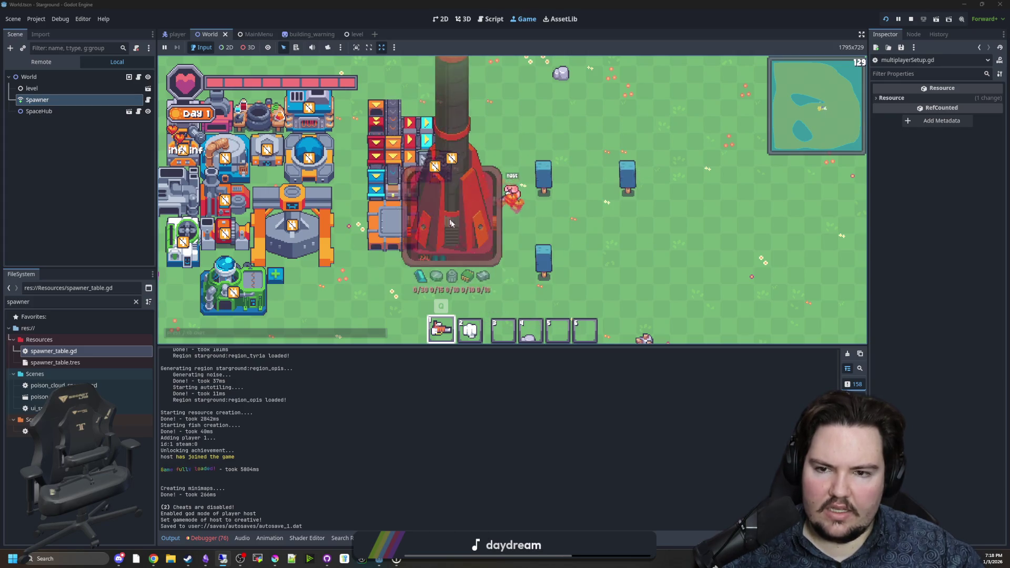
{"action": "key", "text": "d"}
{"action": "left_click", "coordinate": [423, 235]}
Drop a small blue piece onto the Space Elevator, then move down-left to browse further
{"action": "key", "text": "b"}
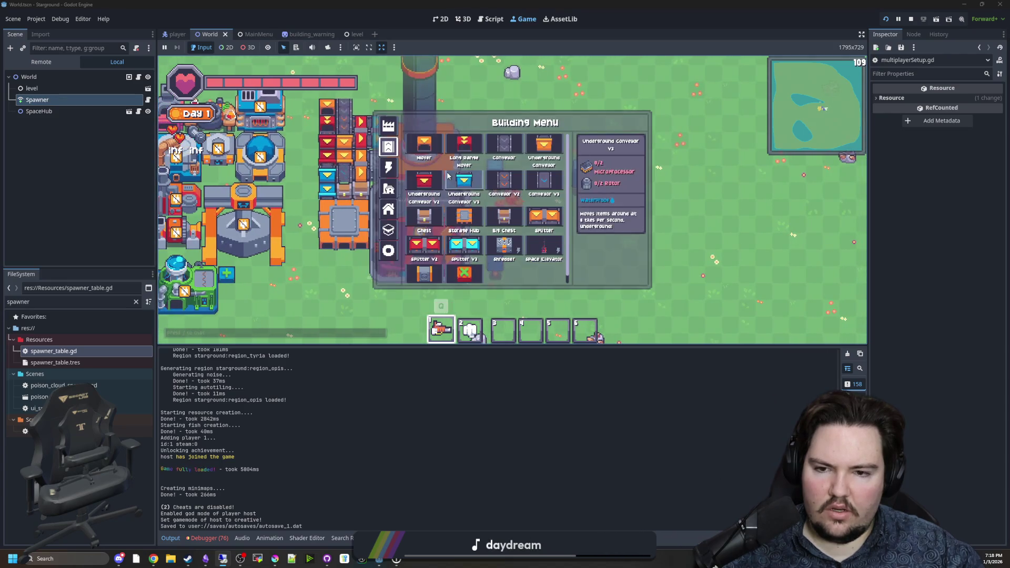
{"action": "key", "text": "w"}
{"action": "left_click", "coordinate": [404, 200]}
{"action": "key", "text": "b"}
{"action": "key", "text": "b"}
{"action": "key", "text": "s"}
{"action": "key", "text": "a"}
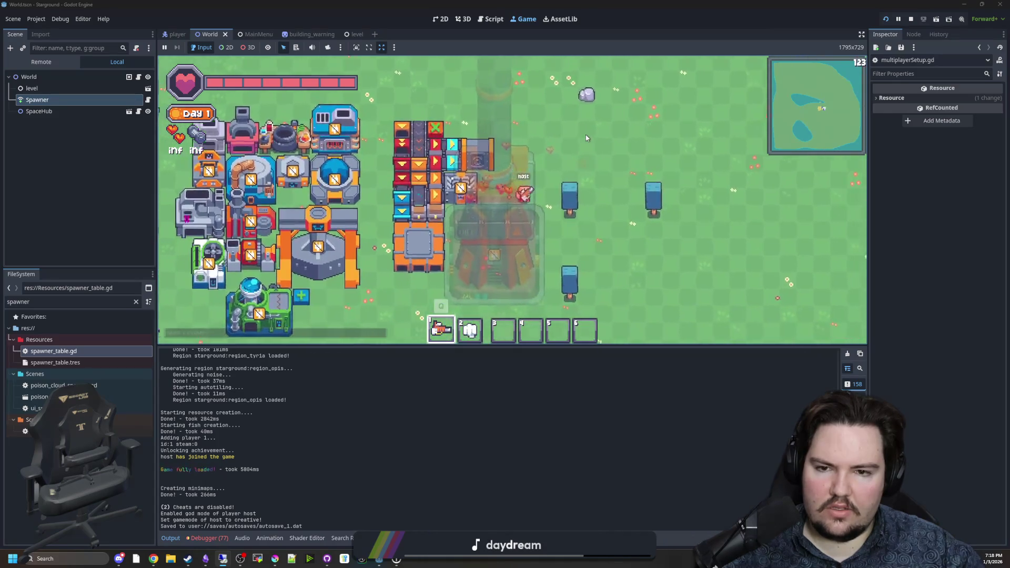
{"action": "key", "text": "b"}
{"action": "scroll", "coordinate": [515, 192], "scroll_direction": "down", "scroll_amount": 2}
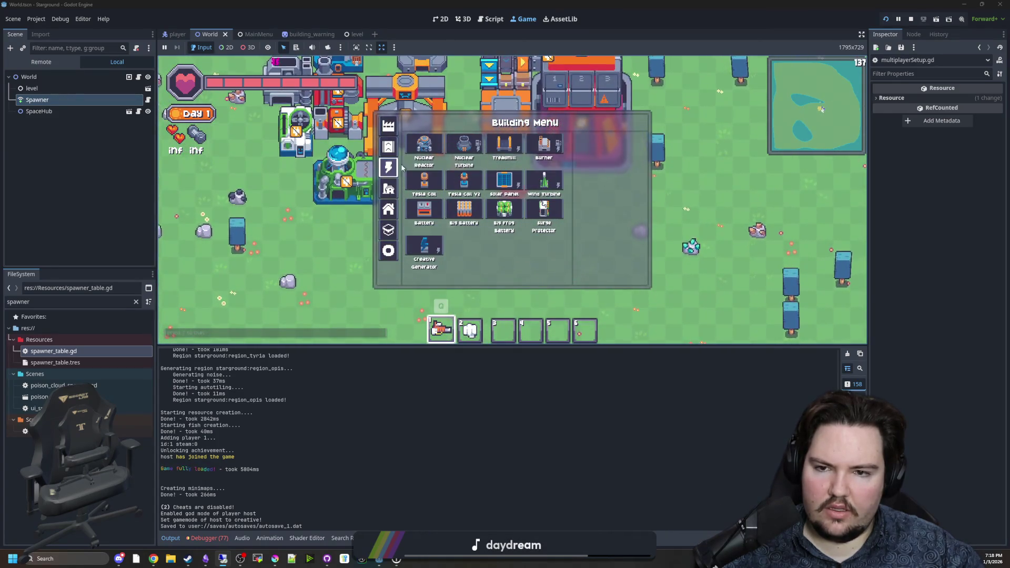
Move up the map and pick a brown building and a blue building
{"action": "key", "text": "b"}
{"action": "key", "text": "w"}
{"action": "key", "text": "b"}
{"action": "left_click", "coordinate": [449, 185]}
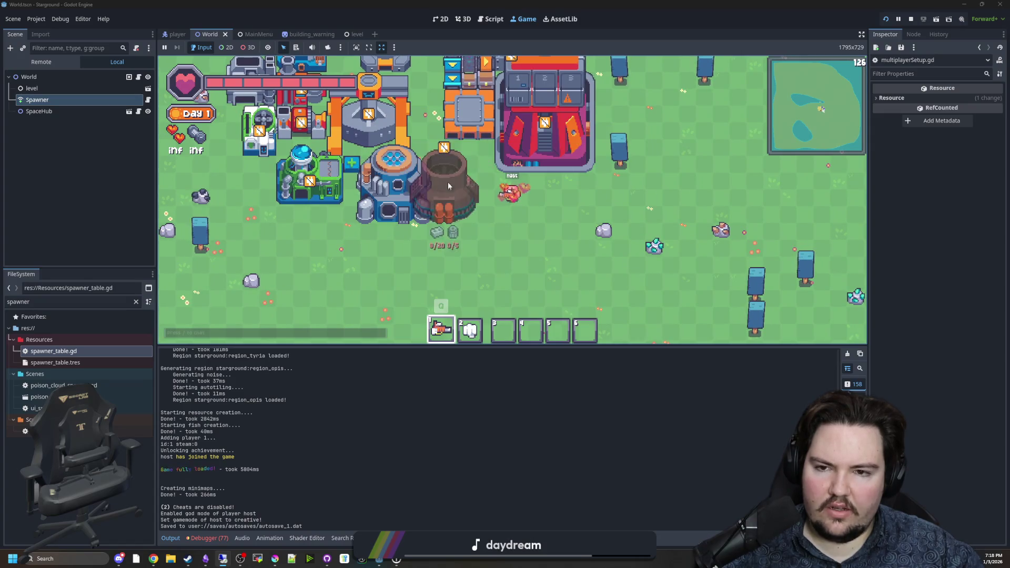
{"action": "key", "text": "b"}
{"action": "key", "text": "b"}
{"action": "key", "text": "b"}
{"action": "left_click", "coordinate": [529, 146]}
Browse the power buildings, trying the Tesla Coil and a couple of large buildings
{"action": "key", "text": "b"}
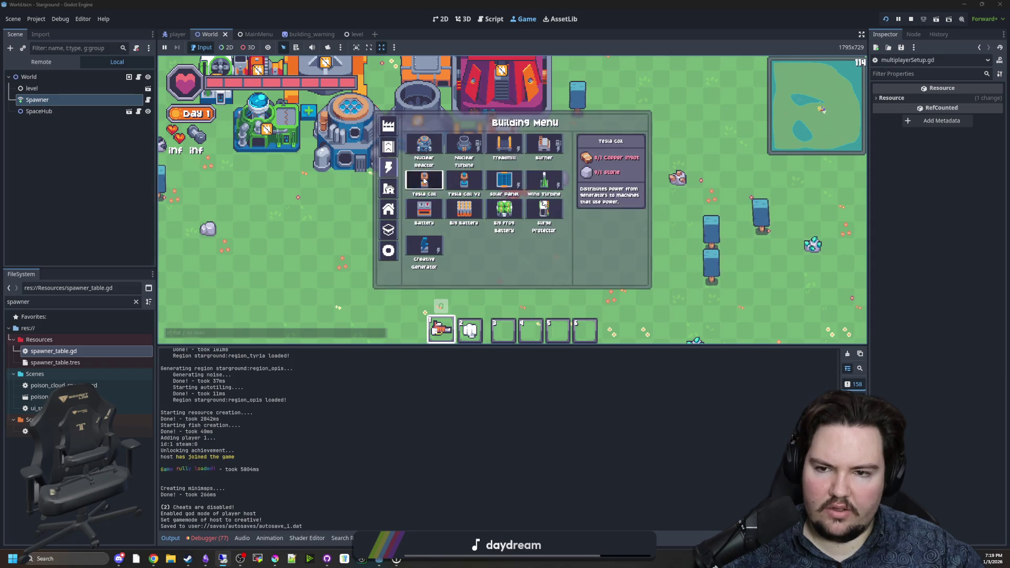
{"action": "key", "text": "b"}
{"action": "key", "text": "b"}
{"action": "left_click", "coordinate": [424, 181]}
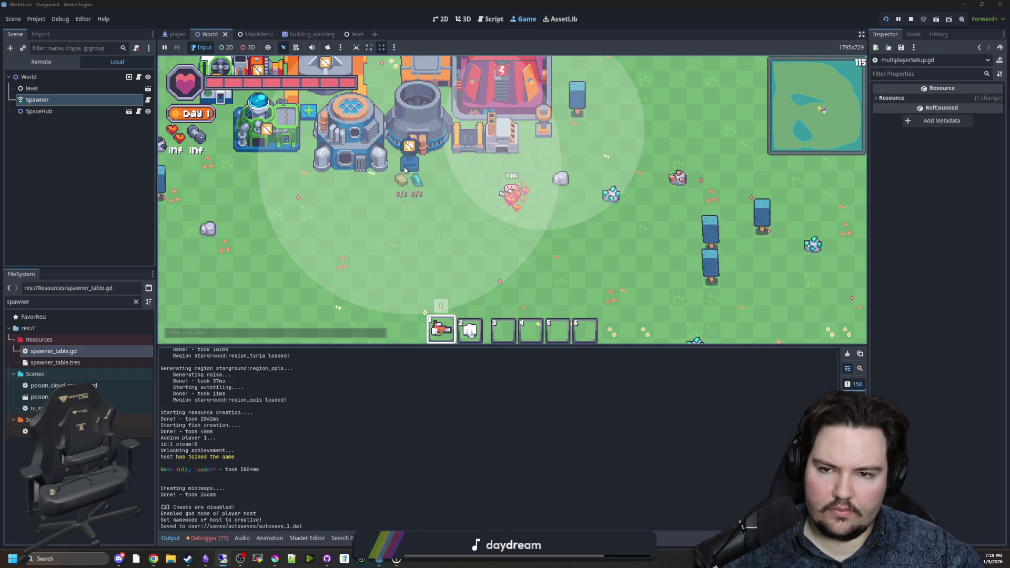
{"action": "key", "text": "b"}
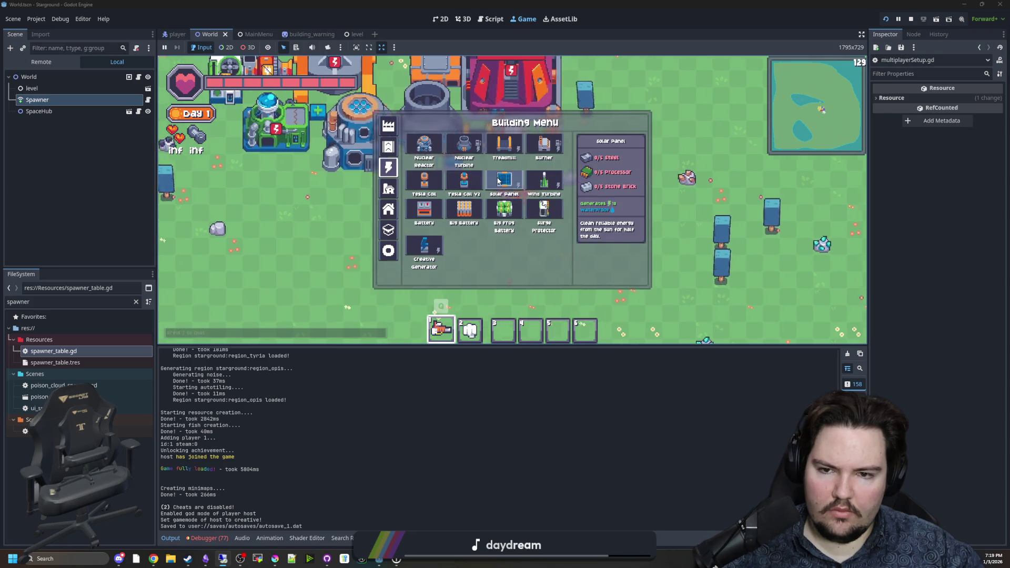
{"action": "left_click", "coordinate": [442, 191]}
{"action": "key", "text": "b"}
{"action": "left_click", "coordinate": [525, 135]}
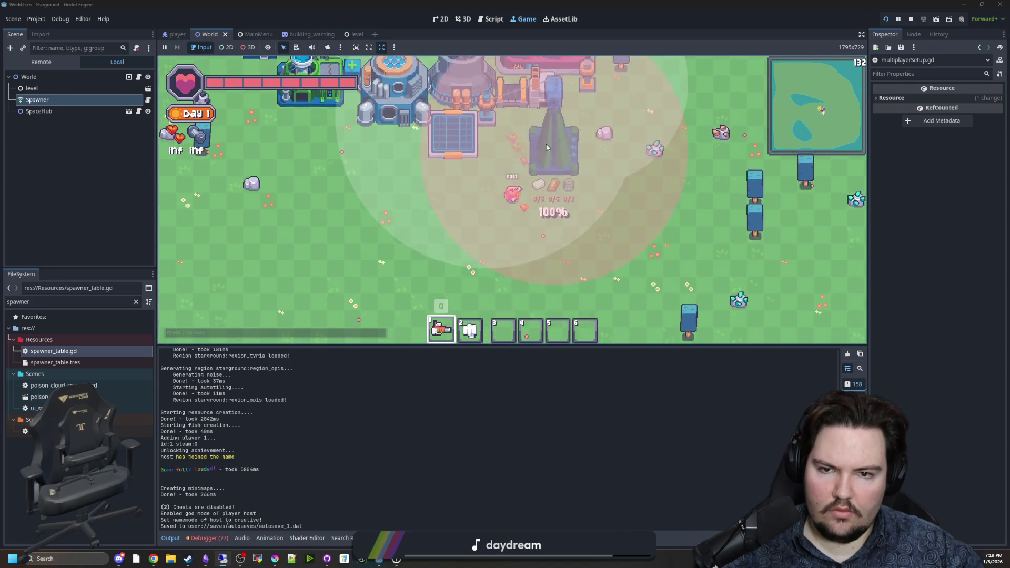
Place a Tesla Coil beside the base
{"action": "key", "text": "b"}
{"action": "left_click", "coordinate": [432, 209]}
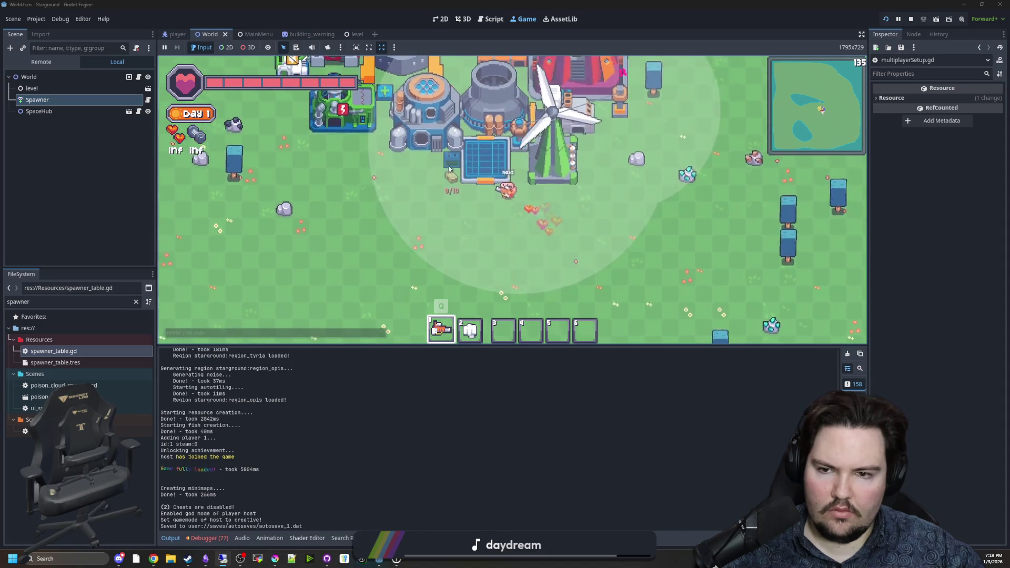
{"action": "key", "text": "b"}
{"action": "left_click", "coordinate": [464, 209]}
{"action": "key", "text": "b"}
{"action": "left_click", "coordinate": [432, 177]}
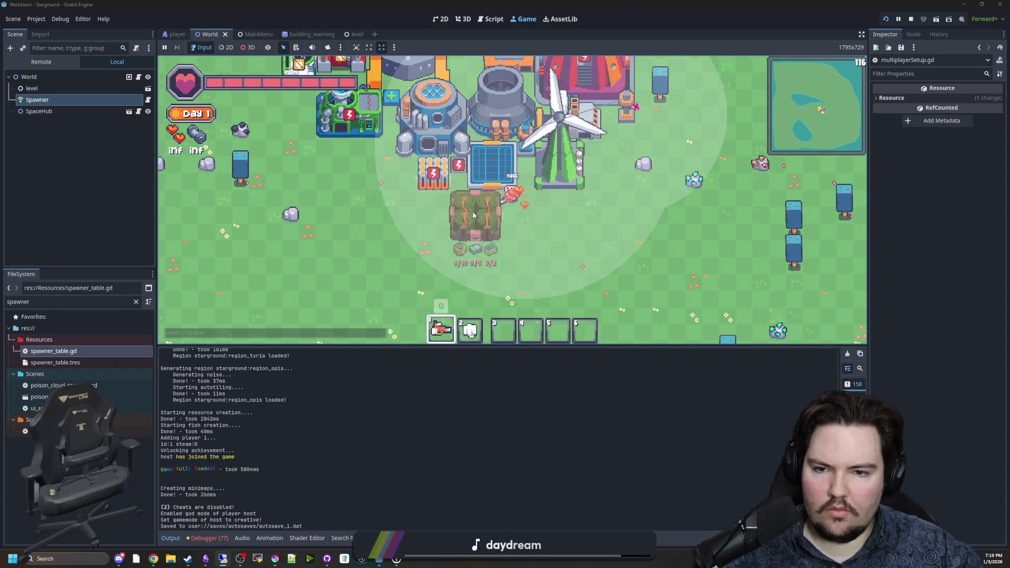
{"action": "left_click", "coordinate": [398, 178]}
Place the next blue power building on the map and pick another one
{"action": "key", "text": "b"}
{"action": "left_click", "coordinate": [429, 205]}
{"action": "left_click", "coordinate": [433, 219]}
{"action": "key", "text": "b"}
{"action": "left_click", "coordinate": [468, 206]}
Move left across the map and choose a range-circle building, then the hexagonal building
{"action": "key", "text": "a"}
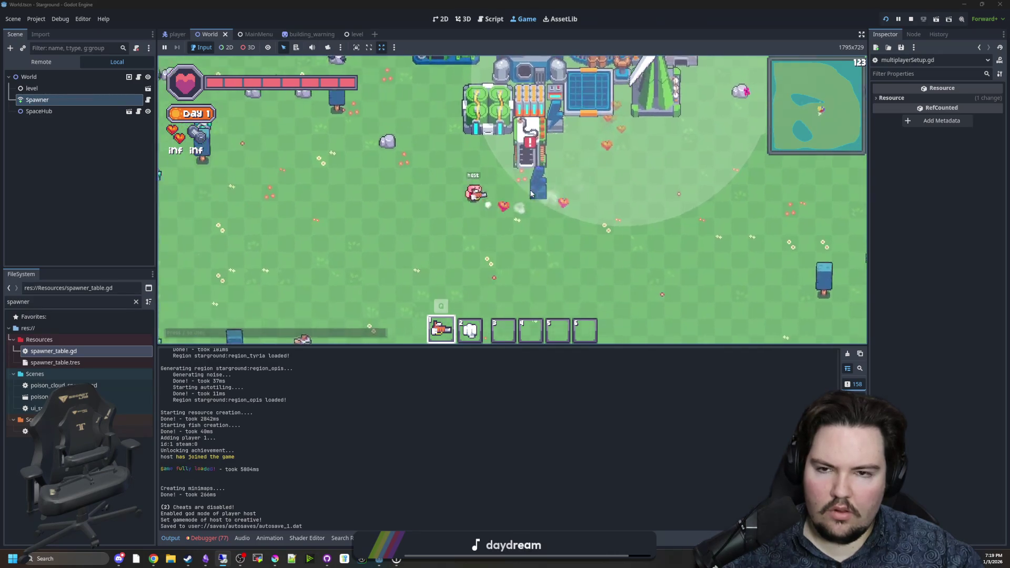
{"action": "key", "text": "w"}
{"action": "key", "text": "b"}
{"action": "left_click", "coordinate": [544, 145]}
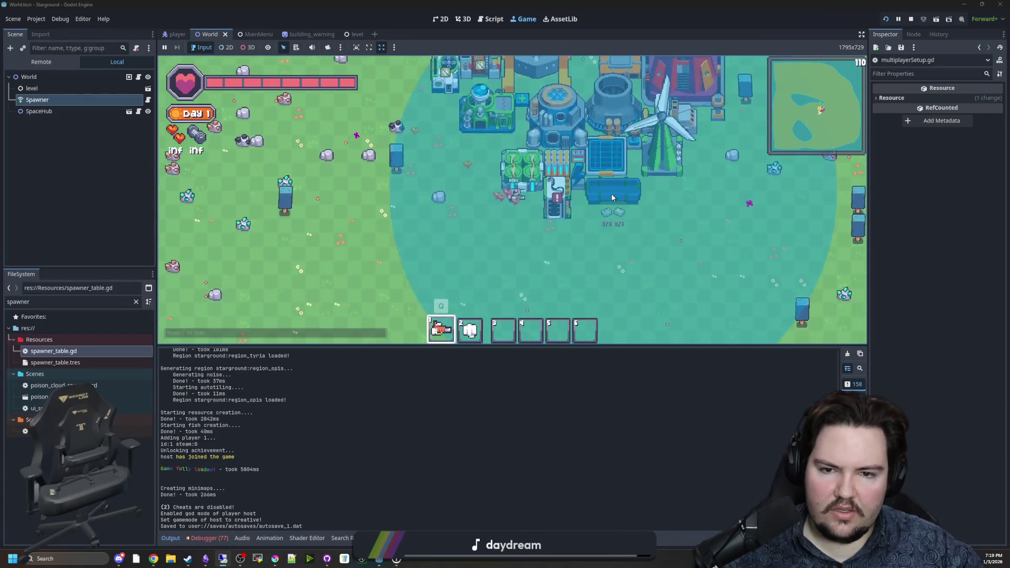
{"action": "key", "text": "b"}
{"action": "left_click", "coordinate": [503, 142]}
Place the hexagonal building, a small wooden structure and a teal building by the base
{"action": "left_click", "coordinate": [591, 226]}
{"action": "key", "text": "b"}
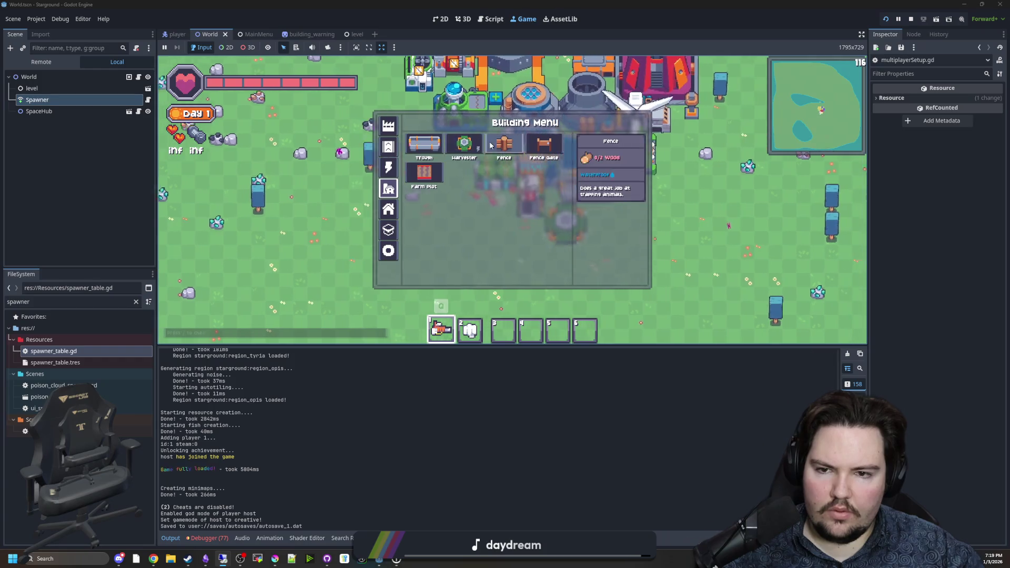
{"action": "key", "text": "b"}
{"action": "key", "text": "b"}
{"action": "key", "text": "b"}
{"action": "left_click", "coordinate": [585, 211]}
{"action": "key", "text": "b"}
{"action": "left_click", "coordinate": [590, 235]}
Add a brown farm building and a wooden door near the base
{"action": "key", "text": "b"}
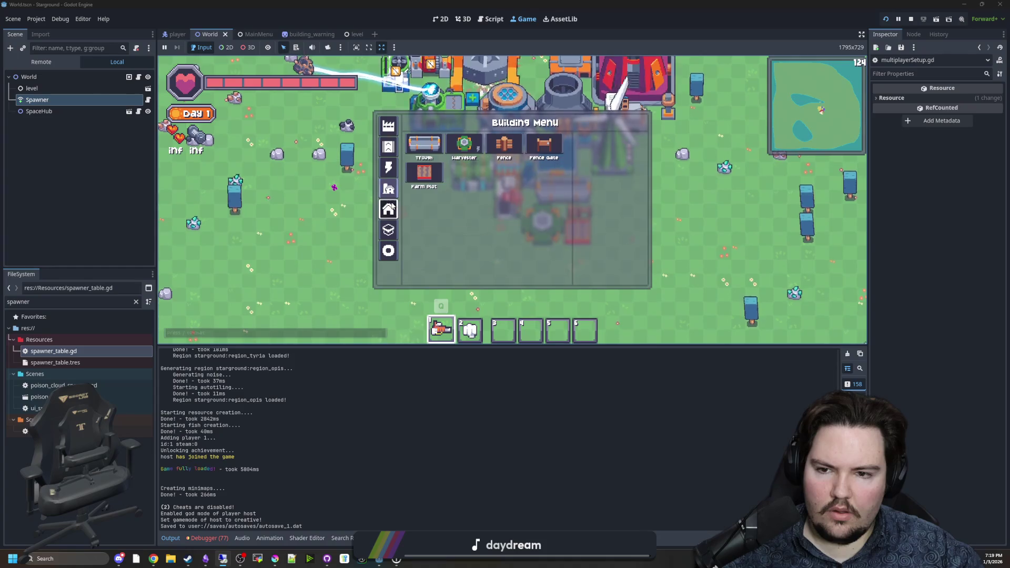
{"action": "left_click", "coordinate": [567, 253]}
{"action": "key", "text": "b"}
{"action": "key", "text": "b"}
{"action": "key", "text": "b"}
{"action": "left_click", "coordinate": [547, 228]}
{"action": "key", "text": "b"}
{"action": "left_click", "coordinate": [538, 205]}
Place Plant 2 from the decorations category beside the base
{"action": "key", "text": "b"}
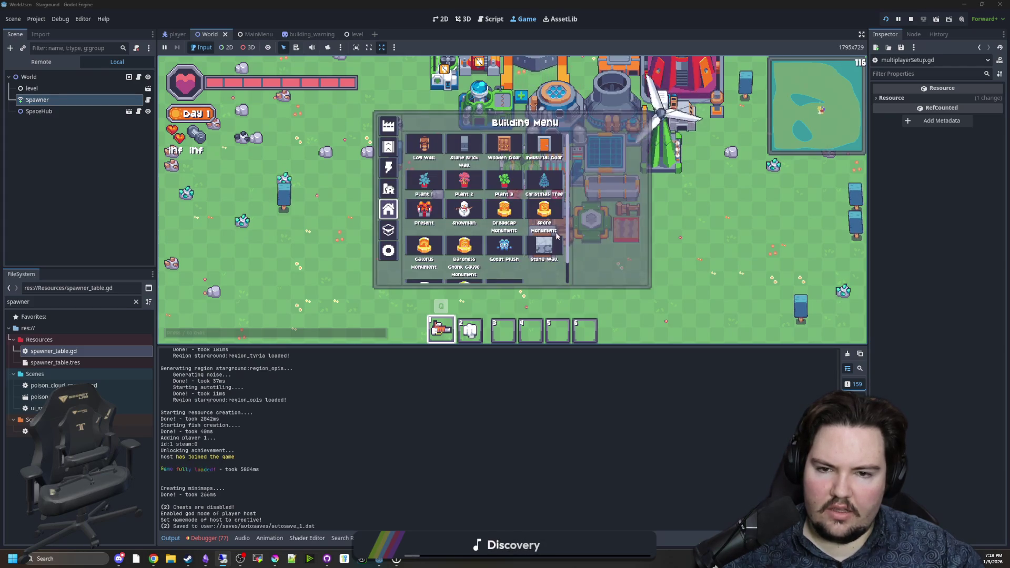
{"action": "left_click", "coordinate": [454, 187]}
{"action": "key", "text": "b"}
{"action": "left_click", "coordinate": [454, 187]}
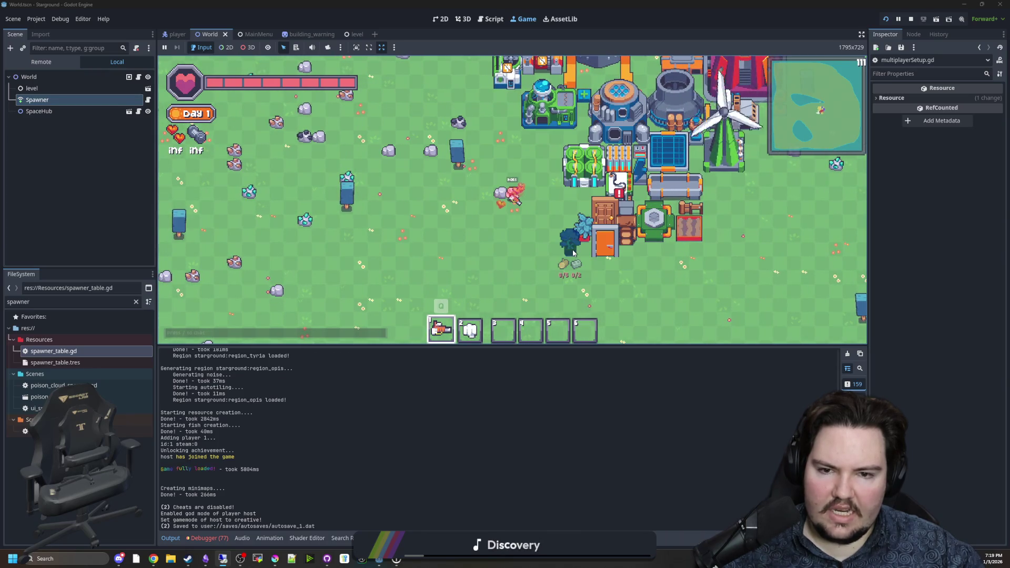
{"action": "key", "text": "b"}
{"action": "left_click", "coordinate": [504, 182]}
{"action": "key", "text": "b"}
Place a Christmas Tree with a Snowman next to it
{"action": "left_click", "coordinate": [544, 182]}
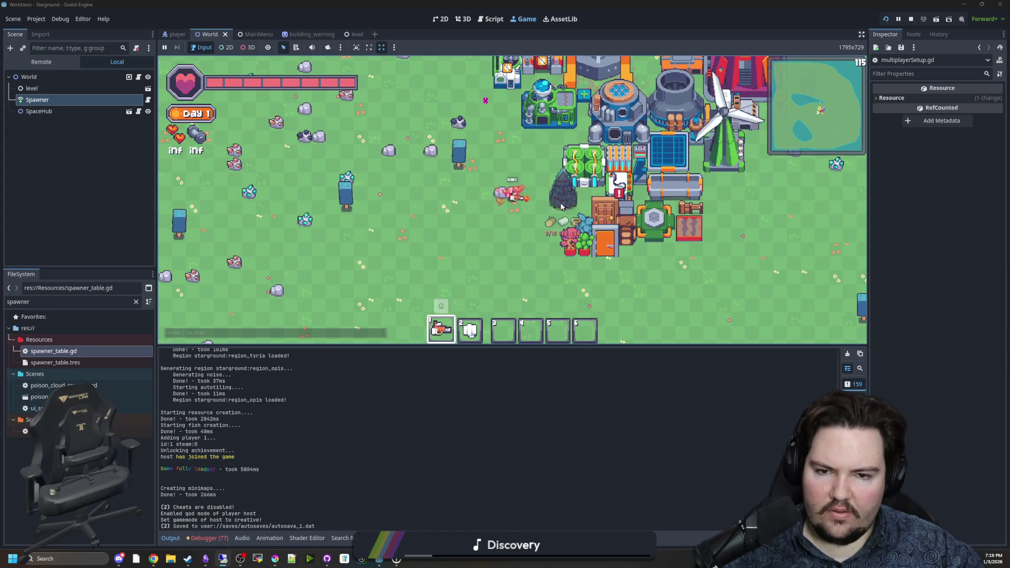
{"action": "key", "text": "b"}
{"action": "left_click", "coordinate": [440, 207]}
{"action": "key", "text": "b"}
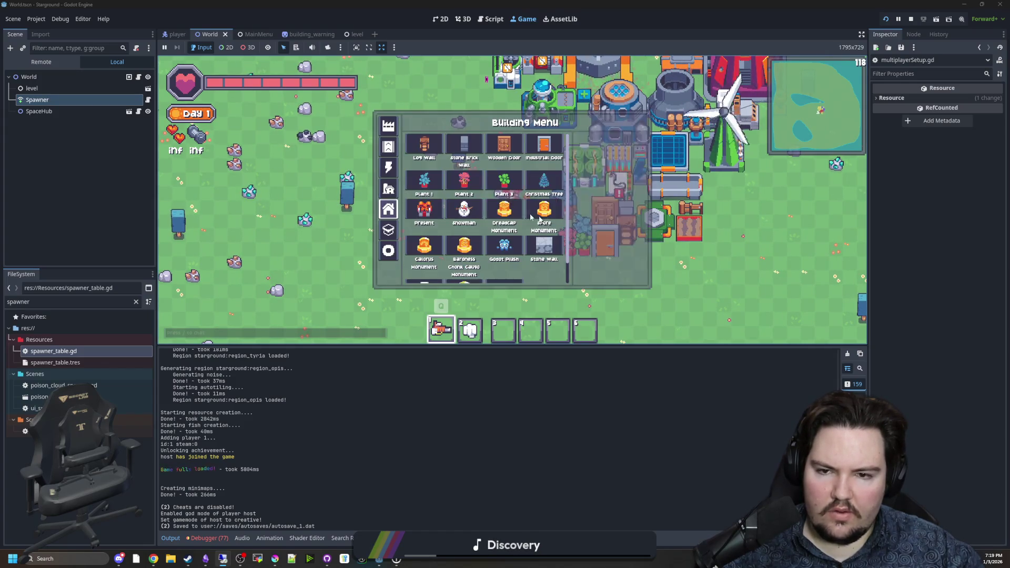
{"action": "left_click", "coordinate": [465, 204]}
{"action": "left_click", "coordinate": [540, 215]}
Place two orange monuments beside the base
{"action": "key", "text": "b"}
{"action": "left_click", "coordinate": [549, 167]}
{"action": "key", "text": "b"}
{"action": "left_click", "coordinate": [548, 167]}
{"action": "left_click", "coordinate": [548, 167]}
{"action": "left_click", "coordinate": [521, 152]}
Move left and add a green decoration and the Godot Plush
{"action": "key", "text": "b"}
{"action": "key", "text": "b"}
{"action": "key", "text": "b"}
{"action": "left_click", "coordinate": [484, 212]}
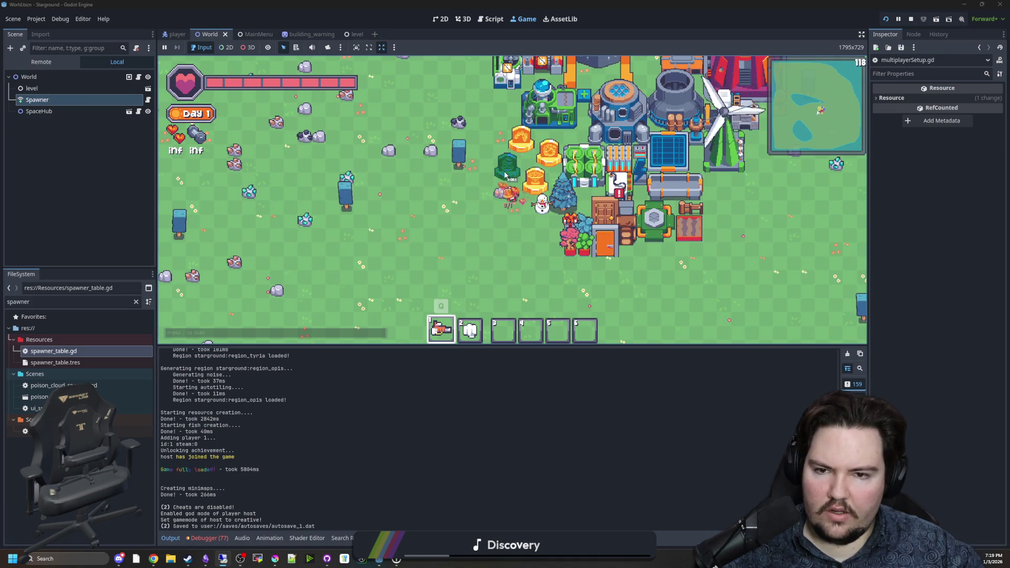
{"action": "key", "text": "a"}
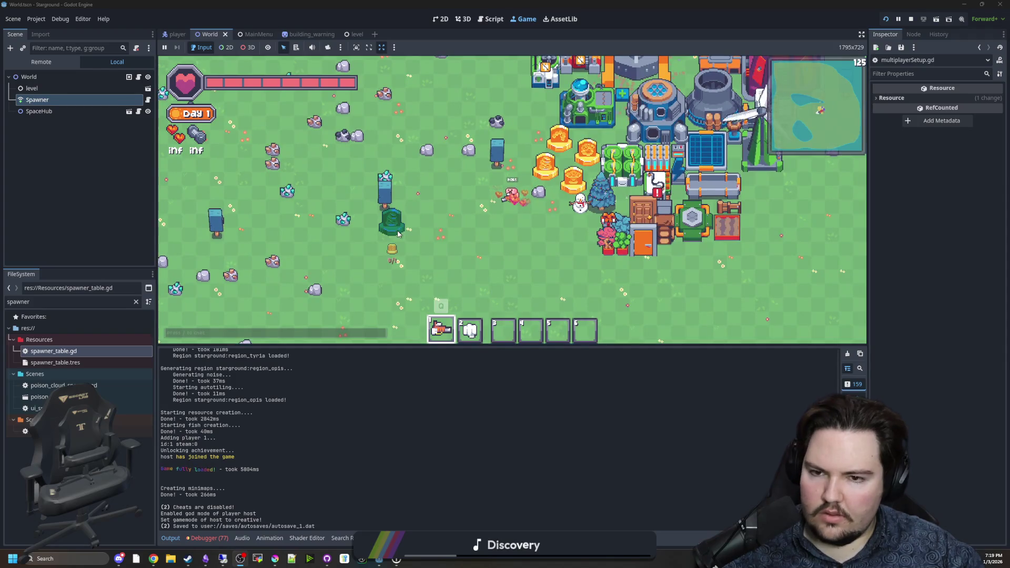
{"action": "key", "text": "b"}
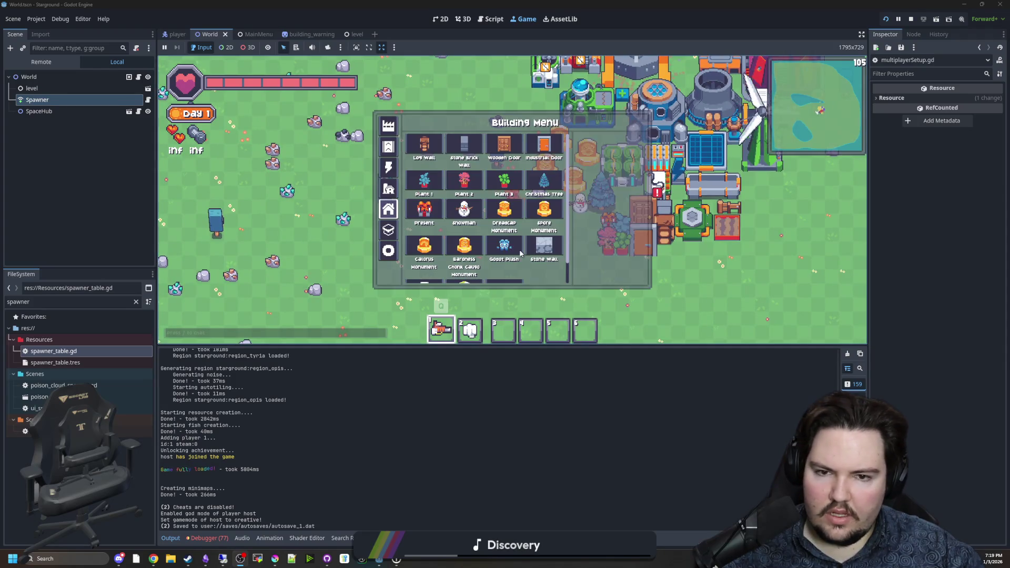
{"action": "left_click", "coordinate": [503, 248]}
{"action": "key", "text": "b"}
Place the beach ball near the base plus another green decoration
{"action": "key", "text": "b"}
{"action": "key", "text": "b"}
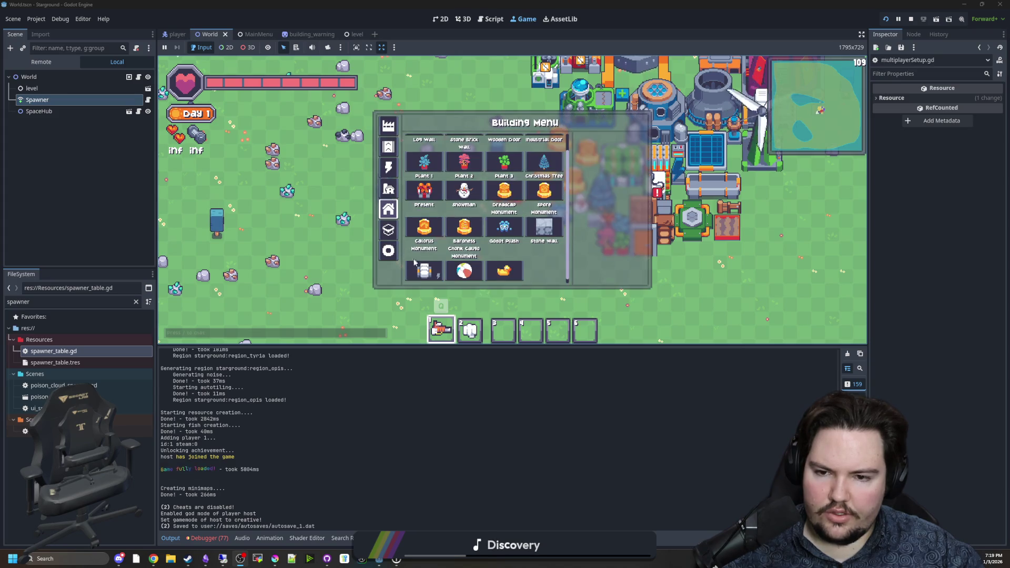
{"action": "left_click", "coordinate": [416, 264]}
{"action": "key", "text": "b"}
{"action": "left_click", "coordinate": [530, 239]}
{"action": "left_click", "coordinate": [531, 242]}
{"action": "key", "text": "b"}
{"action": "left_click", "coordinate": [561, 252]}
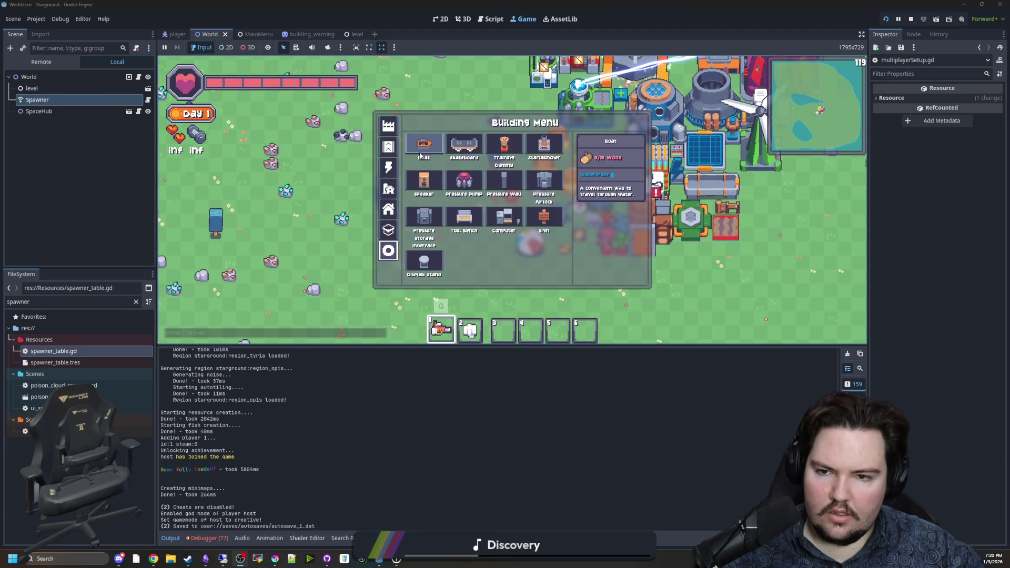
Place a red building and a blue utility building around the base
{"action": "left_click", "coordinate": [421, 156]}
{"action": "key", "text": "w"}
{"action": "key", "text": "d"}
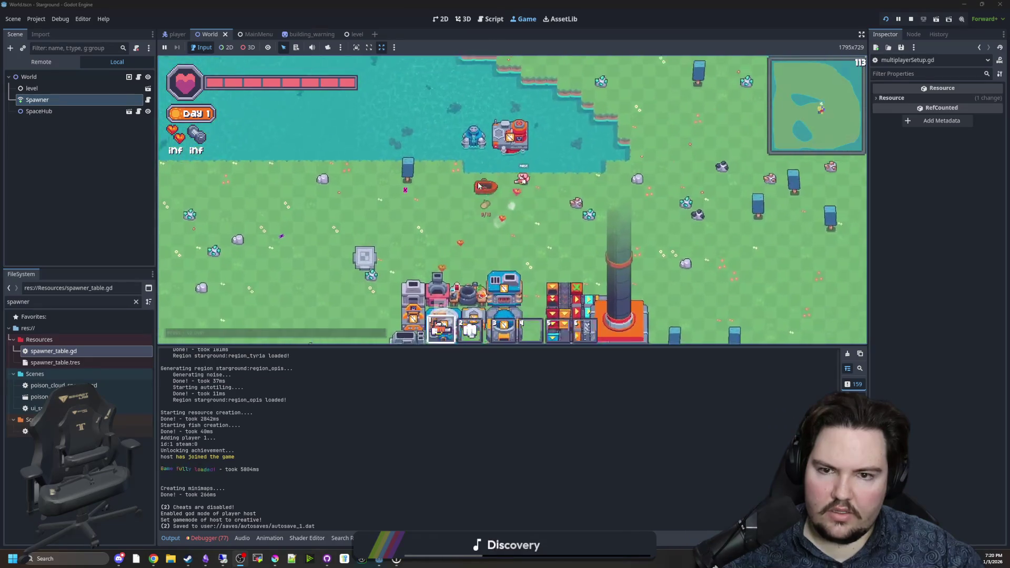
{"action": "key", "text": "b"}
{"action": "left_click", "coordinate": [484, 226]}
{"action": "key", "text": "s"}
{"action": "key", "text": "a"}
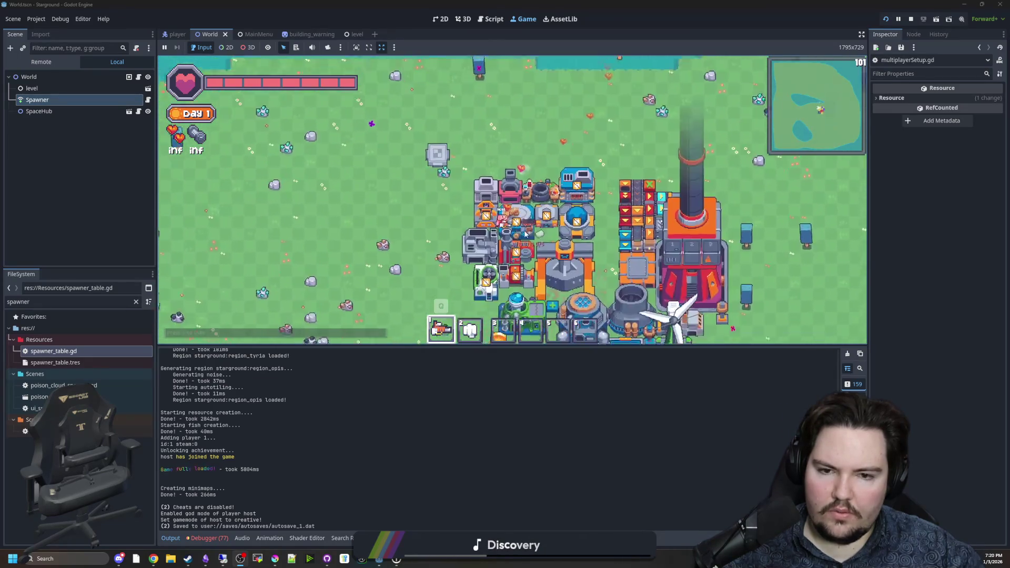
Lay Sand, Snow, Cobblestone, Wooden Planks and Blue Carpet floor tiles beside the base
{"action": "key", "text": "b"}
{"action": "key", "text": "b"}
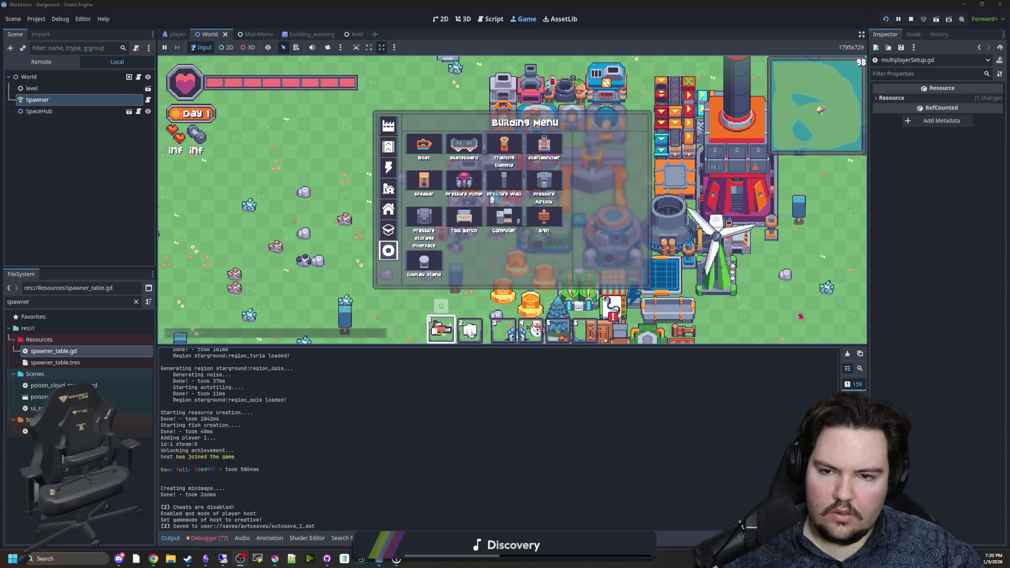
{"action": "key", "text": "b"}
{"action": "key", "text": "s"}
{"action": "key", "text": "b"}
{"action": "key", "text": "b"}
{"action": "key", "text": "b"}
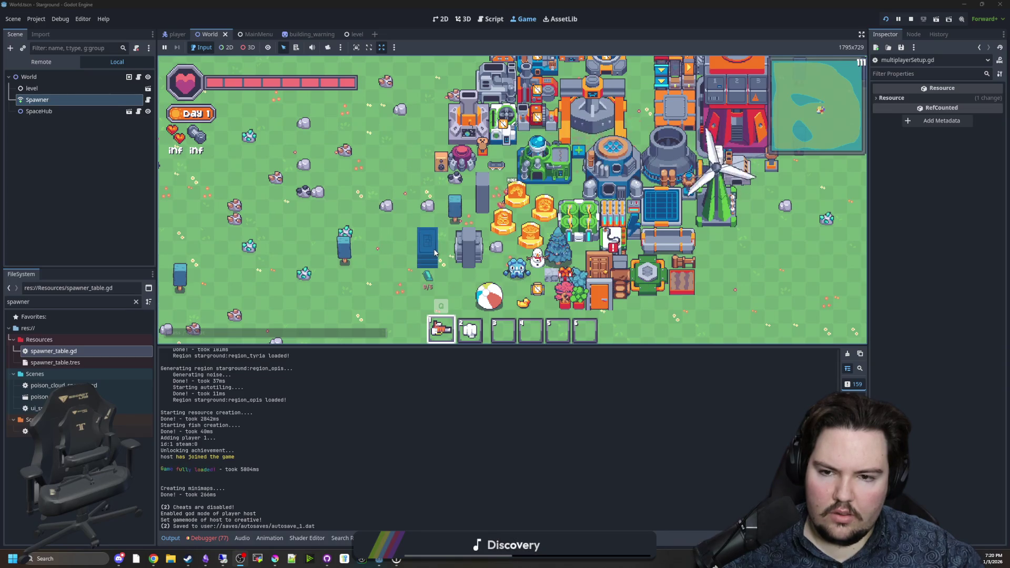
{"action": "key", "text": "b"}
{"action": "key", "text": "s"}
{"action": "key", "text": "b"}
{"action": "key", "text": "b"}
{"action": "key", "text": "b"}
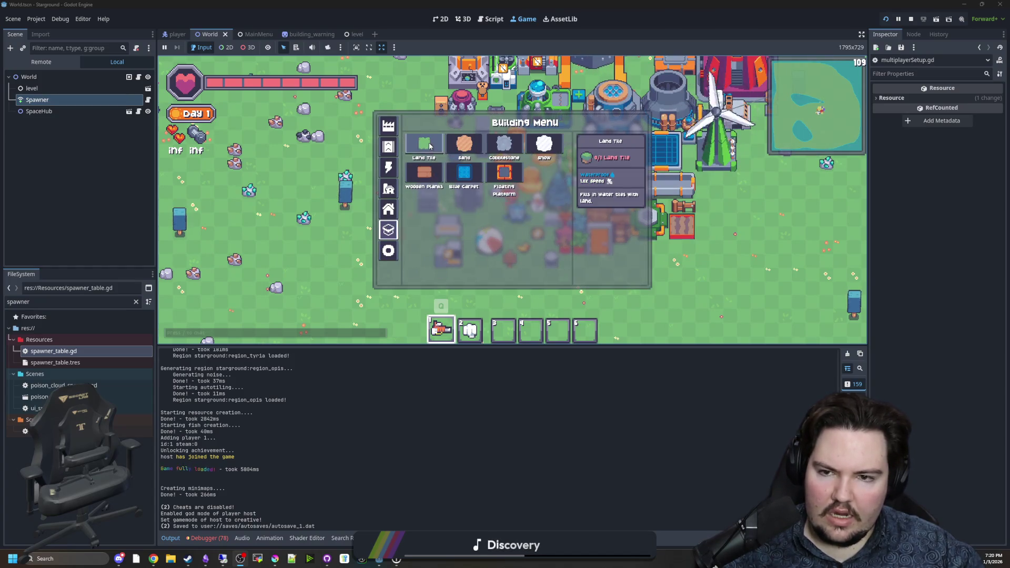
{"action": "key", "text": "b"}
{"action": "key", "text": "d"}
{"action": "key", "text": "b"}
{"action": "key", "text": "b"}
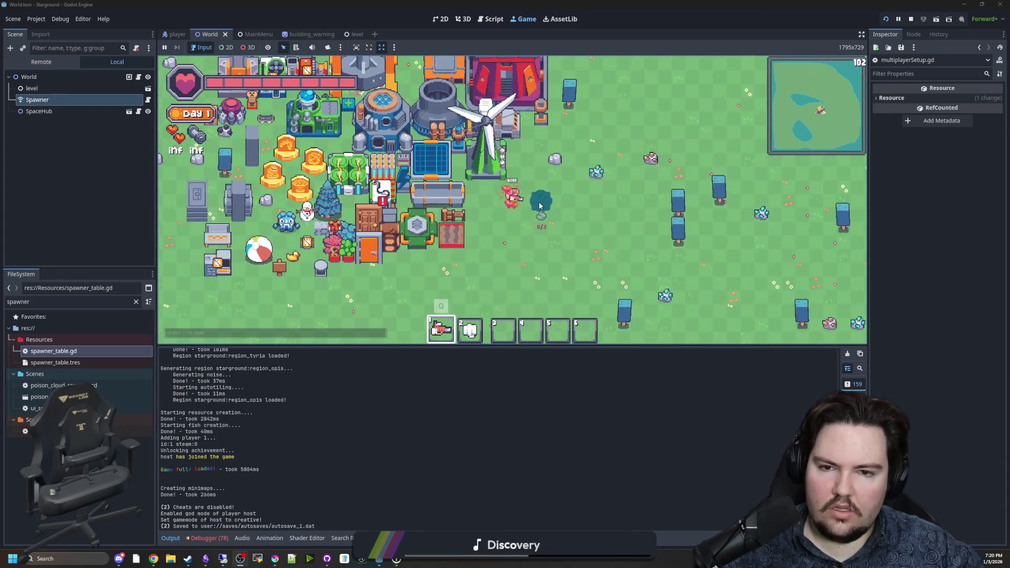
{"action": "key", "text": "b"}
{"action": "key", "text": "b"}
{"action": "key", "text": "b"}
{"action": "key", "text": "b"}
{"action": "key", "text": "b"}
{"action": "key", "text": "b"}
{"action": "key", "text": "b"}
{"action": "key", "text": "b"}
{"action": "key", "text": "b"}
{"action": "key", "text": "b"}
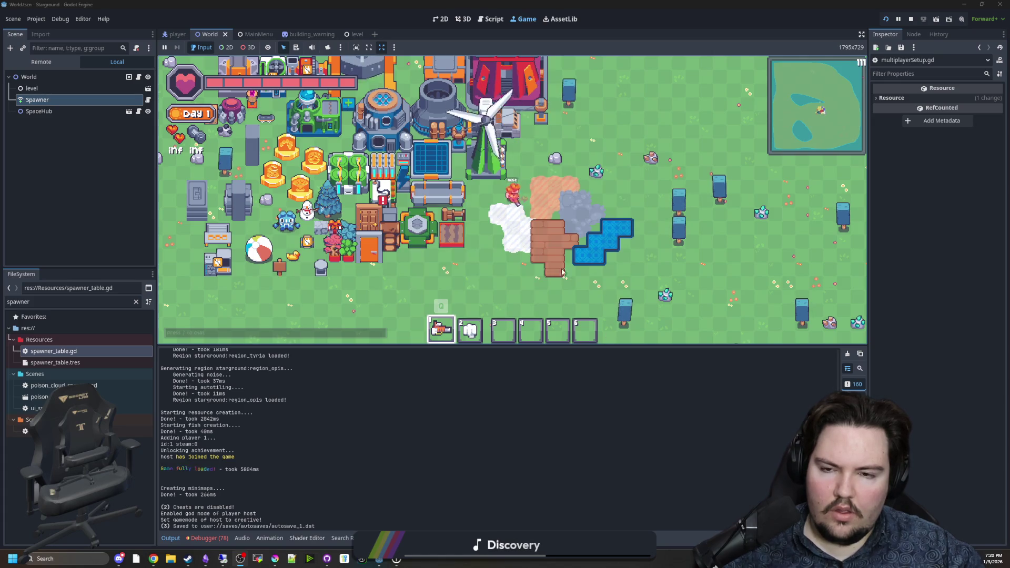
Bring up the Save Game screen from the pause menu
{"action": "scroll", "coordinate": [497, 274], "scroll_direction": "down", "scroll_amount": 5}
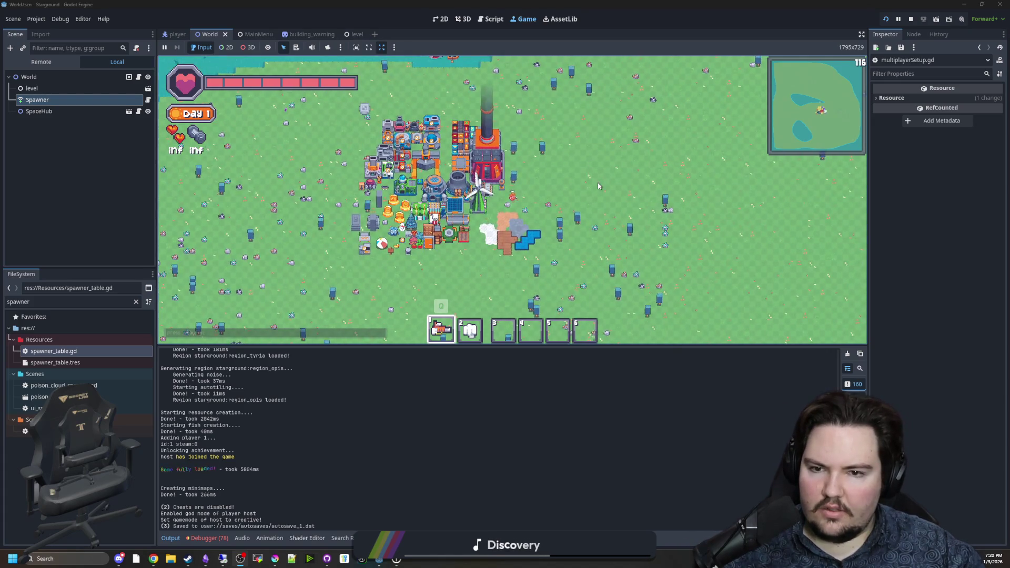
{"action": "scroll", "coordinate": [598, 186], "scroll_direction": "up", "scroll_amount": 2}
{"action": "key", "text": "Escape"}
{"action": "key", "text": "Return"}
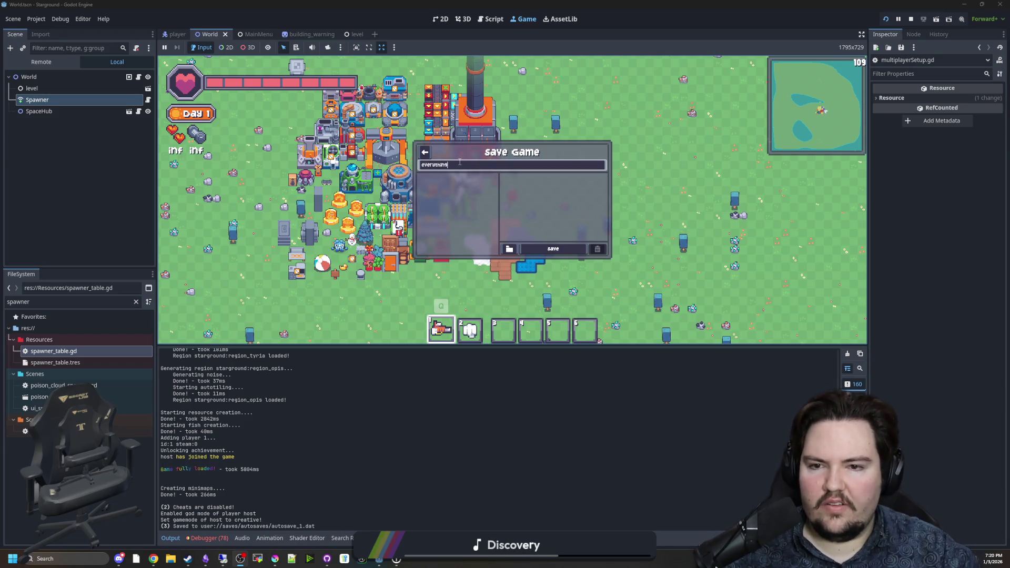
Save the world as 'everything' and resume play at the Day 1 base
{"action": "left_click", "coordinate": [578, 253]}
{"action": "key", "text": "Escape"}
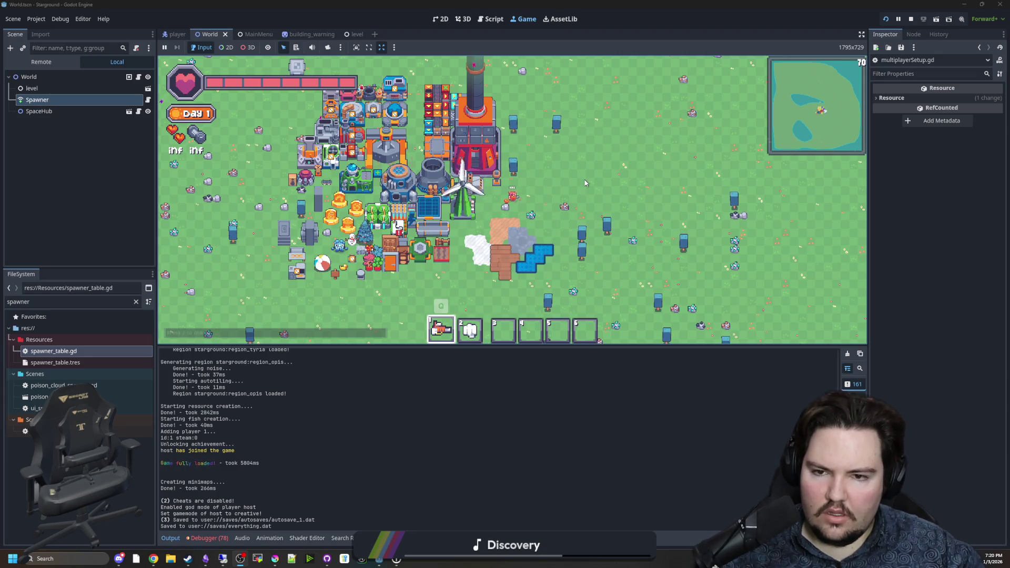
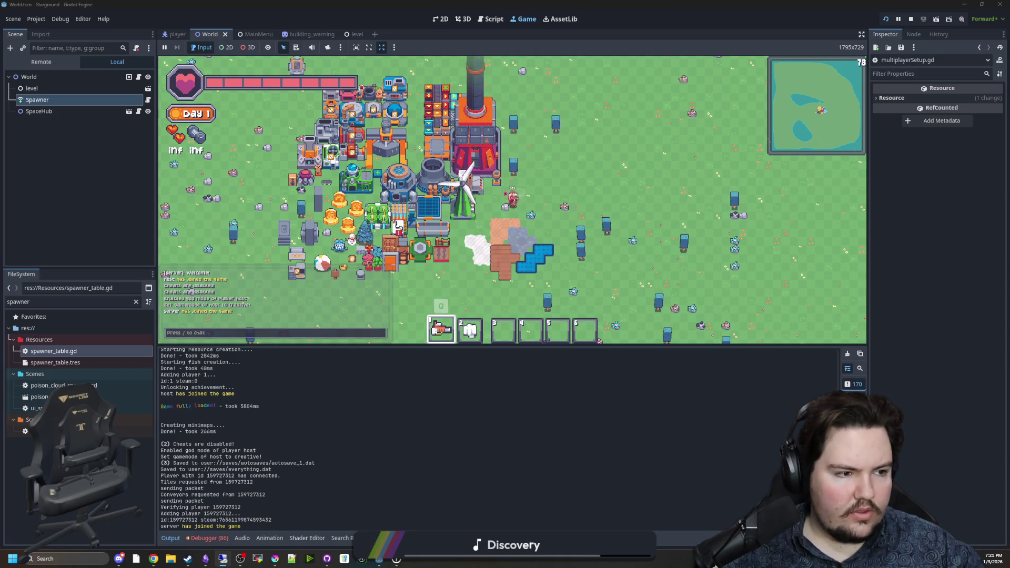
Walk the character right, down, left and back up around the hosted base
{"action": "key", "text": "d"}
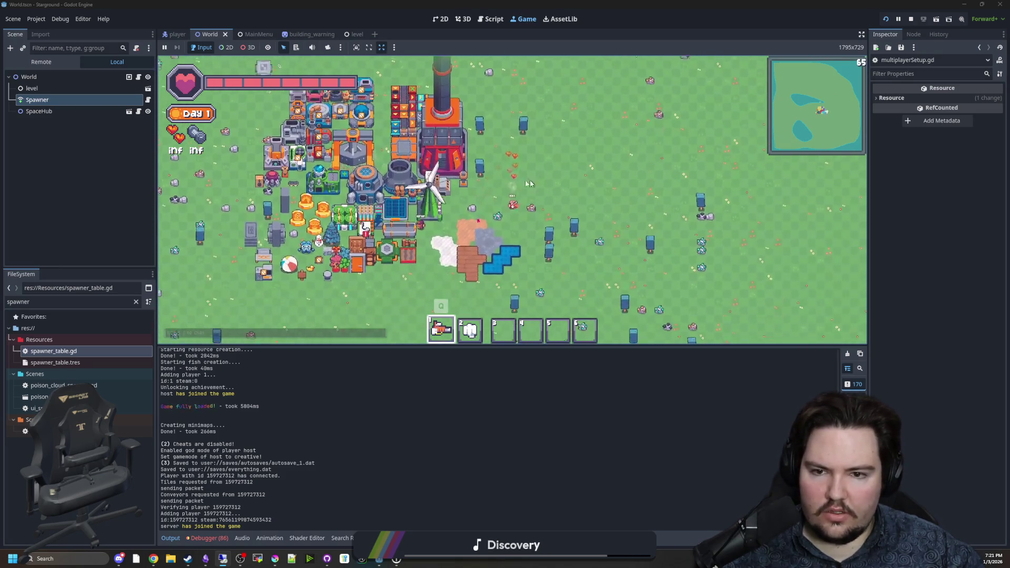
{"action": "key", "text": "s"}
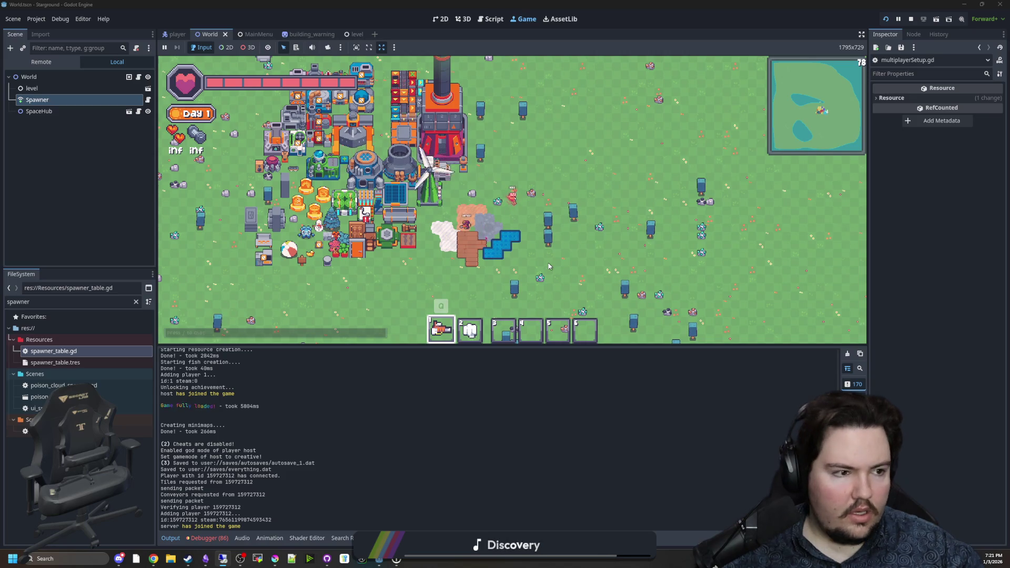
{"action": "scroll", "coordinate": [521, 221], "scroll_direction": "up", "scroll_amount": 3}
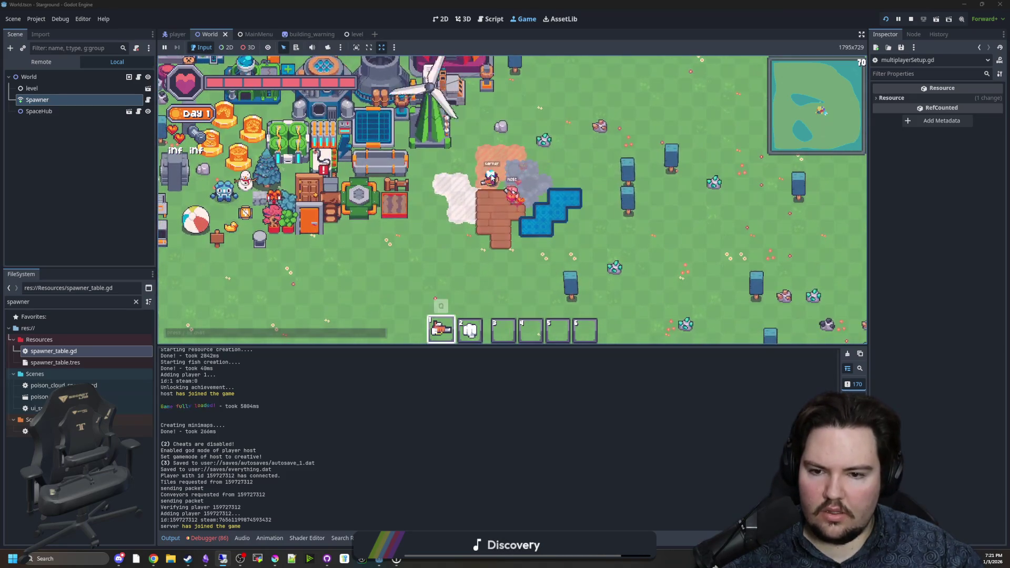
{"action": "scroll", "coordinate": [490, 177], "scroll_direction": "down", "scroll_amount": 2}
{"action": "key", "text": "a"}
{"action": "key", "text": "w"}
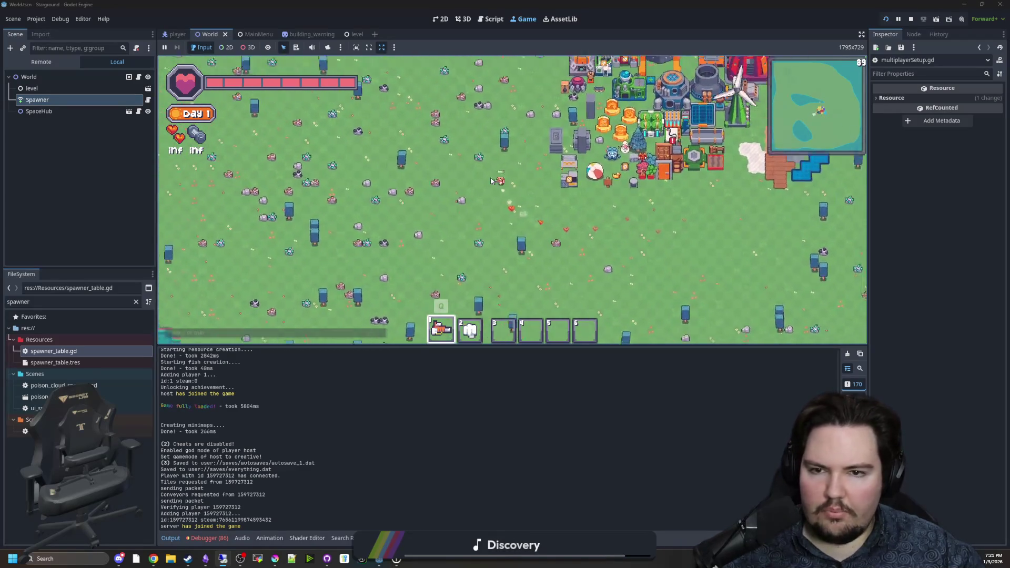
{"action": "key", "text": "d"}
{"action": "key", "text": "w"}
Toggle the Building Menu while moving around and select hotbar slot 1
{"action": "key", "text": "b"}
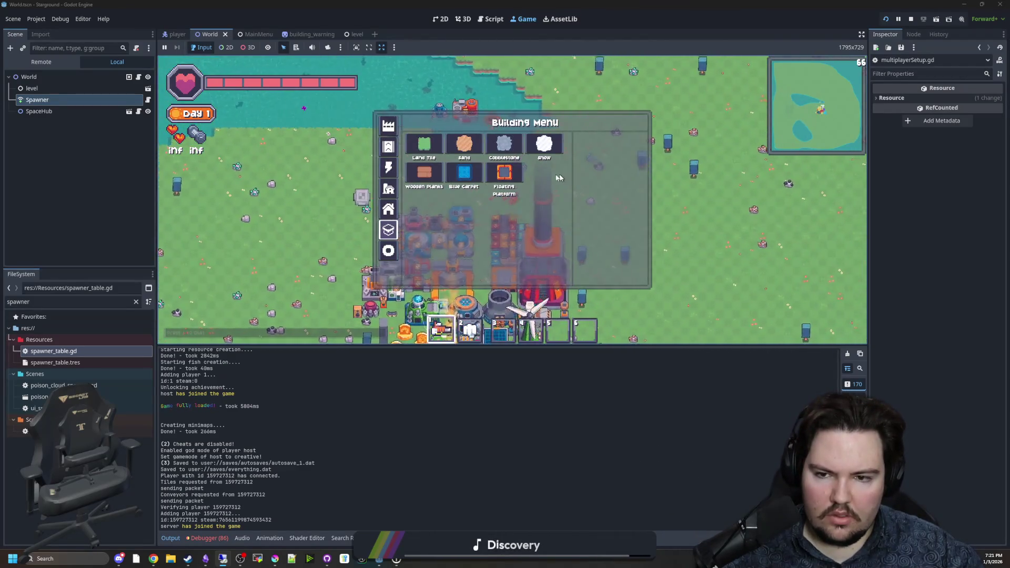
{"action": "key", "text": "s"}
{"action": "key", "text": "b"}
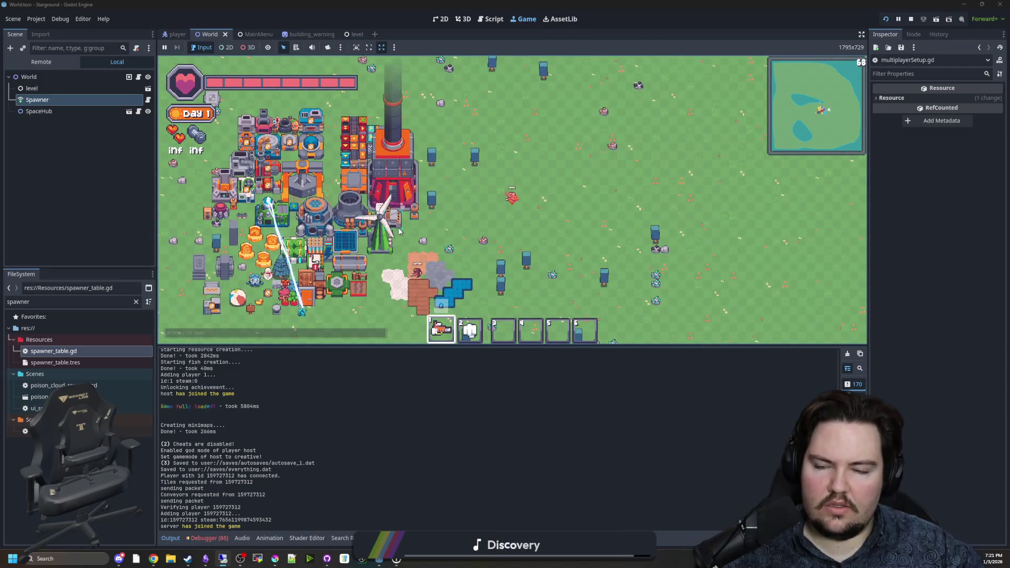
{"action": "key", "text": "w"}
{"action": "key", "text": "a"}
{"action": "key", "text": "1"}
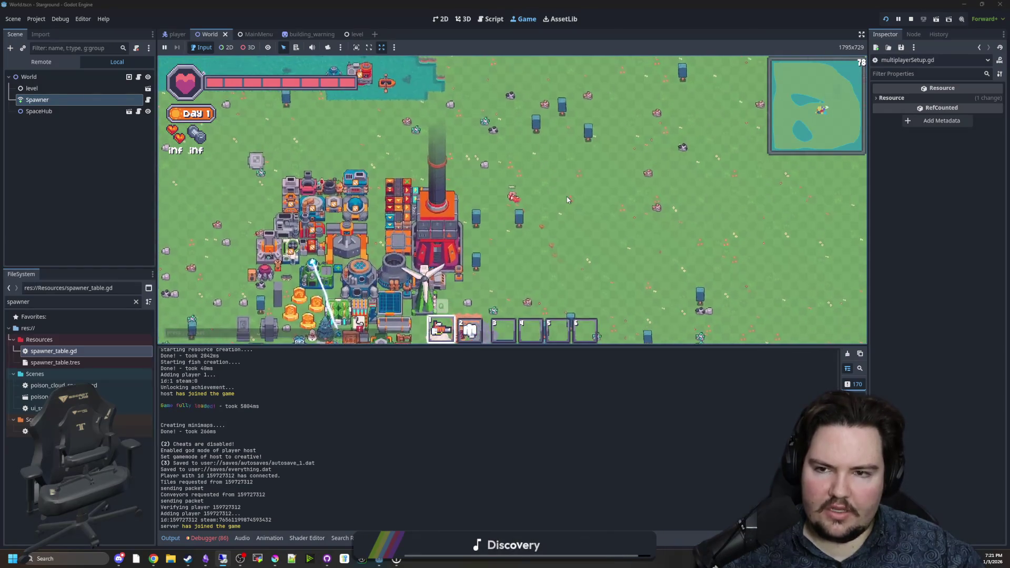
{"action": "key", "text": "a"}
{"action": "key", "text": "s"}
{"action": "key", "text": "b"}
{"action": "key", "text": "b"}
Walk up toward the lake and back, then bring up the Starlauncher's planet map
{"action": "key", "text": "w"}
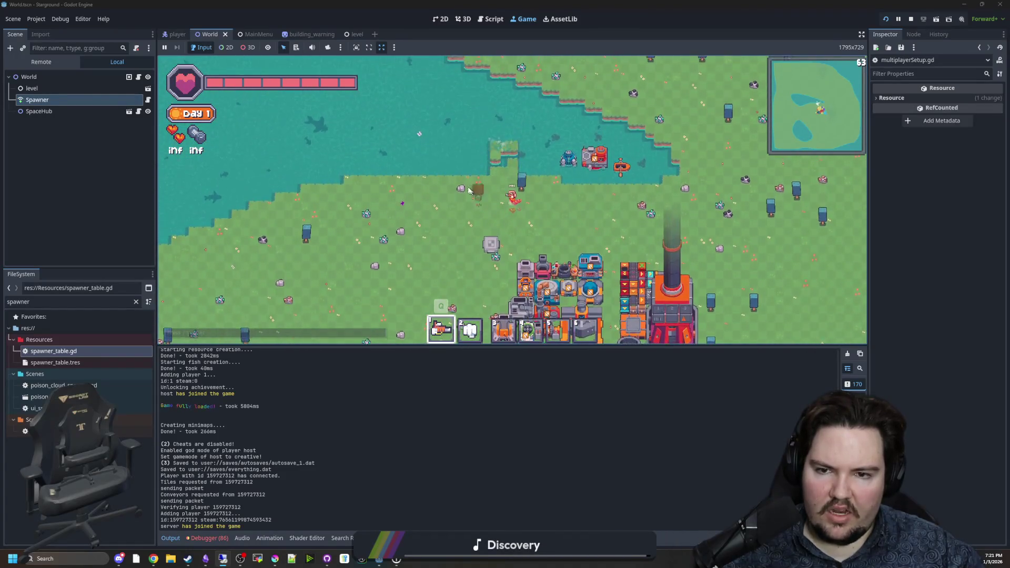
{"action": "key", "text": "s"}
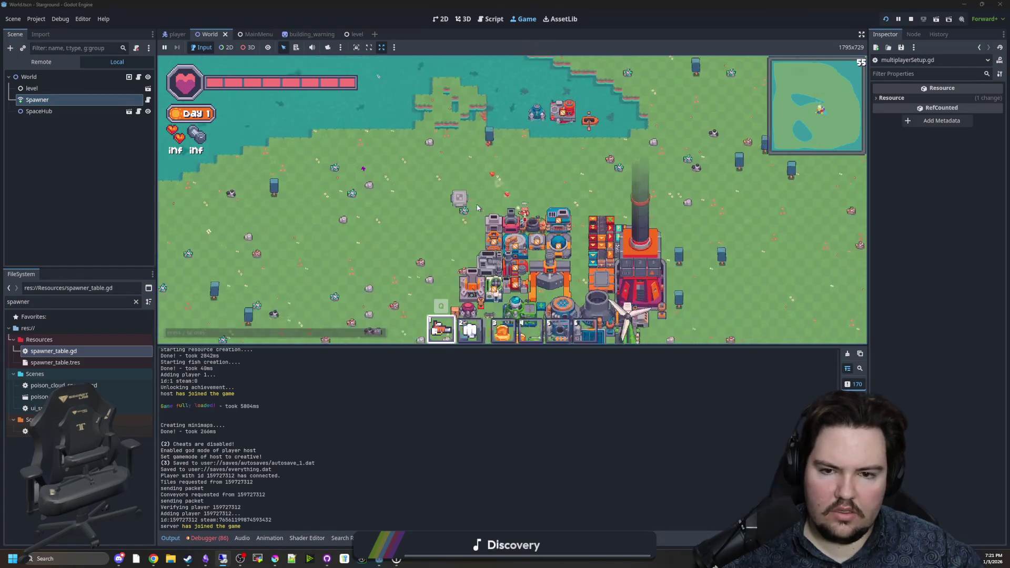
{"action": "key", "text": "w"}
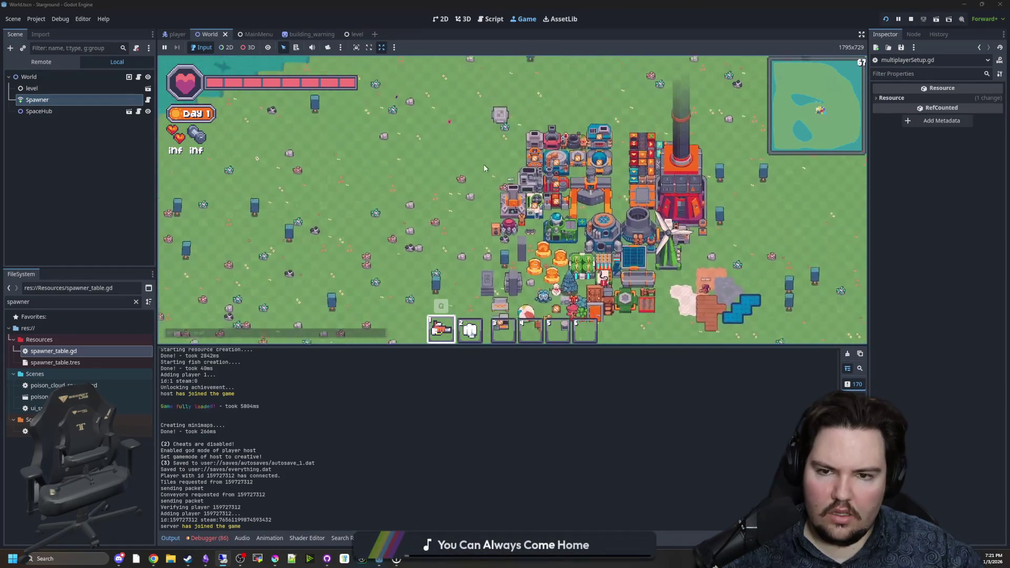
{"action": "key", "text": "e"}
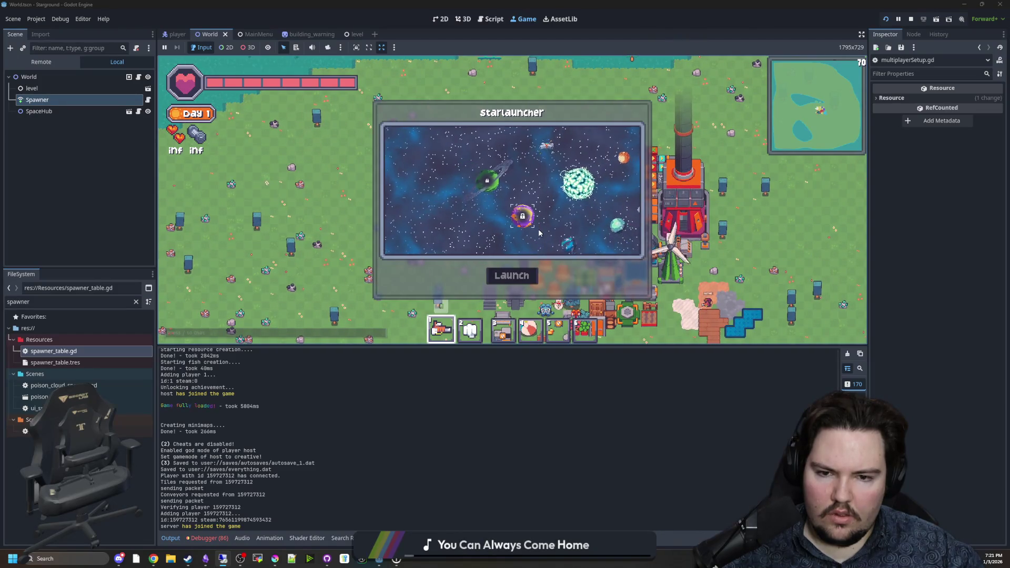
Submit the research-all chat command, then reopen the Starlauncher and launch to a planet
{"action": "key", "text": "Escape"}
{"action": "type", "text": "/research all"}
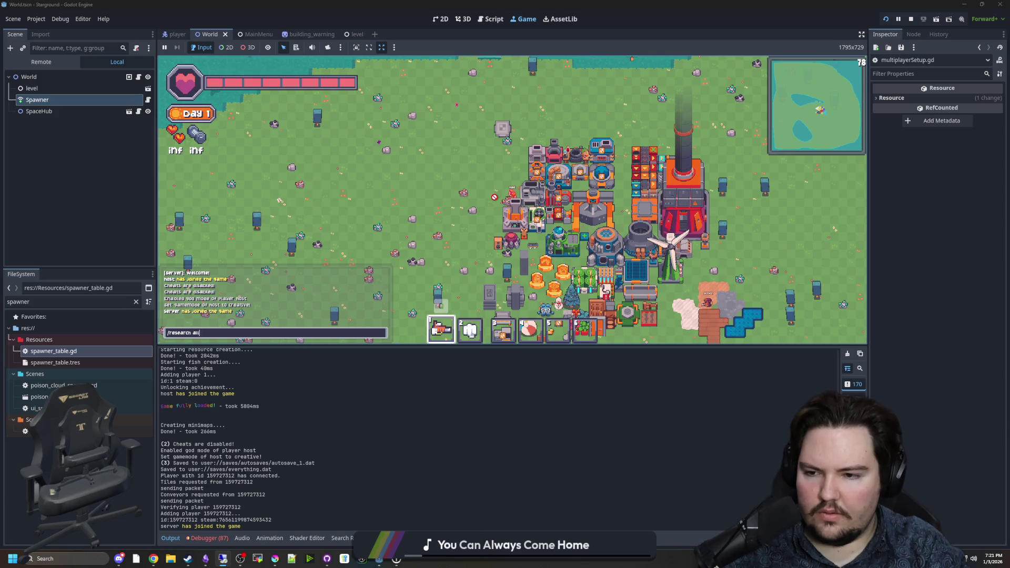
{"action": "key", "text": "Return"}
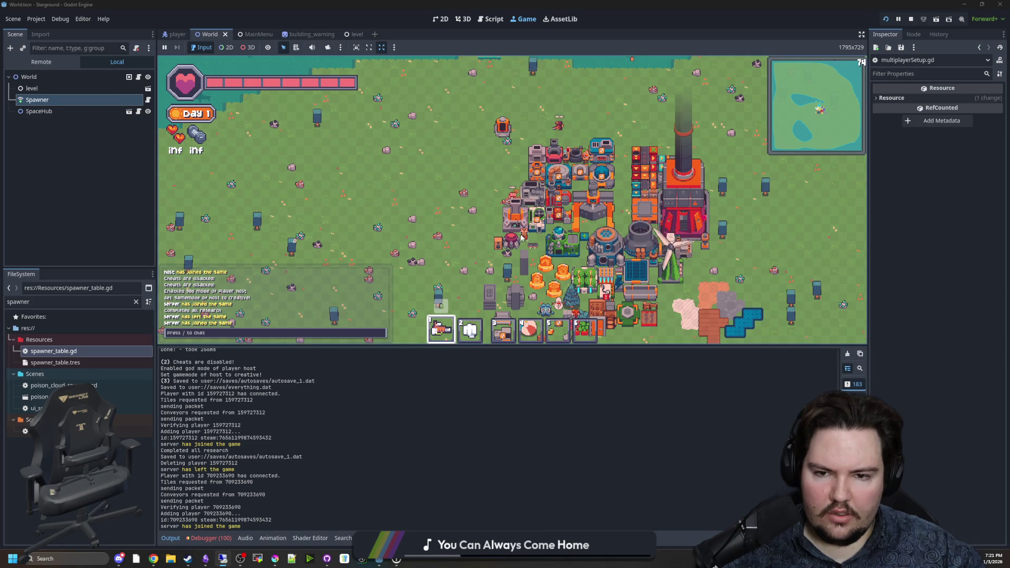
{"action": "key", "text": "e"}
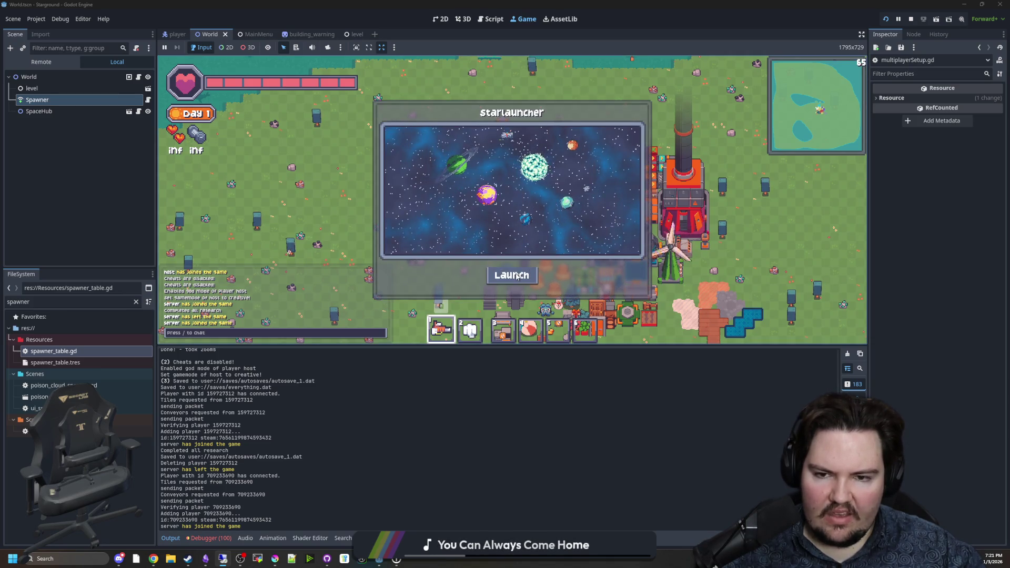
{"action": "left_click", "coordinate": [516, 275]}
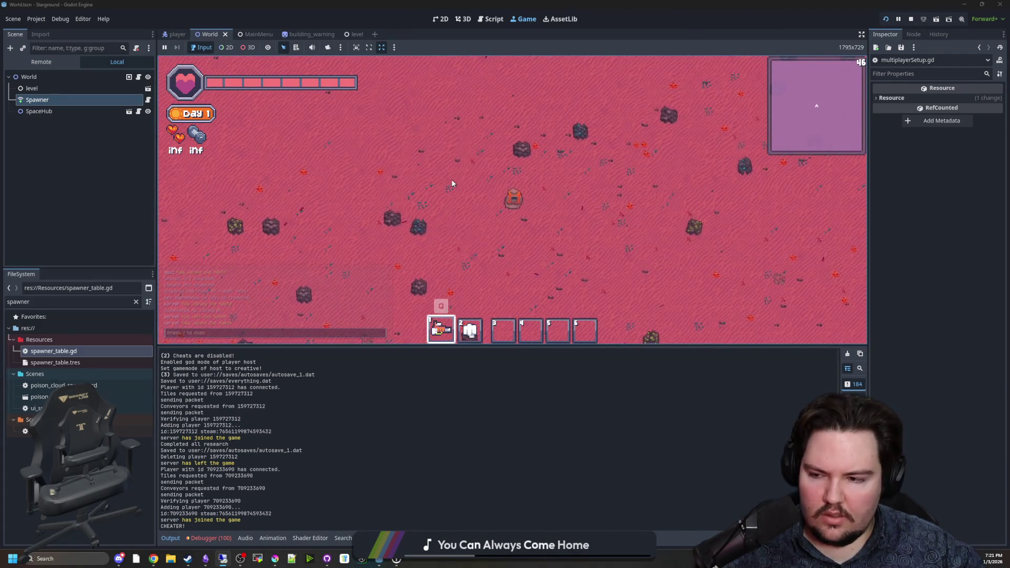
Drop an item on the pink ground, browse housing and power buildings, and cancel a turbine pick
{"action": "key", "text": "b"}
{"action": "key", "text": "b"}
{"action": "key", "text": "b"}
{"action": "left_click", "coordinate": [462, 147]}
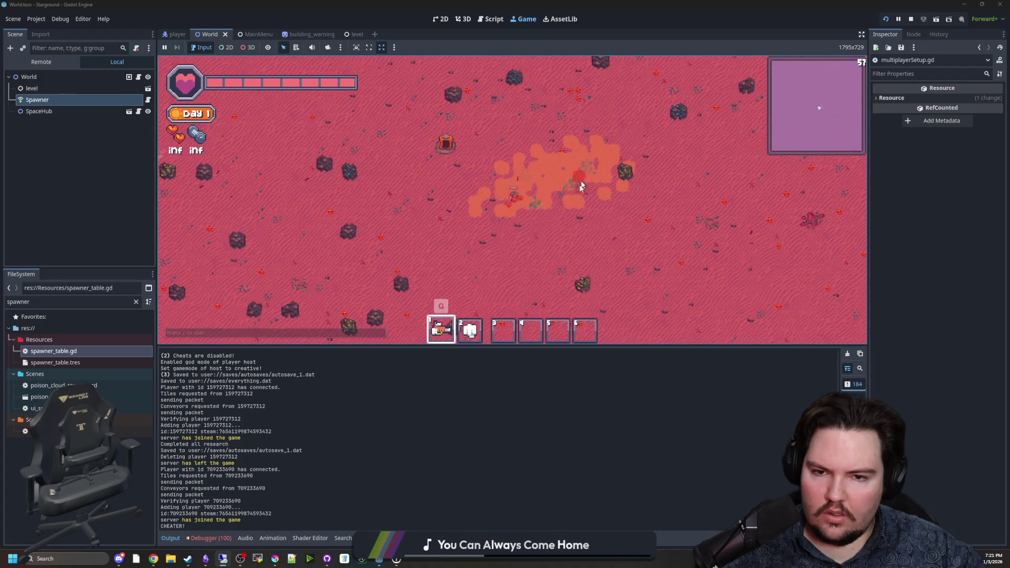
{"action": "key", "text": "b"}
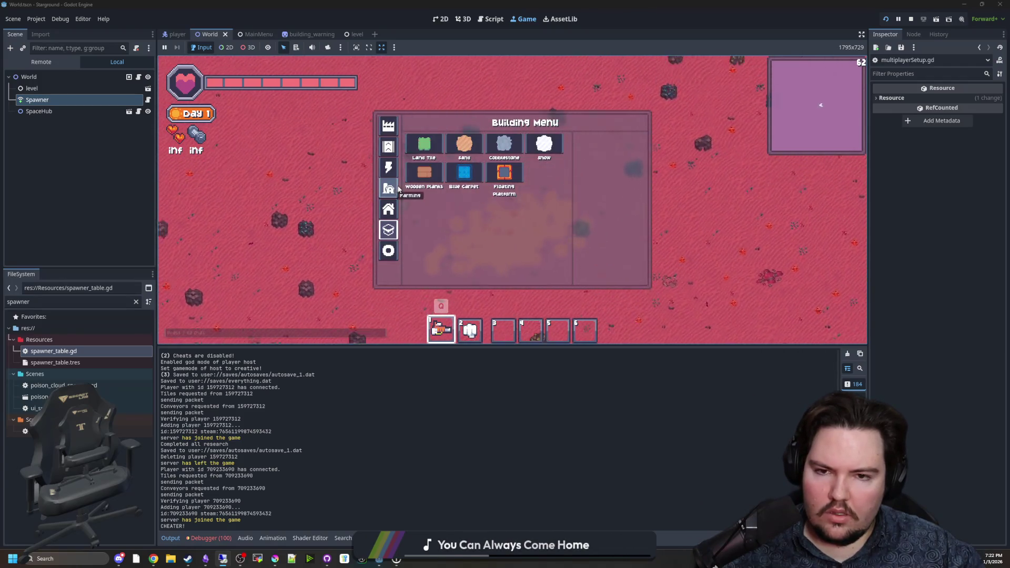
{"action": "left_click", "coordinate": [388, 209]}
{"action": "left_click", "coordinate": [388, 168]}
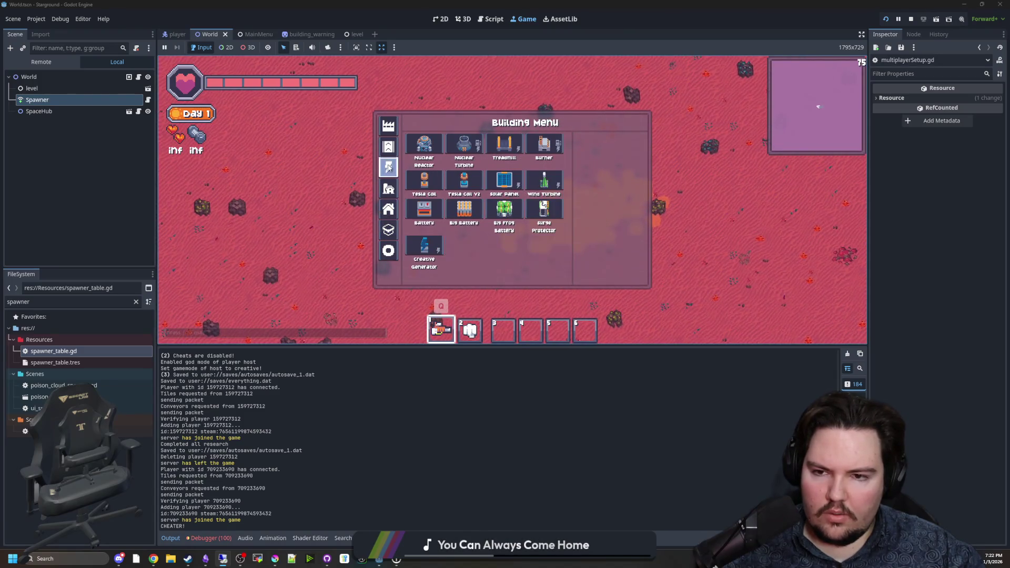
{"action": "left_click", "coordinate": [460, 166]}
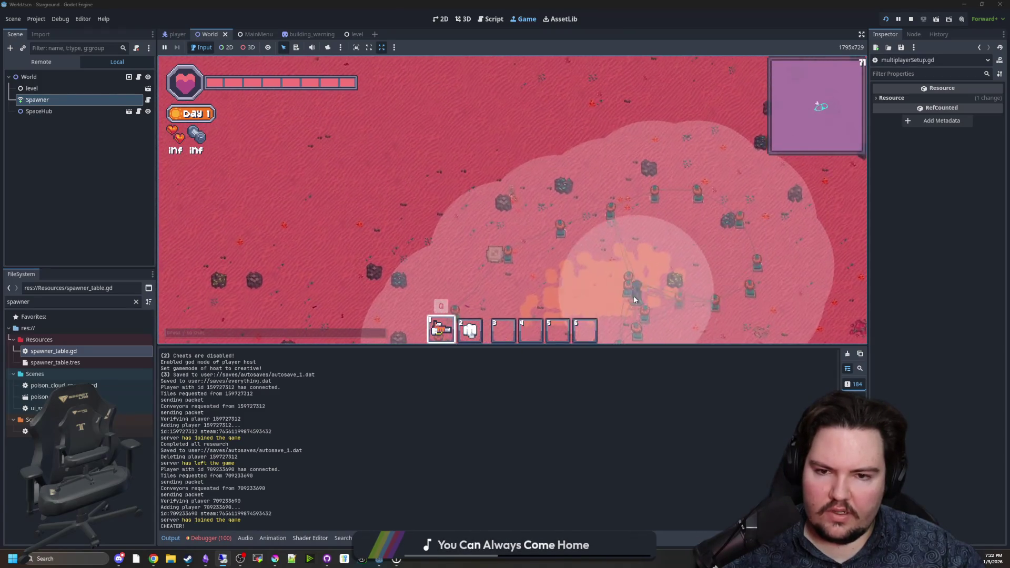
{"action": "key", "text": "Escape"}
{"action": "key", "text": "Escape"}
Open the Starlauncher's planet map and launch to another planet
{"action": "key", "text": "b"}
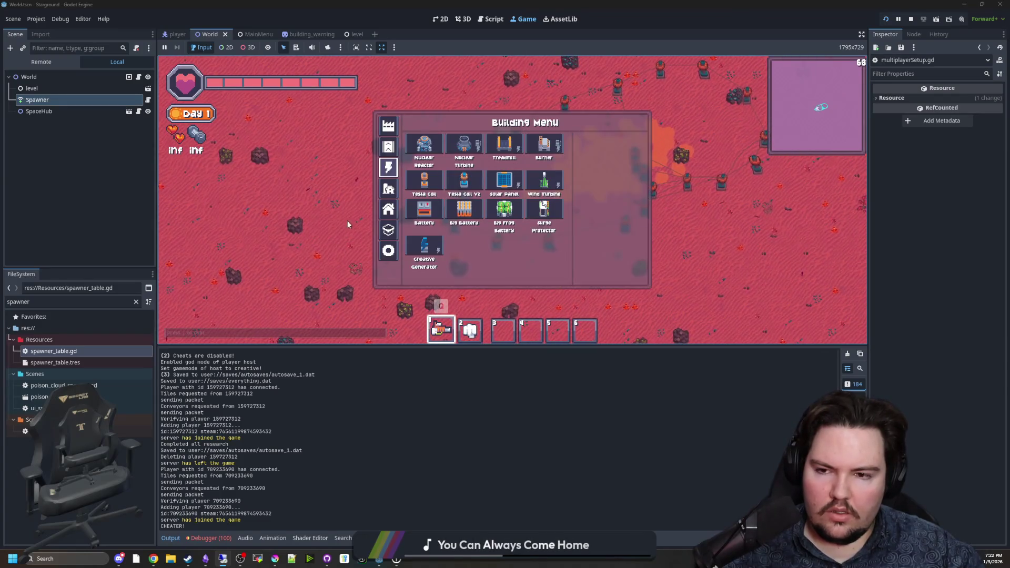
{"action": "left_click", "coordinate": [544, 148]}
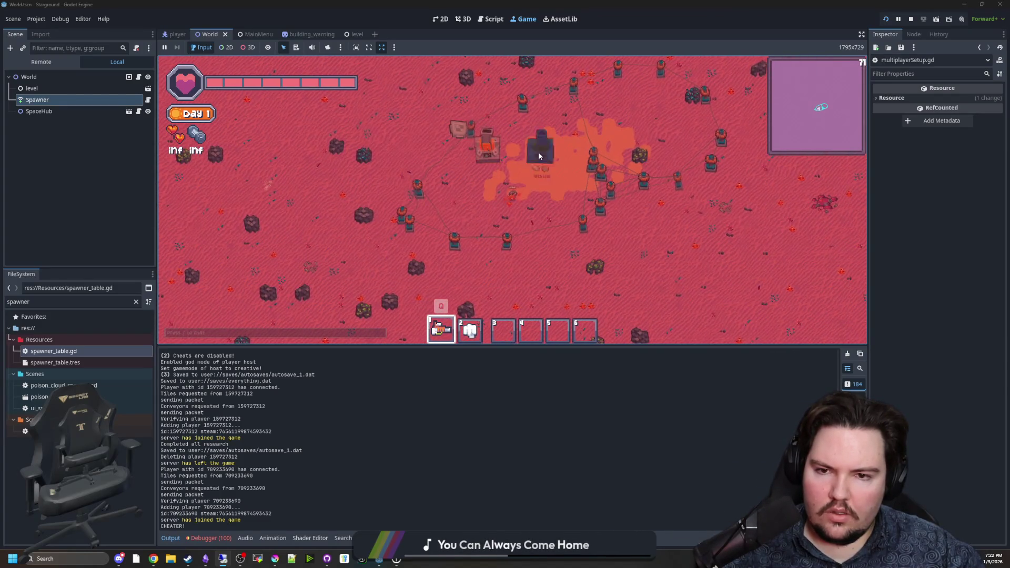
{"action": "left_click", "coordinate": [513, 271]}
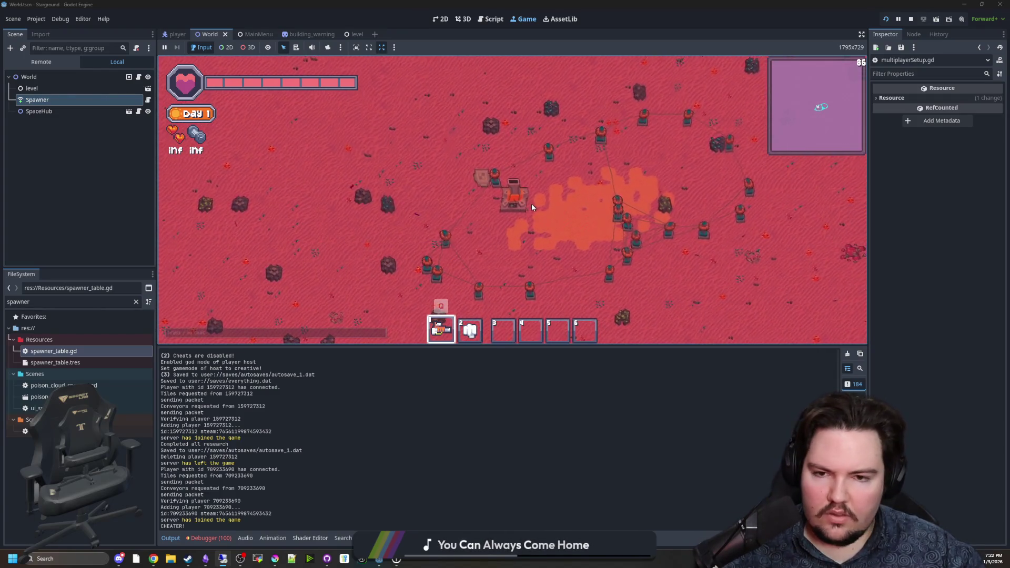
Pick a Tesla Coil, then paint a cobblestone patch onto the platform floor
{"action": "key", "text": "b"}
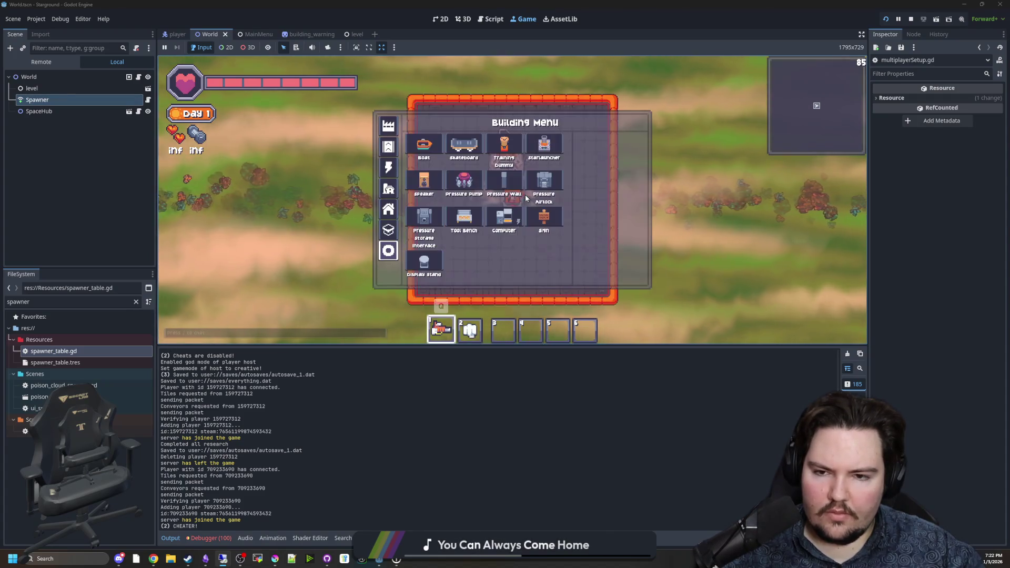
{"action": "left_click", "coordinate": [388, 167]}
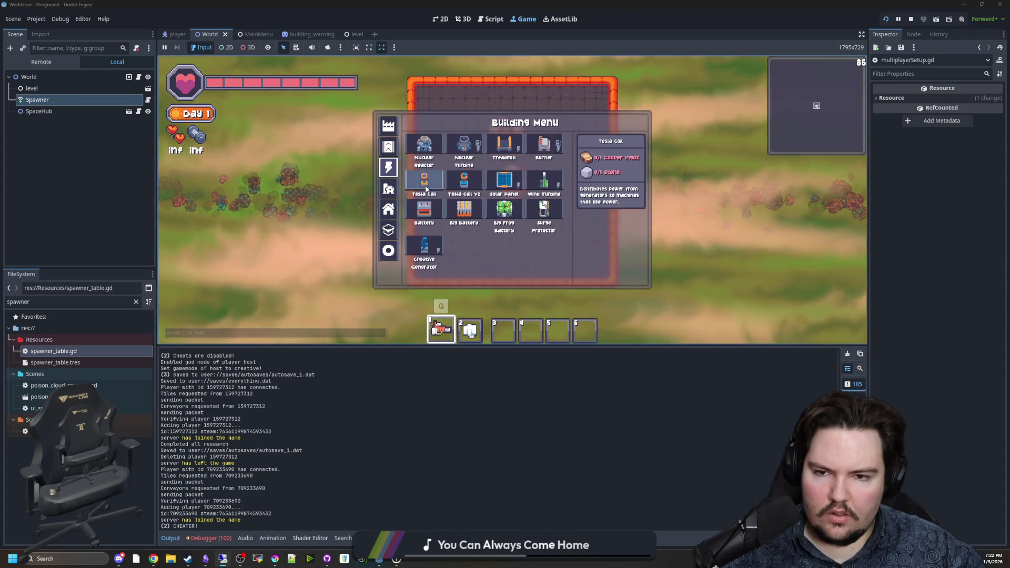
{"action": "left_click", "coordinate": [450, 215]}
{"action": "key", "text": "b"}
{"action": "left_click", "coordinate": [388, 229]}
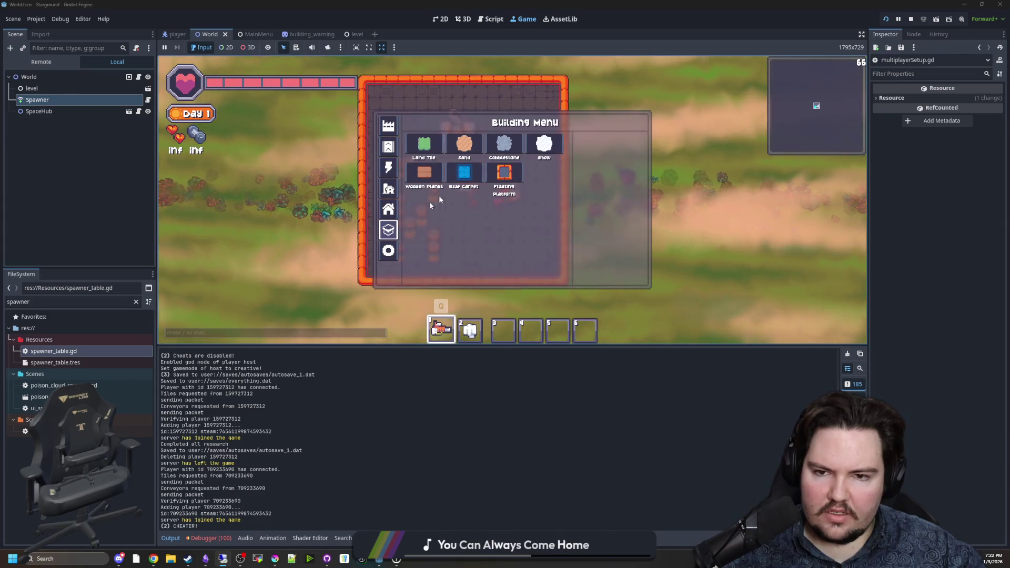
{"action": "left_click", "coordinate": [514, 146]}
{"action": "mouse_move", "coordinate": [497, 195]}
{"action": "left_mouse_down"}
{"action": "mouse_move", "coordinate": [487, 237]}
{"action": "mouse_move", "coordinate": [507, 214]}
{"action": "mouse_move", "coordinate": [523, 219]}
{"action": "mouse_move", "coordinate": [505, 237]}
{"action": "left_mouse_up"}
Paint a brick floor strip along the platform's right side
{"action": "key", "text": "b"}
{"action": "left_click", "coordinate": [463, 142]}
{"action": "key", "text": "w"}
{"action": "mouse_move", "coordinate": [542, 192]}
{"action": "left_mouse_down"}
{"action": "mouse_move", "coordinate": [551, 299]}
{"action": "mouse_move", "coordinate": [551, 139]}
{"action": "left_mouse_up"}
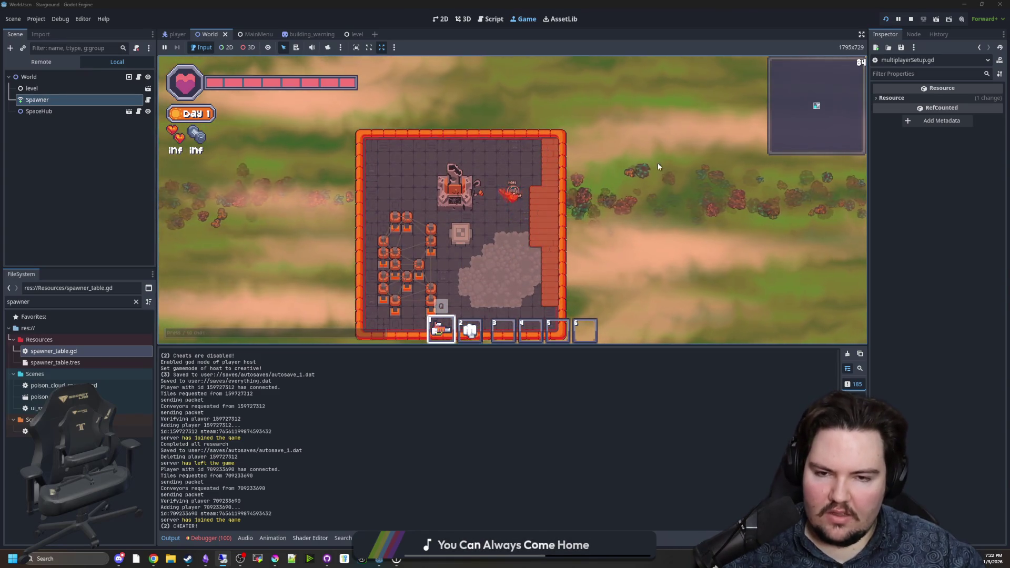
{"action": "key", "text": "s"}
{"action": "key", "text": "w"}
Open the chat and start typing the give-stone command
{"action": "scroll", "coordinate": [576, 211], "scroll_direction": "down", "scroll_amount": 2}
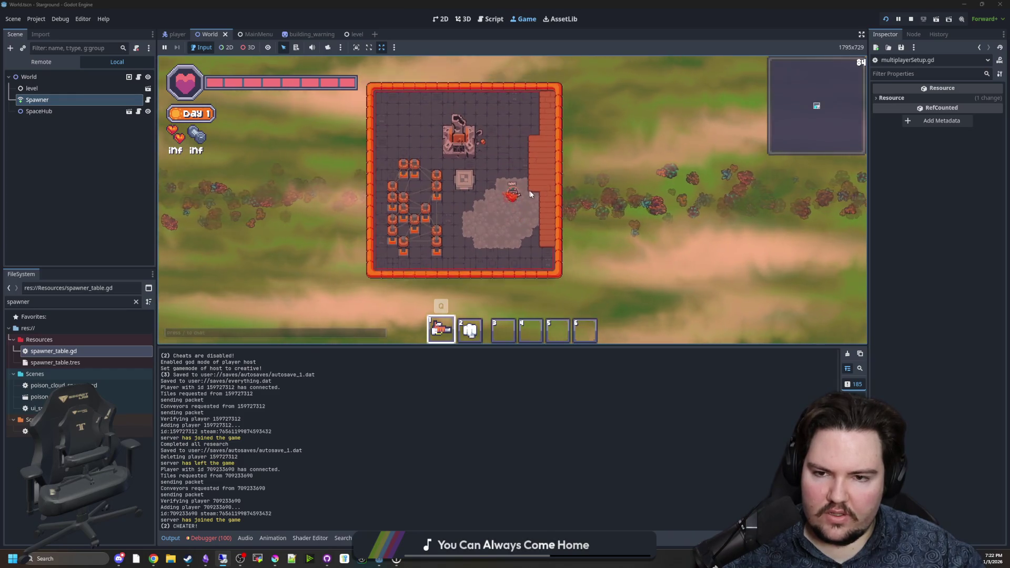
{"action": "key", "text": "Escape"}
{"action": "key", "text": "Escape"}
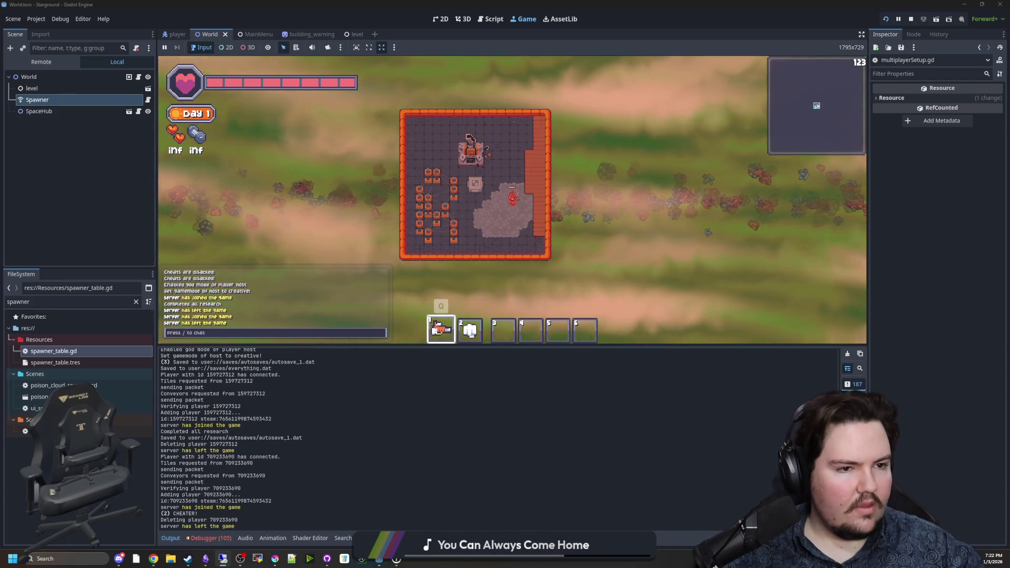
{"action": "type", "text": "w"}
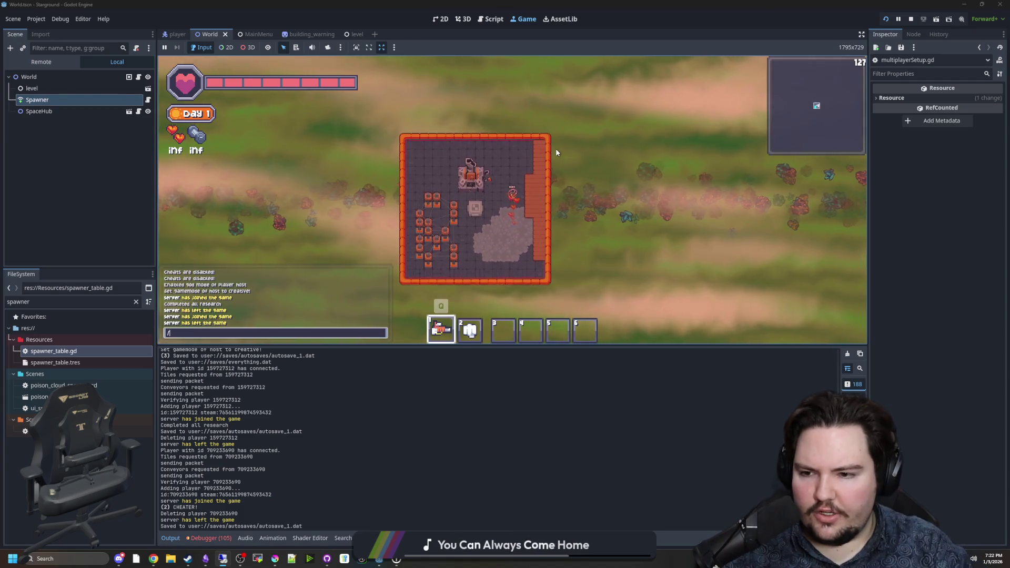
{"action": "type", "text": "/ve stone 99"}
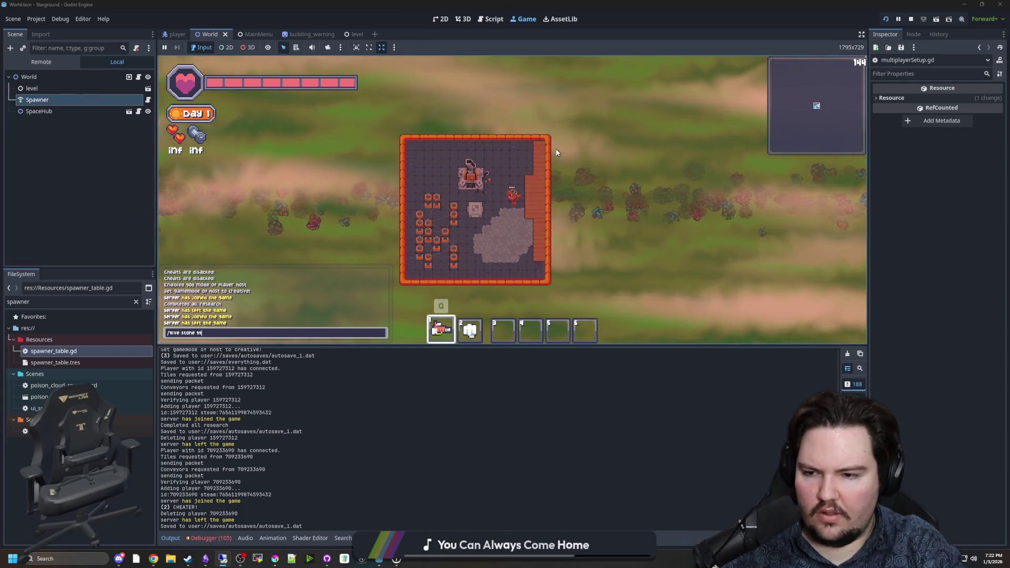
Submit the command giving 99 stone, check the inventory, then open the pause menu
{"action": "key", "text": "Return"}
{"action": "key", "text": "e"}
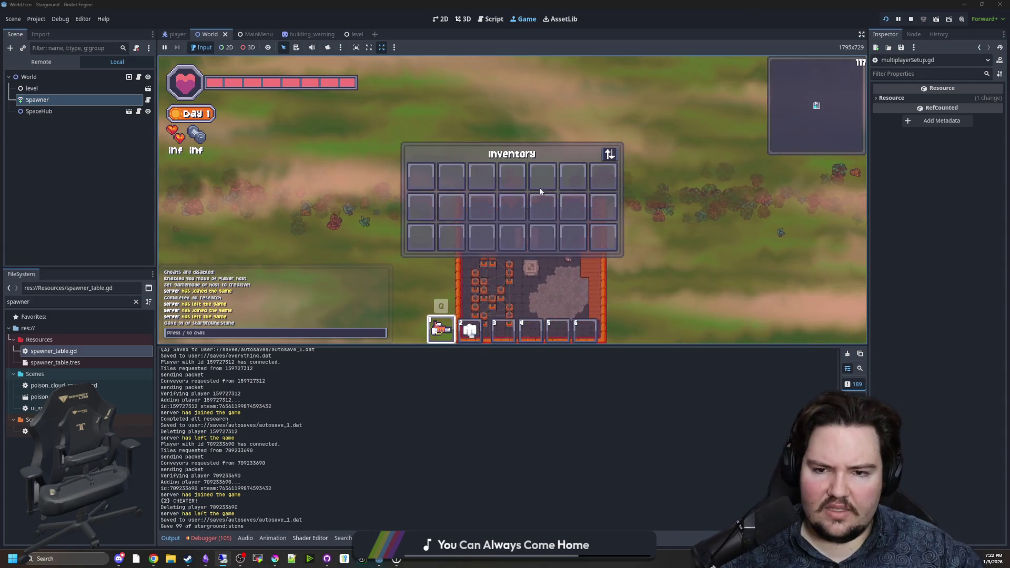
{"action": "key", "text": "e"}
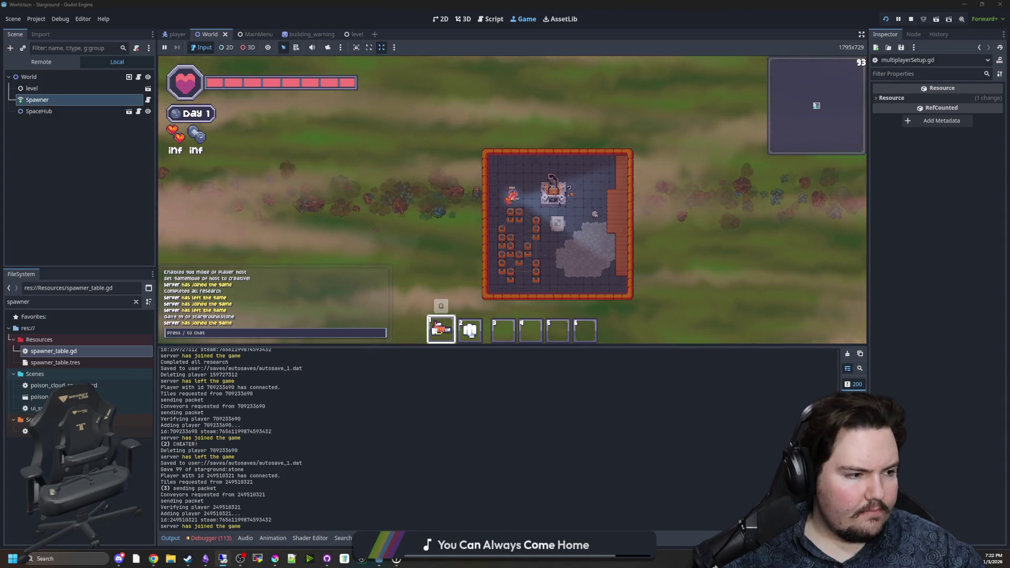
{"action": "key", "text": "Escape"}
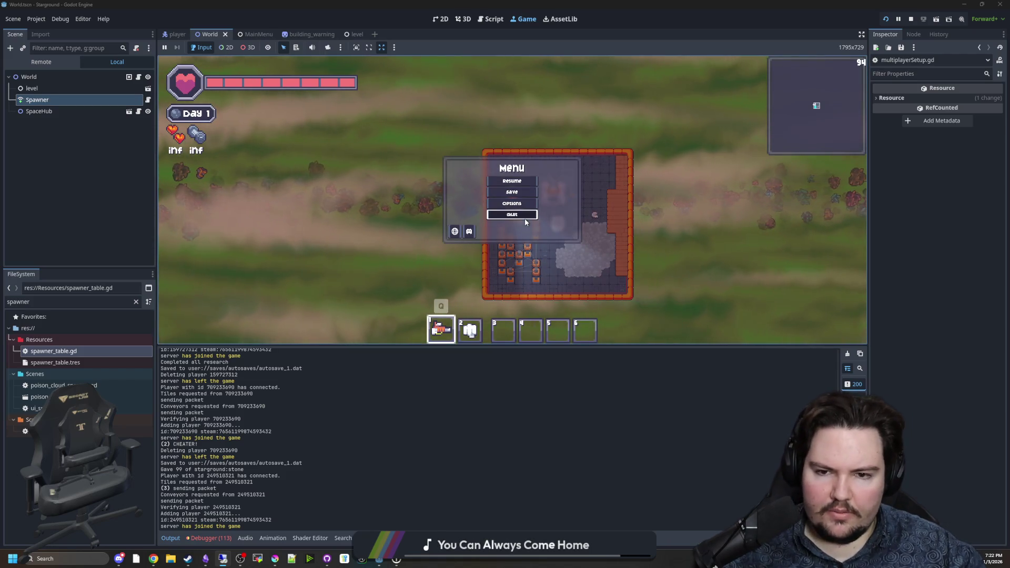
Quit the world to the main menu and go through Singleplayer to the Multiplayer hosting options
{"action": "left_click", "coordinate": [525, 215]}
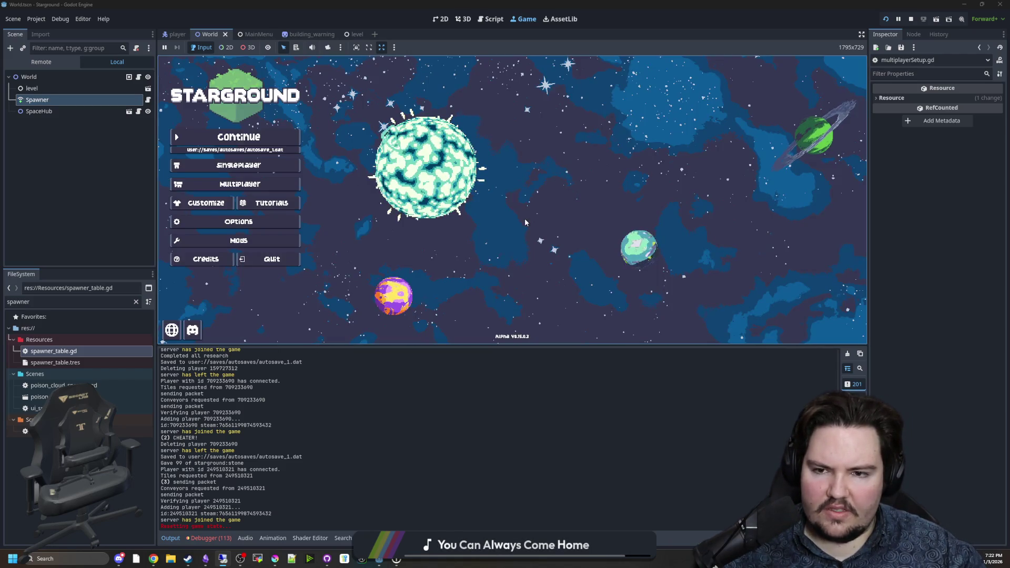
{"action": "left_click", "coordinate": [238, 166]}
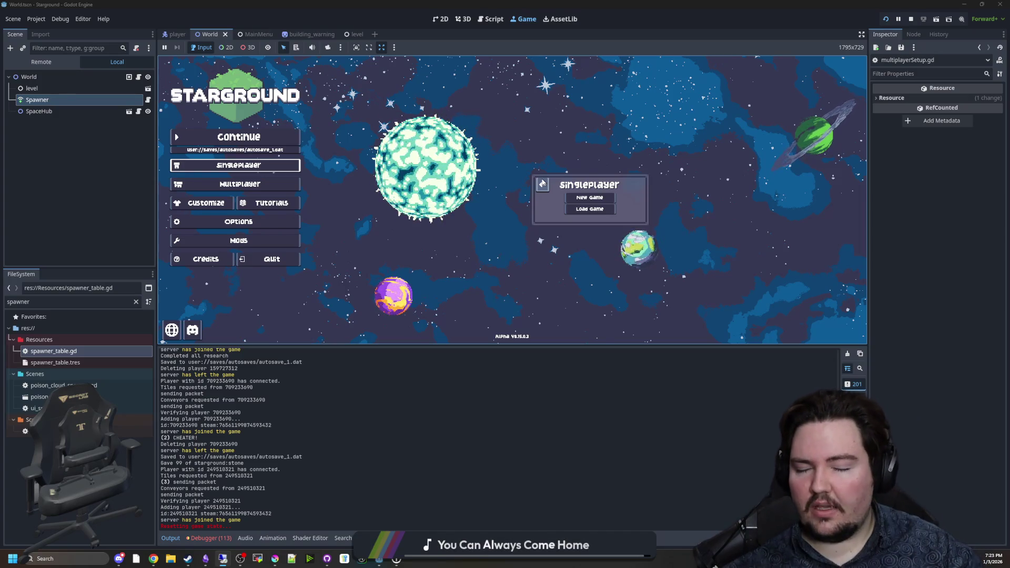
{"action": "left_click", "coordinate": [279, 185]}
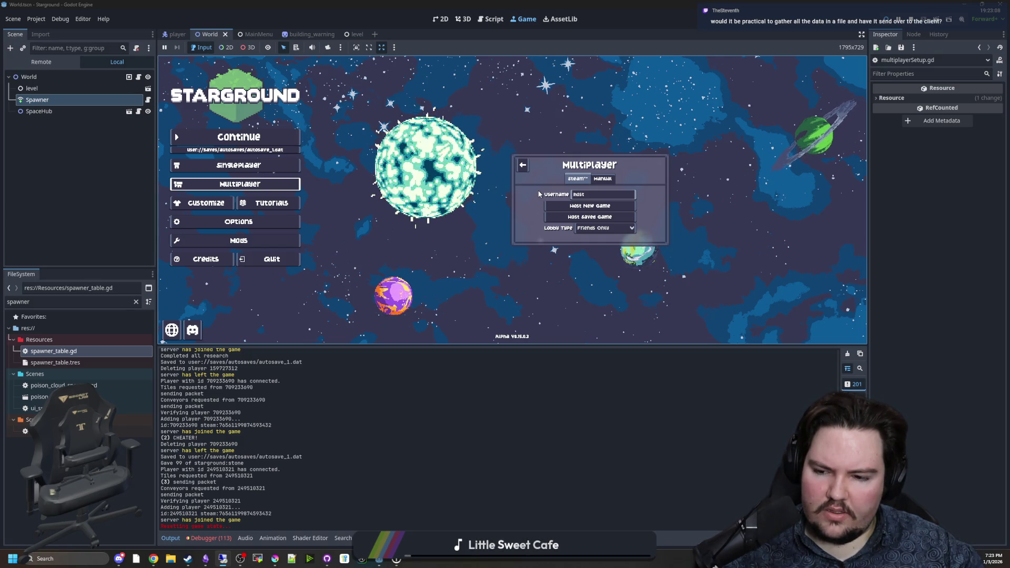
Host the saved game 'Yes World 31', found by searching 'yes' in Load Game
{"action": "left_click", "coordinate": [523, 165]}
{"action": "left_click", "coordinate": [240, 184]}
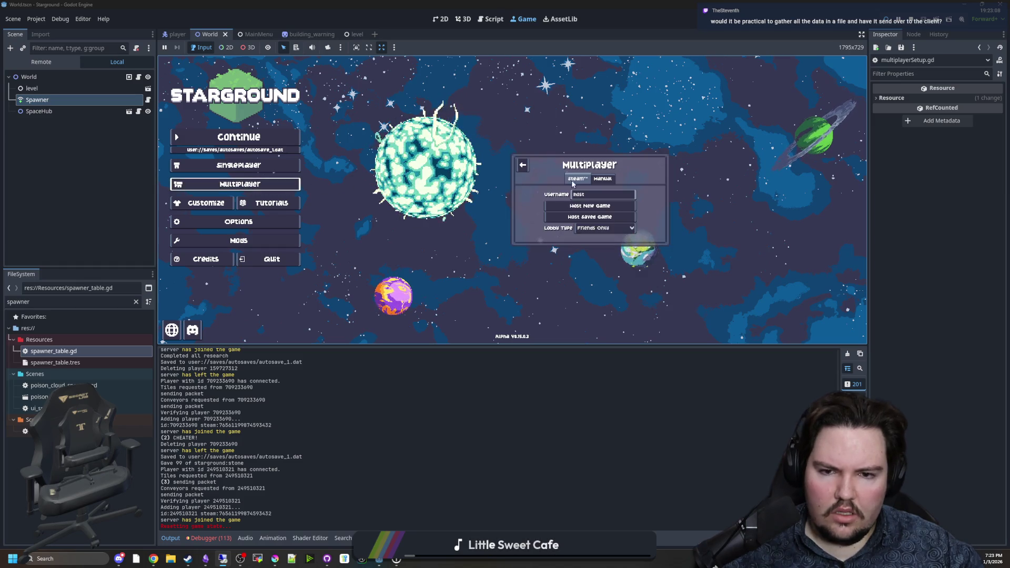
{"action": "left_click", "coordinate": [587, 218]}
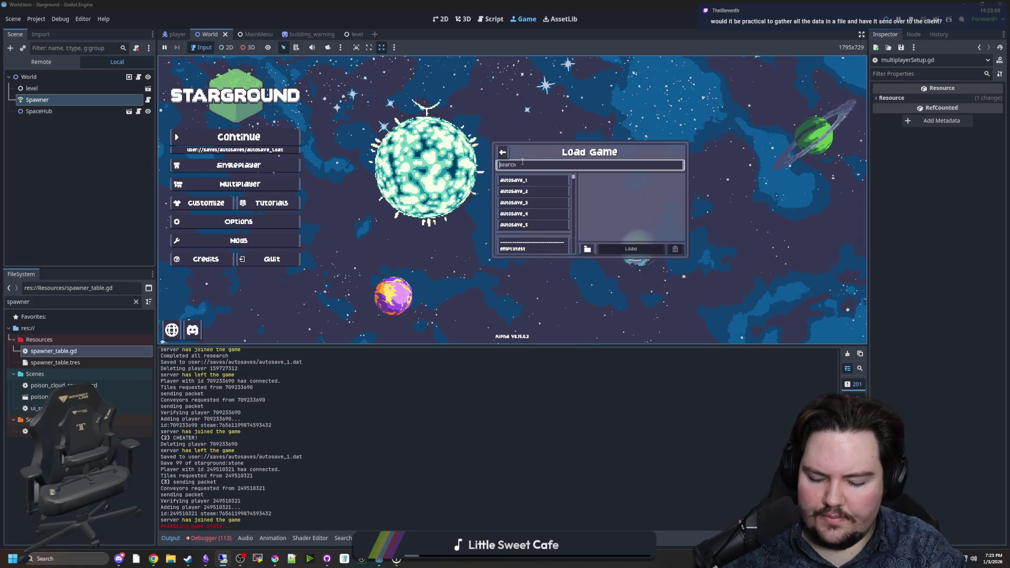
{"action": "type", "text": "yes"}
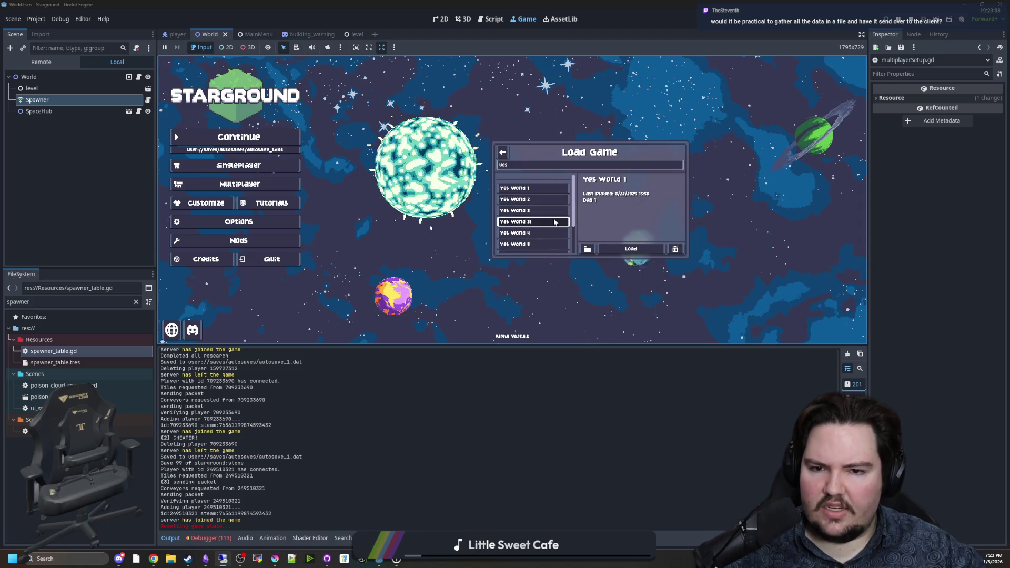
{"action": "left_click", "coordinate": [641, 246]}
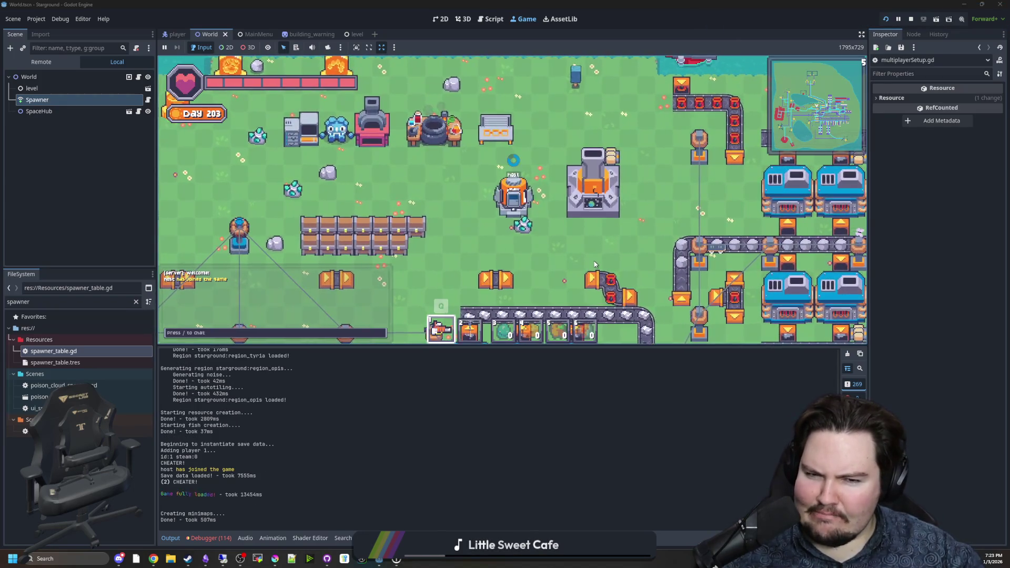
Walk through the base and give the host one hydrogen bomb via chat
{"action": "scroll", "coordinate": [594, 264], "scroll_direction": "down", "scroll_amount": 3}
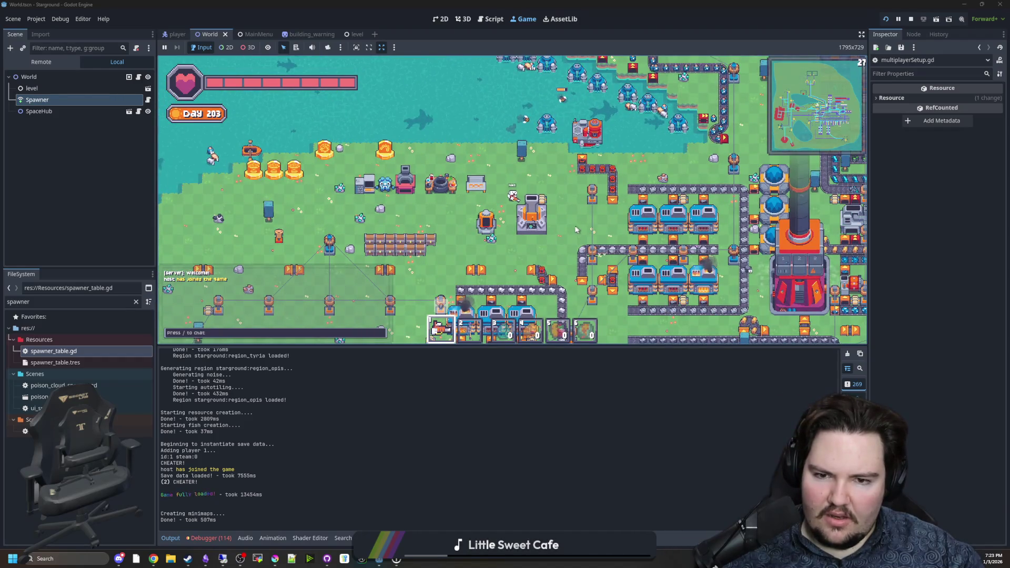
{"action": "key", "text": "d"}
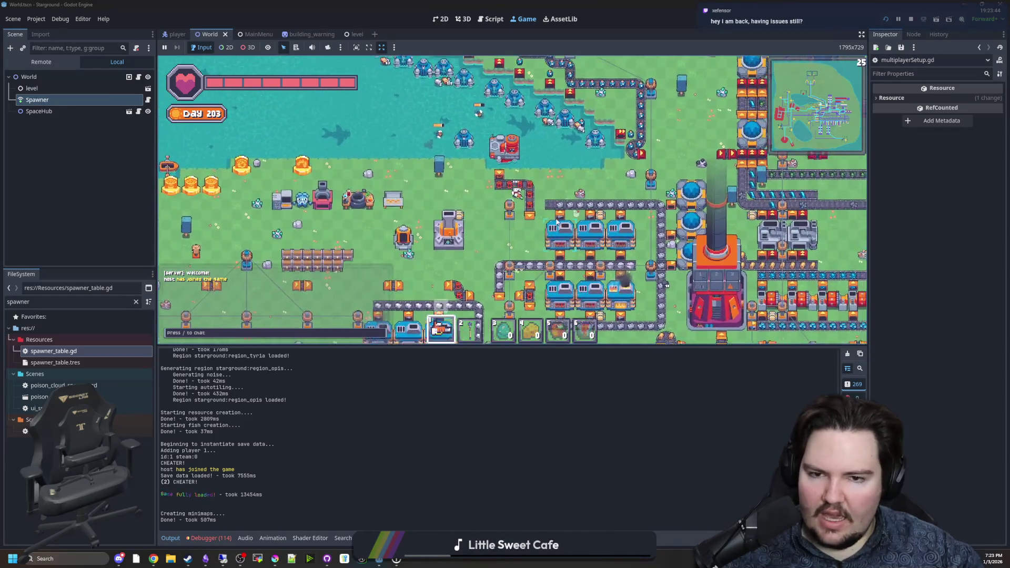
{"action": "key", "text": "w"}
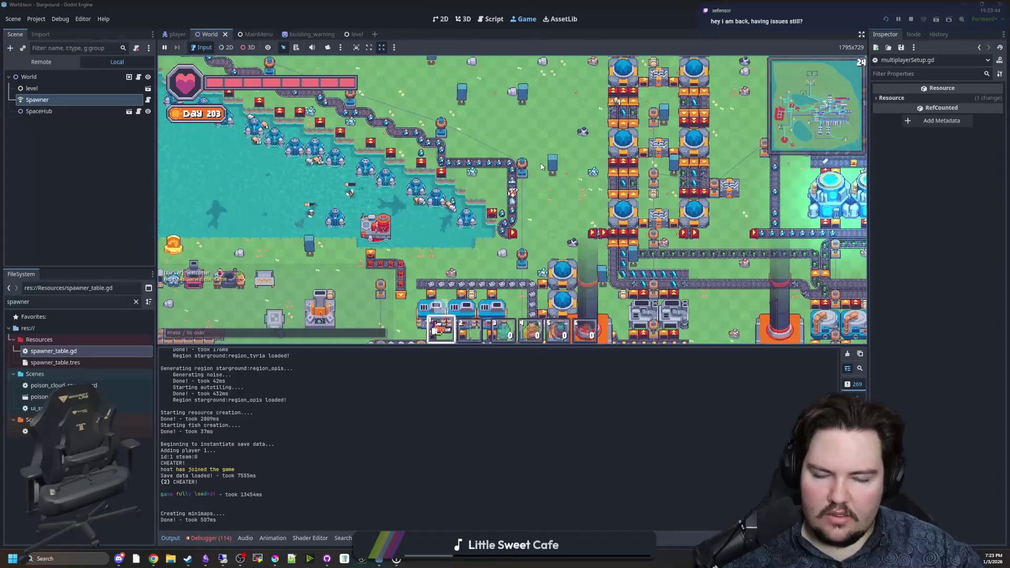
{"action": "key", "text": "e"}
{"action": "key", "text": "e"}
{"action": "key", "text": "slash"}
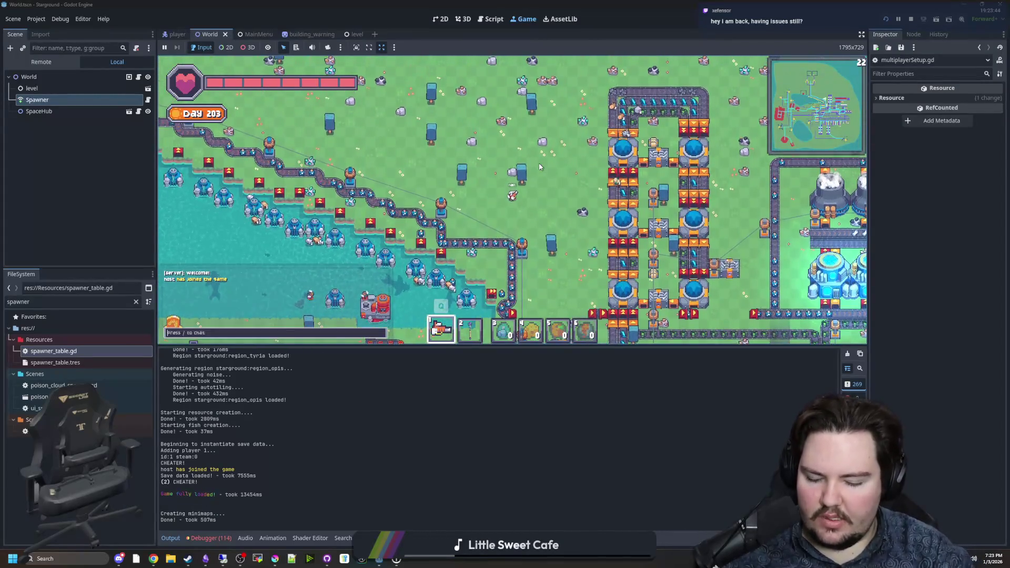
{"action": "type", "text": "/give mushroom_b"}
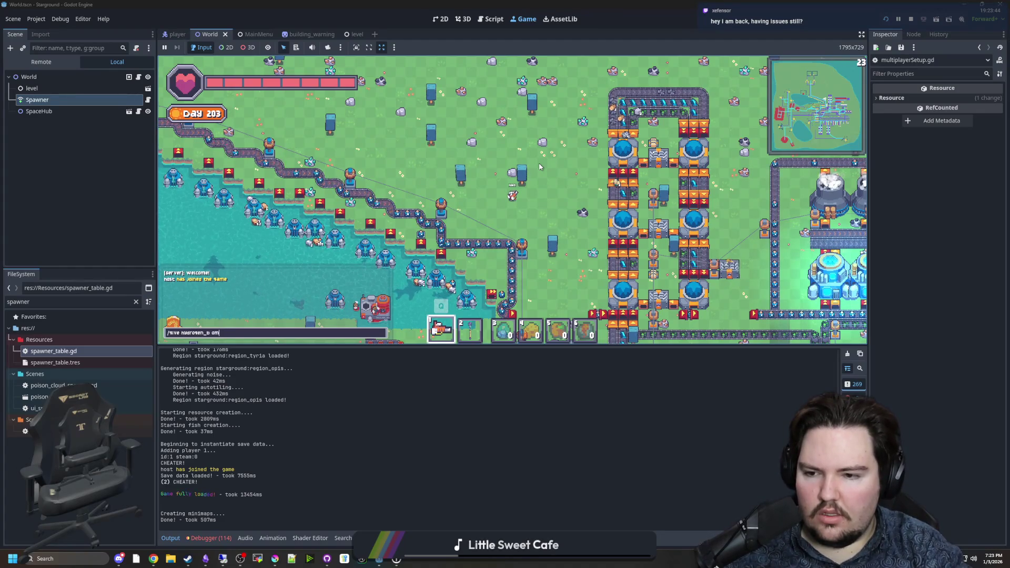
{"action": "key", "text": "Return"}
Give 99 more hydrogen bombs and check them in the inventory
{"action": "type", "text": "e"}
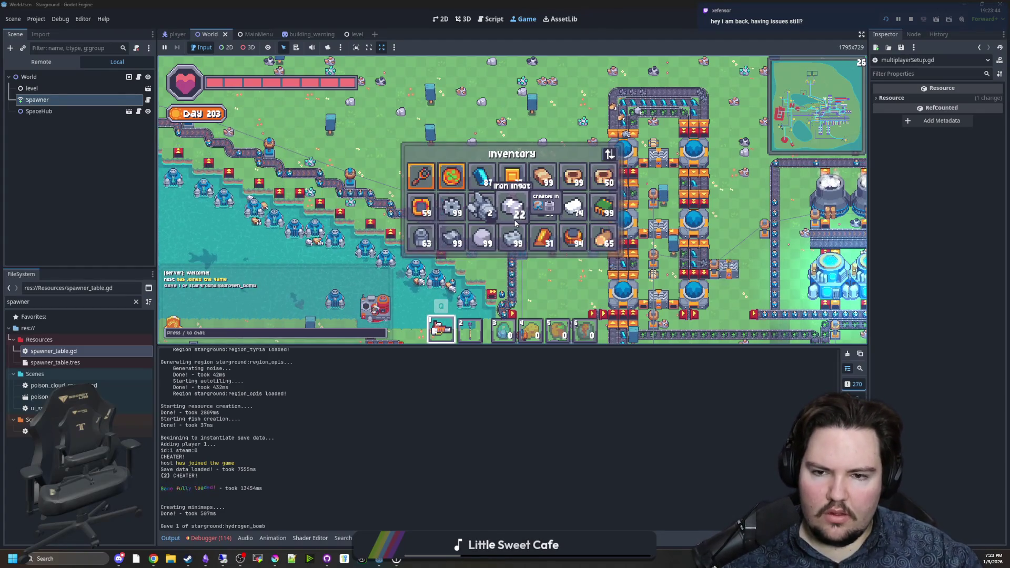
{"action": "type", "text": "e/give hydrogen_bomb 5"}
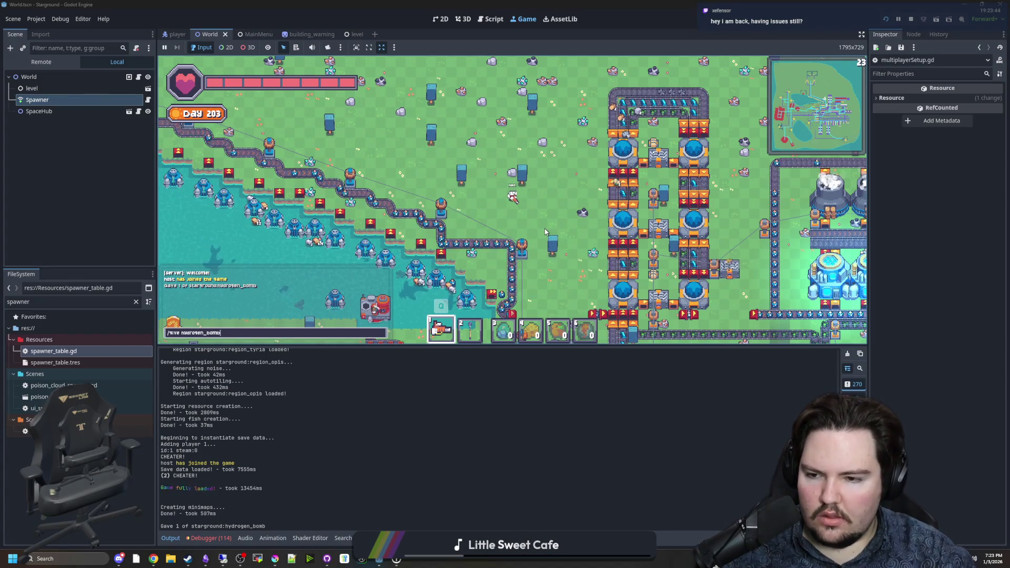
{"action": "type", "text": "9"}
{"action": "key", "text": "Return"}
{"action": "key", "text": "e"}
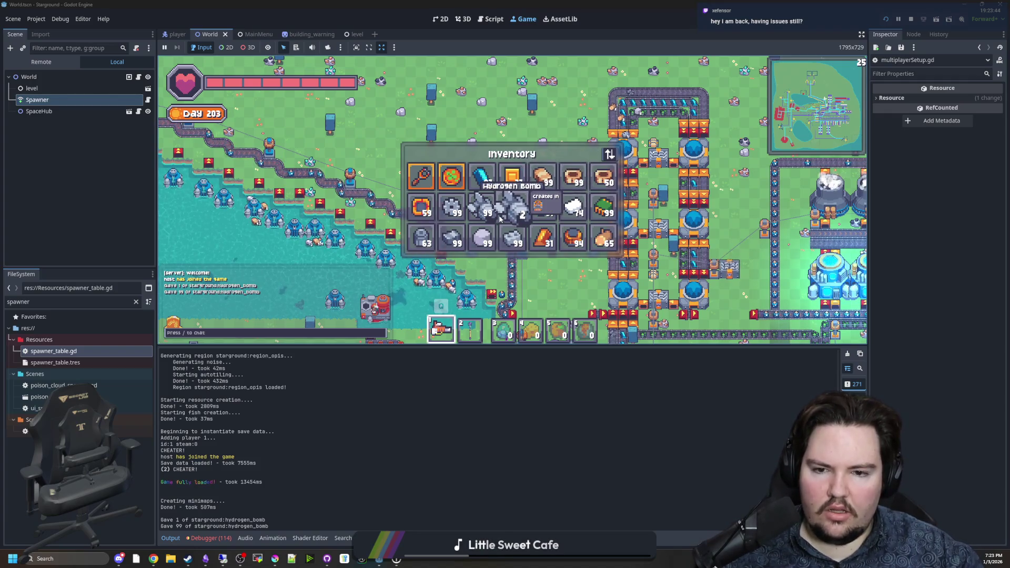
{"action": "key", "text": "e"}
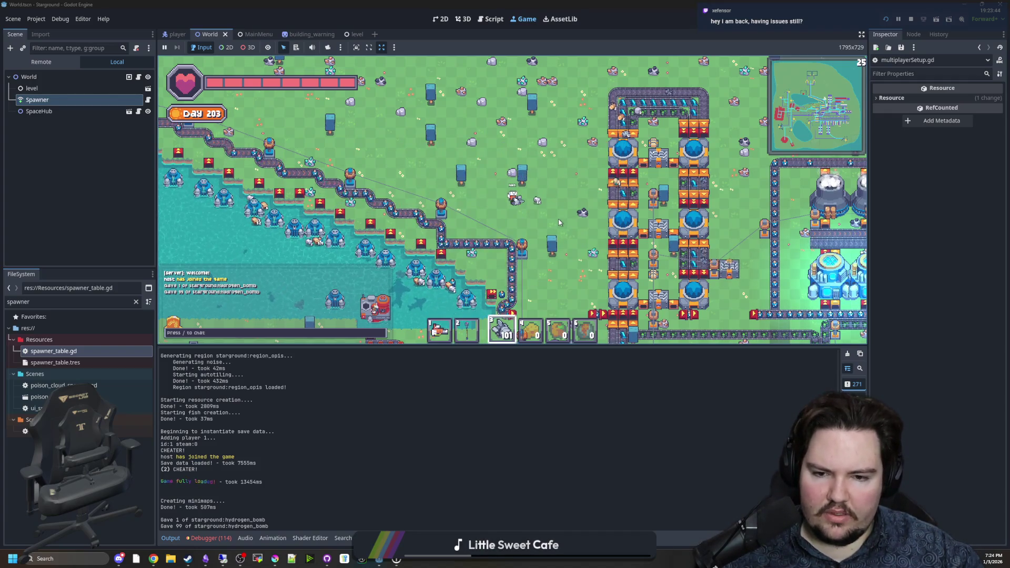
Enable god mode with a chat command and detonate a hydrogen bomb on the map
{"action": "key", "text": "a"}
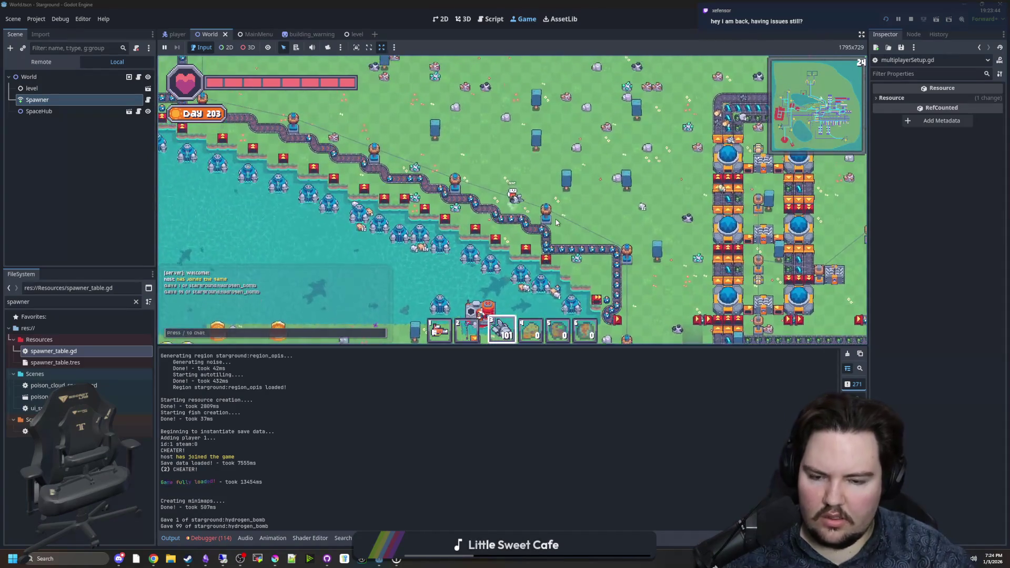
{"action": "type", "text": "/sou tr"}
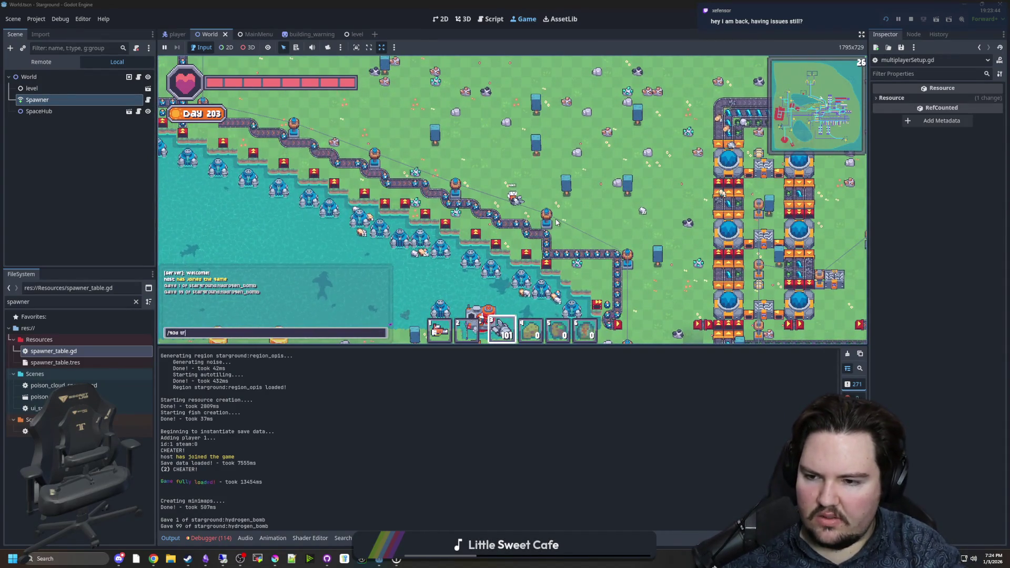
{"action": "type", "text": "ue"}
{"action": "key", "text": "Return"}
{"action": "scroll", "coordinate": [546, 196], "scroll_direction": "down", "scroll_amount": 4}
{"action": "left_click", "coordinate": [563, 186]}
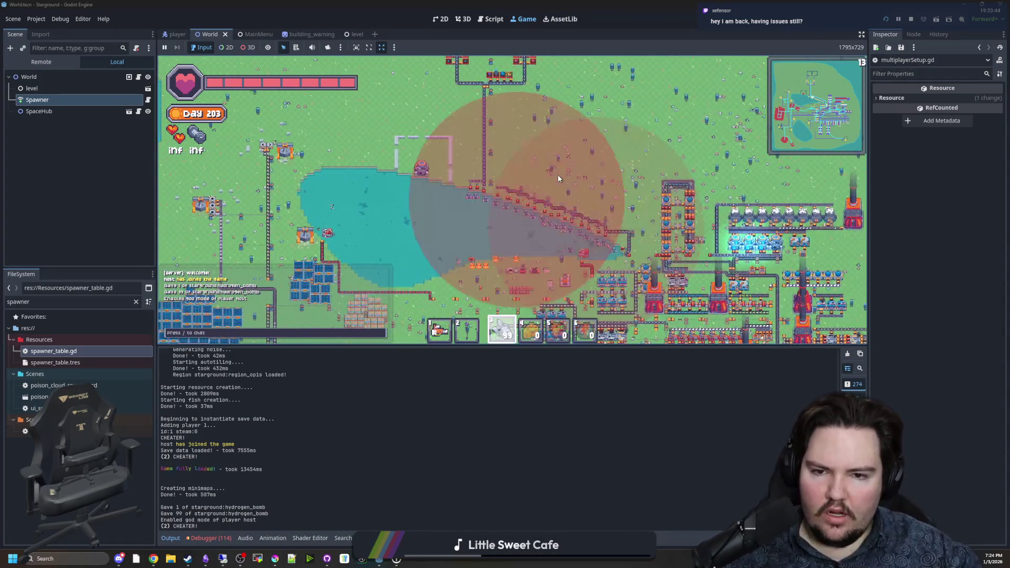
Detonate two more hydrogen bombs, then lower the master volume to 17 in audio settings
{"action": "left_click", "coordinate": [558, 175]}
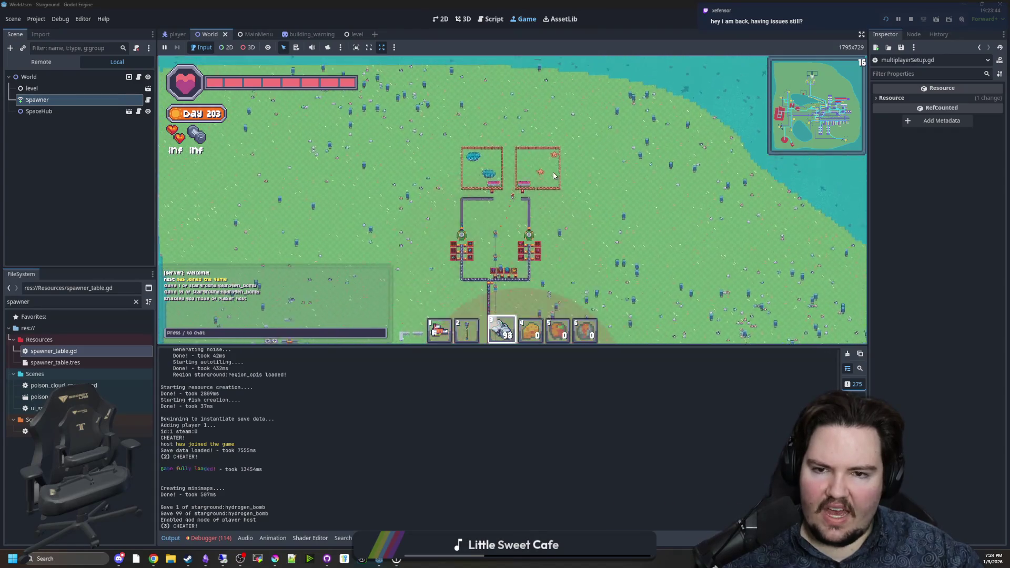
{"action": "left_click", "coordinate": [555, 176]}
{"action": "left_click", "coordinate": [555, 176]}
{"action": "key", "text": "Escape"}
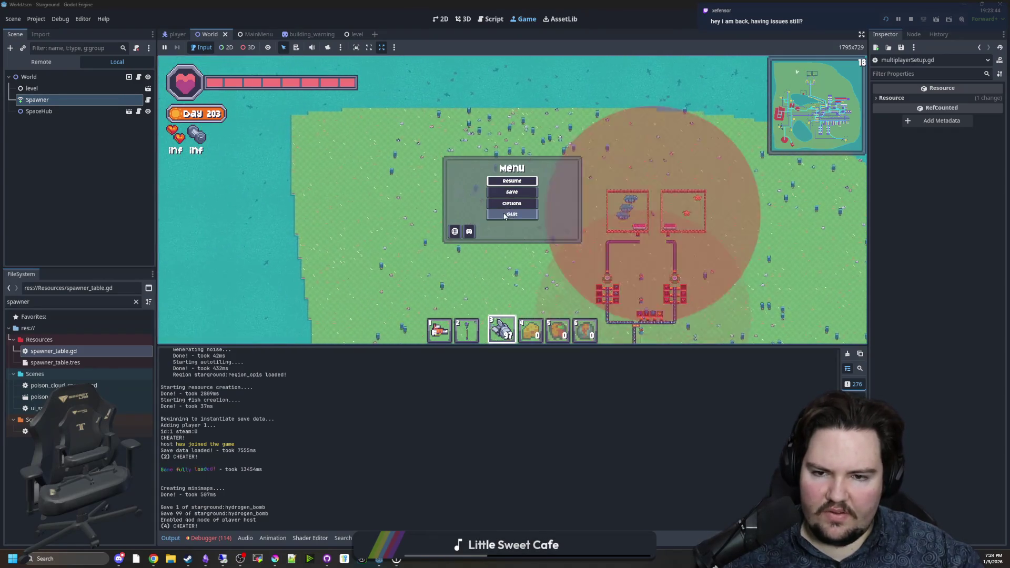
{"action": "left_click", "coordinate": [508, 208]}
{"action": "left_click", "coordinate": [480, 151]}
{"action": "left_click", "coordinate": [504, 149]}
{"action": "left_click_drag", "start_coordinate": [554, 167], "coordinate": [487, 169]}
{"action": "key", "text": "Escape"}
Walk down-left and throw two more hydrogen bombs near the base
{"action": "key", "text": "a"}
{"action": "key", "text": "s"}
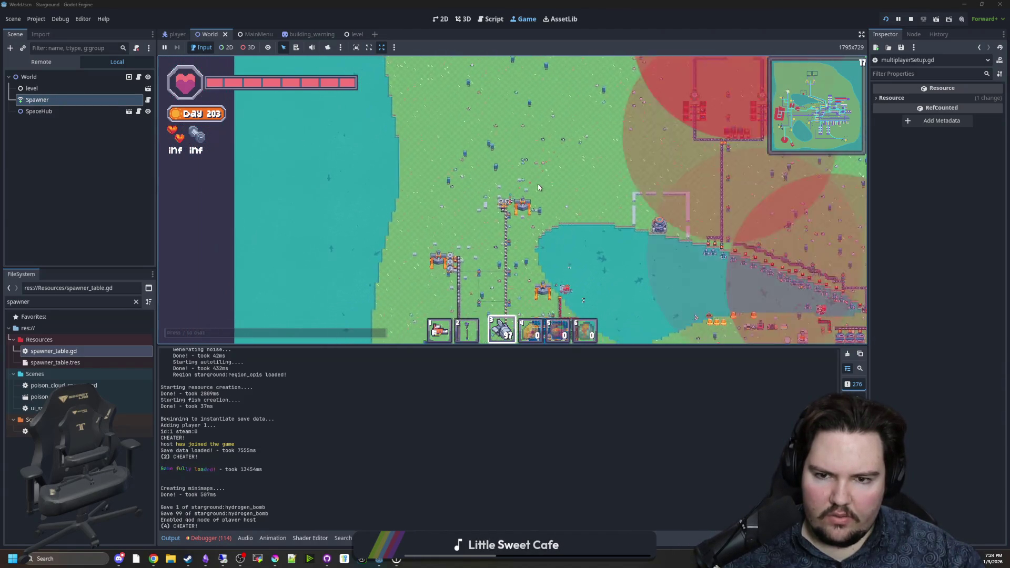
{"action": "left_click", "coordinate": [537, 184]}
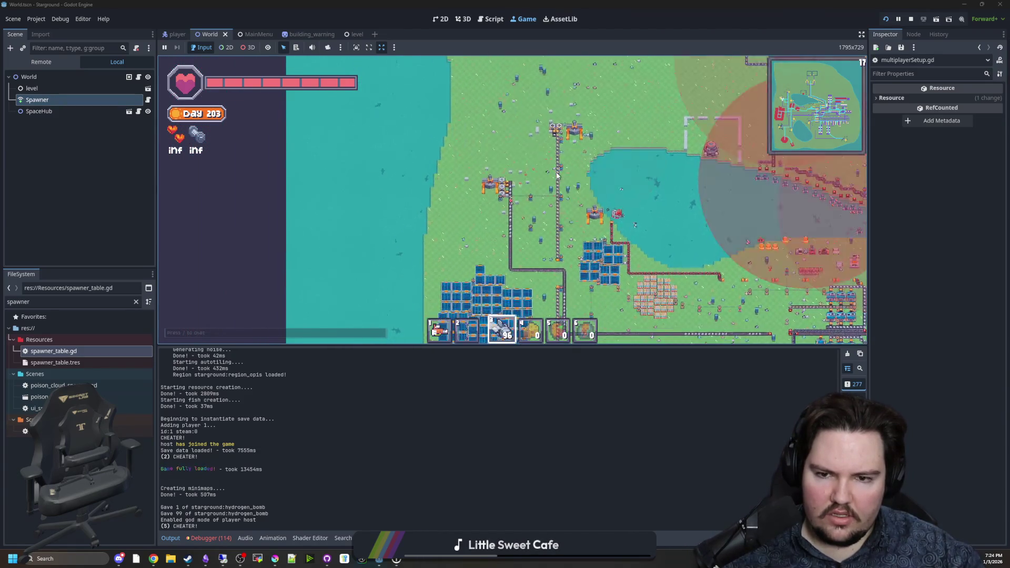
{"action": "left_click", "coordinate": [560, 168]}
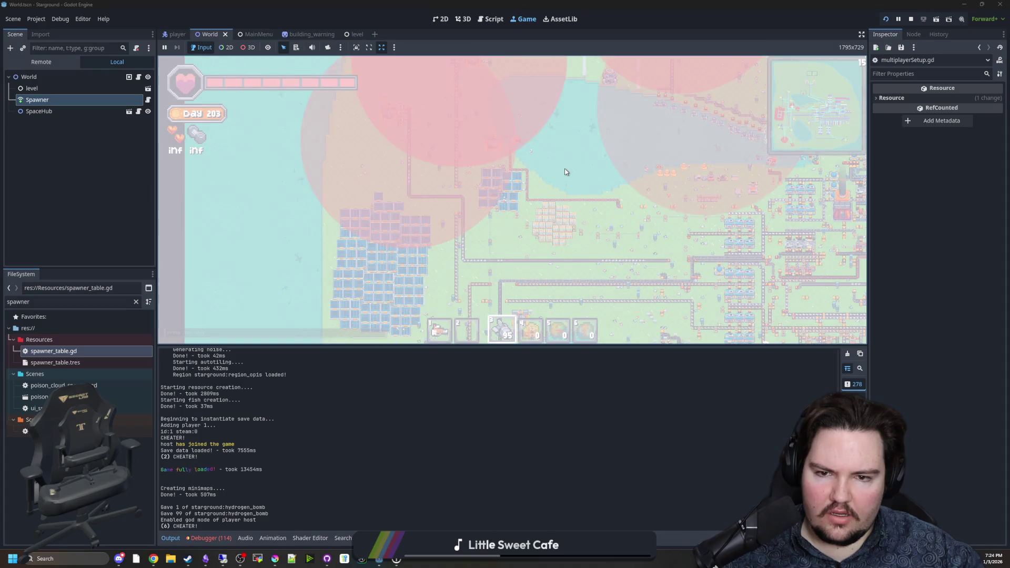
Throw a hydrogen bomb, walk down-left, and throw another
{"action": "left_click", "coordinate": [564, 168]}
{"action": "key", "text": "a"}
{"action": "key", "text": "s"}
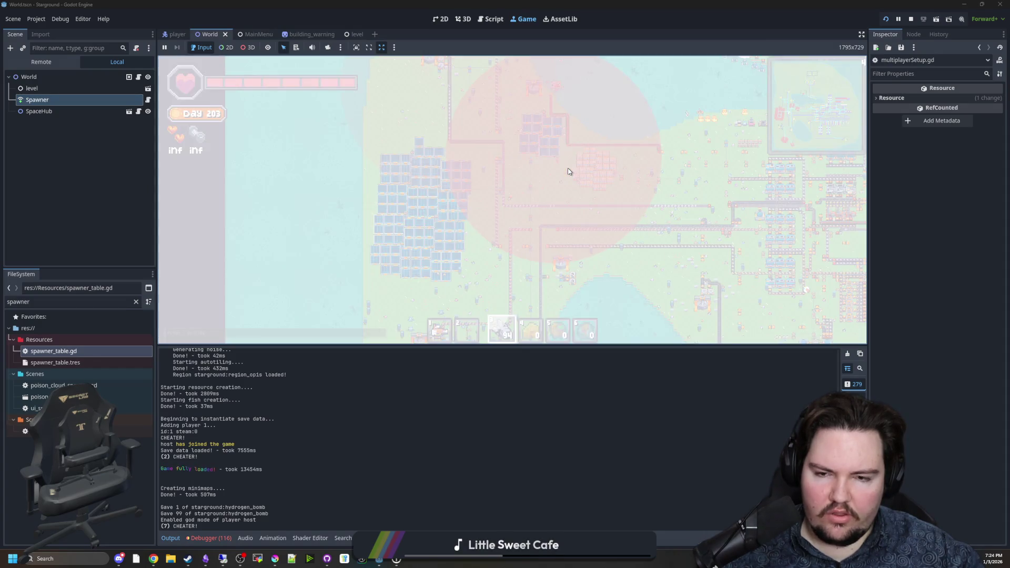
{"action": "key", "text": "s"}
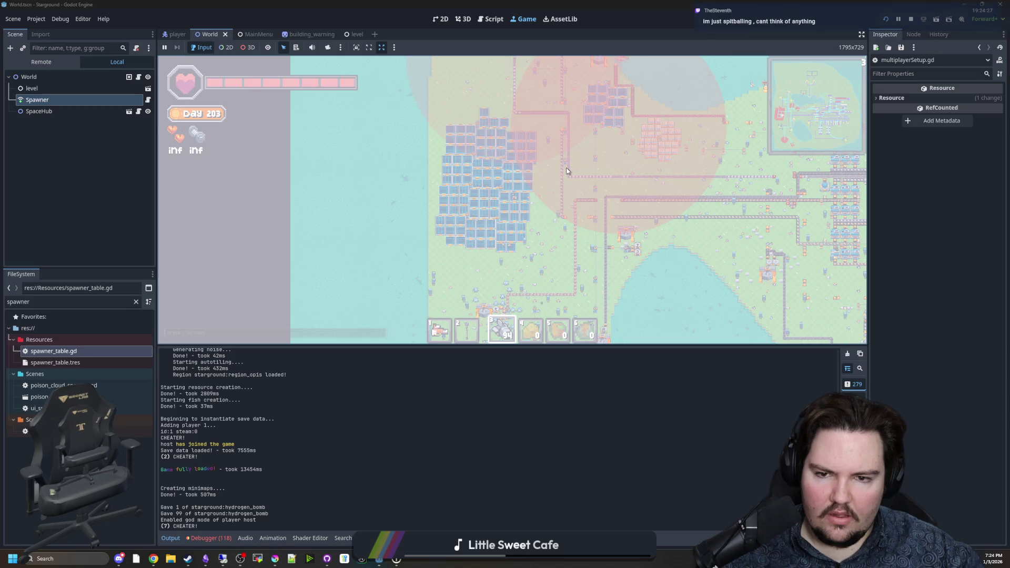
{"action": "left_click", "coordinate": [566, 169]}
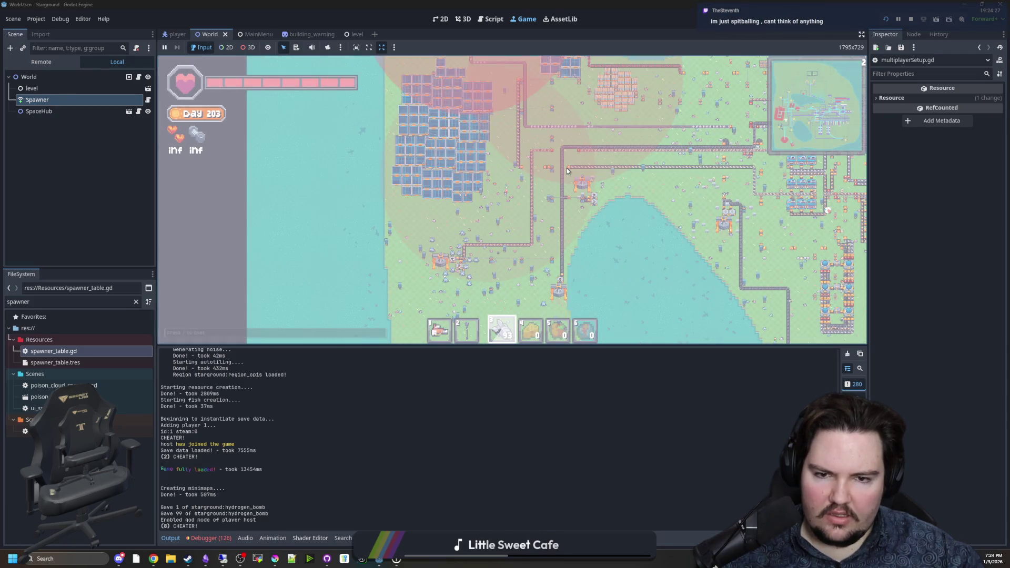
Walk up and right across the base to the factories and bomb them
{"action": "key", "text": "d"}
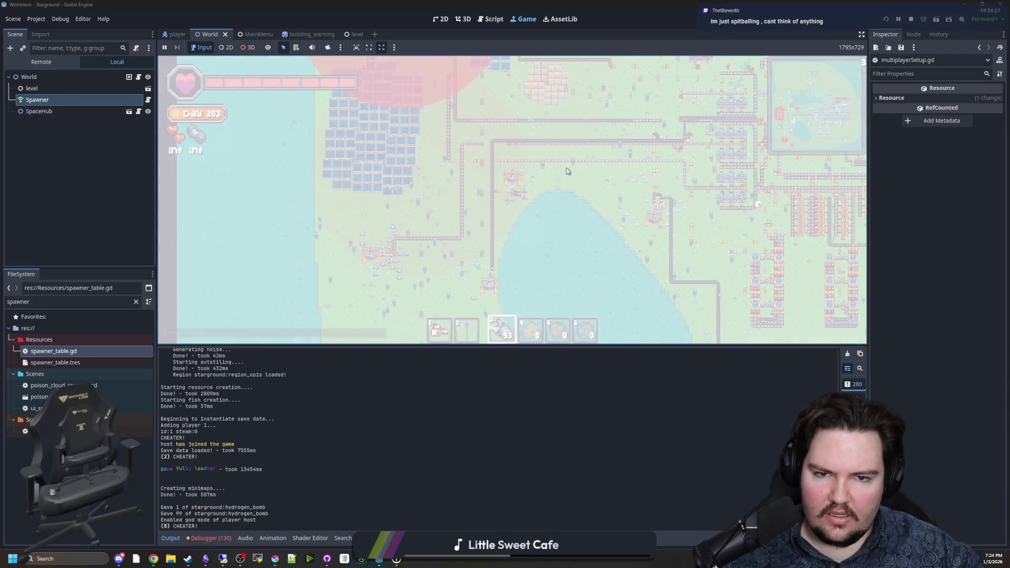
{"action": "key", "text": "w"}
{"action": "key", "text": "d"}
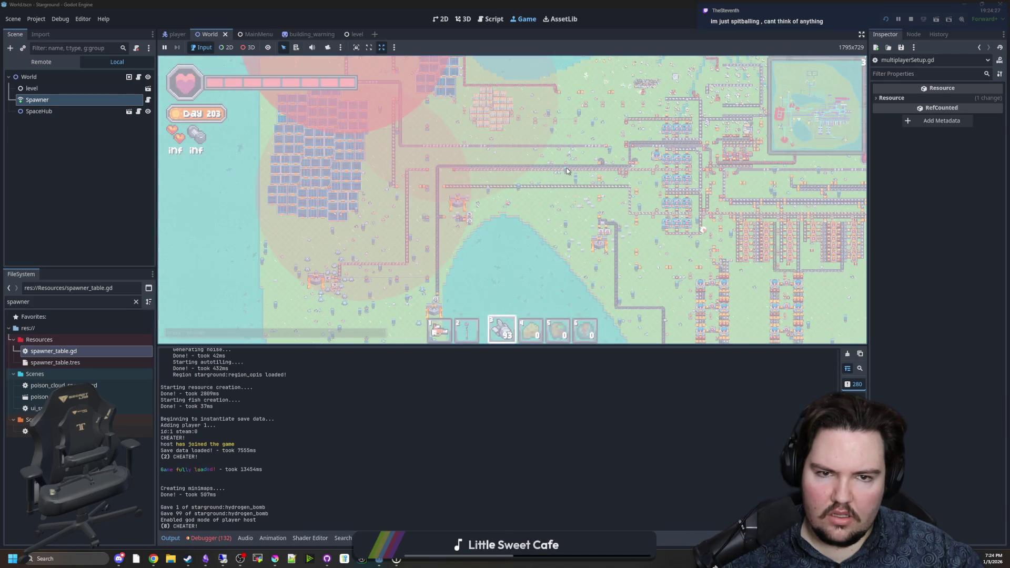
{"action": "key", "text": "w"}
{"action": "key", "text": "d"}
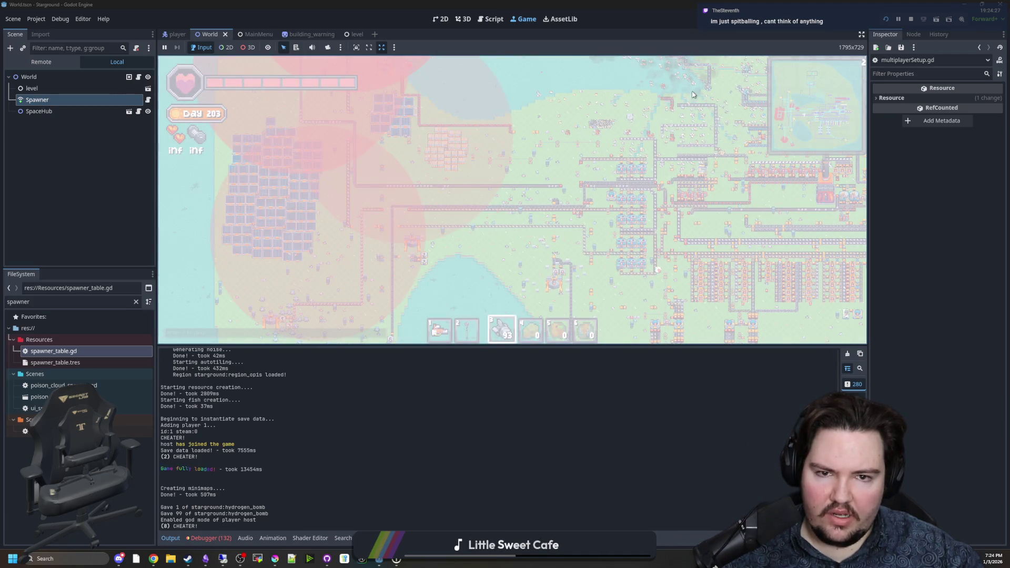
{"action": "key", "text": "w"}
{"action": "key", "text": "d"}
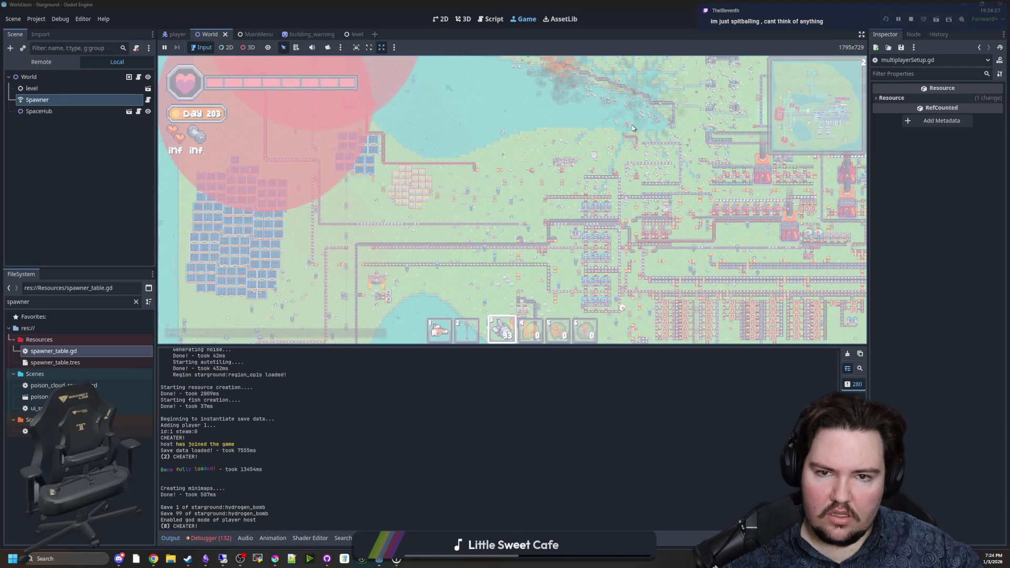
{"action": "key", "text": "w"}
{"action": "key", "text": "d"}
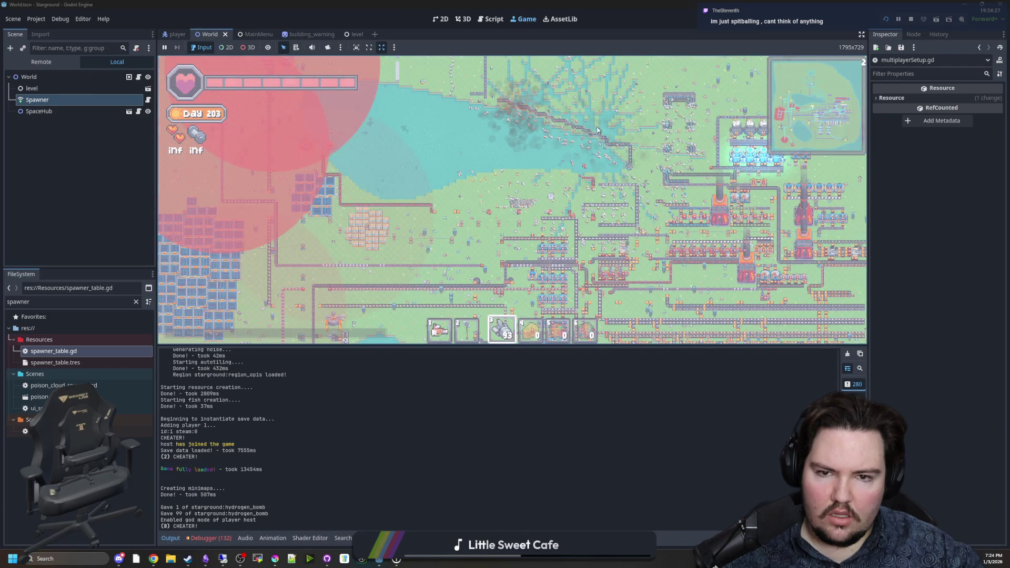
{"action": "key", "text": "w"}
{"action": "key", "text": "d"}
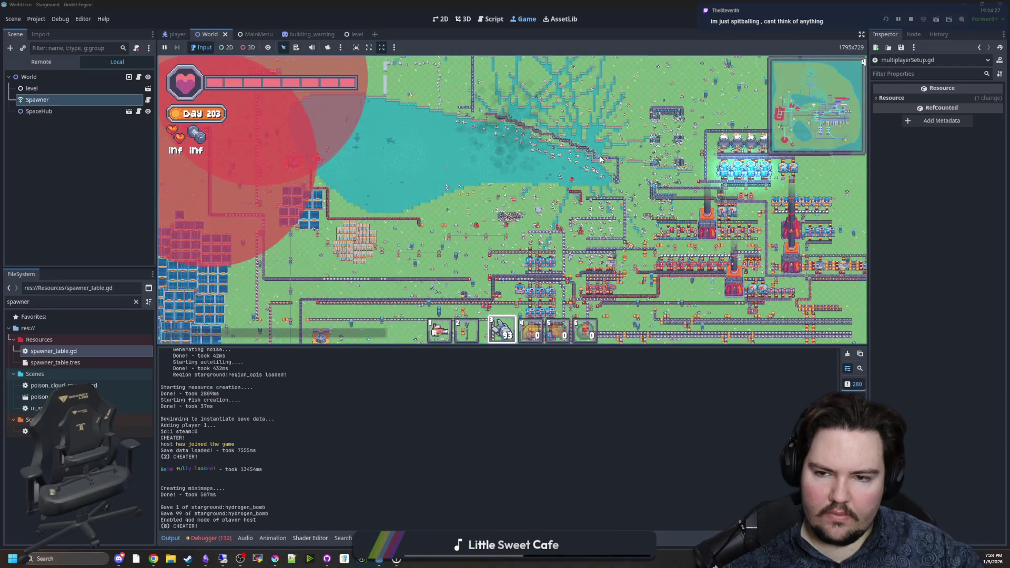
{"action": "key", "text": "w"}
{"action": "key", "text": "d"}
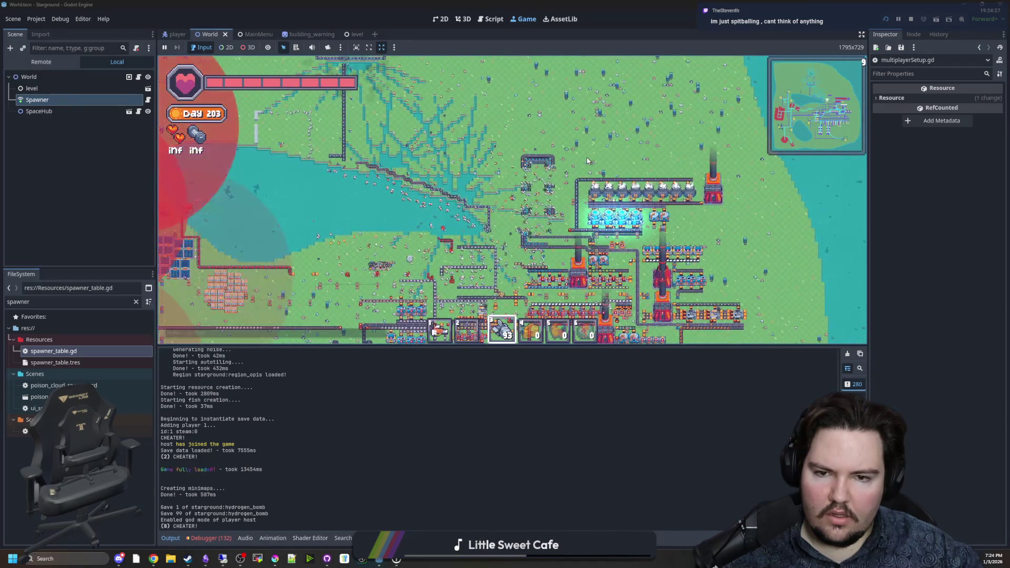
{"action": "key", "text": "d"}
{"action": "key", "text": "s"}
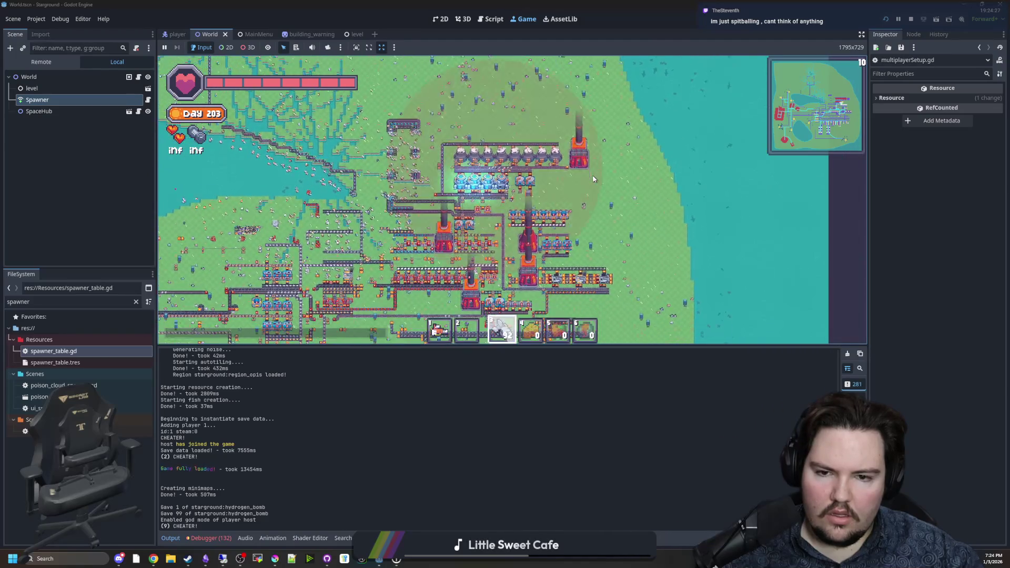
{"action": "key", "text": "s"}
{"action": "left_click", "coordinate": [593, 179]}
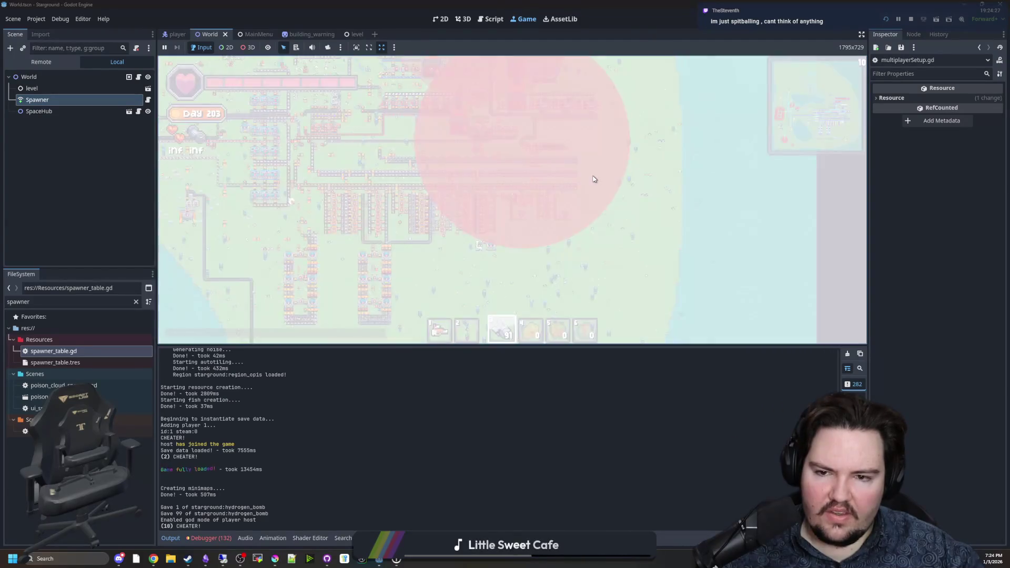
Keep moving around the factories, throwing three more hydrogen bombs between the buildings
{"action": "key", "text": "a"}
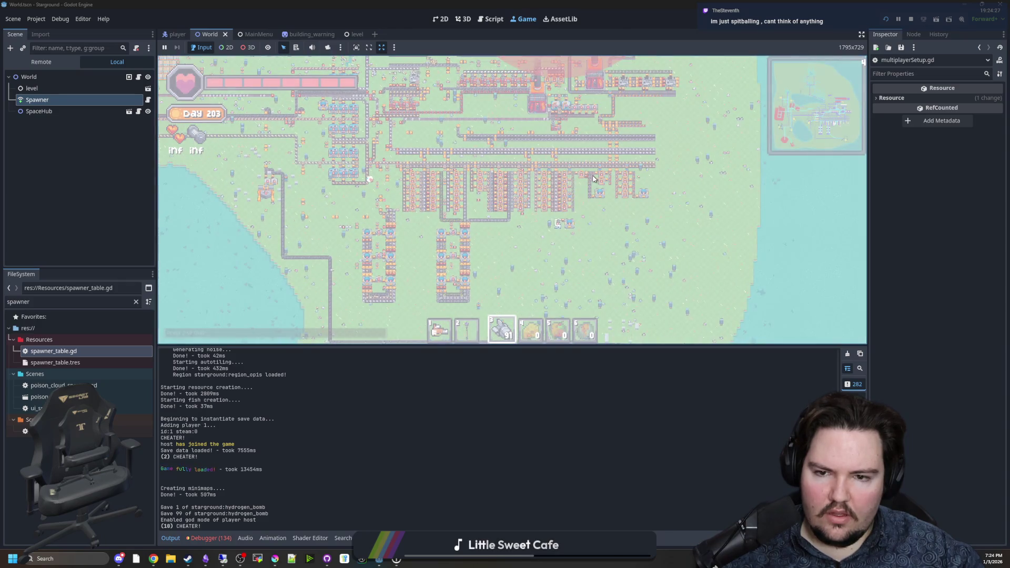
{"action": "left_click", "coordinate": [594, 179]}
{"action": "key", "text": "s"}
{"action": "key", "text": "a"}
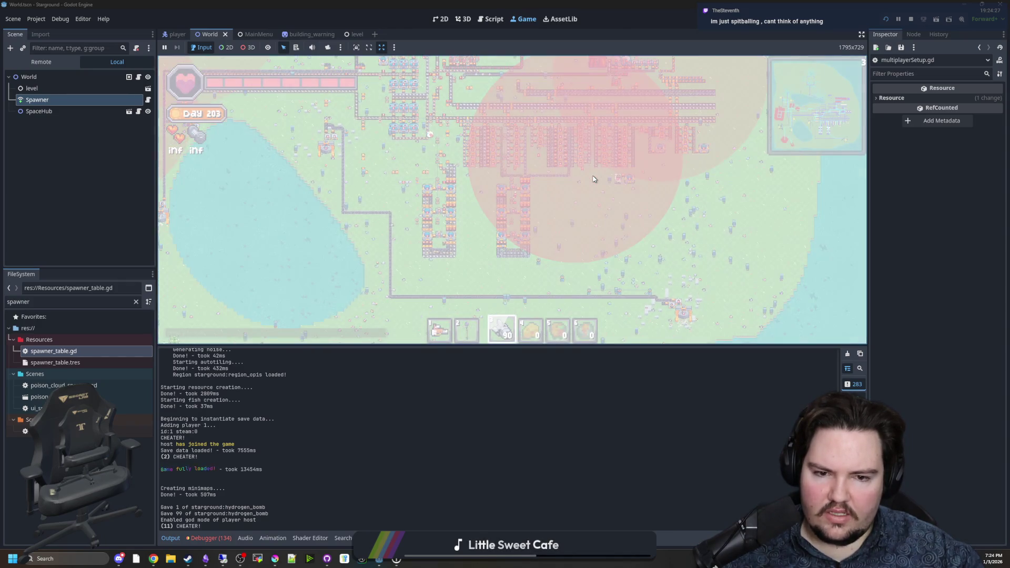
{"action": "left_click", "coordinate": [593, 178]}
{"action": "key", "text": "s"}
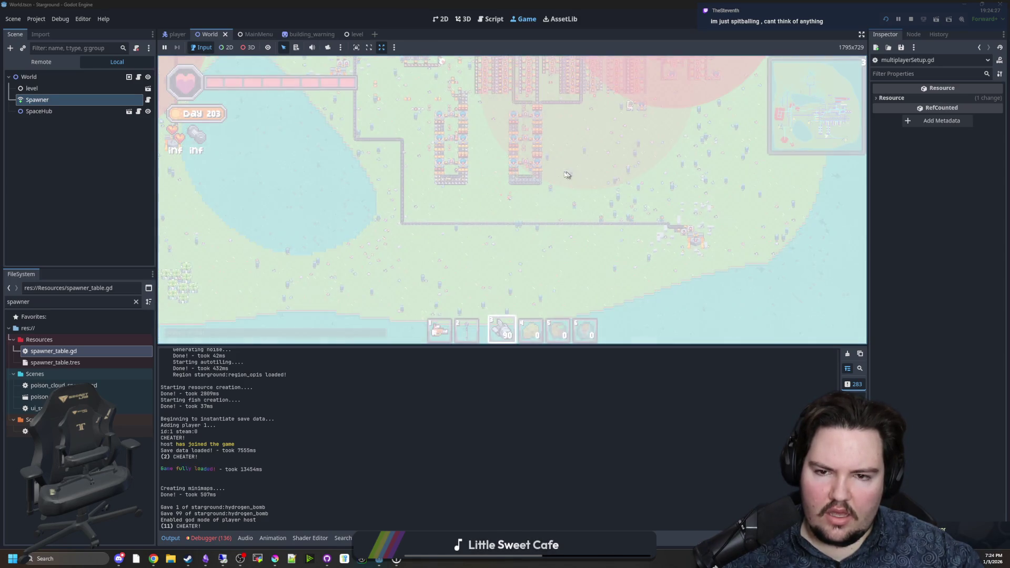
{"action": "key", "text": "w"}
{"action": "key", "text": "a"}
{"action": "left_click", "coordinate": [551, 160]}
Walk down-right to the shoreline and throw bombs until the player dies
{"action": "key", "text": "s"}
{"action": "key", "text": "d"}
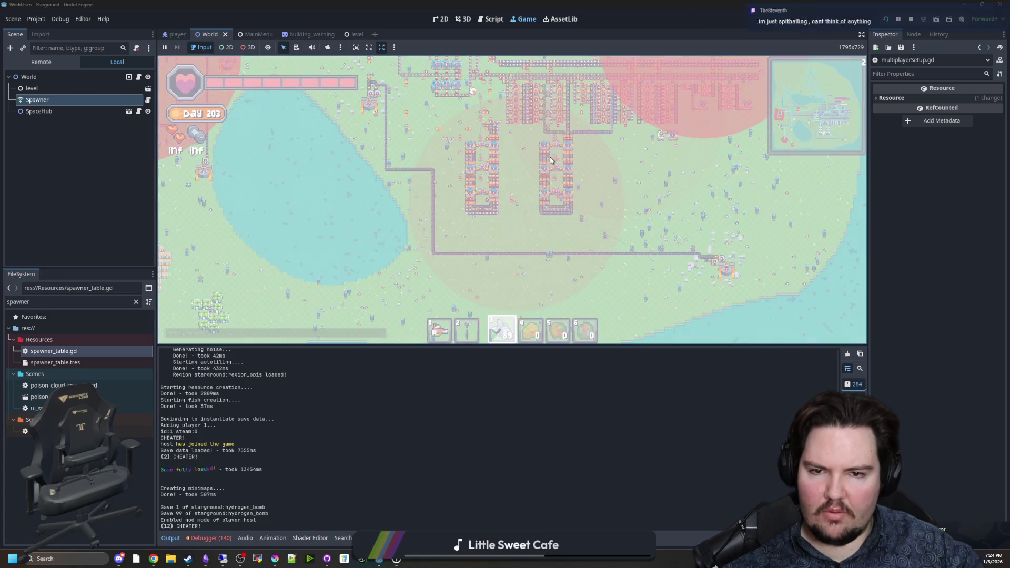
{"action": "key", "text": "s"}
{"action": "key", "text": "d"}
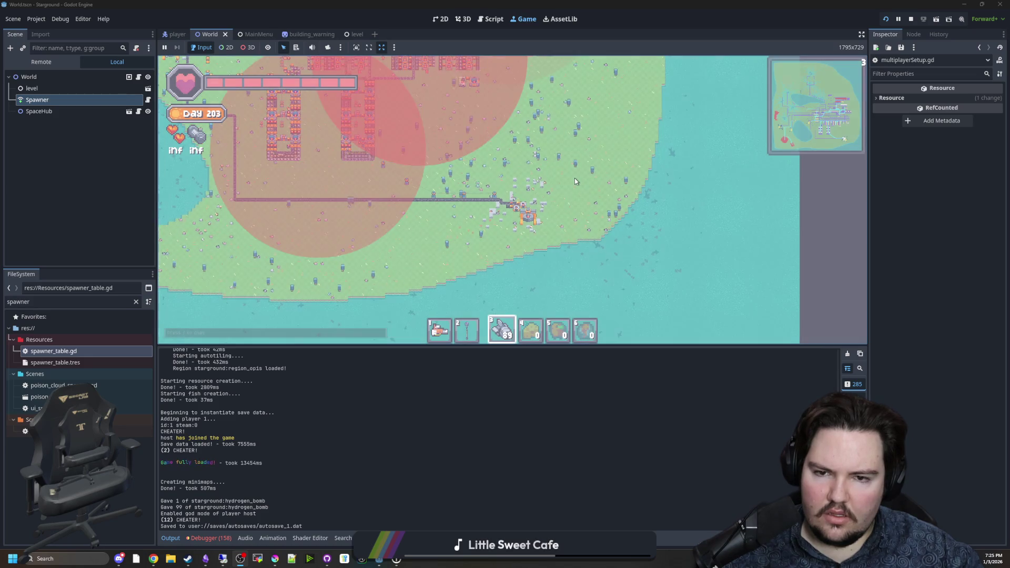
{"action": "left_click", "coordinate": [549, 192]}
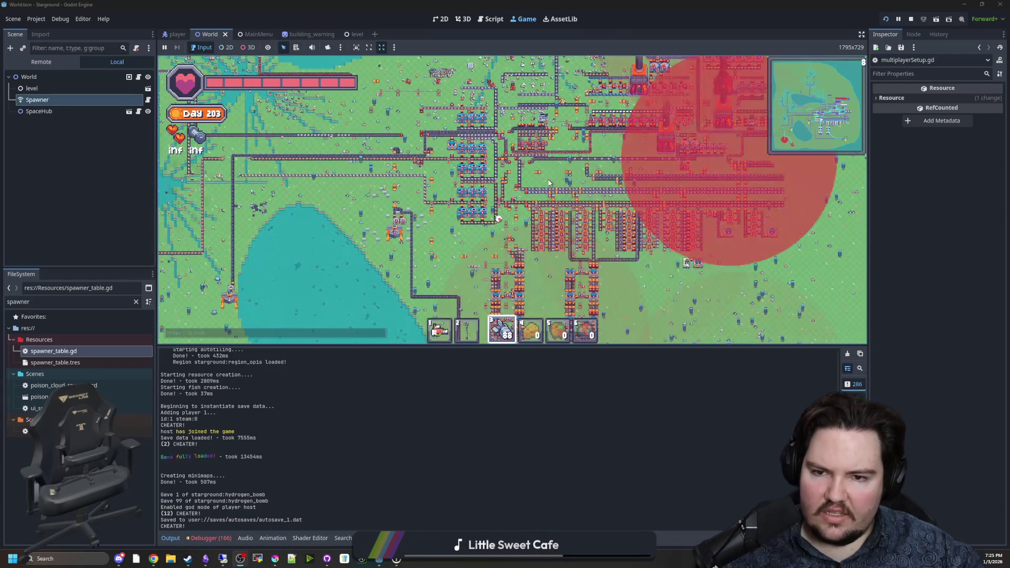
{"action": "left_click", "coordinate": [548, 182]}
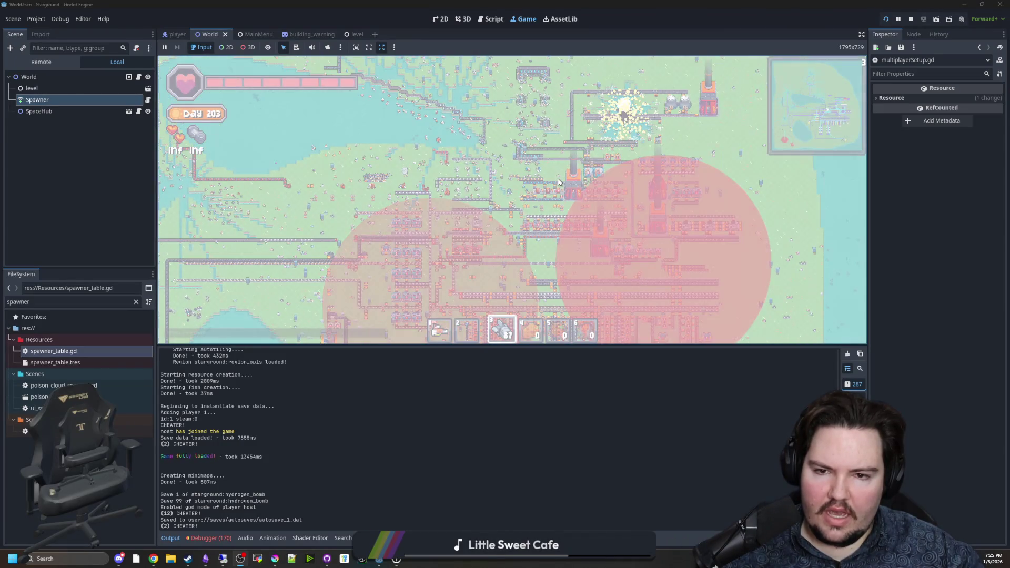
{"action": "left_click", "coordinate": [559, 182]}
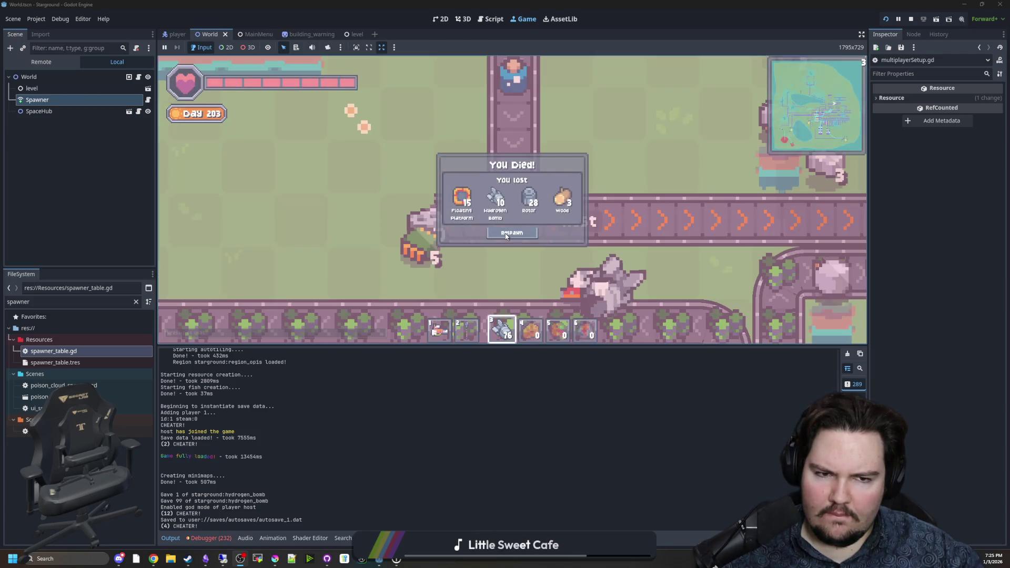
Respawn, re-equip the hydrogen bombs in slot 3, walk down-left and throw one onto open ground
{"action": "left_click", "coordinate": [506, 235]}
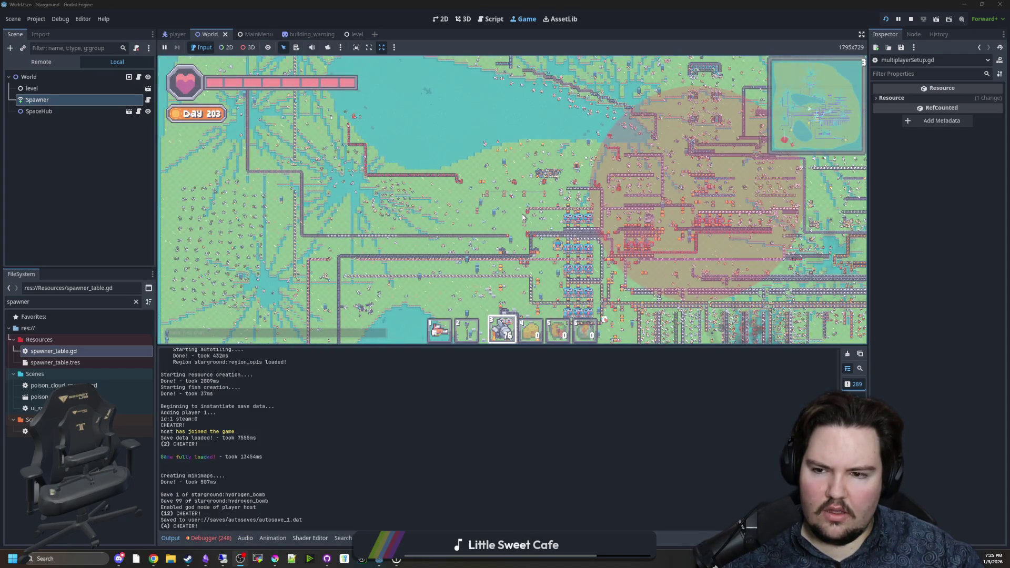
{"action": "key", "text": "1"}
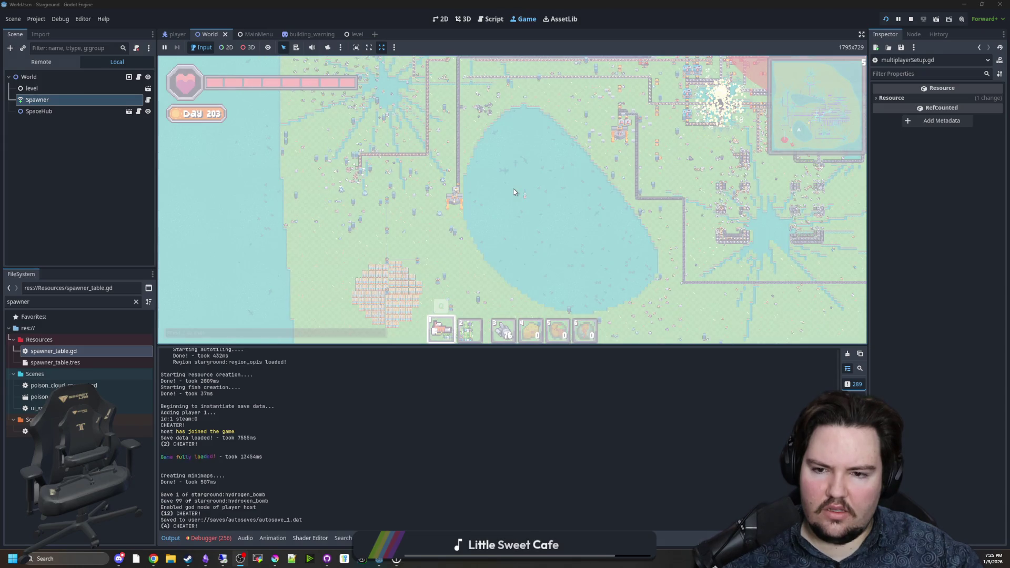
{"action": "key", "text": "3"}
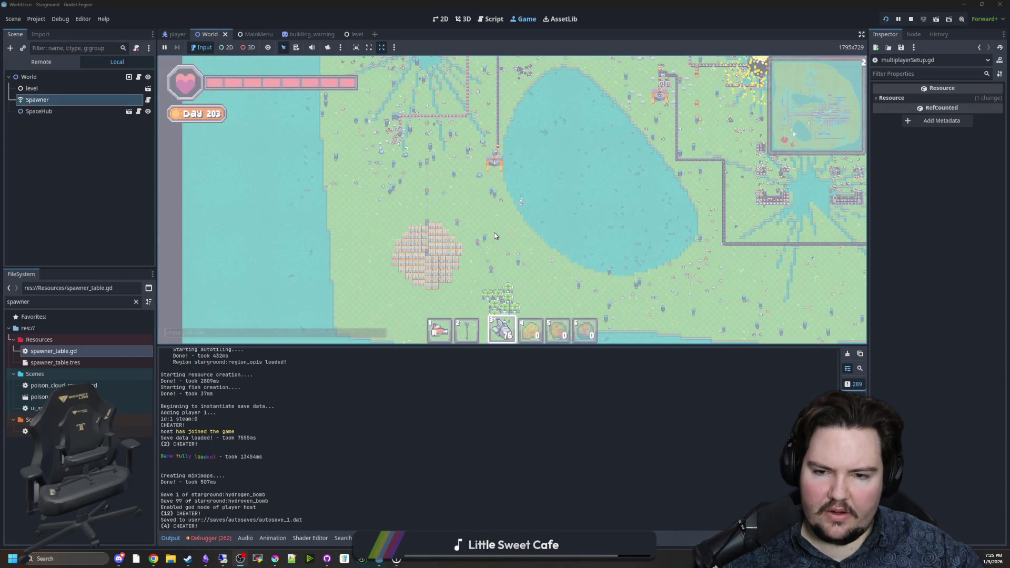
{"action": "key", "text": "s"}
{"action": "key", "text": "a"}
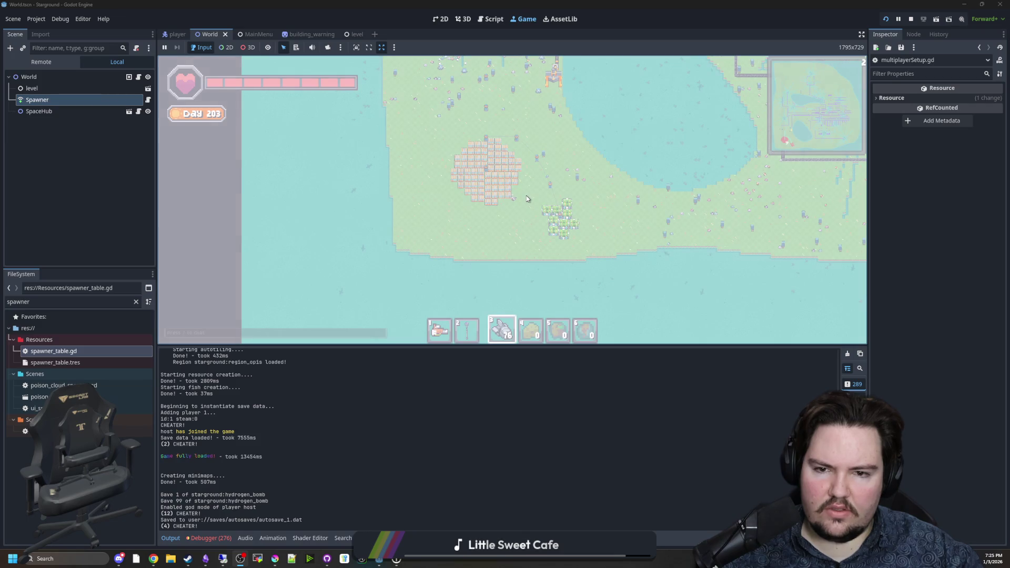
{"action": "left_click", "coordinate": [520, 212]}
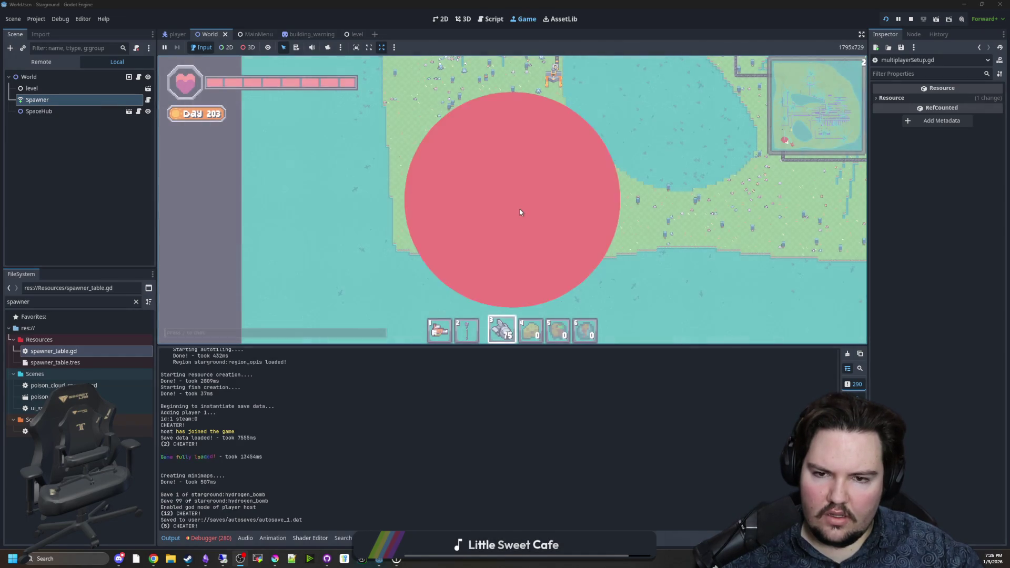
Switch to hotbar slot 1 and head up-right, zooming out over the factory
{"action": "key", "text": "d"}
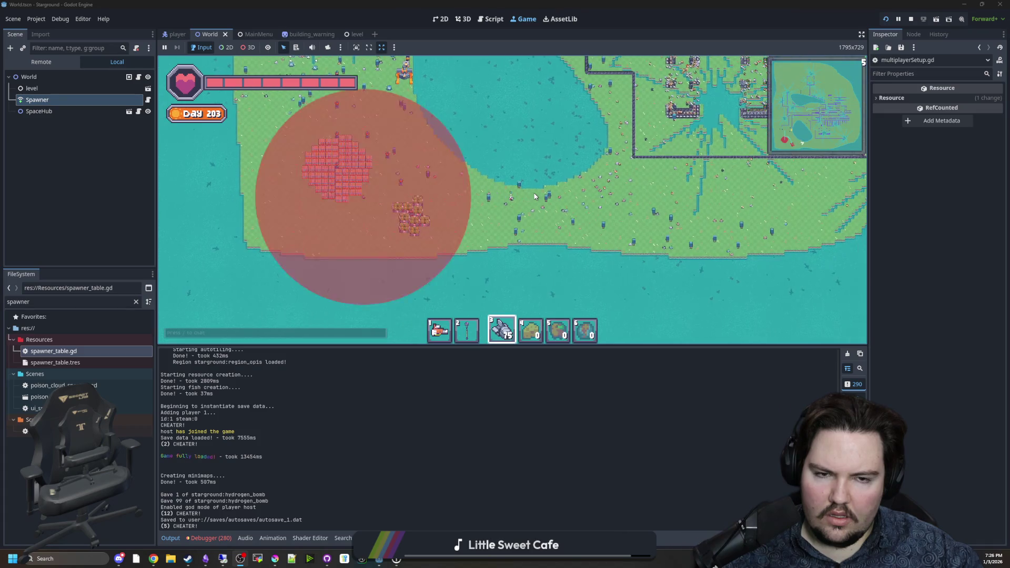
{"action": "key", "text": "1"}
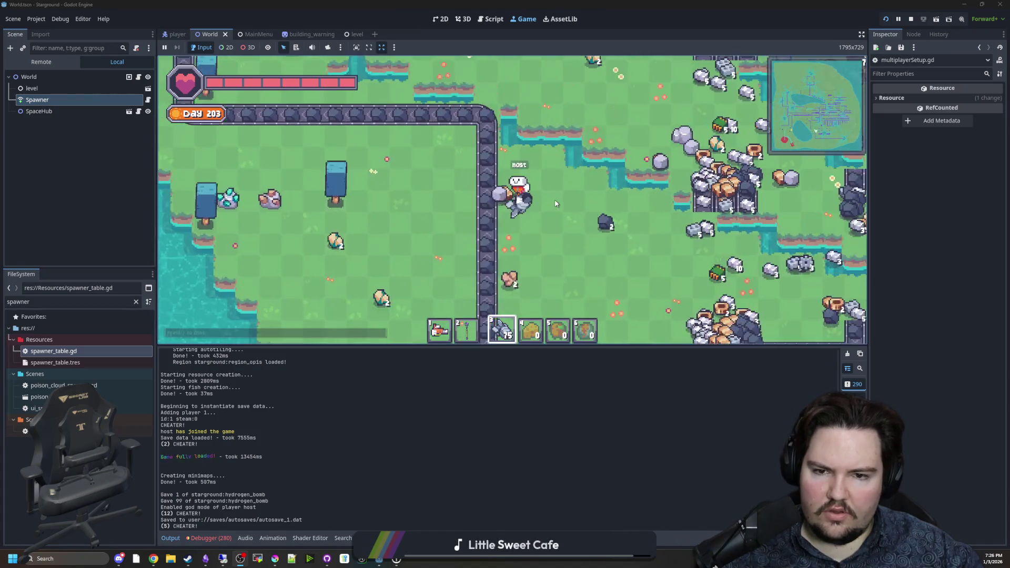
{"action": "scroll", "coordinate": [556, 204], "scroll_direction": "down", "scroll_amount": 5}
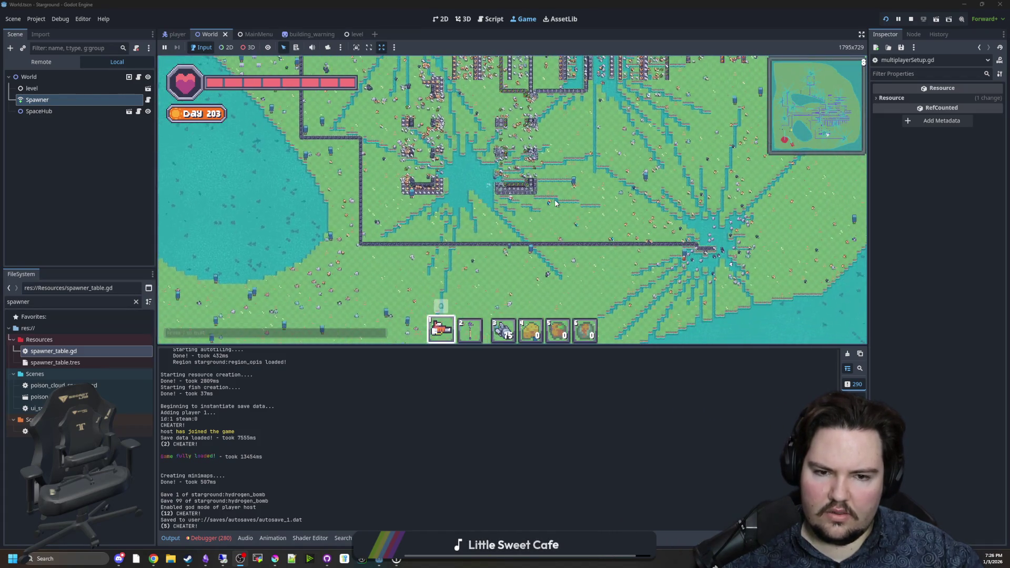
{"action": "key", "text": "w+d"}
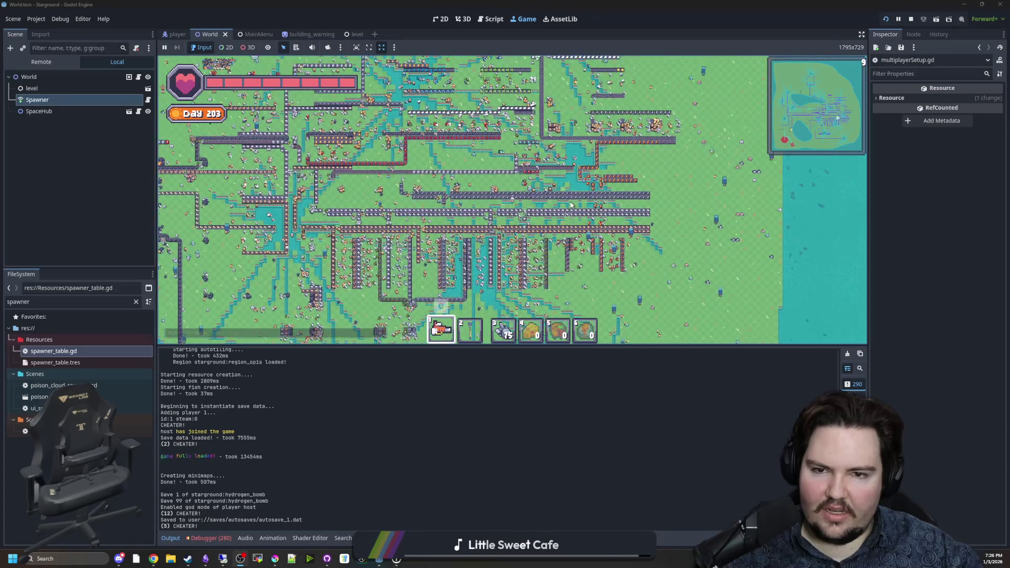
Adjust the zoom and roam the host up-left, then down-left over the lake
{"action": "scroll", "coordinate": [571, 205], "scroll_direction": "up", "scroll_amount": 5}
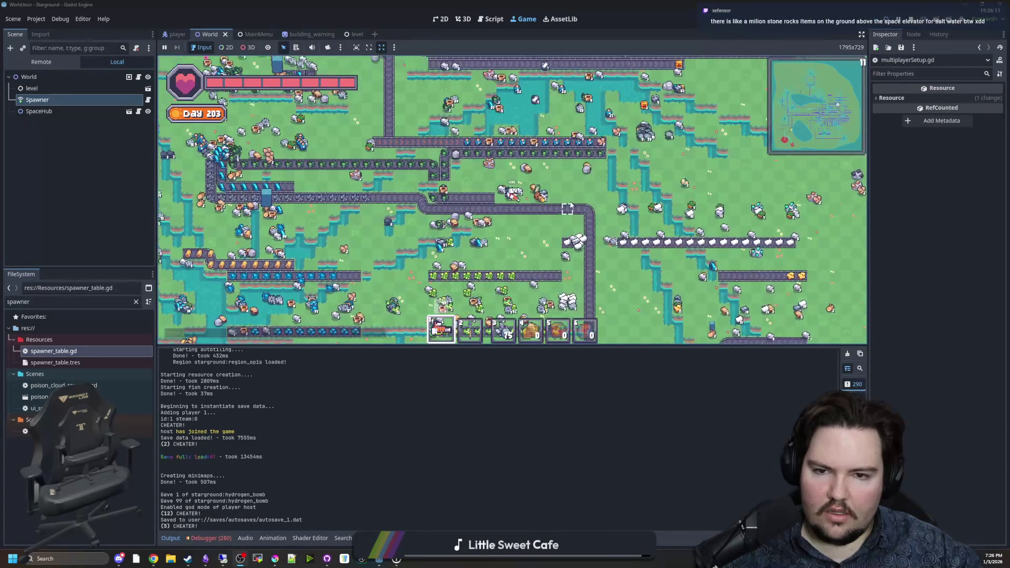
{"action": "scroll", "coordinate": [571, 205], "scroll_direction": "down", "scroll_amount": 3}
{"action": "scroll", "coordinate": [570, 204], "scroll_direction": "up", "scroll_amount": 2}
{"action": "key", "text": "w+a"}
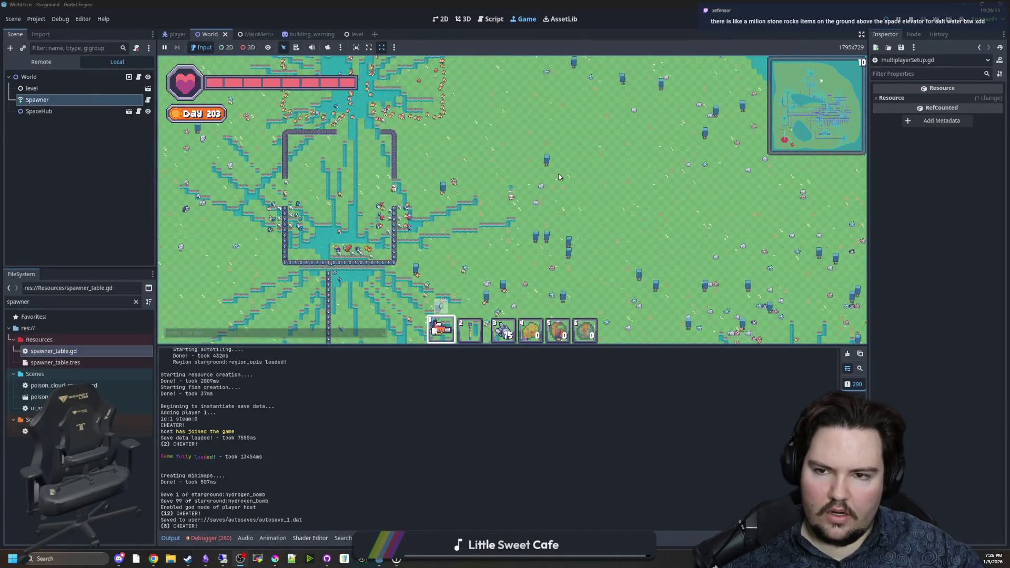
{"action": "key", "text": "s+a"}
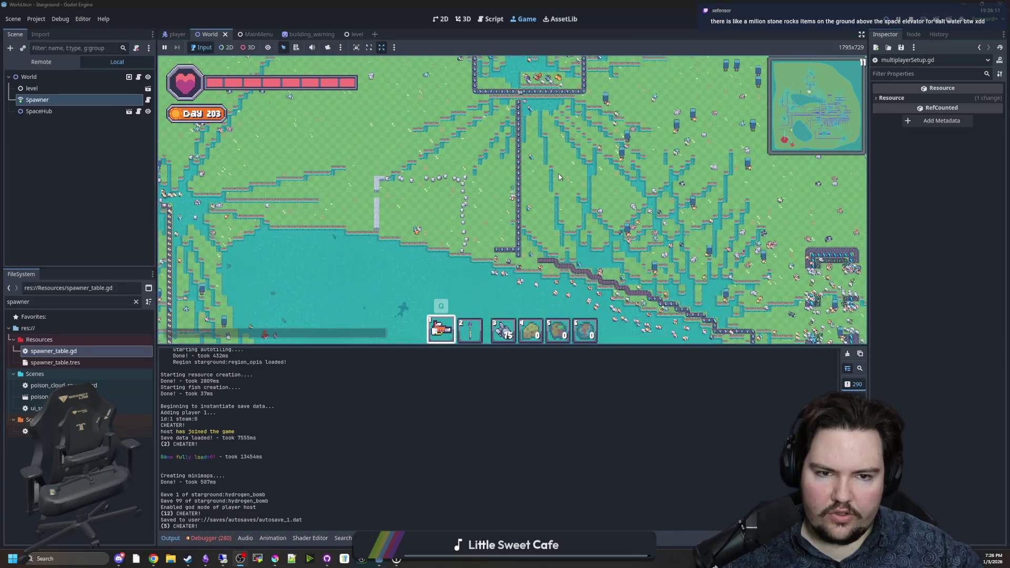
{"action": "key", "text": "s+a"}
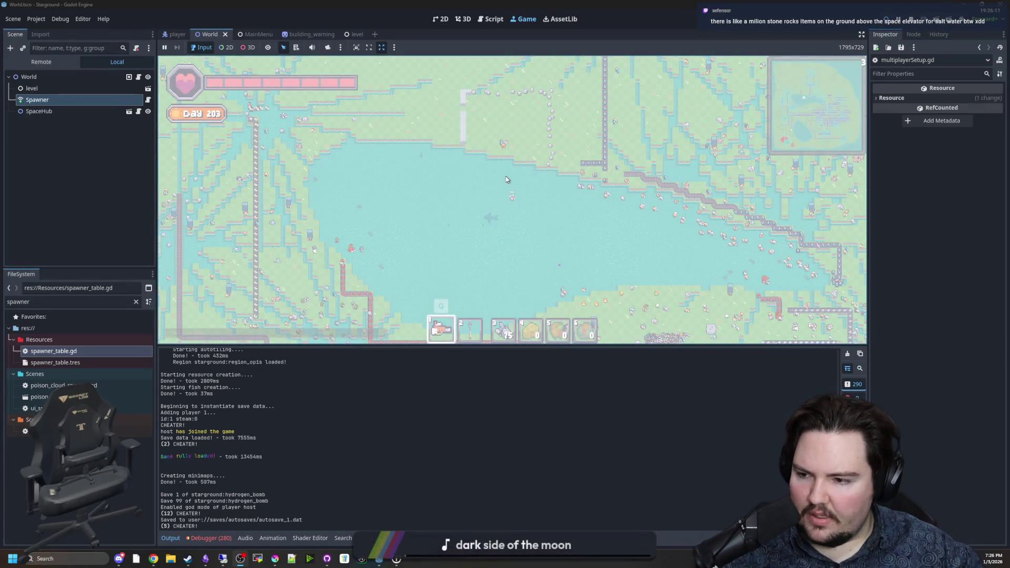
Keep roaming down-right and north across the water while the client joins
{"action": "key", "text": "s+d"}
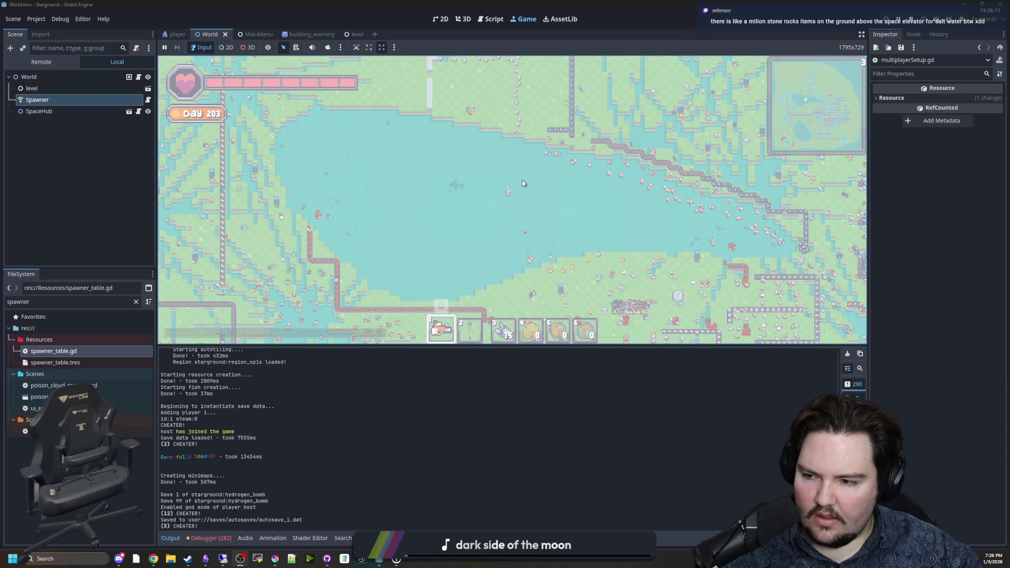
{"action": "key", "text": "s+d"}
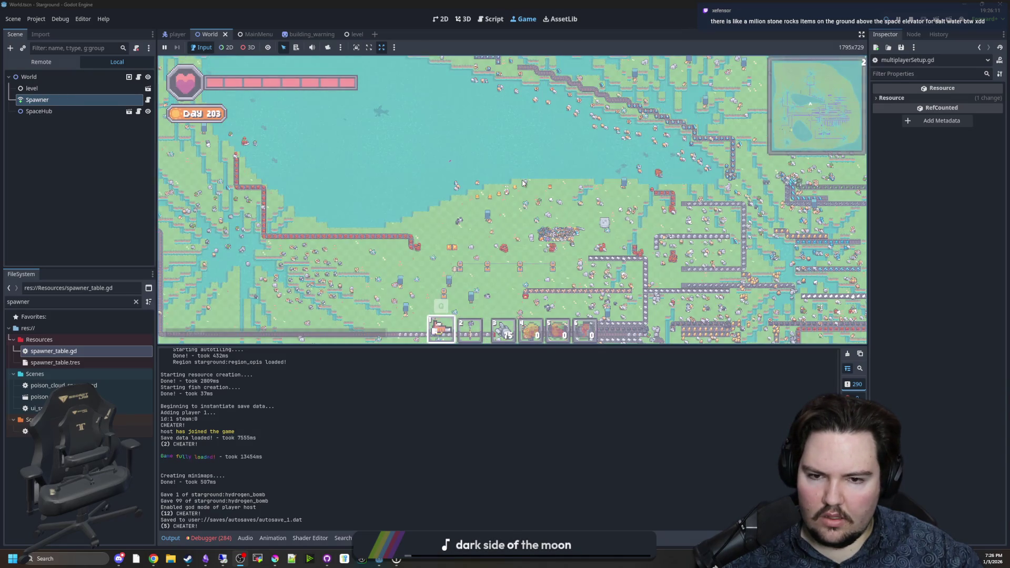
{"action": "scroll", "coordinate": [522, 183], "scroll_direction": "up", "scroll_amount": 2}
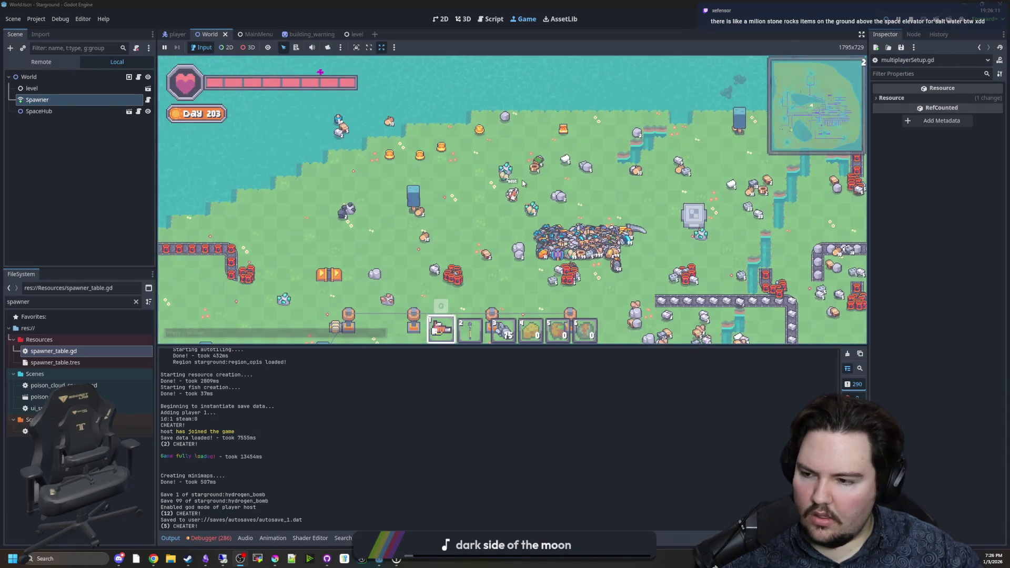
{"action": "key", "text": "w"}
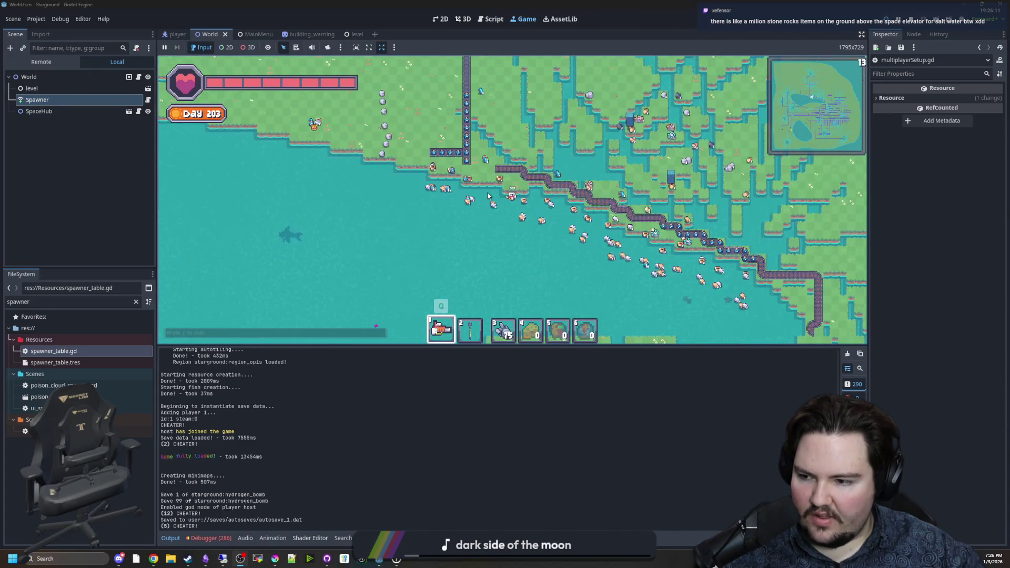
{"action": "scroll", "coordinate": [489, 195], "scroll_direction": "down", "scroll_amount": 10}
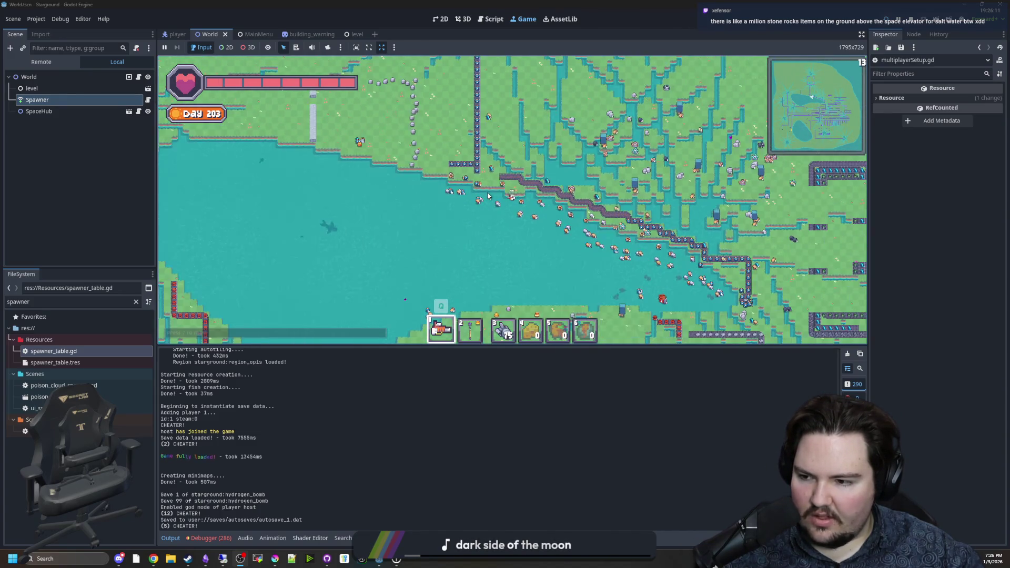
{"action": "scroll", "coordinate": [488, 194], "scroll_direction": "up", "scroll_amount": 10}
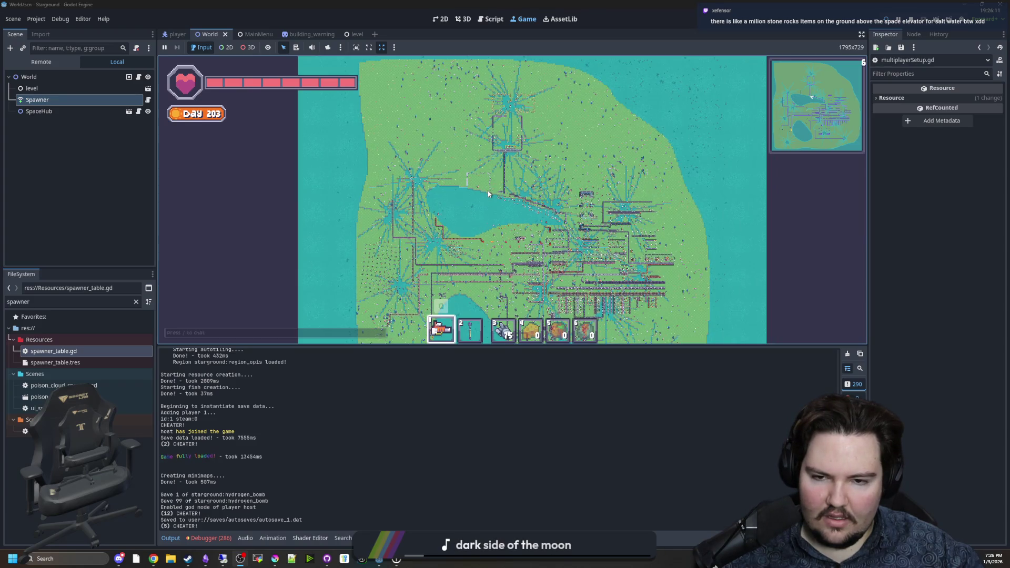
{"action": "key", "text": "s"}
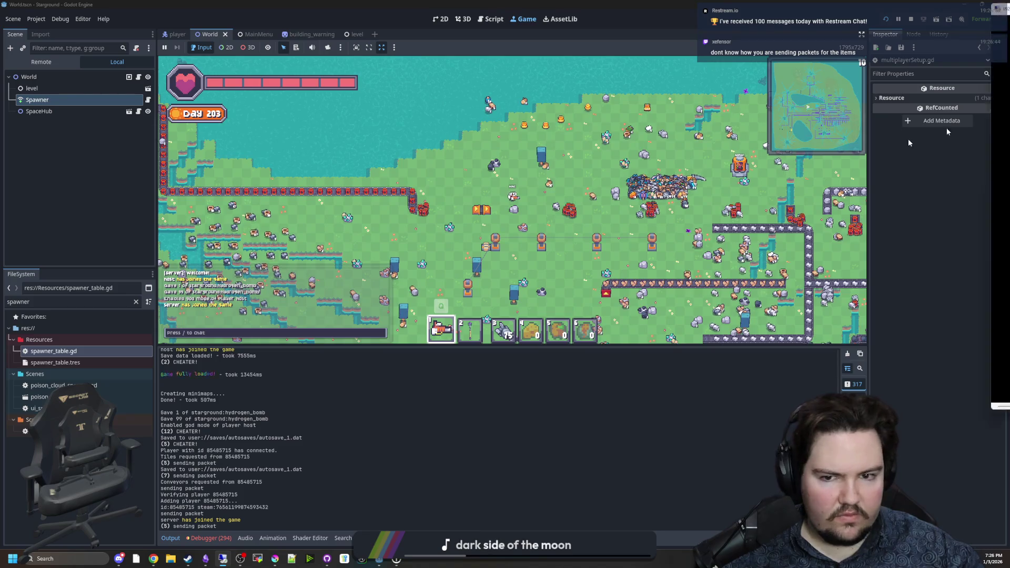
On the remote client editor, review the Debugger Errors list, clear it, and return to the host
{"action": "key", "text": "alt+Tab"}
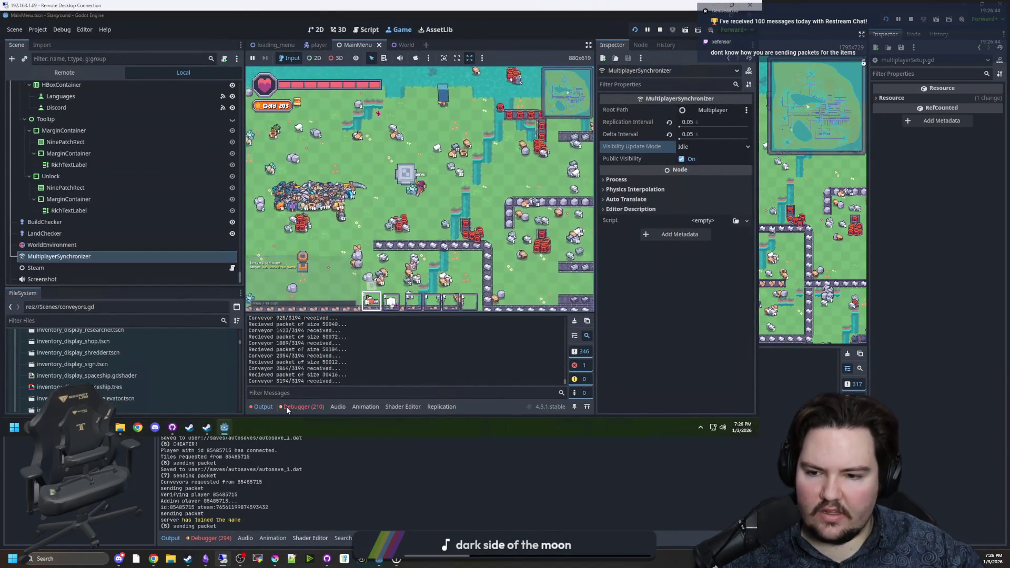
{"action": "left_click", "coordinate": [293, 406]}
{"action": "scroll", "coordinate": [394, 367], "scroll_direction": "down", "scroll_amount": 10}
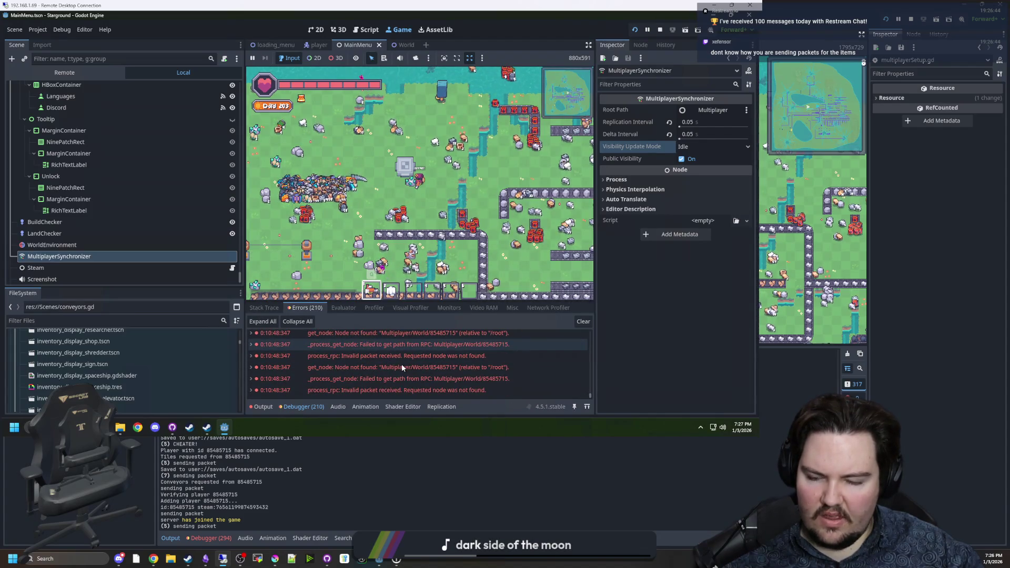
{"action": "left_click", "coordinate": [589, 323]}
{"action": "key", "text": "alt+Tab"}
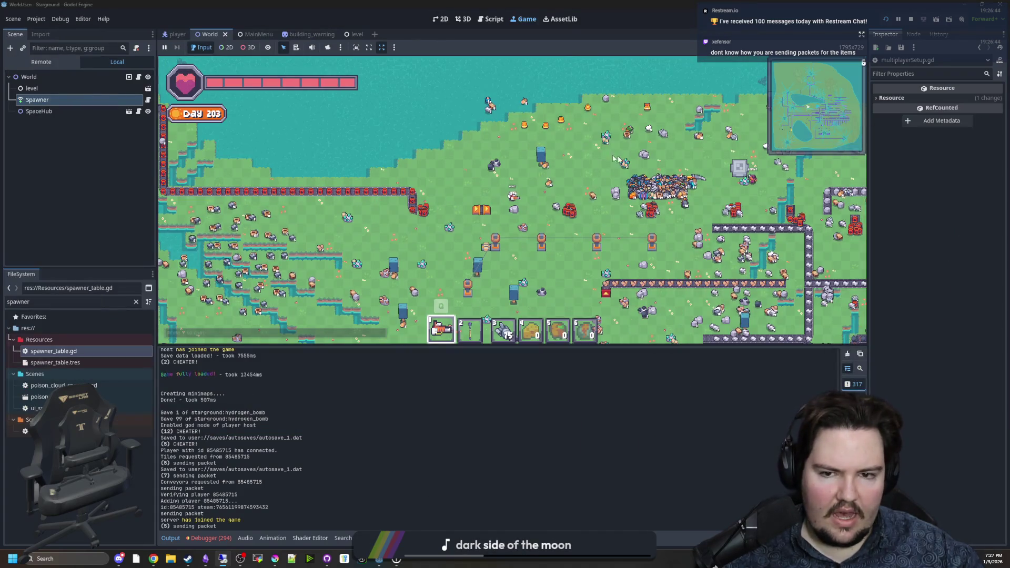
{"action": "scroll", "coordinate": [557, 146], "scroll_direction": "down", "scroll_amount": 10}
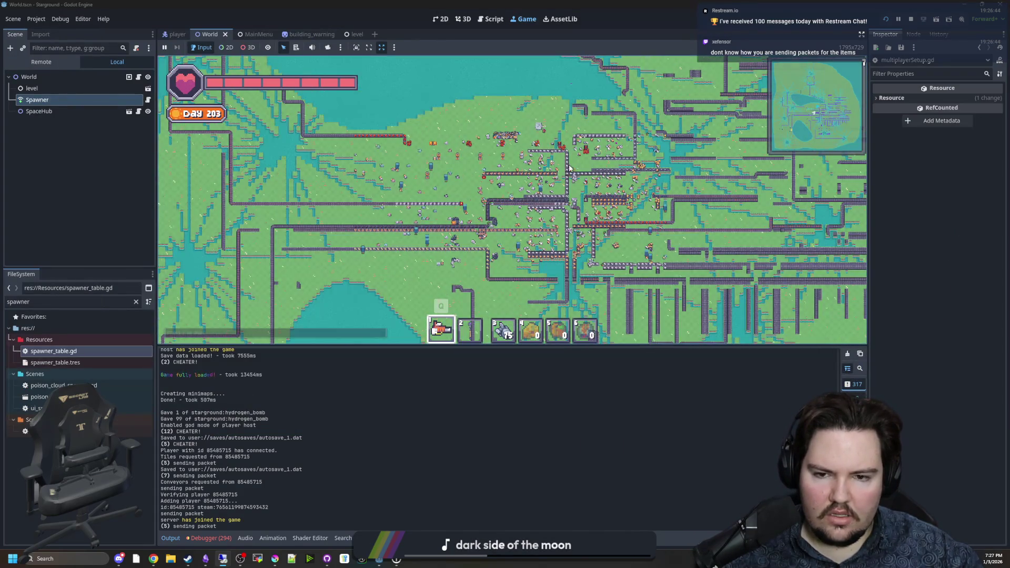
{"action": "scroll", "coordinate": [573, 167], "scroll_direction": "down", "scroll_amount": 2}
{"action": "scroll", "coordinate": [573, 167], "scroll_direction": "up", "scroll_amount": 8}
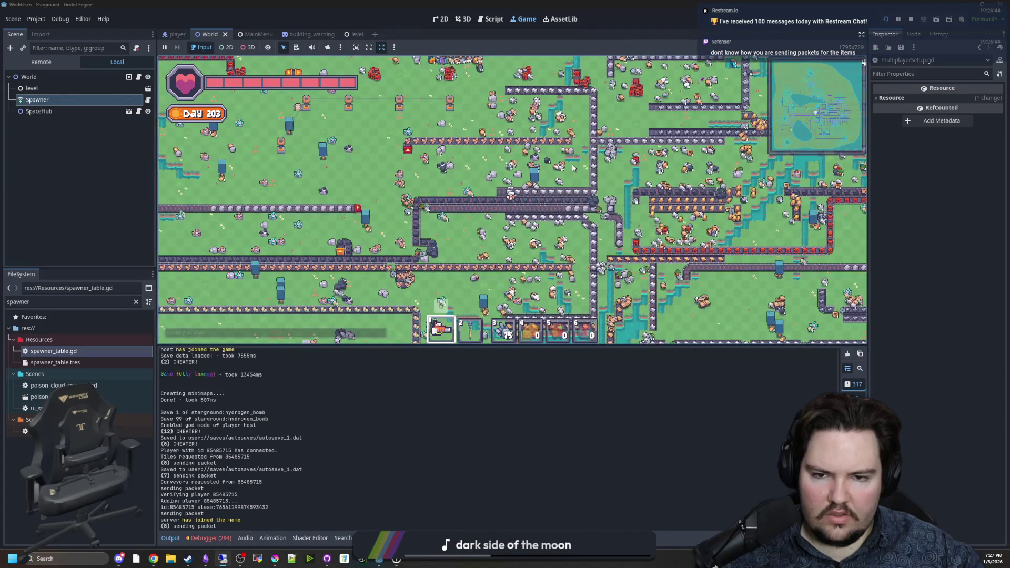
{"action": "scroll", "coordinate": [573, 167], "scroll_direction": "down", "scroll_amount": 5}
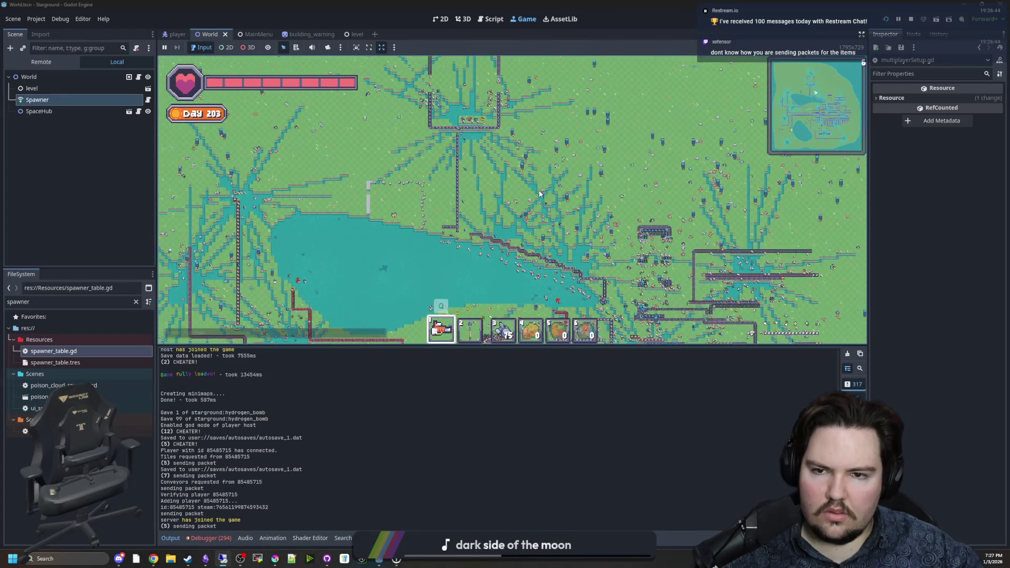
{"action": "scroll", "coordinate": [547, 187], "scroll_direction": "down", "scroll_amount": 5}
{"action": "scroll", "coordinate": [559, 181], "scroll_direction": "up", "scroll_amount": 5}
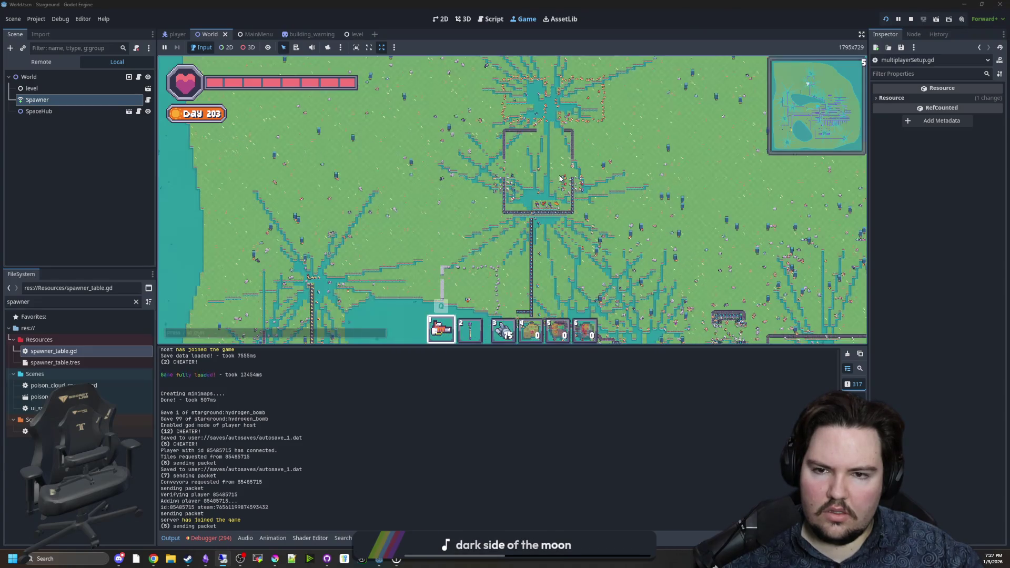
{"action": "scroll", "coordinate": [559, 180], "scroll_direction": "up", "scroll_amount": 5}
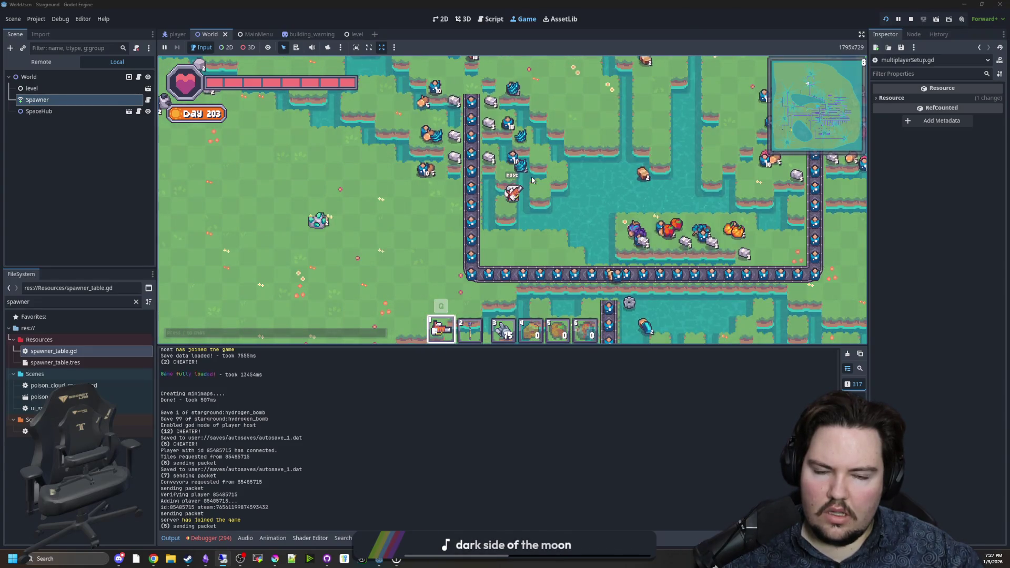
{"action": "scroll", "coordinate": [531, 181], "scroll_direction": "down", "scroll_amount": 8}
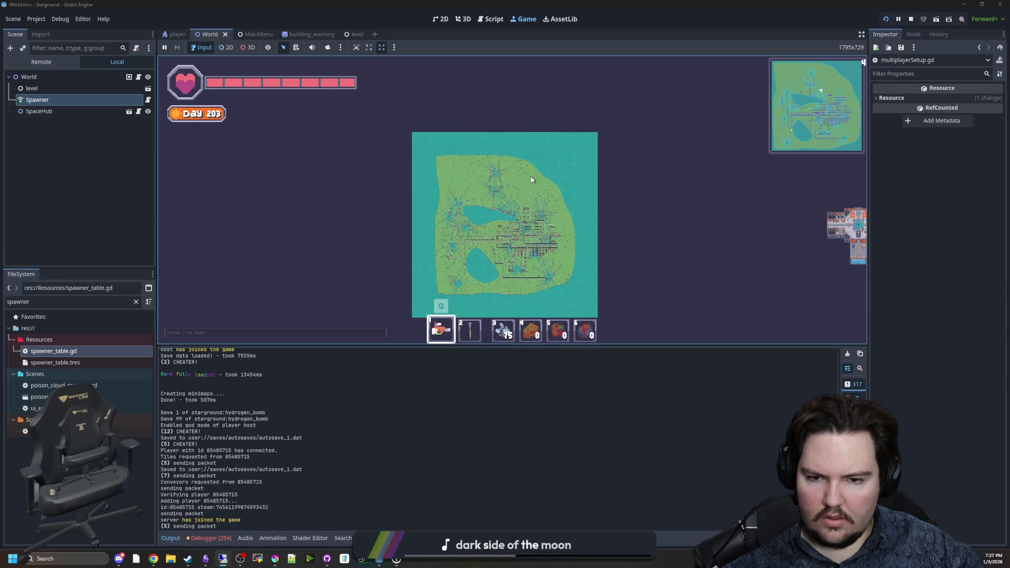
{"action": "scroll", "coordinate": [531, 180], "scroll_direction": "up", "scroll_amount": 6}
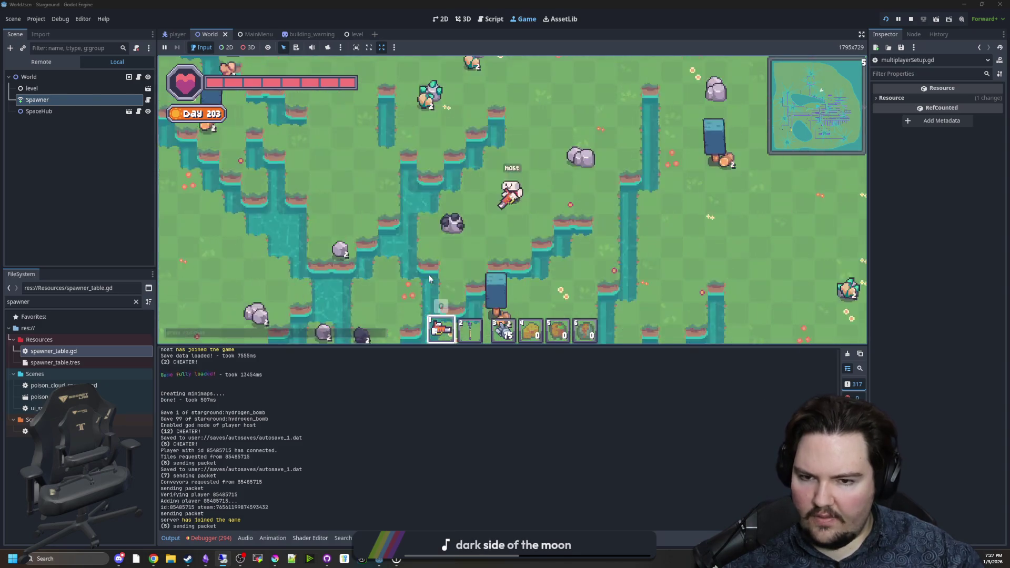
{"action": "scroll", "coordinate": [468, 137], "scroll_direction": "down", "scroll_amount": 5}
{"action": "scroll", "coordinate": [456, 150], "scroll_direction": "up", "scroll_amount": 3}
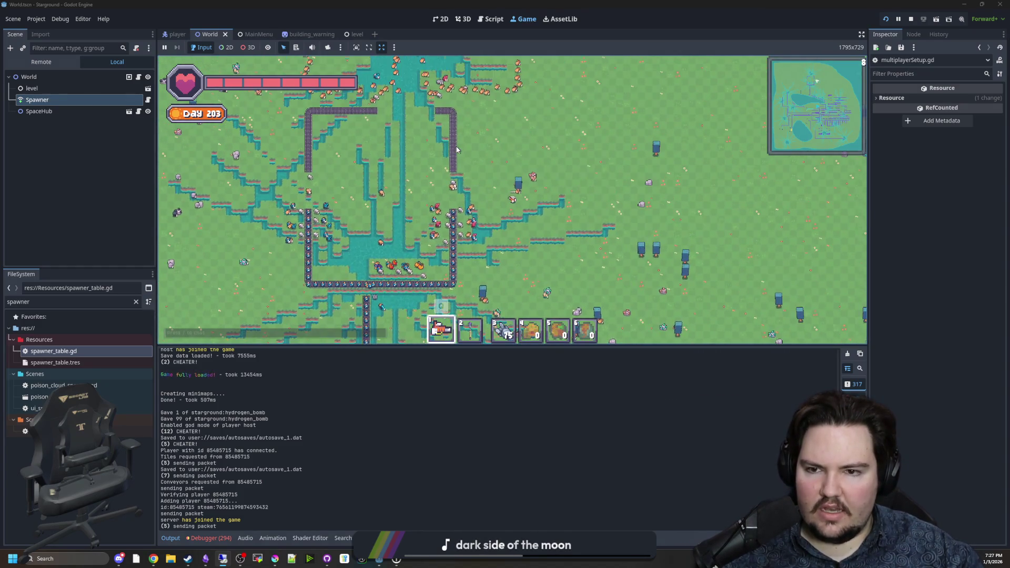
{"action": "scroll", "coordinate": [457, 150], "scroll_direction": "down", "scroll_amount": 6}
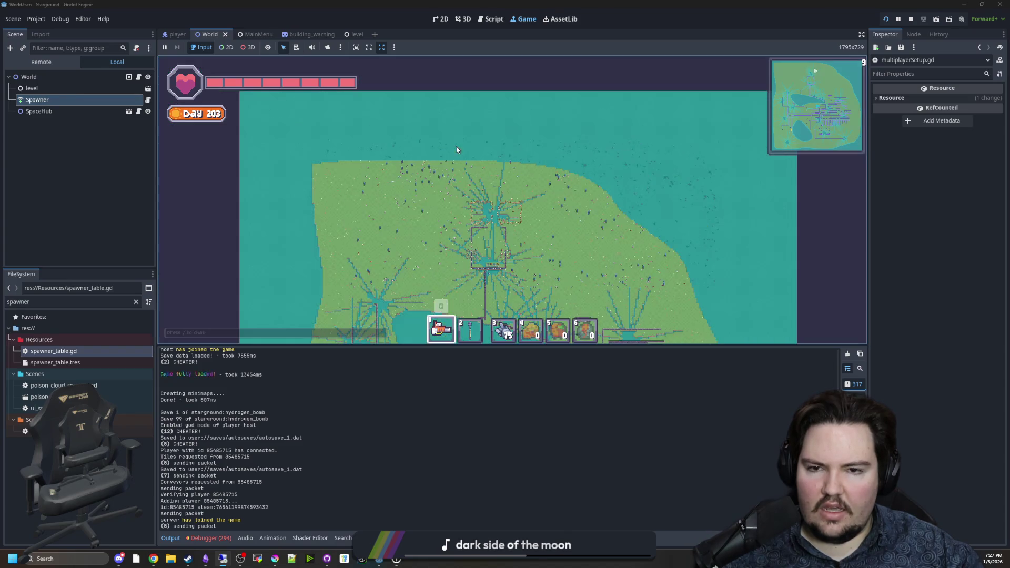
{"action": "scroll", "coordinate": [456, 150], "scroll_direction": "down", "scroll_amount": 4}
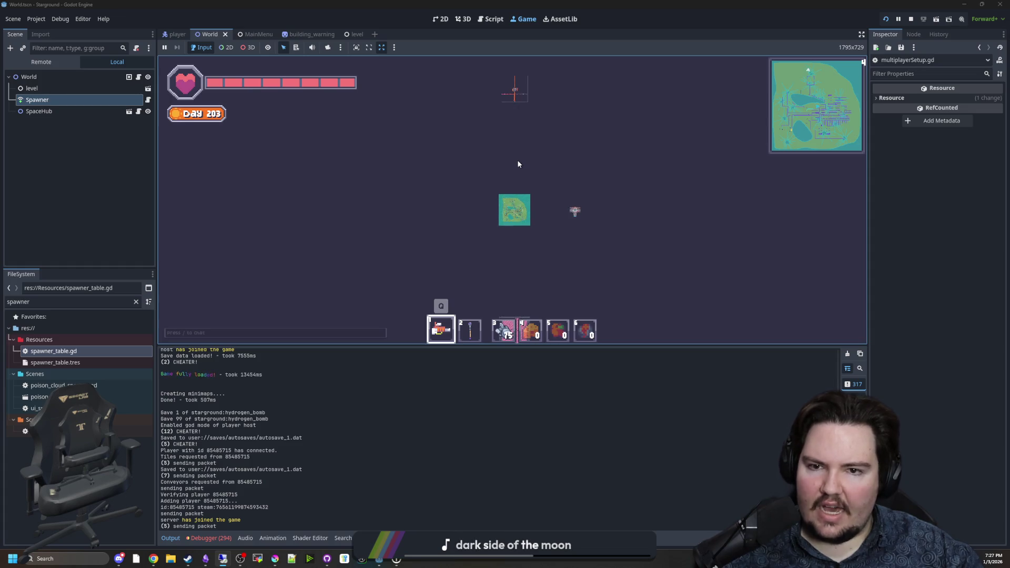
{"action": "scroll", "coordinate": [518, 164], "scroll_direction": "up", "scroll_amount": 2}
{"action": "scroll", "coordinate": [518, 165], "scroll_direction": "up", "scroll_amount": 5}
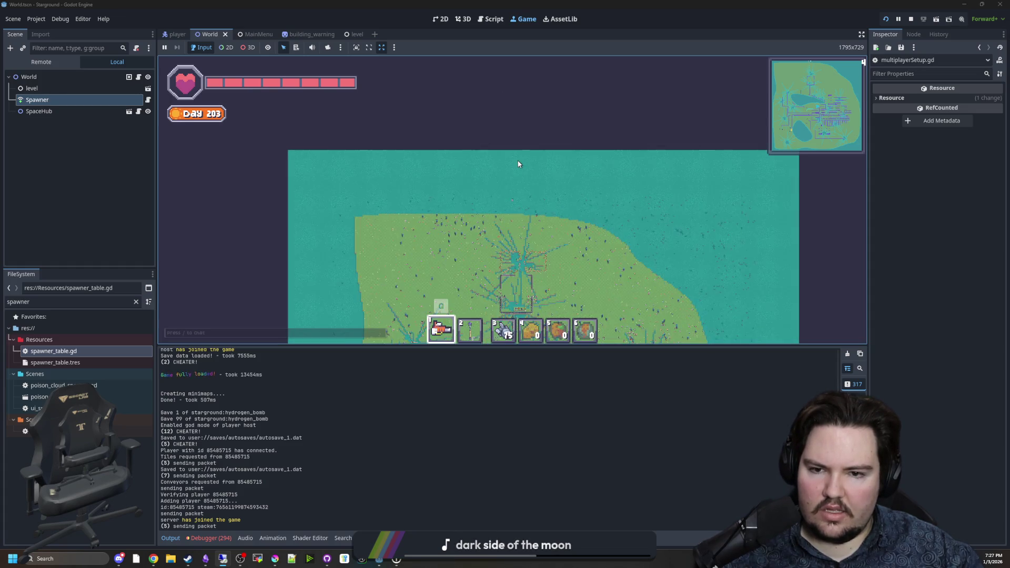